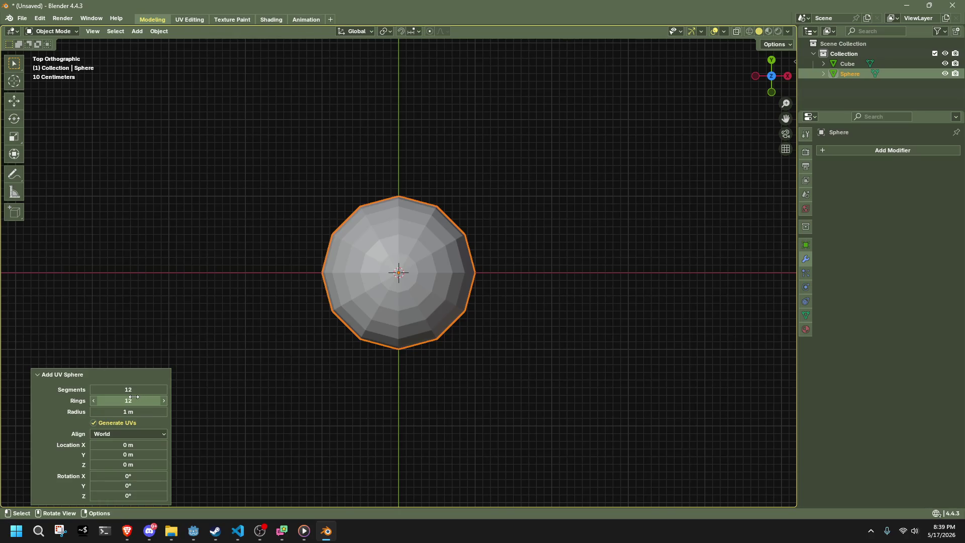
# Step: Set the UV sphere to 8 rings and 16 segments
pyautogui.click(140, 401)
pyautogui.write('8')
pyautogui.press('Return')
pyautogui.moveTo(361, 356); pyautogui.dragTo(402, 346)
pyautogui.click(141, 387)
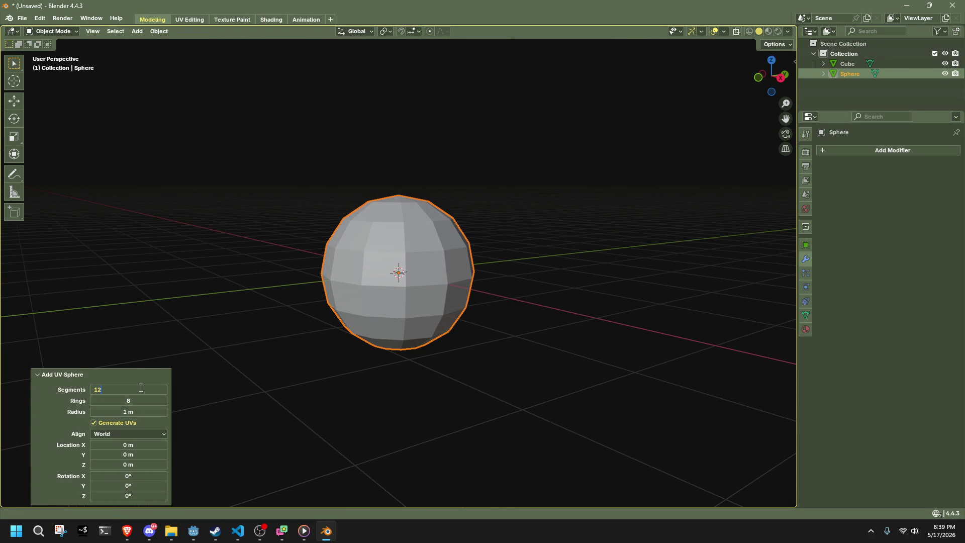
pyautogui.write('16')
pyautogui.press('Return')
pyautogui.moveTo(203, 362)
pyautogui.mouseDown()
pyautogui.moveTo(466, 387)
pyautogui.moveTo(532, 383)
pyautogui.moveTo(681, 302)
pyautogui.moveTo(704, 308)
pyautogui.moveTo(570, 320)
pyautogui.mouseUp()
pyautogui.scroll(5, 568, 321)
pyautogui.scroll(-4, 568, 321)
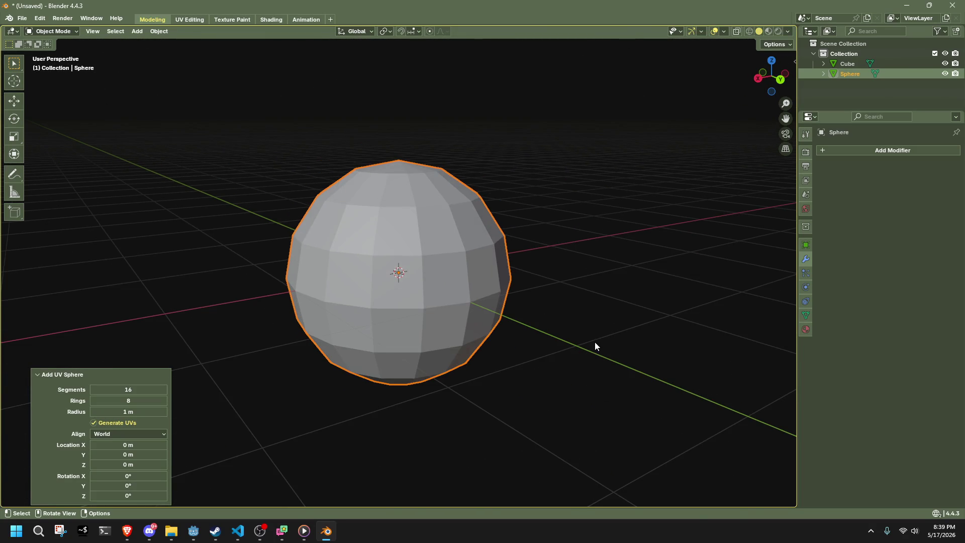
pyautogui.moveTo(581, 340)
pyautogui.mouseDown()
pyautogui.moveTo(656, 371)
pyautogui.moveTo(481, 286)
pyautogui.mouseUp()
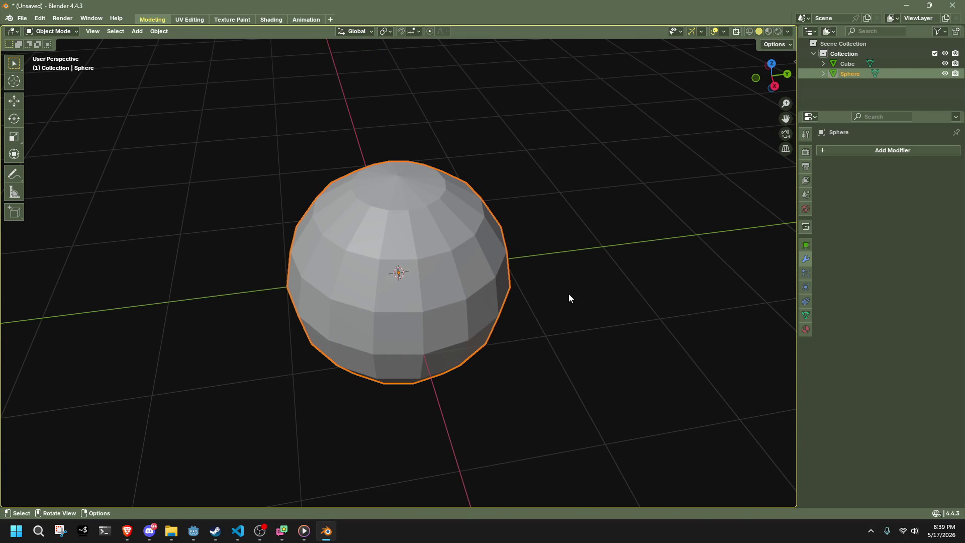
# Step: Shade the sphere smooth and average its normals by Face Area
pyautogui.press('Tab')
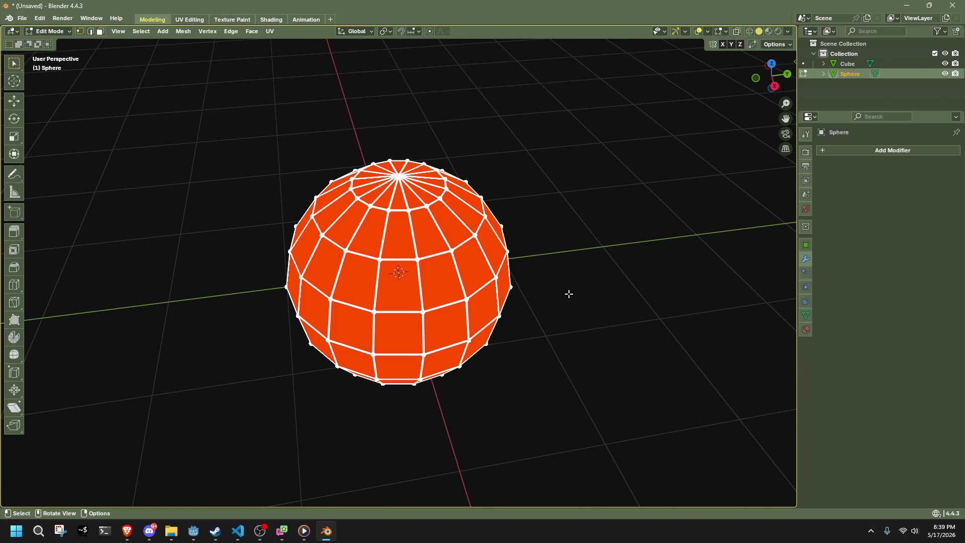
pyautogui.press('Tab')
pyautogui.rightClick(405, 267)
pyautogui.click(373, 270)
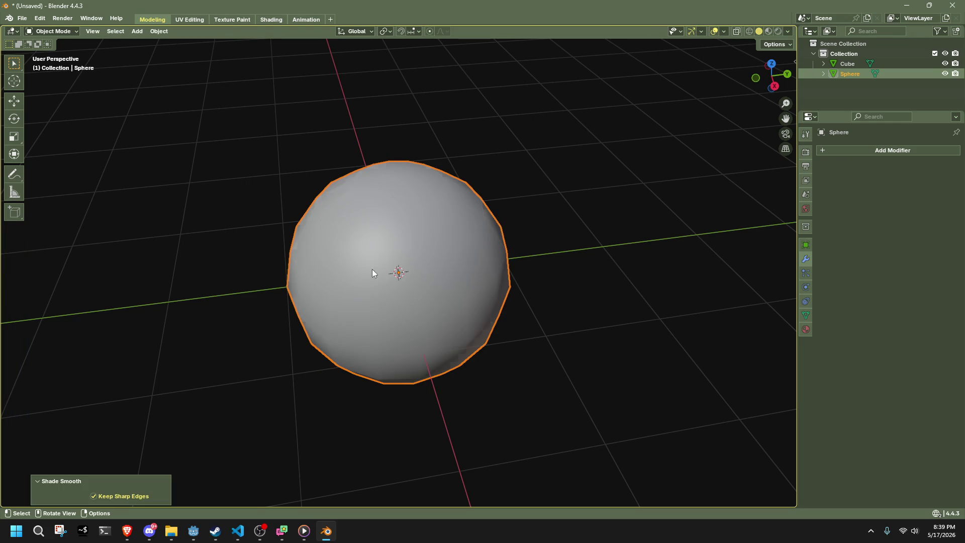
pyautogui.press('Tab')
pyautogui.hotkey('alt', 'n')
pyautogui.moveTo(550, 337)
pyautogui.click(632, 349)
pyautogui.press('Tab')
# Step: Look over the smooth sphere above the grid, then start saving the file
pyautogui.moveTo(592, 292)
pyautogui.mouseDown()
pyautogui.moveTo(507, 375)
pyautogui.moveTo(310, 337)
pyautogui.moveTo(381, 263)
pyautogui.mouseUp()
pyautogui.click(382, 263)
pyautogui.click(414, 382)
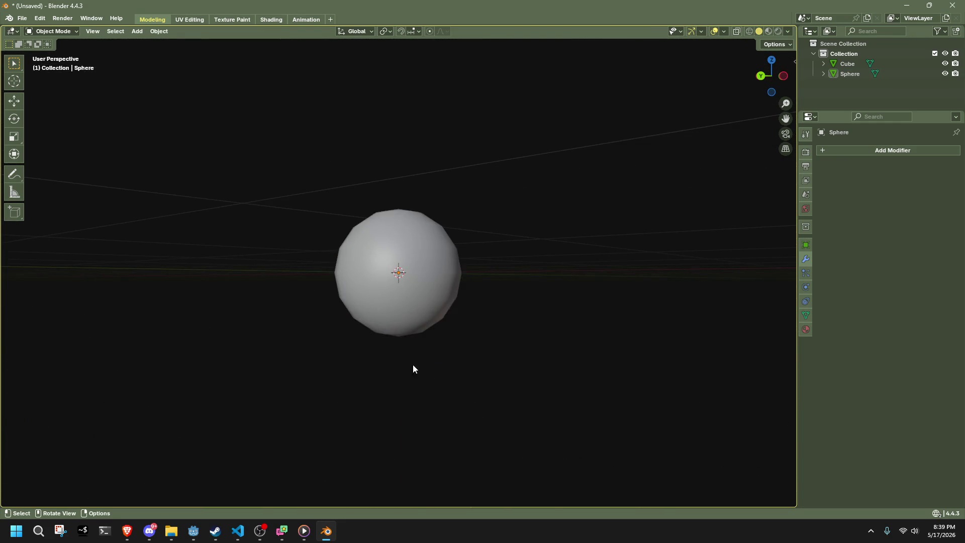
pyautogui.scroll(5, 405, 322)
pyautogui.moveTo(405, 322)
pyautogui.mouseDown()
pyautogui.moveTo(424, 354)
pyautogui.moveTo(386, 334)
pyautogui.moveTo(373, 343)
pyautogui.mouseUp()
pyautogui.hotkey('ctrl', 's')
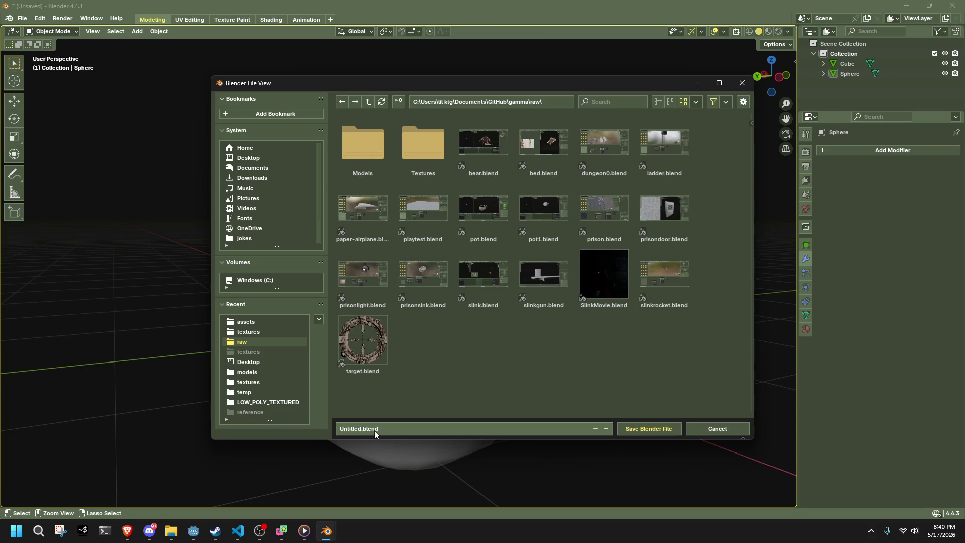
# Step: Replace Untitled with teleportorb and save the scene as teleportorb.blend
pyautogui.click(390, 426)
pyautogui.click(360, 426)
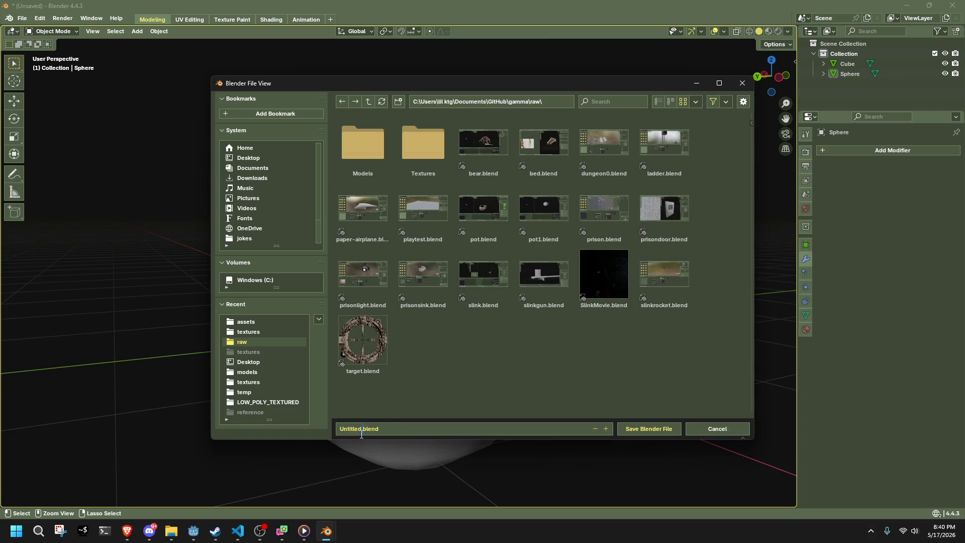
pyautogui.moveTo(360, 426); pyautogui.dragTo(331, 431)
pyautogui.write('teleportorb')
pyautogui.click(653, 436)
pyautogui.click(653, 435)
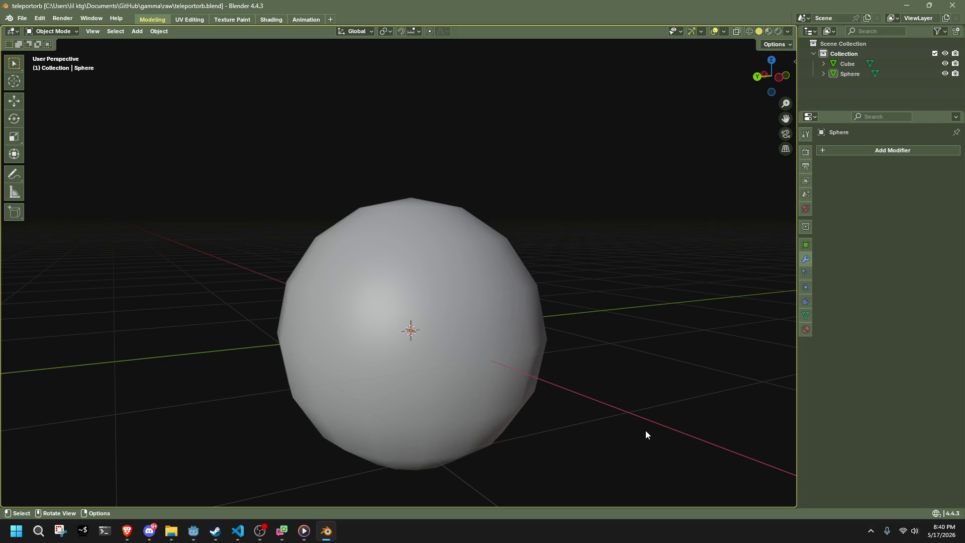
pyautogui.scroll(-4, 465, 323)
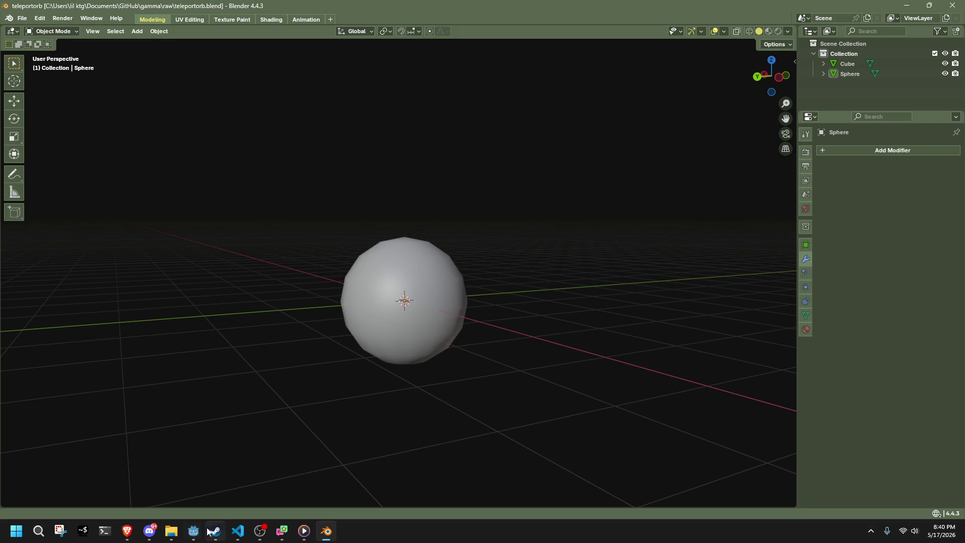
# Step: Start a glTF 2.0 export and browse to gamma > gammaproject > assets
pyautogui.click(23, 20)
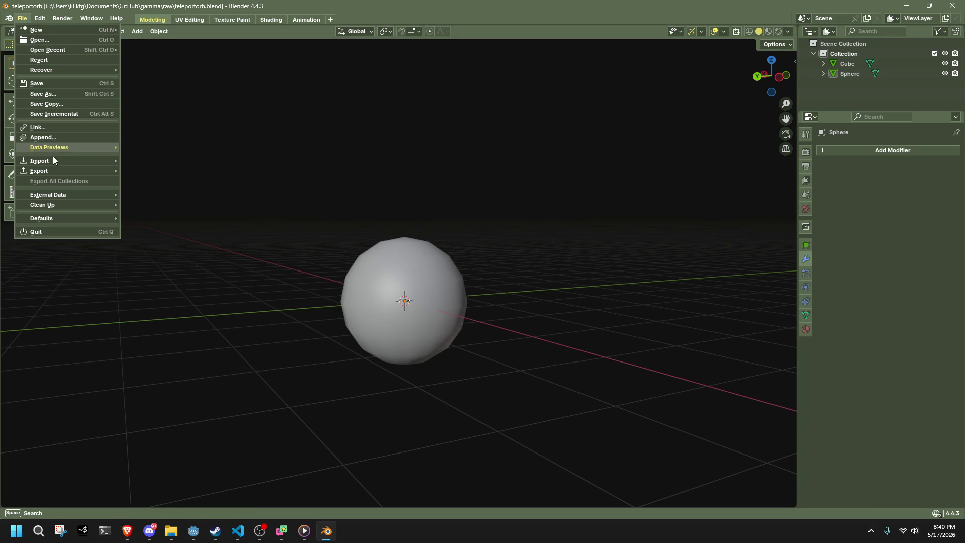
pyautogui.moveTo(36, 171)
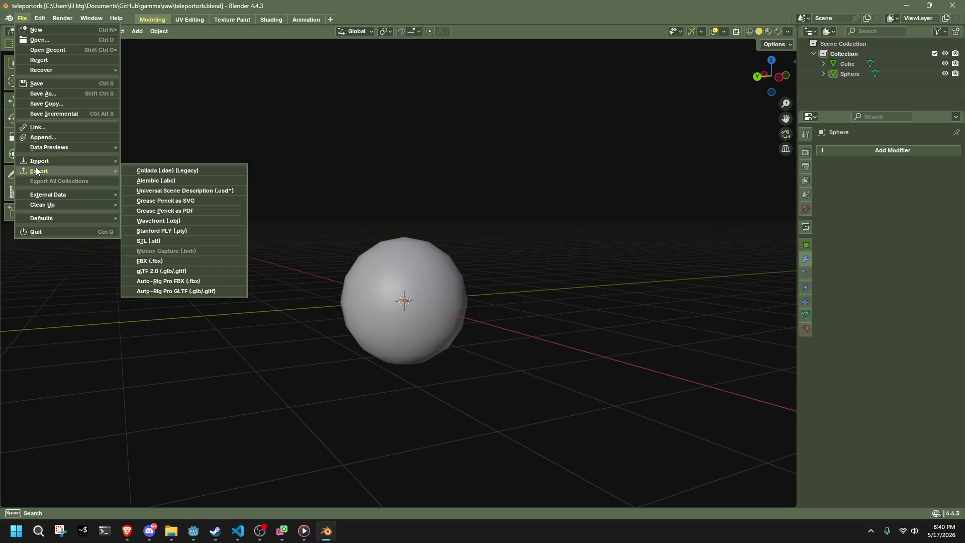
pyautogui.click(180, 270)
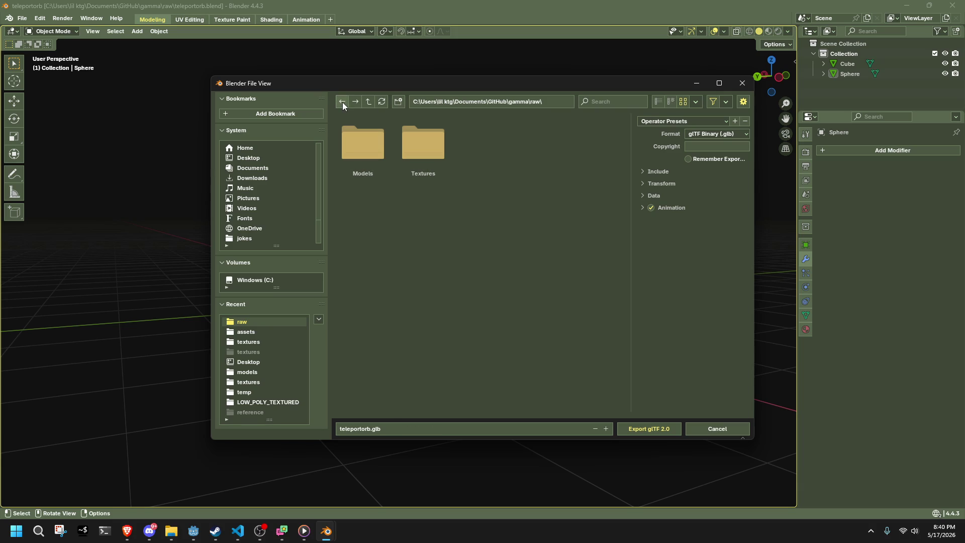
pyautogui.click(535, 103)
pyautogui.hotkey('ctrl', 'BackSpace')
pyautogui.hotkey('ctrl', 'BackSpace')
pyautogui.press('Return')
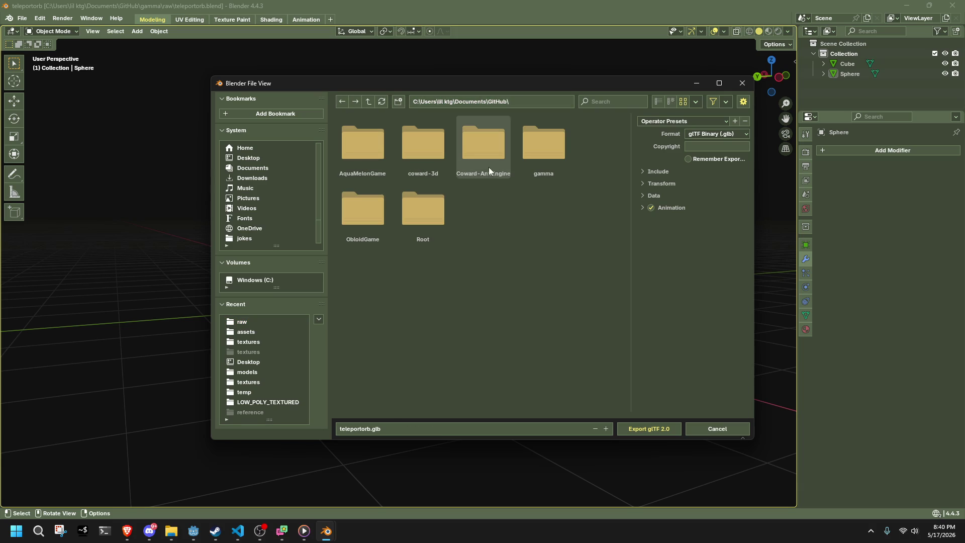
pyautogui.doubleClick(540, 169)
pyautogui.doubleClick(375, 149)
pyautogui.doubleClick(420, 161)
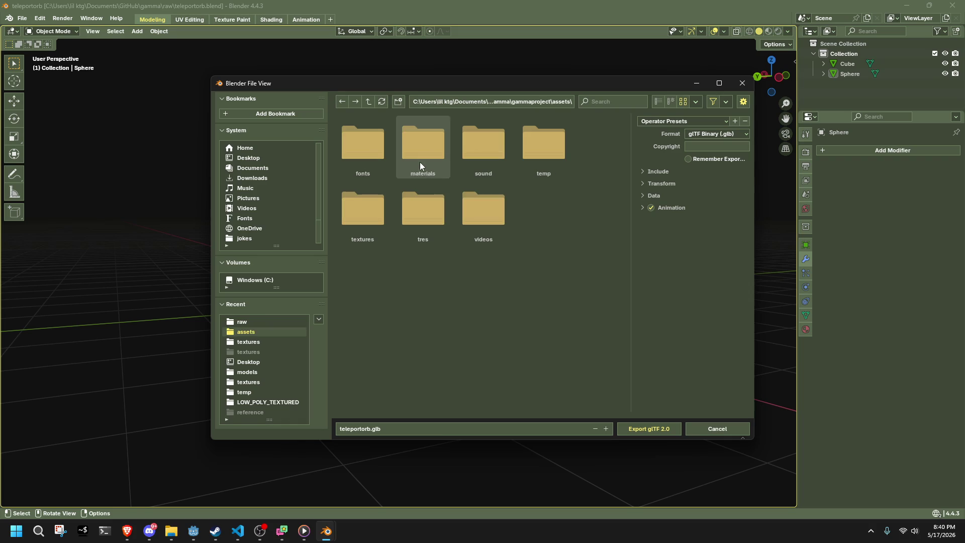
# Step: Create a new folder named models inside assets
pyautogui.rightClick(541, 233)
pyautogui.click(399, 102)
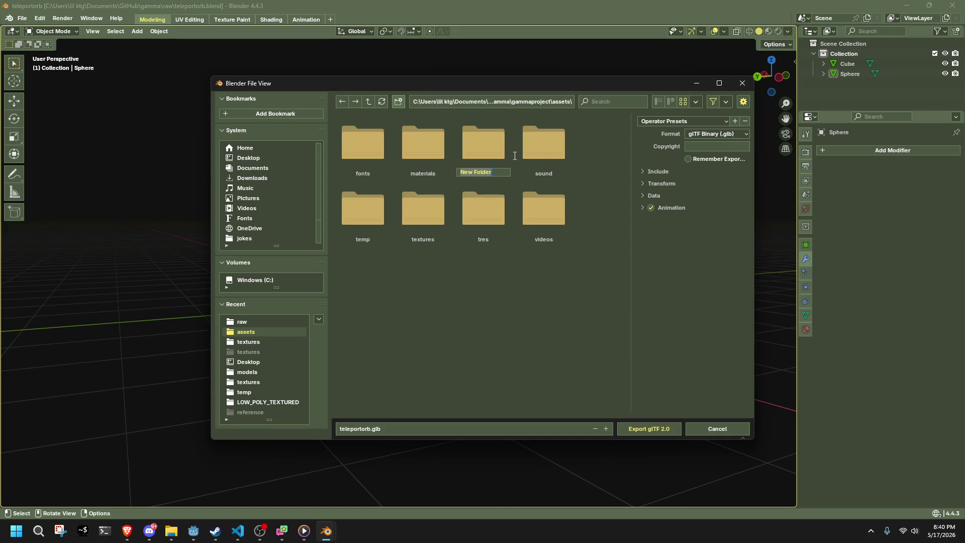
pyautogui.write('models')
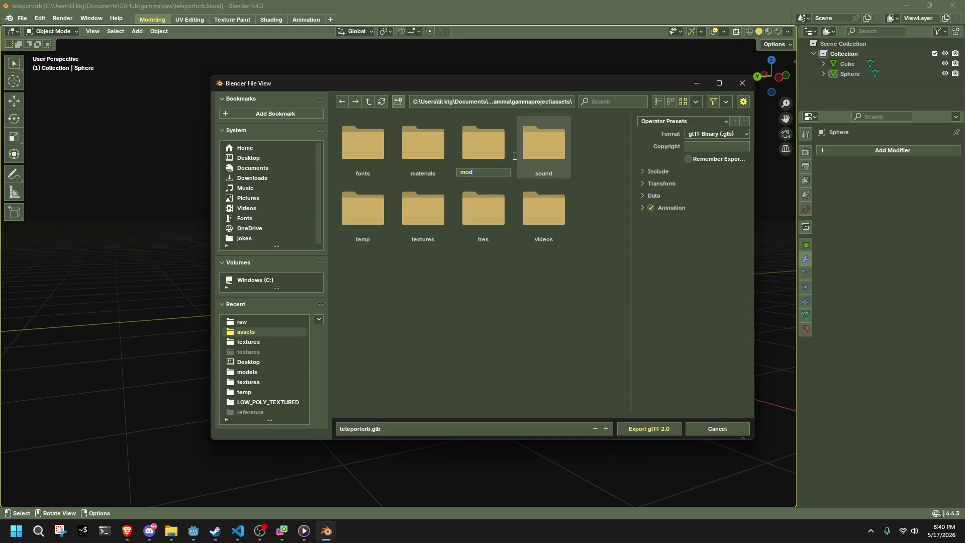
pyautogui.press('Return')
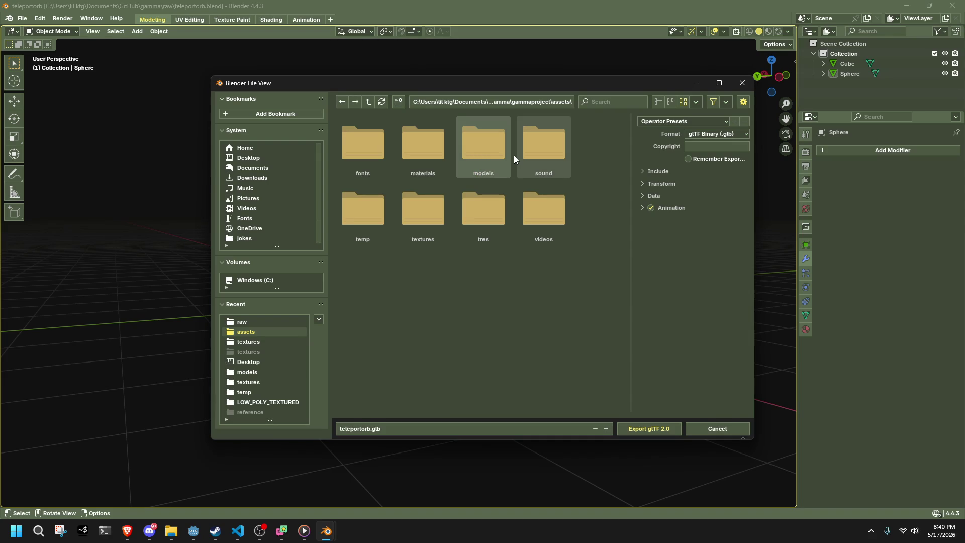
# Step: In the models folder, switch to glTF Separate with ../Textures as the textures path
pyautogui.click(485, 146)
pyautogui.click(698, 135)
pyautogui.click(695, 157)
pyautogui.click(697, 158)
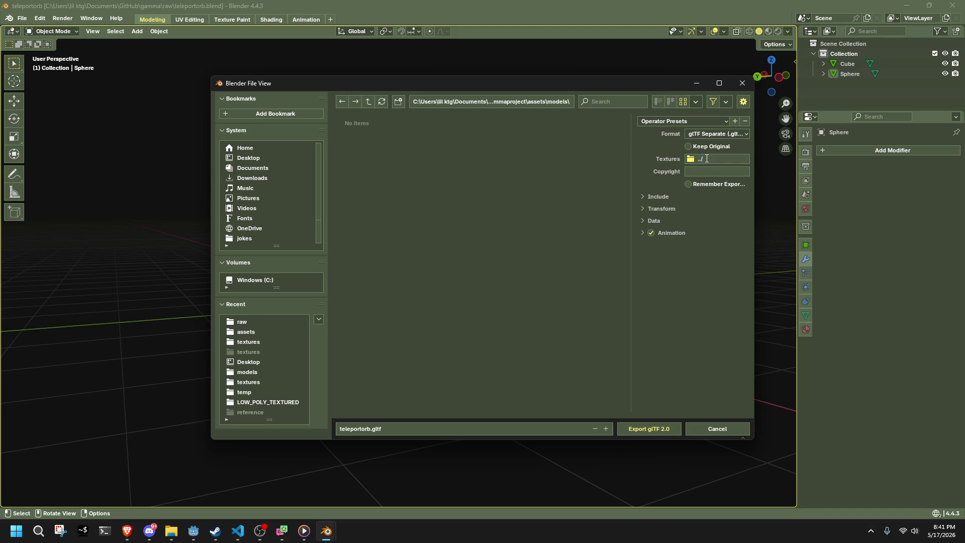
pyautogui.click(571, 139)
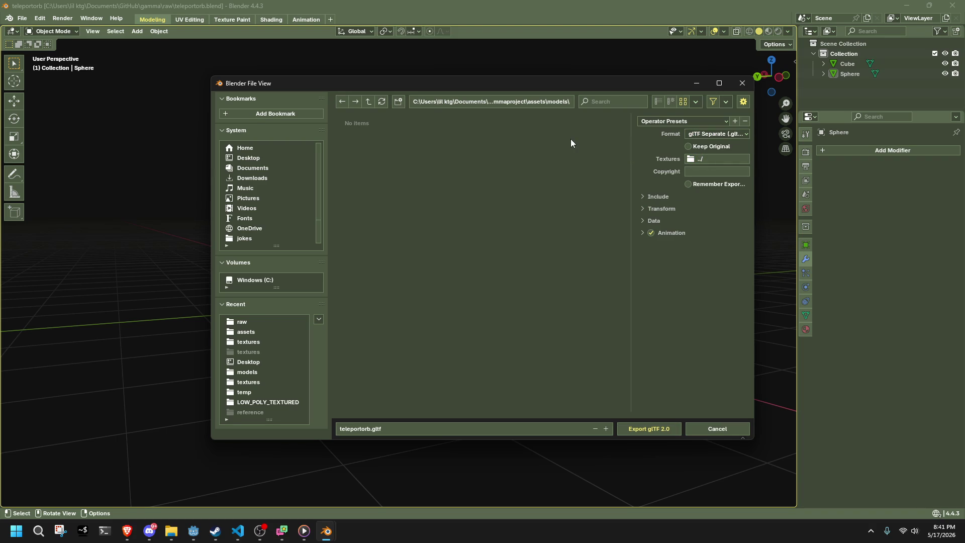
pyautogui.click(344, 100)
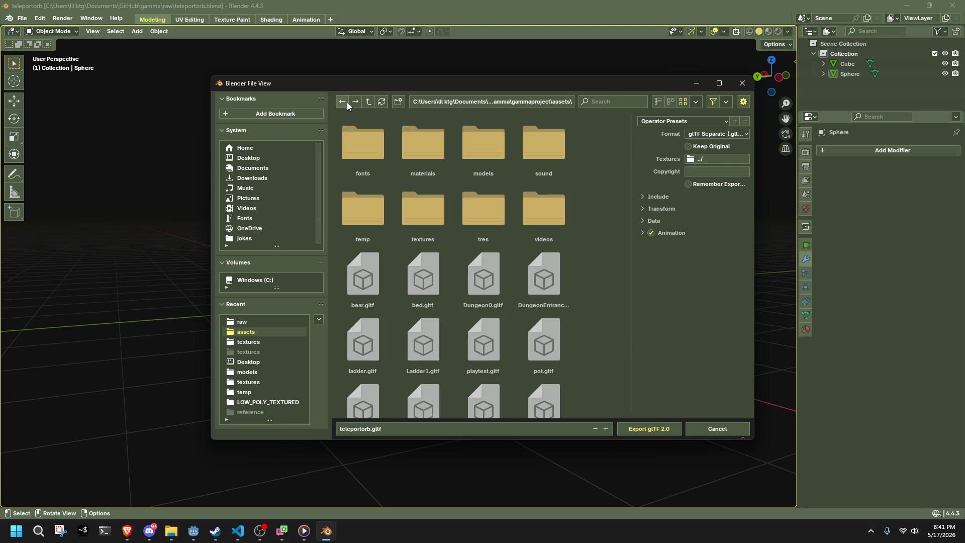
pyautogui.doubleClick(432, 204)
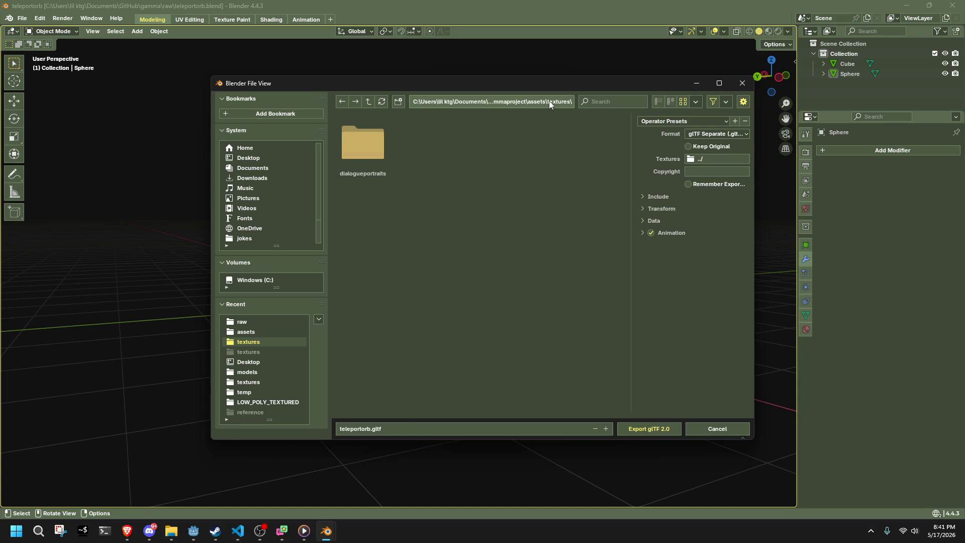
pyautogui.click(344, 100)
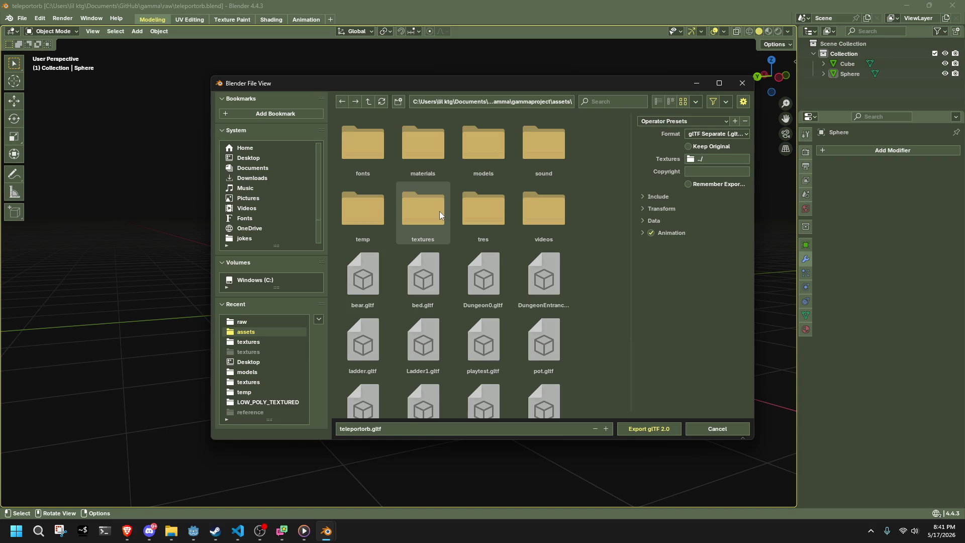
pyautogui.doubleClick(485, 167)
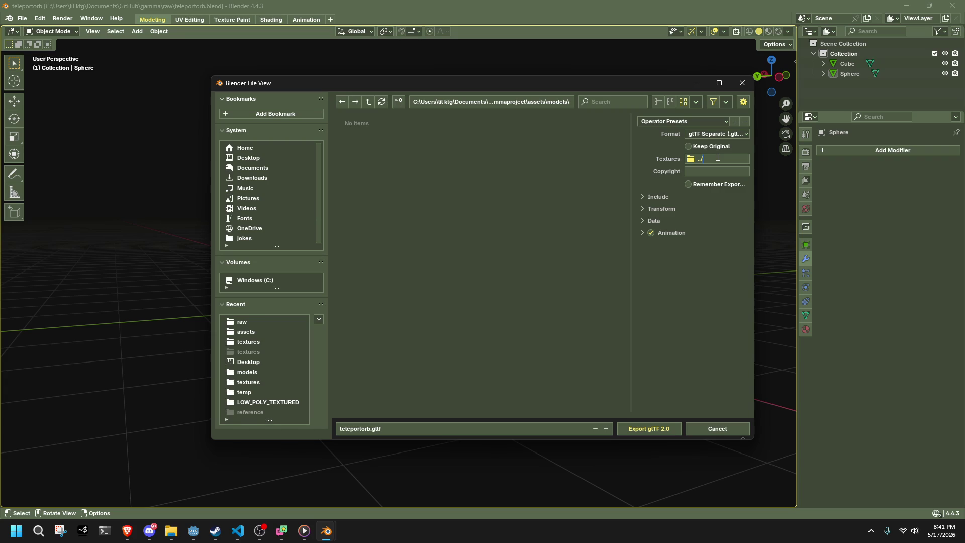
pyautogui.write('Textures')
pyautogui.press('Return')
# Step: Enable Remember Export Settings and review the Include, Transform, Data and Animation sections
pyautogui.click(697, 184)
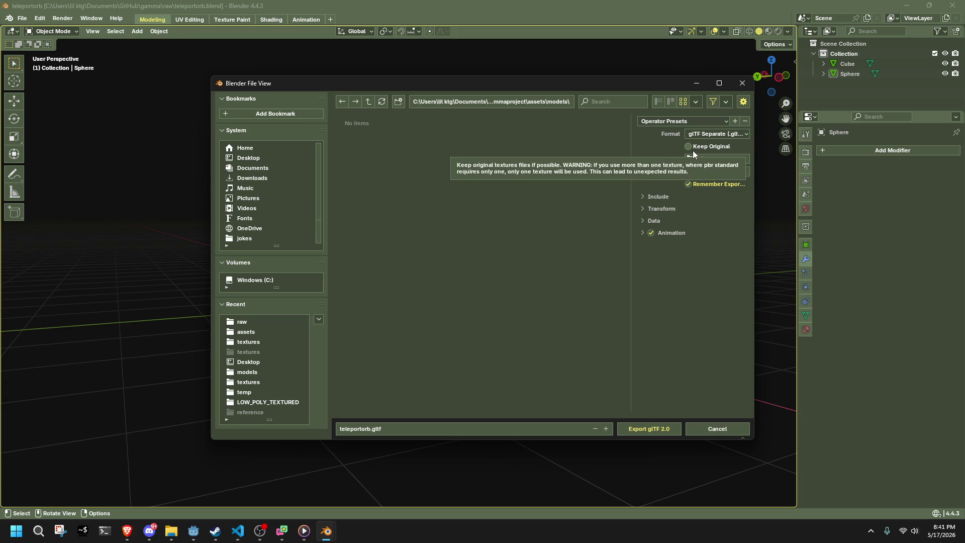
pyautogui.click(644, 197)
pyautogui.click(652, 196)
pyautogui.click(646, 209)
pyautogui.click(647, 209)
pyautogui.click(648, 219)
pyautogui.click(648, 219)
pyautogui.click(641, 232)
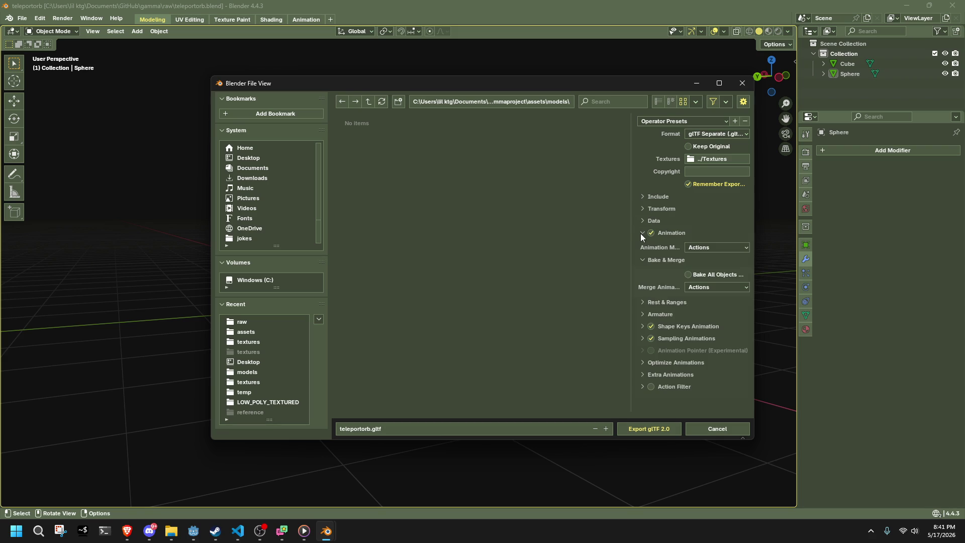
pyautogui.click(641, 233)
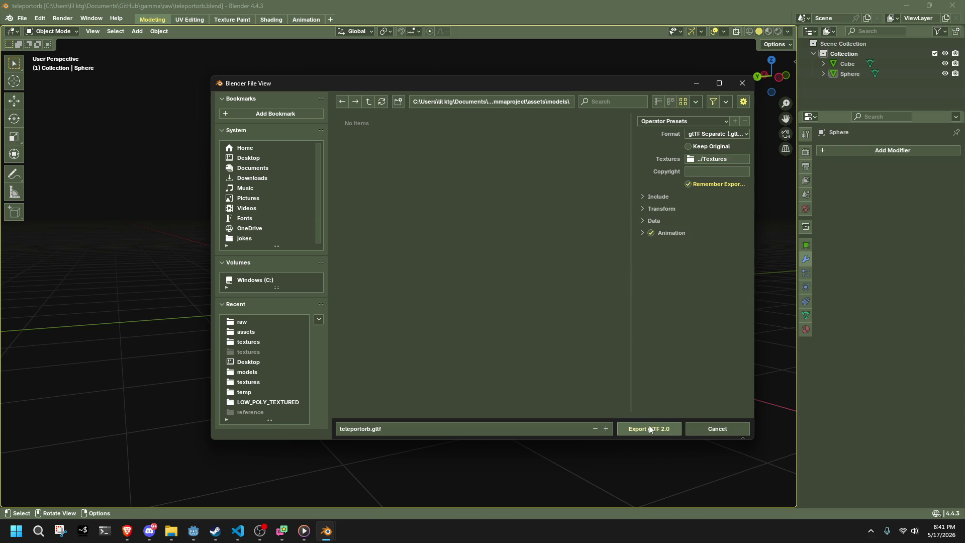
# Step: Export the sphere as teleportorb.gltf and orbit around it in the viewport
pyautogui.click(651, 122)
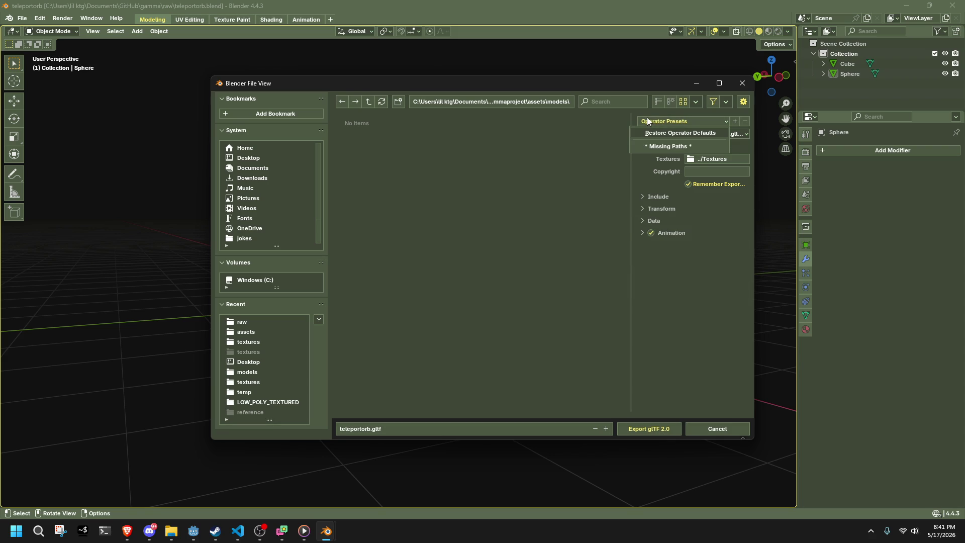
pyautogui.click(650, 123)
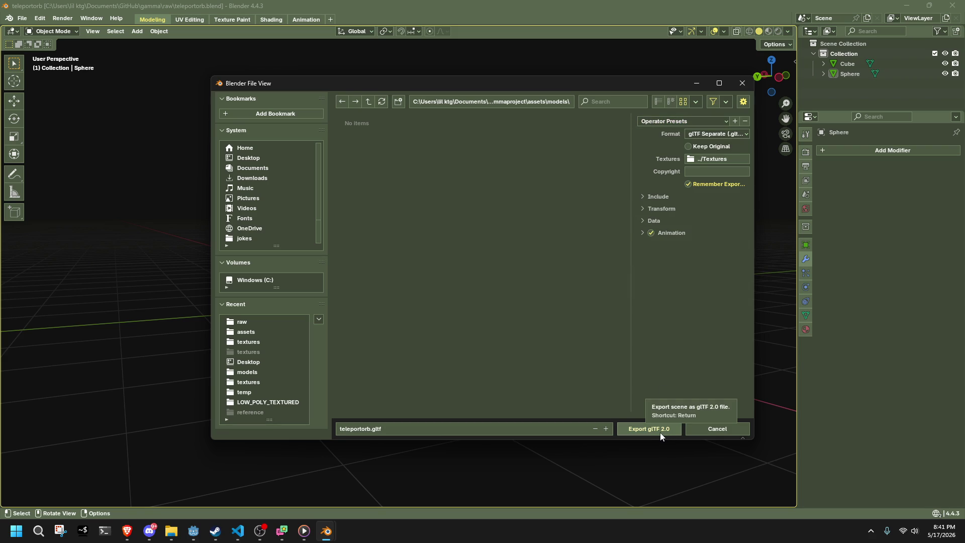
pyautogui.click(660, 435)
pyautogui.moveTo(407, 284); pyautogui.dragTo(324, 313)
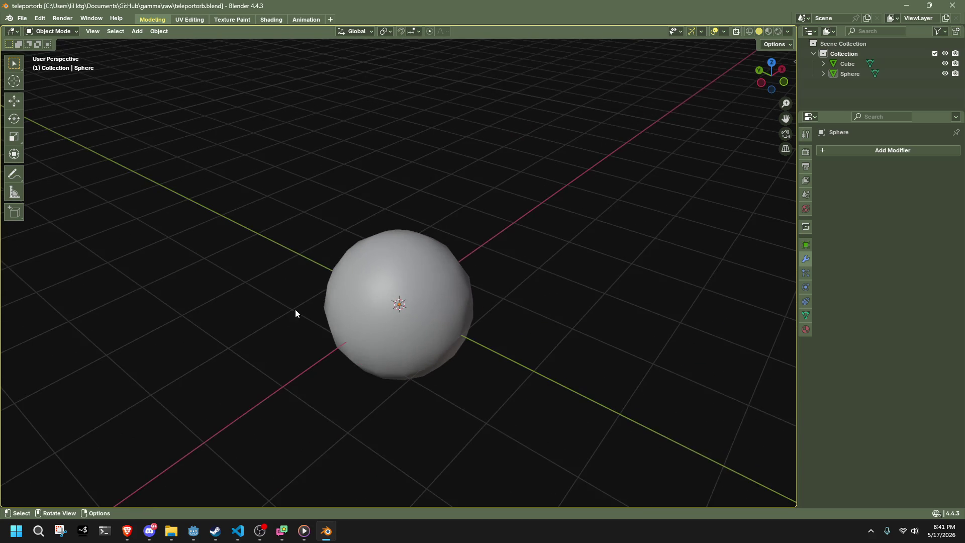
# Step: In Godot, clear the cyan sphere Mesh from the teleport_orb root Sprite3D
pyautogui.click(193, 530)
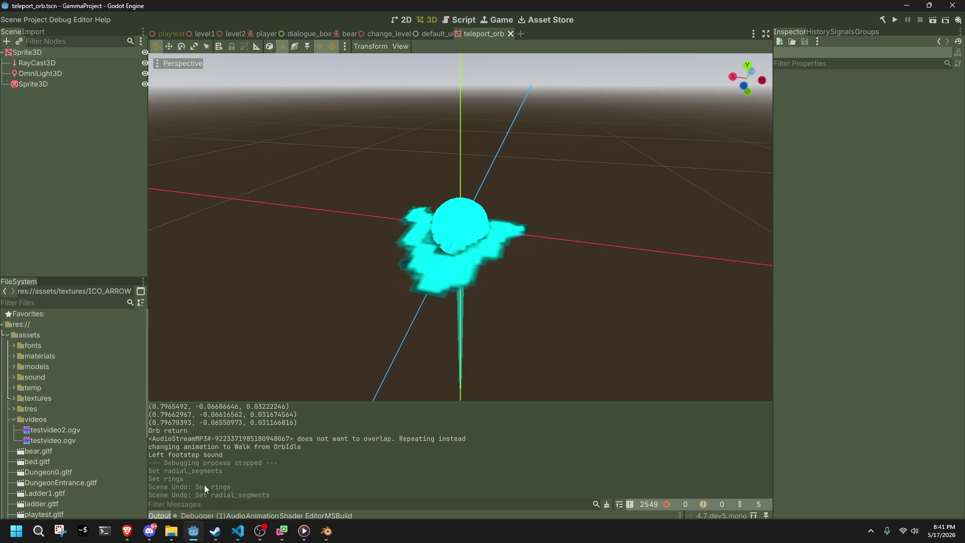
pyautogui.click(30, 52)
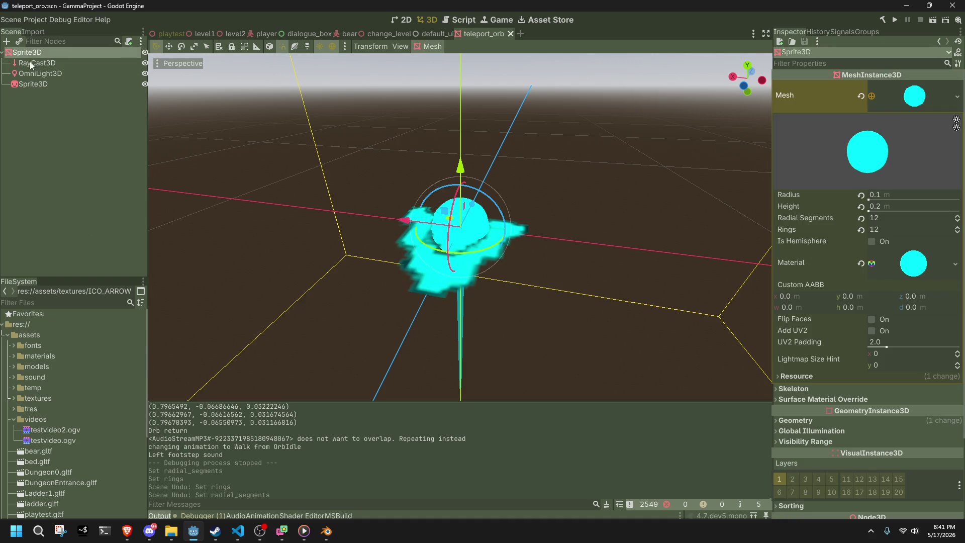
pyautogui.click(860, 96)
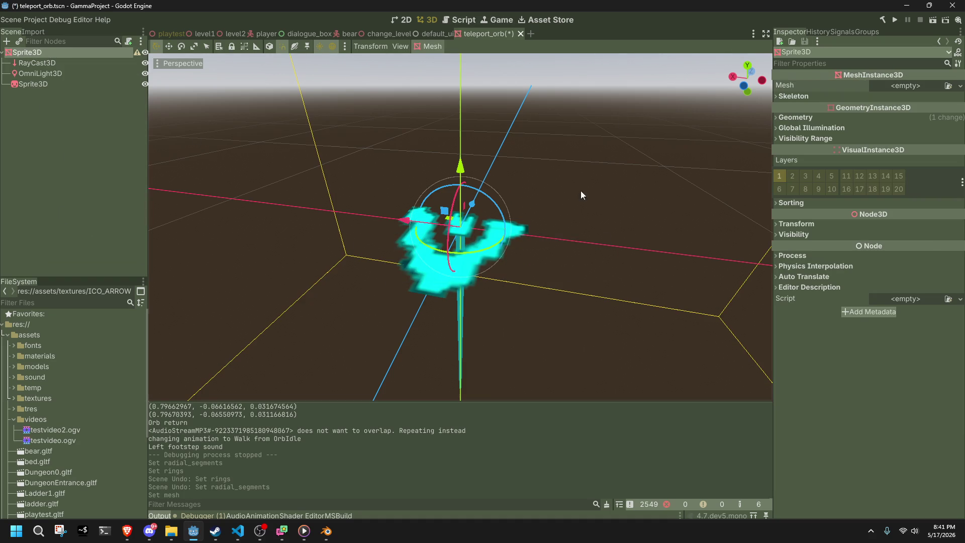
pyautogui.click(61, 86)
pyautogui.click(70, 157)
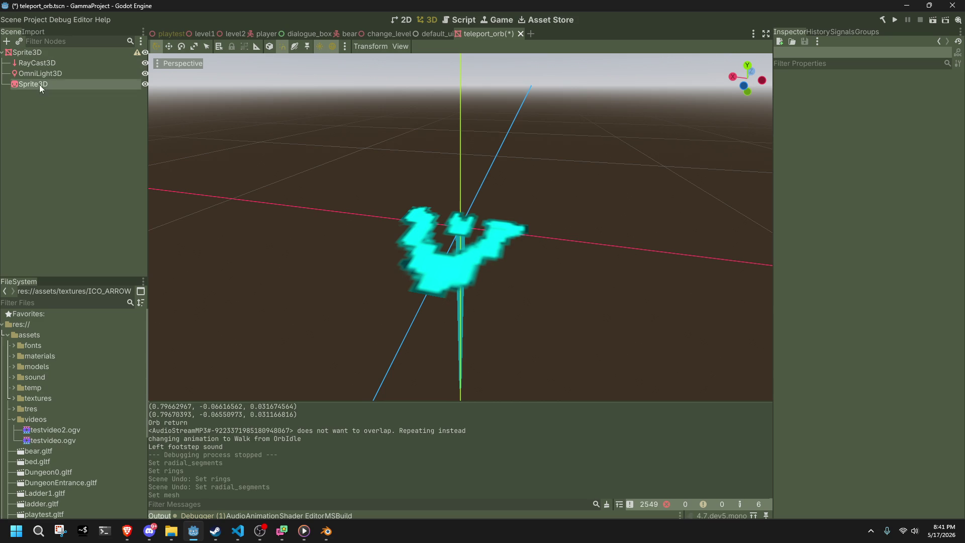
pyautogui.scroll(-2, 87, 440)
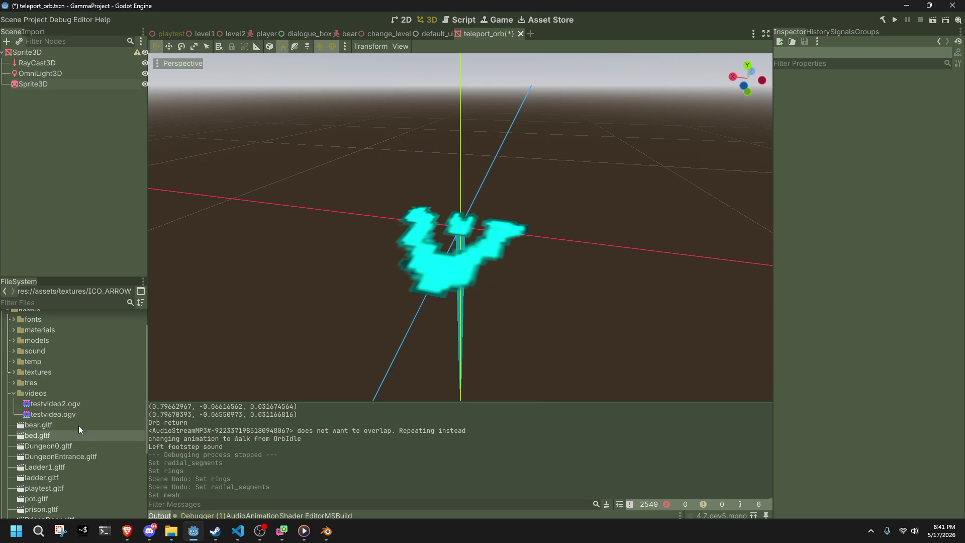
pyautogui.scroll(2, 86, 436)
pyautogui.click(33, 378)
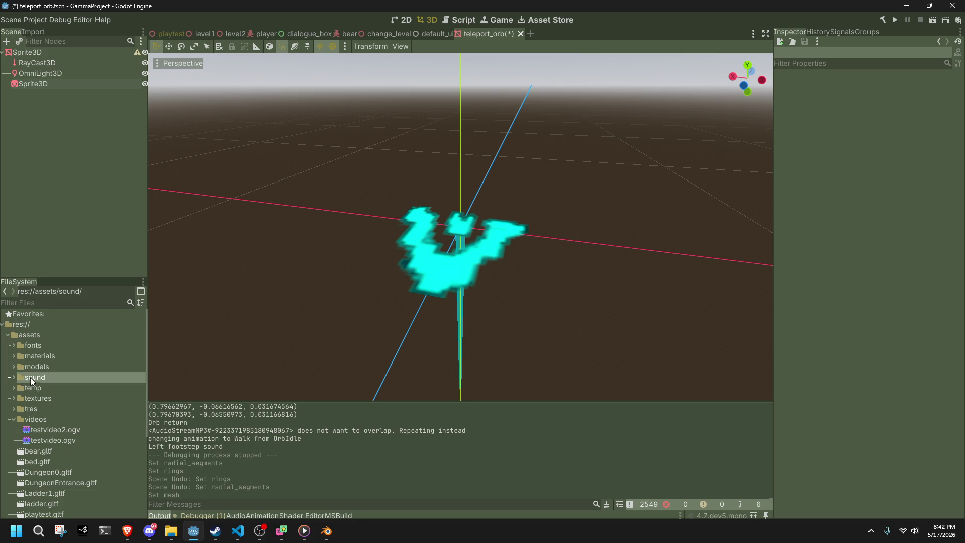
pyautogui.doubleClick(37, 367)
pyautogui.moveTo(50, 377)
pyautogui.mouseDown()
pyautogui.moveTo(68, 332)
pyautogui.moveTo(70, 59)
pyautogui.moveTo(32, 52)
pyautogui.mouseUp()
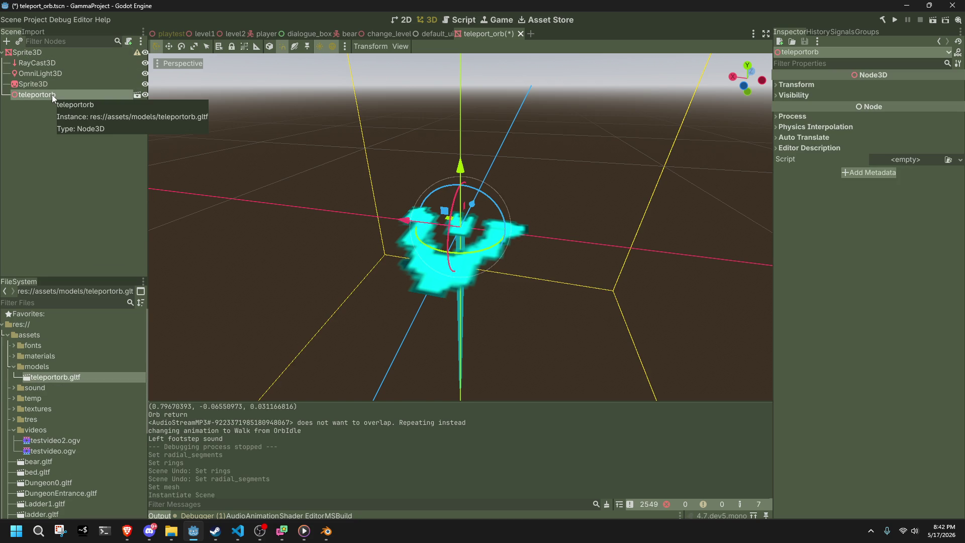
pyautogui.press('Delete')
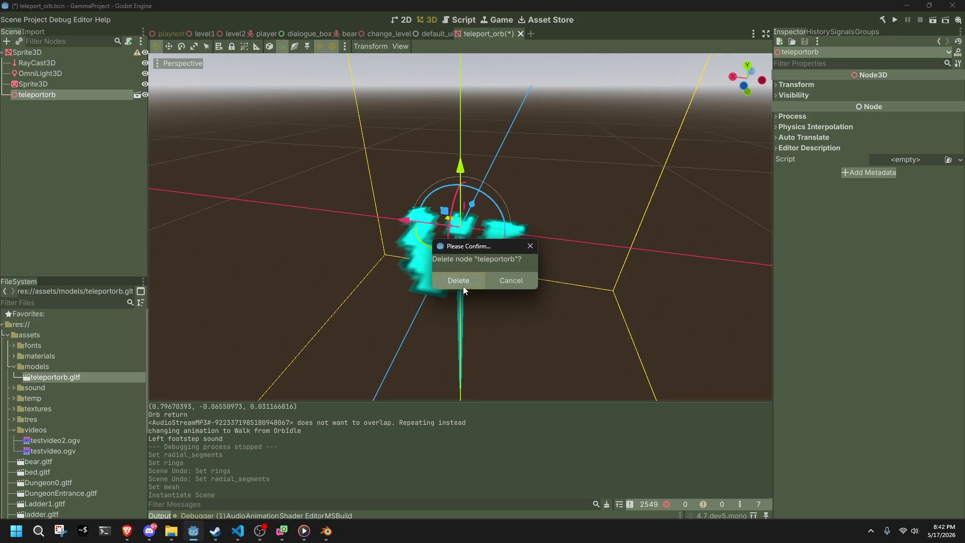
pyautogui.click(460, 283)
pyautogui.rightClick(85, 375)
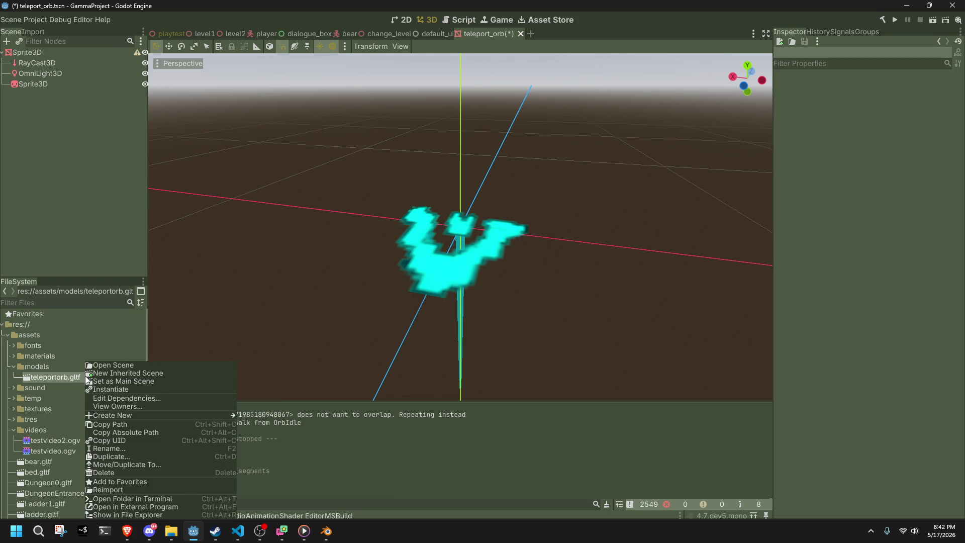
pyautogui.click(37, 54)
pyautogui.click(927, 86)
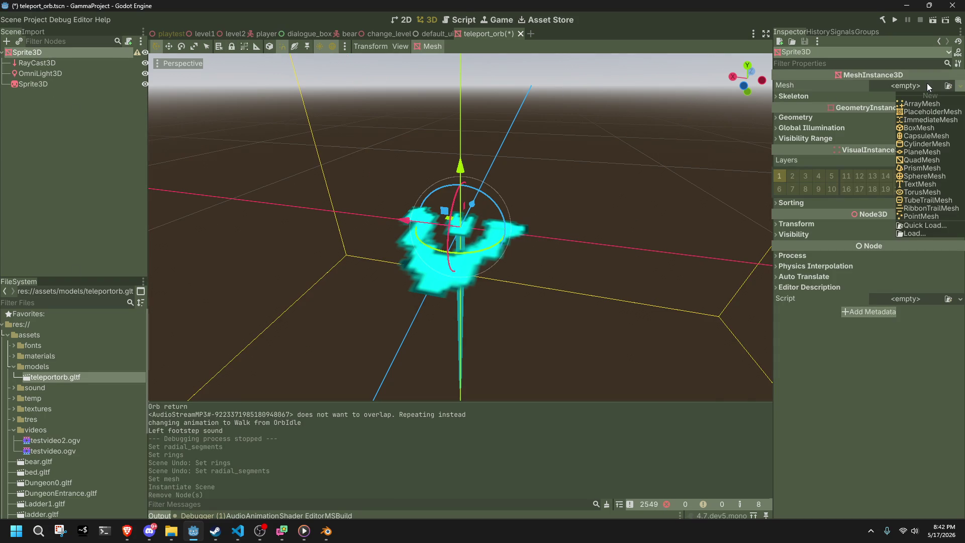
pyautogui.click(950, 234)
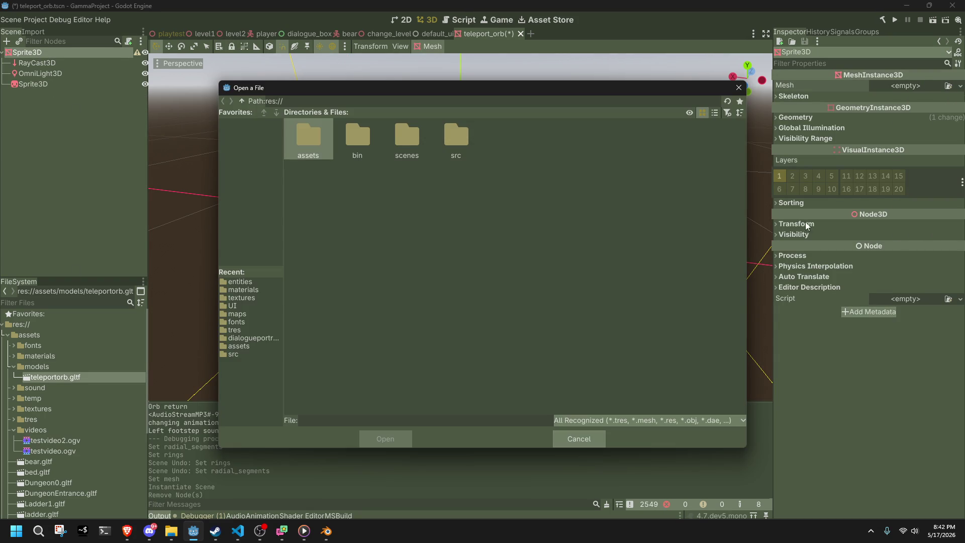
pyautogui.doubleClick(298, 151)
pyautogui.doubleClick(387, 142)
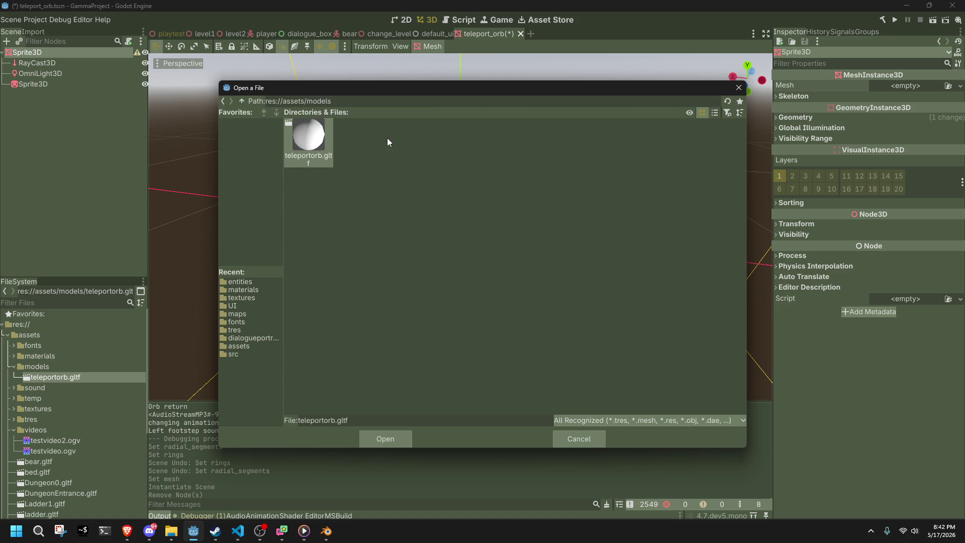
pyautogui.doubleClick(309, 137)
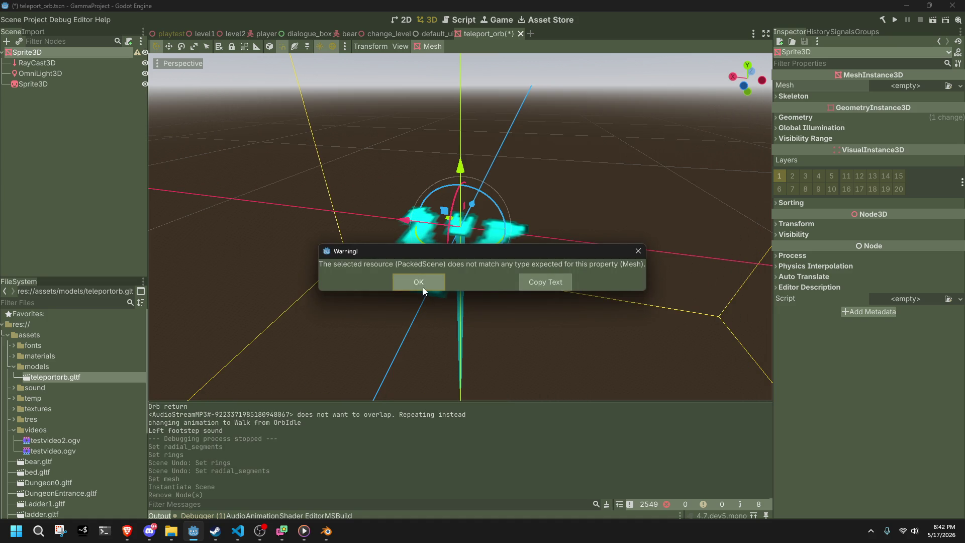
pyautogui.click(411, 279)
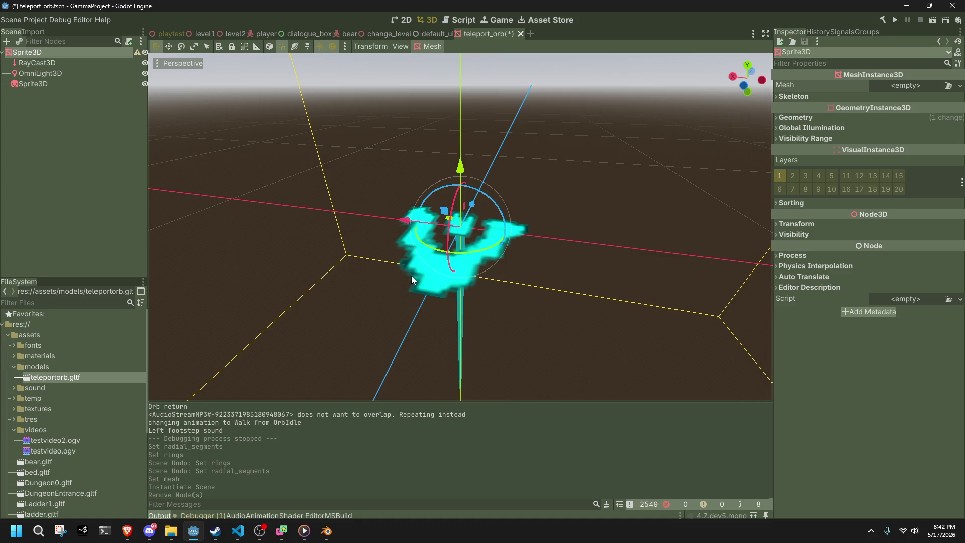
# Step: Add the teleportorb.gltf model as a child of the root node
pyautogui.rightClick(32, 378)
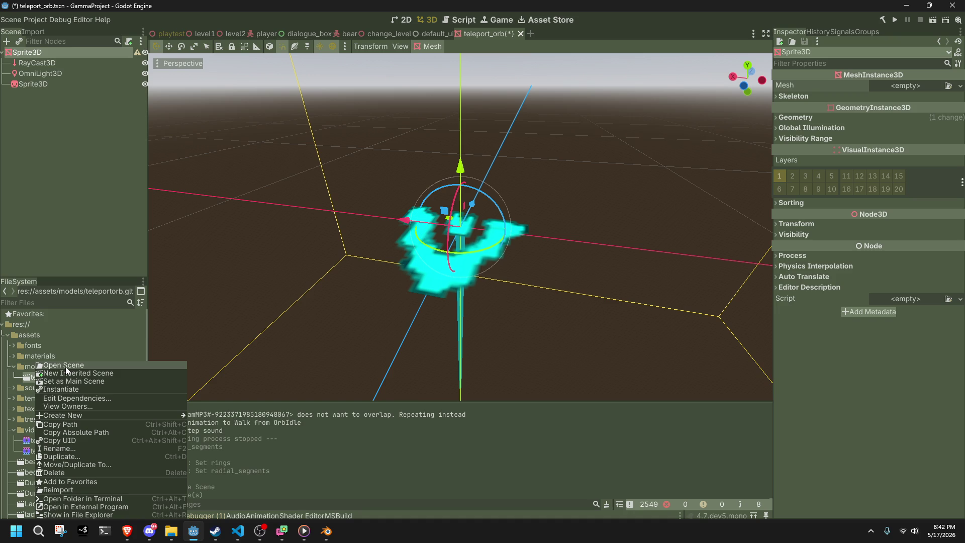
pyautogui.moveTo(50, 377)
pyautogui.mouseDown()
pyautogui.moveTo(63, 290)
pyautogui.moveTo(65, 56)
pyautogui.mouseUp()
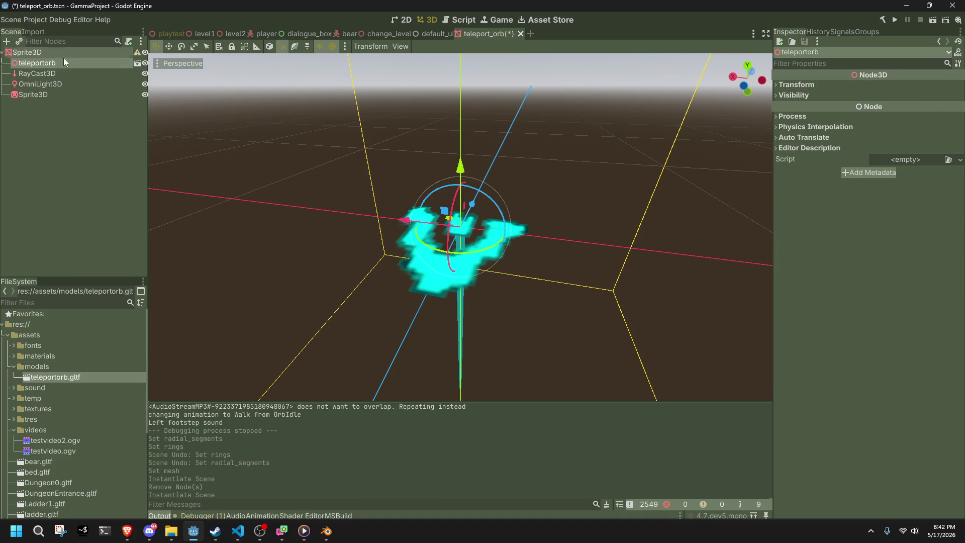
pyautogui.click(55, 108)
pyautogui.click(38, 61)
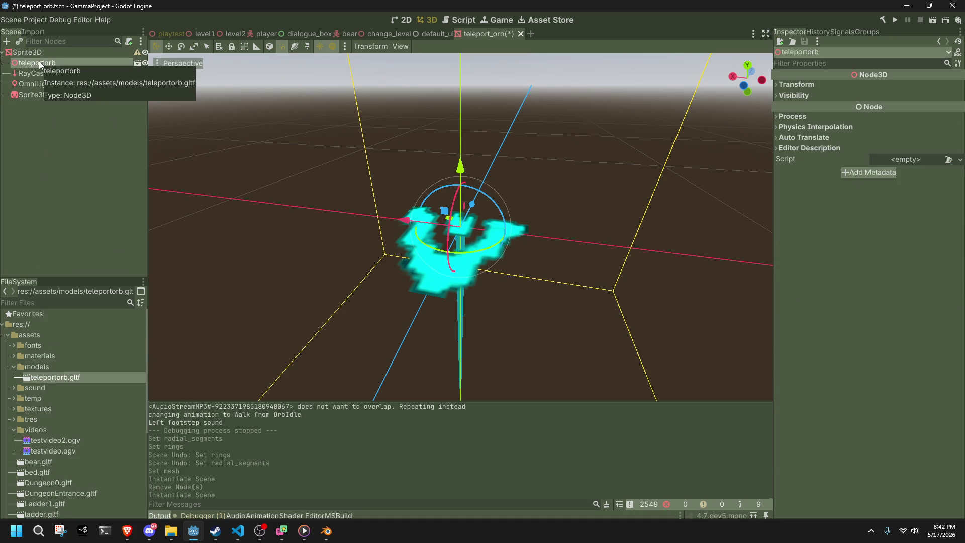
pyautogui.rightClick(38, 62)
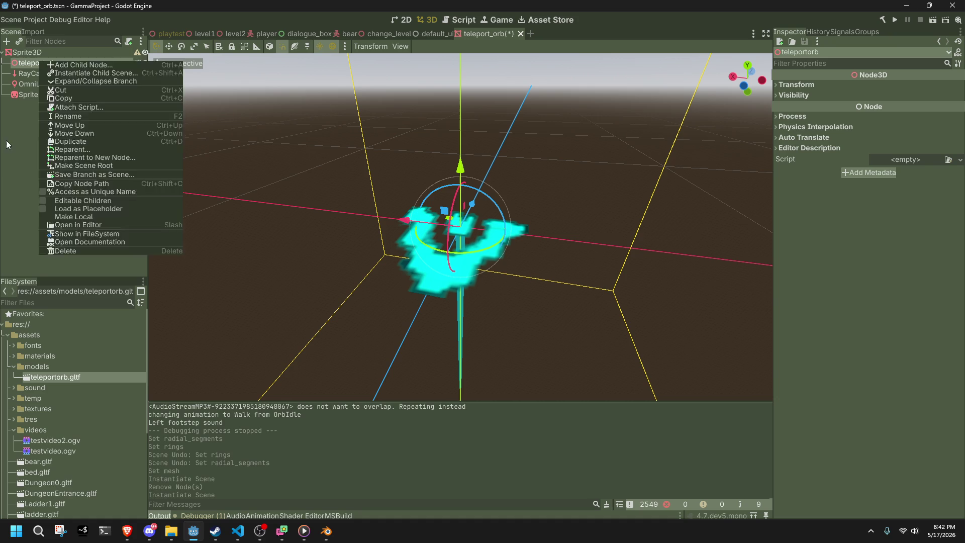
pyautogui.press('Escape')
# Step: Change the root node's type to Node3D
pyautogui.click(31, 52)
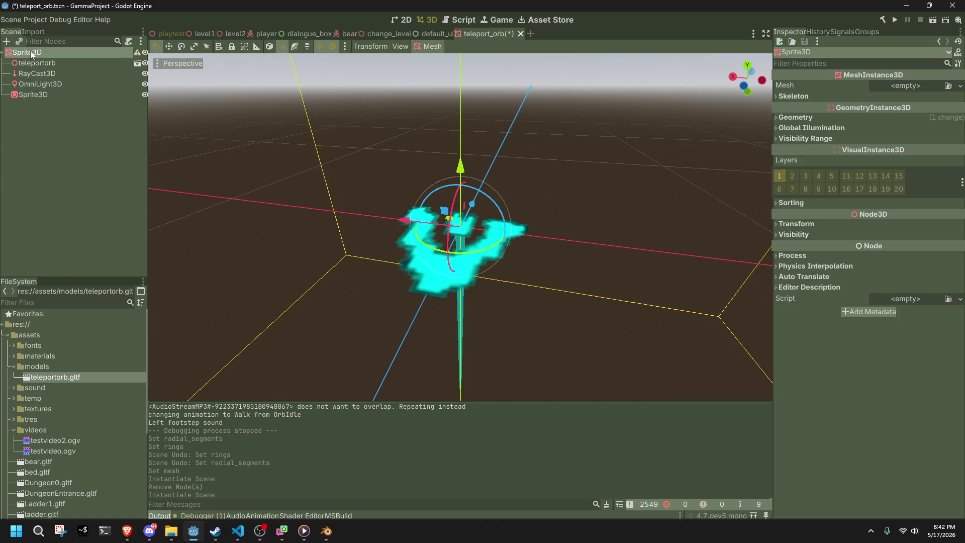
pyautogui.rightClick(30, 51)
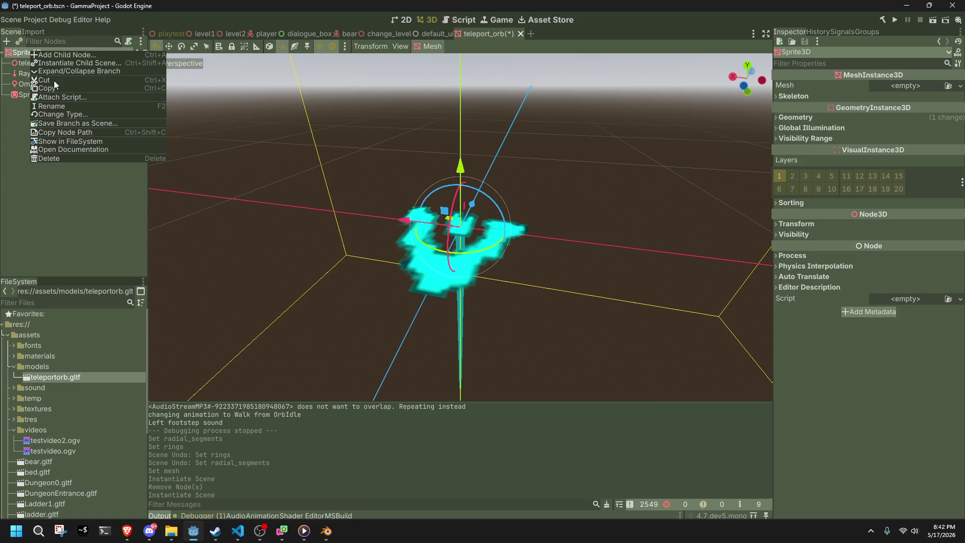
pyautogui.click(57, 114)
pyautogui.write('Node3D')
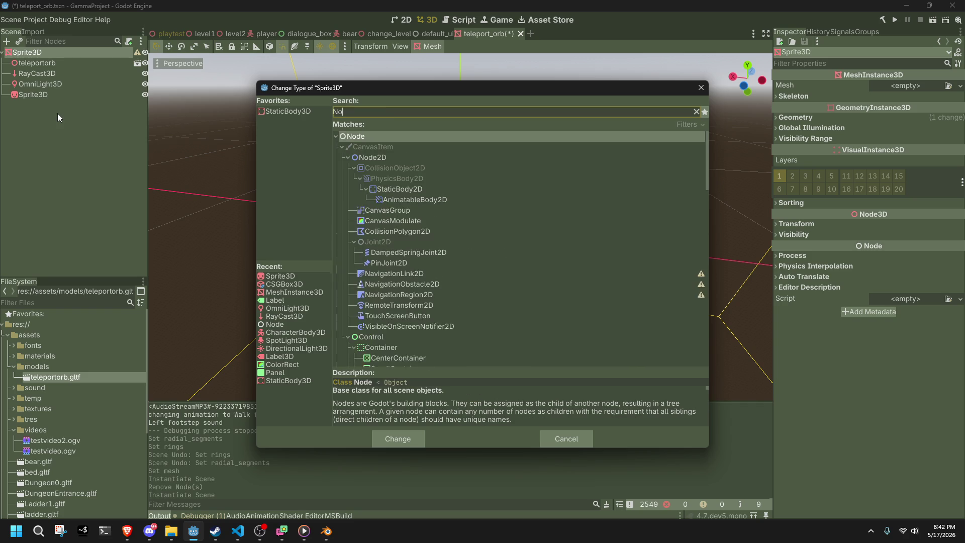
pyautogui.press('Return')
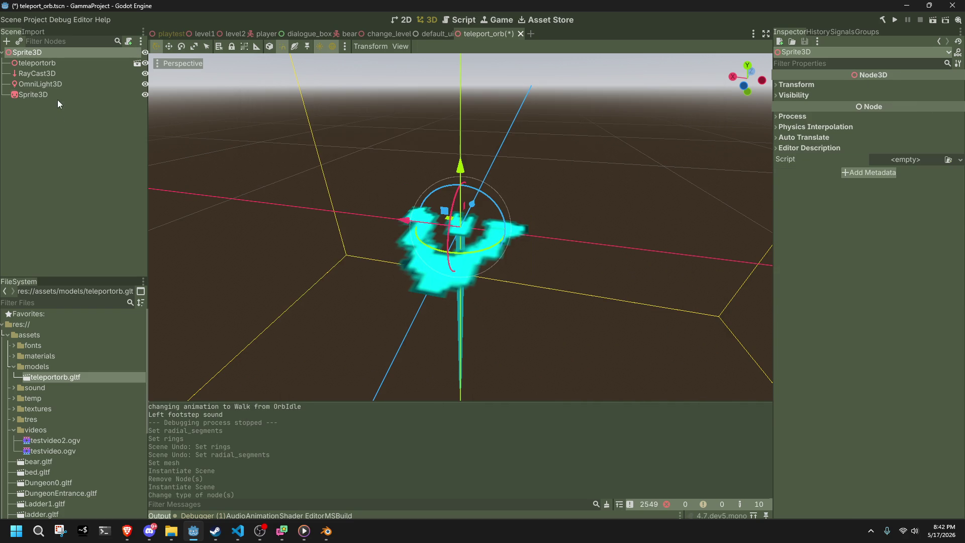
# Step: Enable Editable Children on teleportorb, exposing its Cube and Sphere nodes
pyautogui.click(34, 95)
pyautogui.click(38, 61)
pyautogui.rightClick(38, 60)
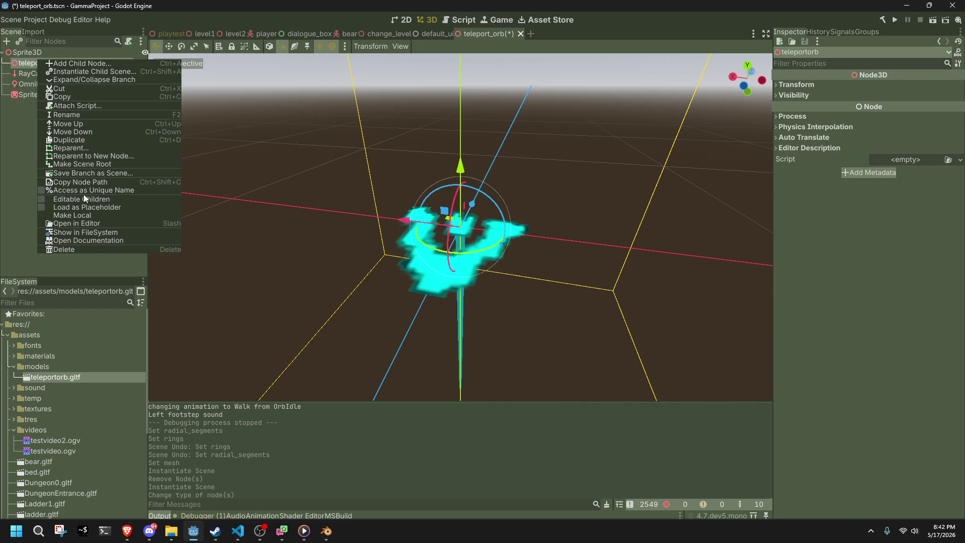
pyautogui.click(40, 199)
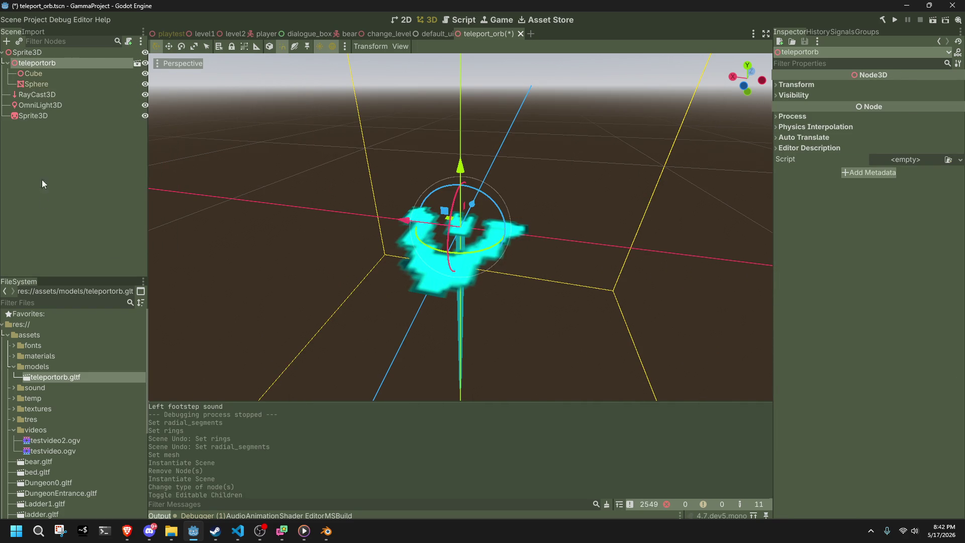
pyautogui.click(34, 74)
pyautogui.click(37, 84)
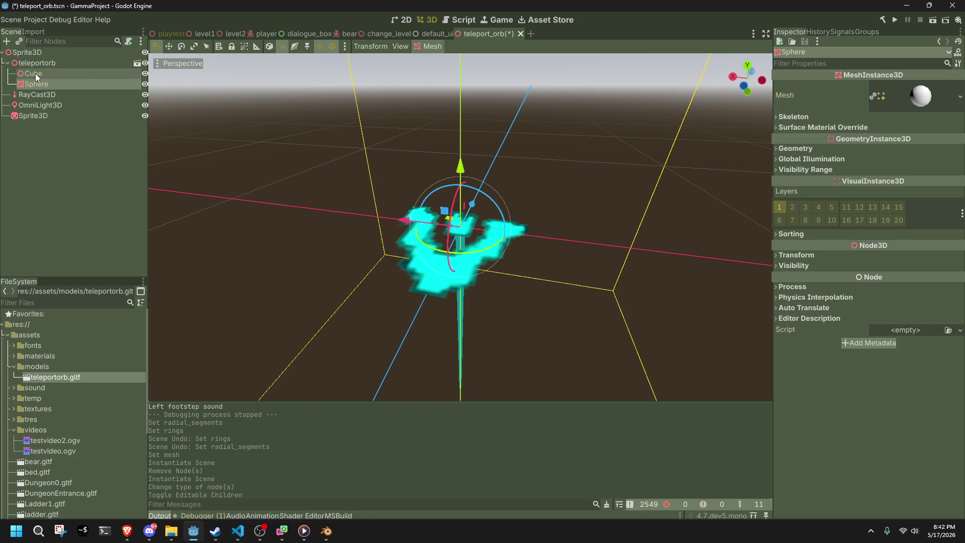
pyautogui.scroll(3, 381, 207)
pyautogui.scroll(-2, 347, 240)
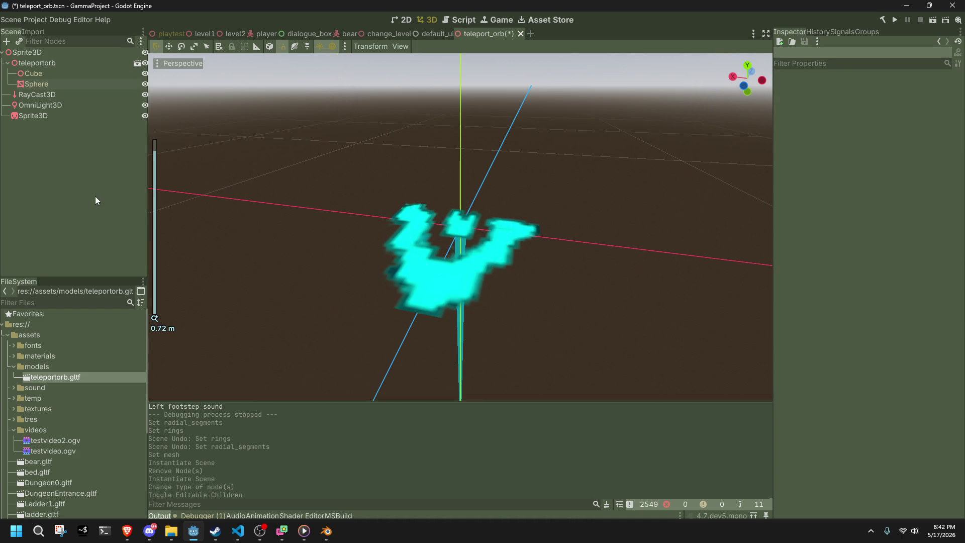
# Step: In Blender, delete the Cube object and save the file
pyautogui.hotkey('alt', 'Tab')
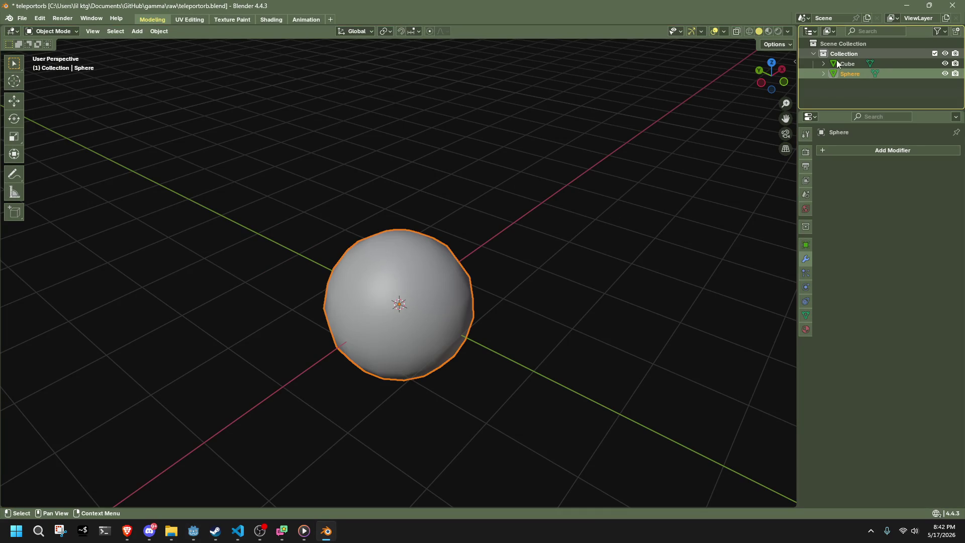
pyautogui.click(847, 63)
pyautogui.moveTo(619, 234)
pyautogui.mouseDown()
pyautogui.moveTo(559, 212)
pyautogui.moveTo(536, 186)
pyautogui.mouseUp()
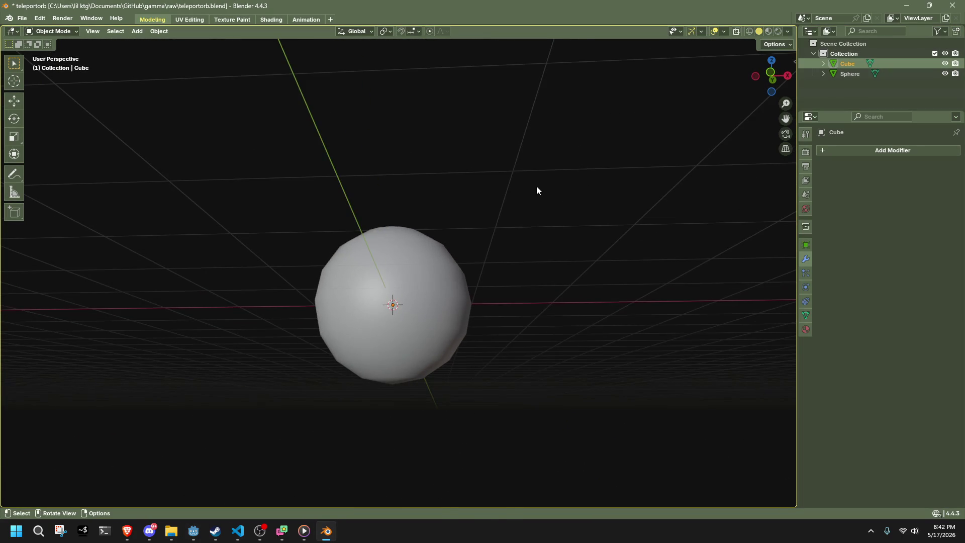
pyautogui.press('Delete')
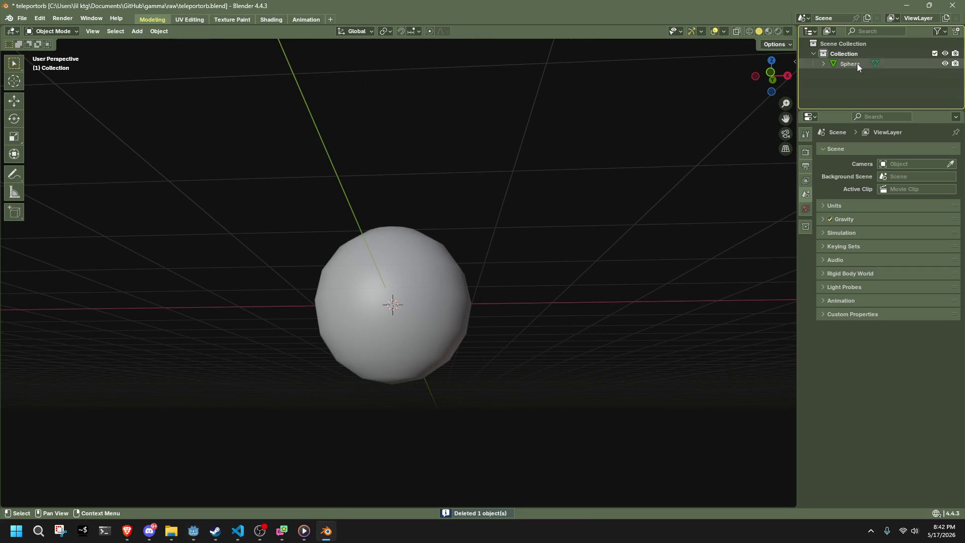
pyautogui.hotkey('ctrl', 's')
pyautogui.hotkey('alt', 'Tab')
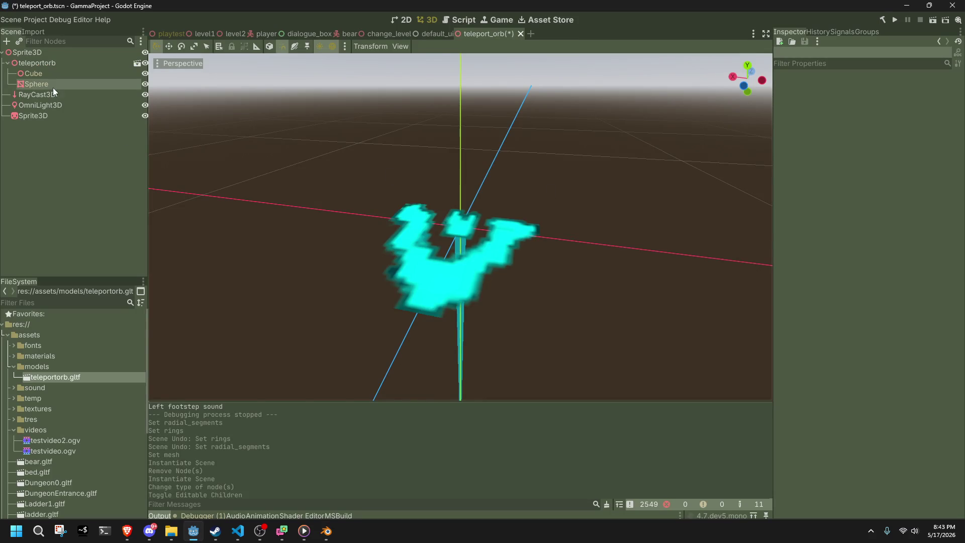
pyautogui.click(50, 84)
pyautogui.click(27, 62)
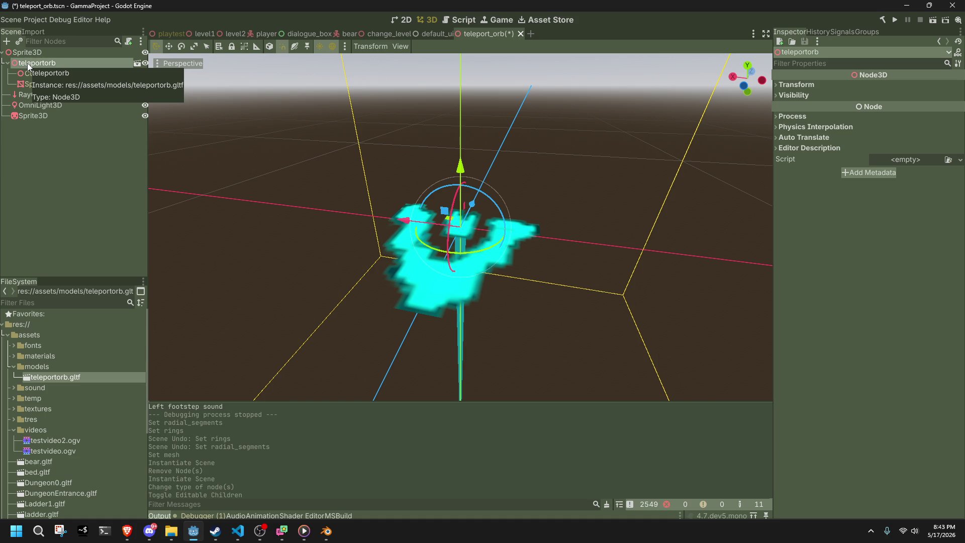
pyautogui.hotkey('alt', 'Tab')
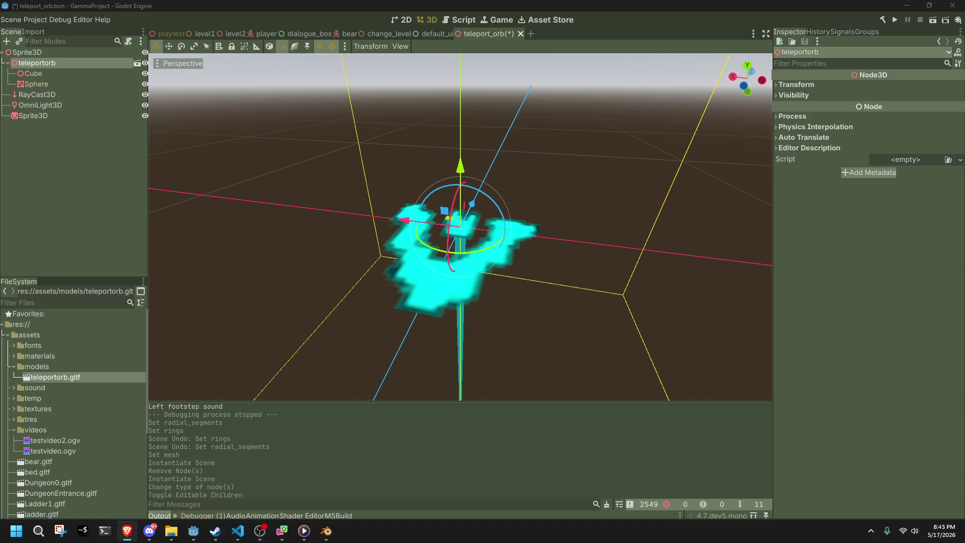
pyautogui.hotkey('alt', 'Tab')
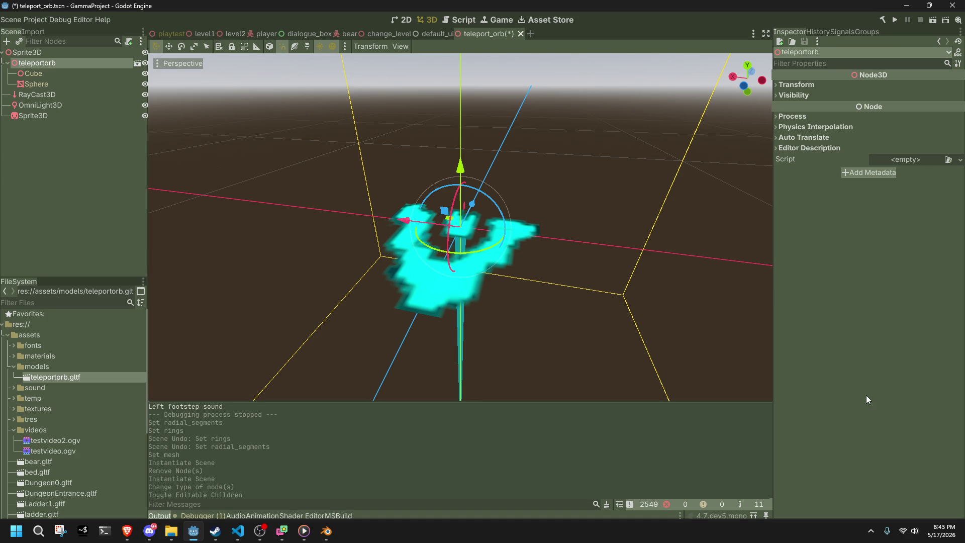
pyautogui.click(149, 531)
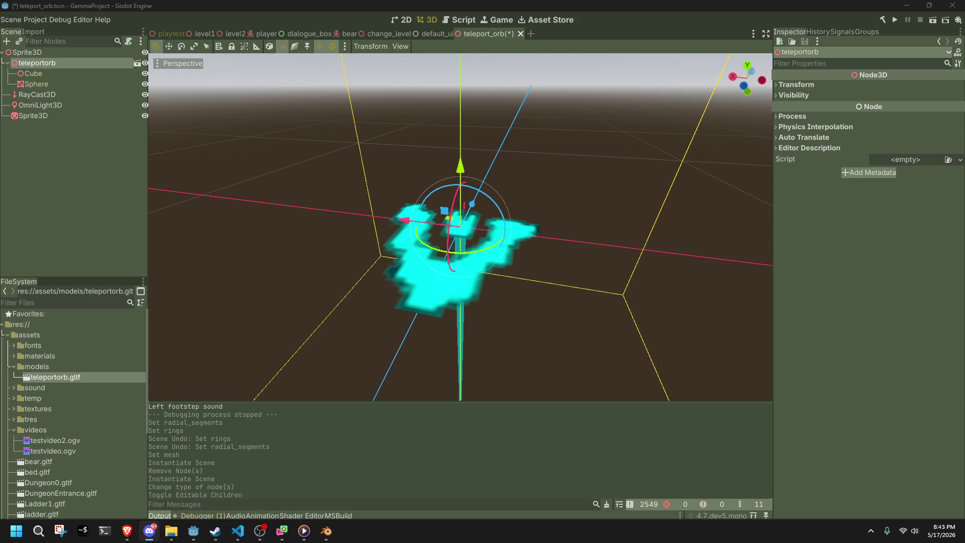
# Step: Inspect the teleportorb node and teleportorb.gltf file options without changing anything
pyautogui.click(70, 80)
pyautogui.click(65, 64)
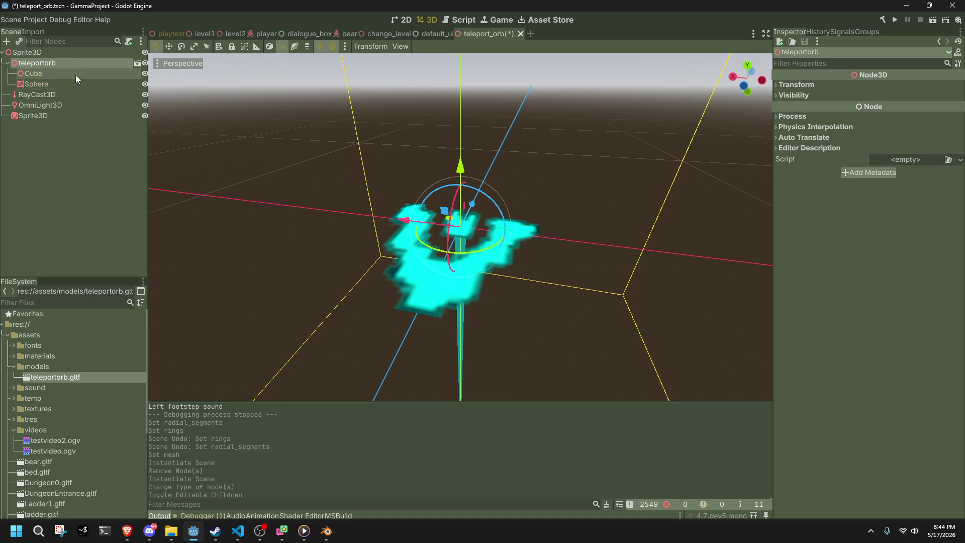
pyautogui.click(87, 162)
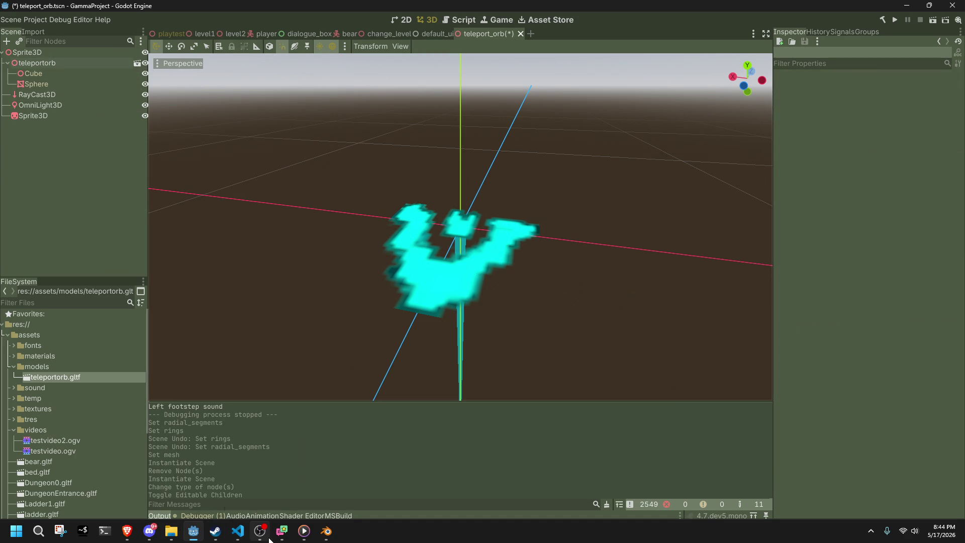
pyautogui.moveTo(269, 539)
pyautogui.click(32, 59)
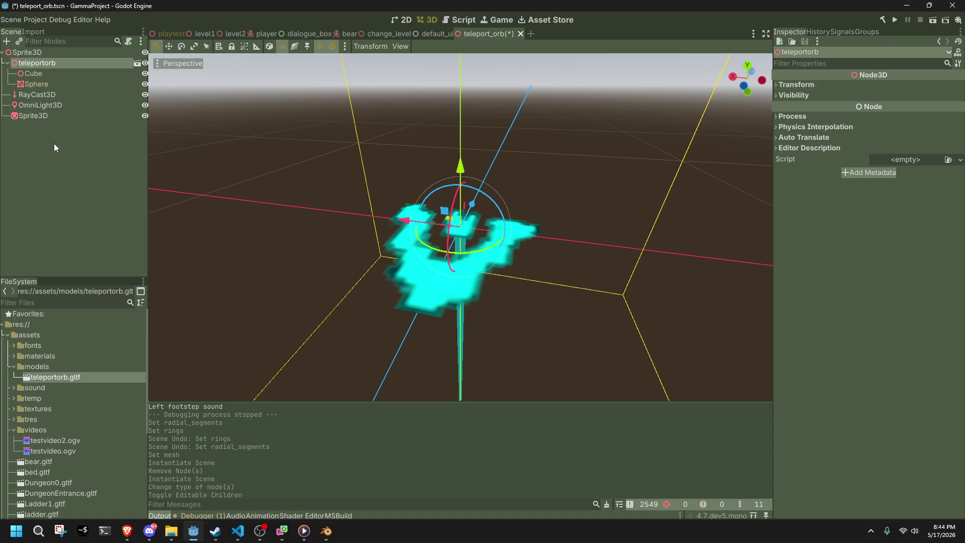
pyautogui.rightClick(47, 380)
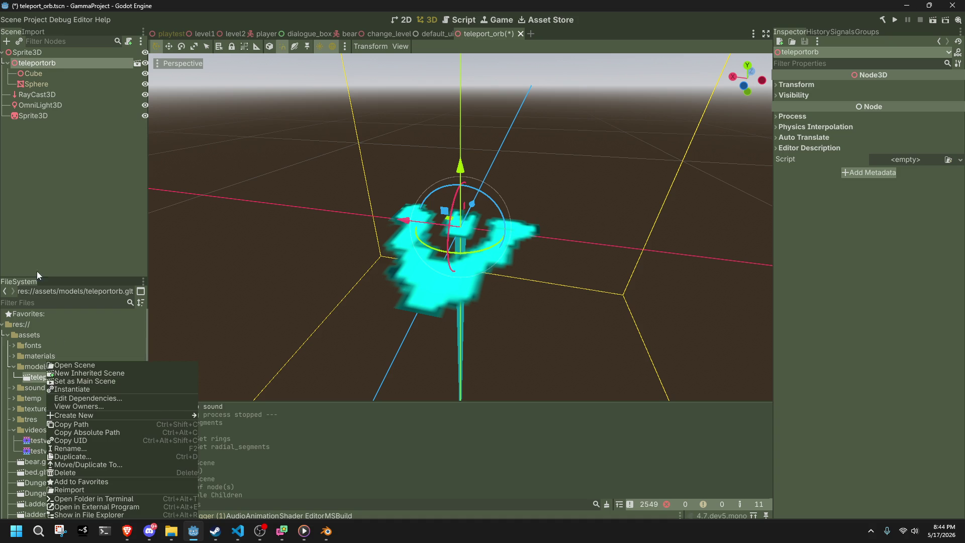
pyautogui.click(34, 145)
pyautogui.click(23, 65)
pyautogui.rightClick(23, 65)
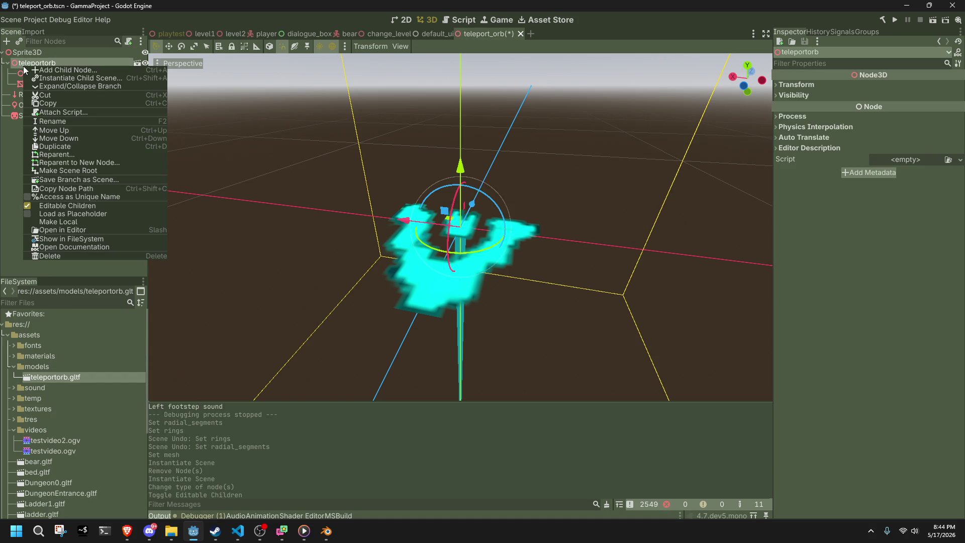
pyautogui.click(1, 175)
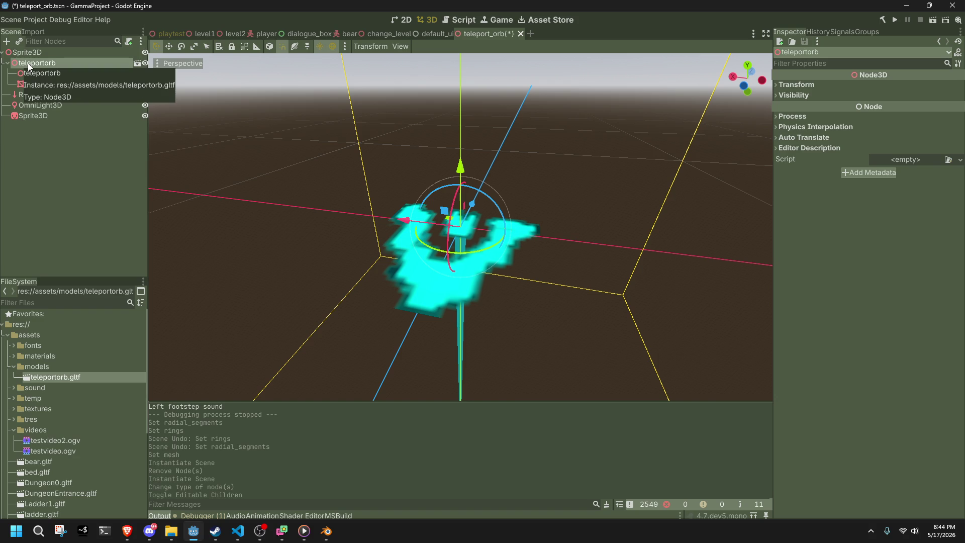
# Step: Rename the teleportorb node to TeleportOrb
pyautogui.doubleClick(28, 62)
pyautogui.write('TeleportOrb')
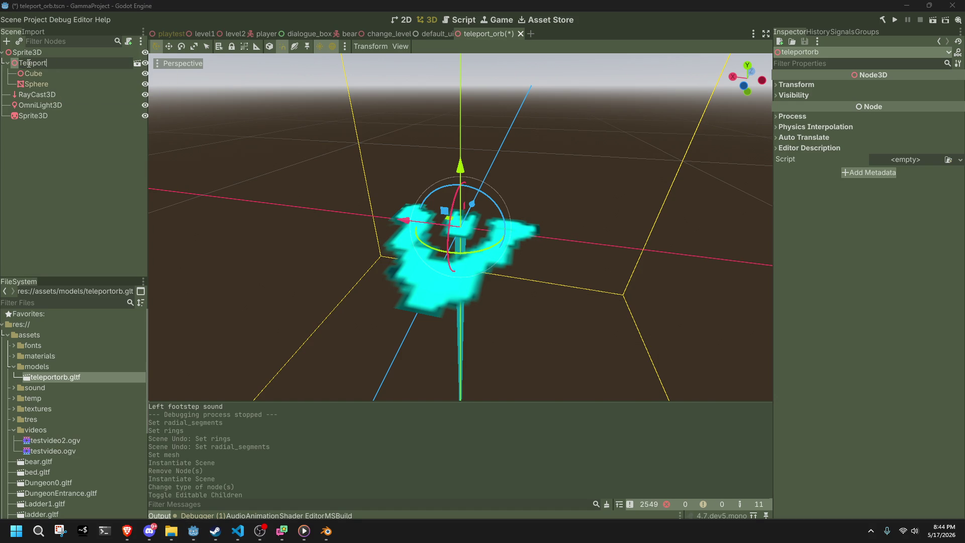
pyautogui.press('Return')
pyautogui.hotkey('alt', 'Tab')
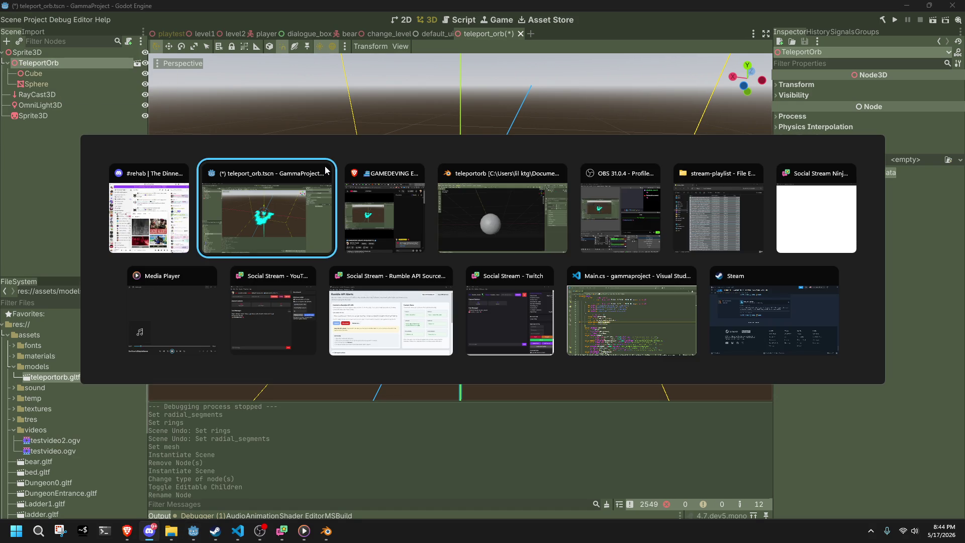
# Step: Export the sphere as glTF 2.0 named TeleportOrb and check Godot
pyautogui.click(28, 17)
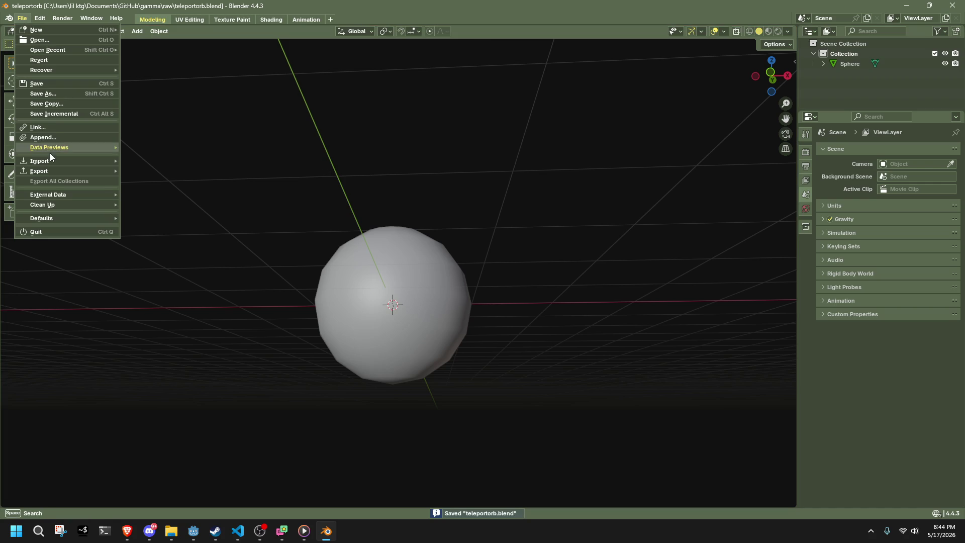
pyautogui.moveTo(58, 170)
pyautogui.click(193, 271)
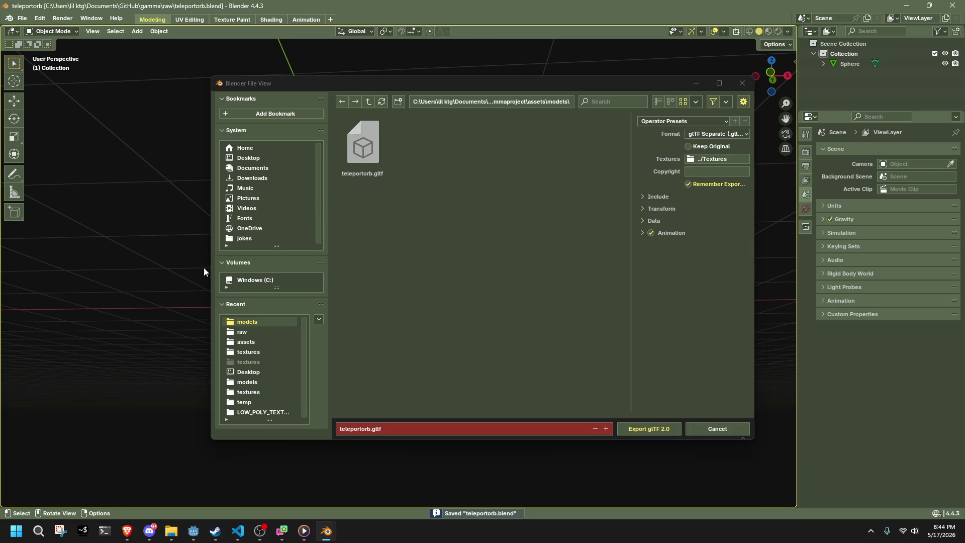
pyautogui.click(360, 429)
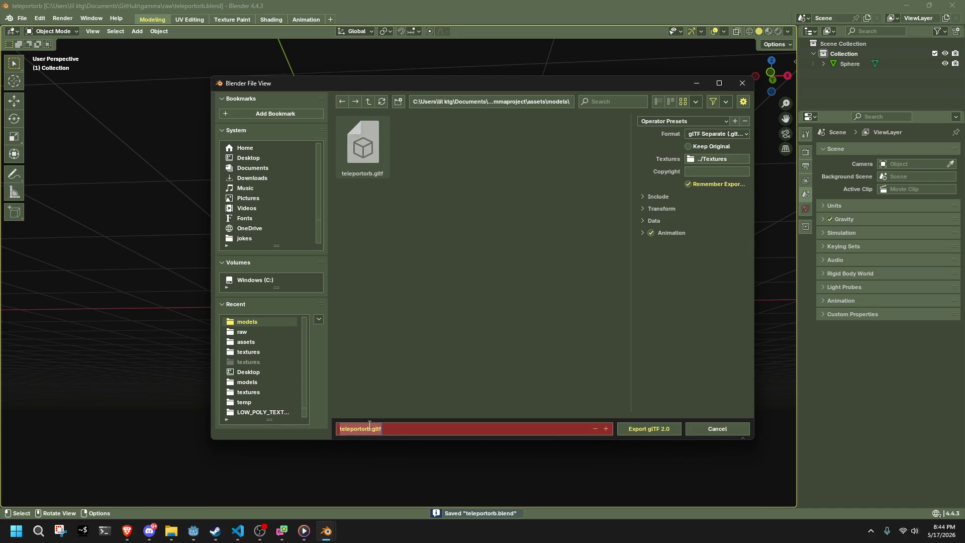
pyautogui.write('TeleportOrb')
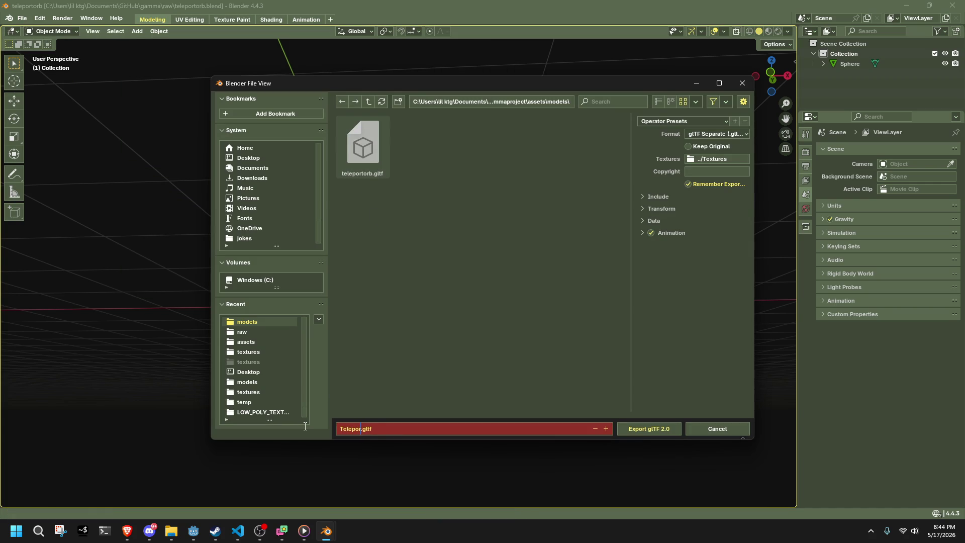
pyautogui.click(635, 430)
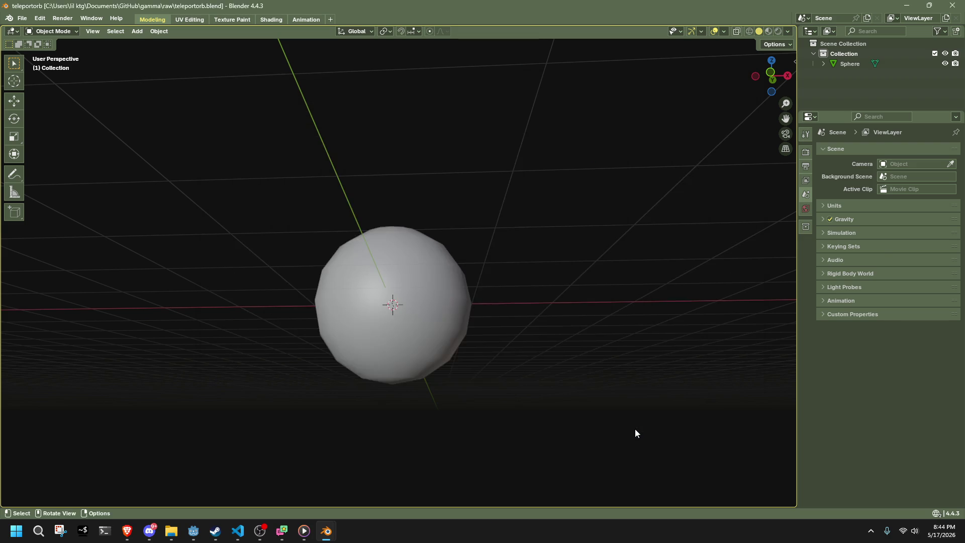
pyautogui.hotkey('alt', 'Tab')
pyautogui.hotkey('alt', 'Tab')
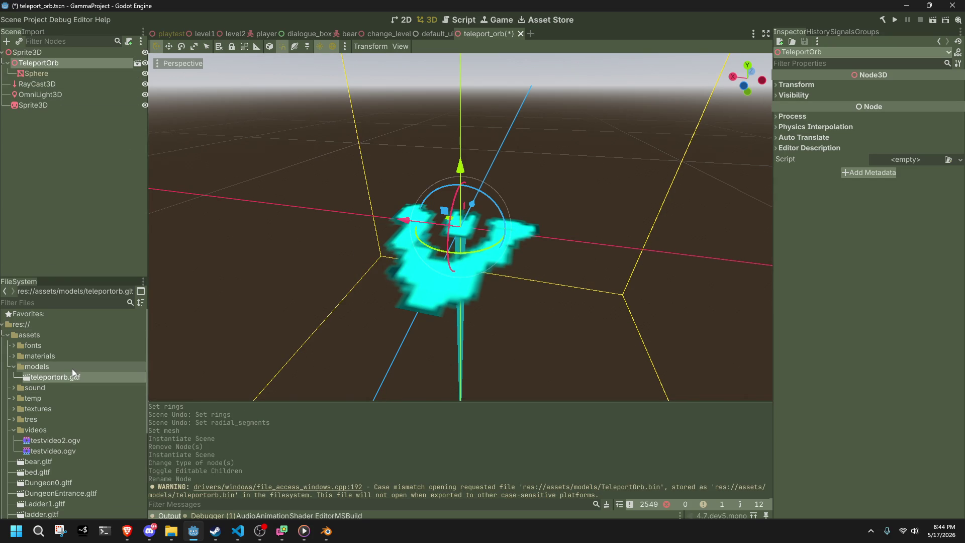
pyautogui.hotkey('alt', 'Tab')
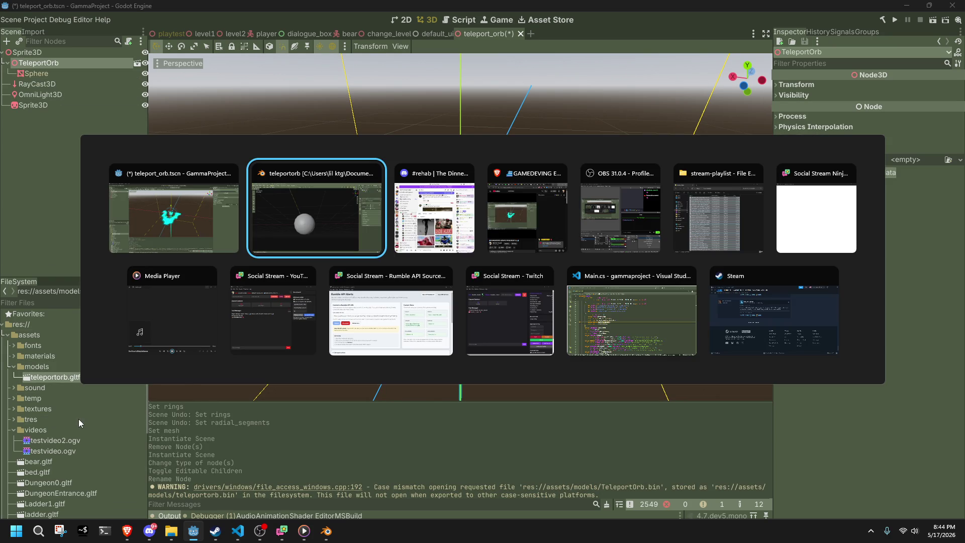
# Step: Delete the old teleportorb.gltf, then export the model as TeleportOrb.gltf
pyautogui.click(22, 18)
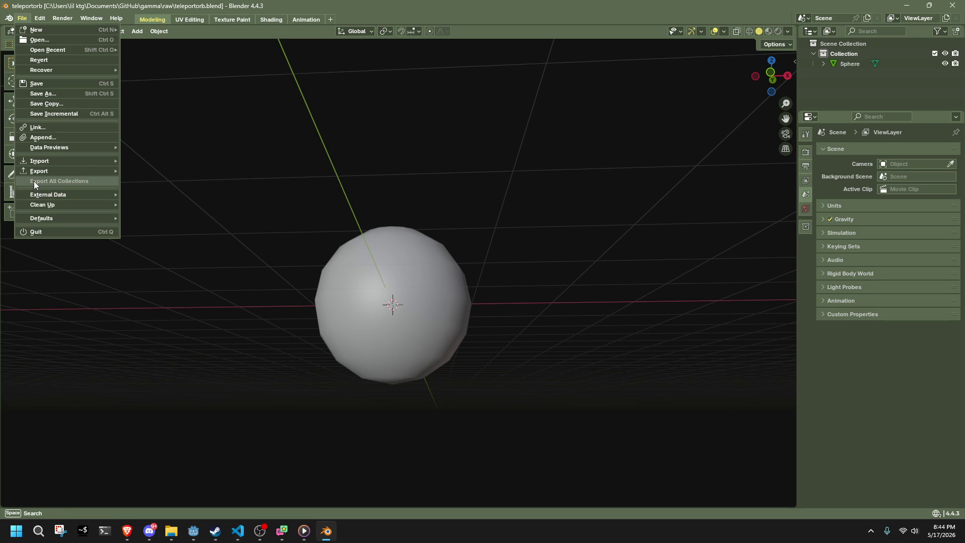
pyautogui.moveTo(33, 177)
pyautogui.click(187, 269)
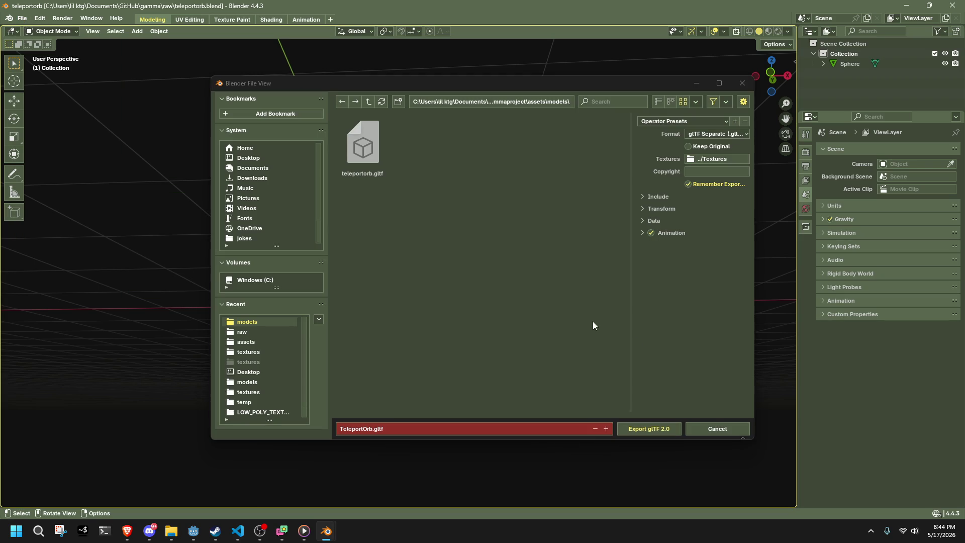
pyautogui.click(353, 170)
pyautogui.press('Delete')
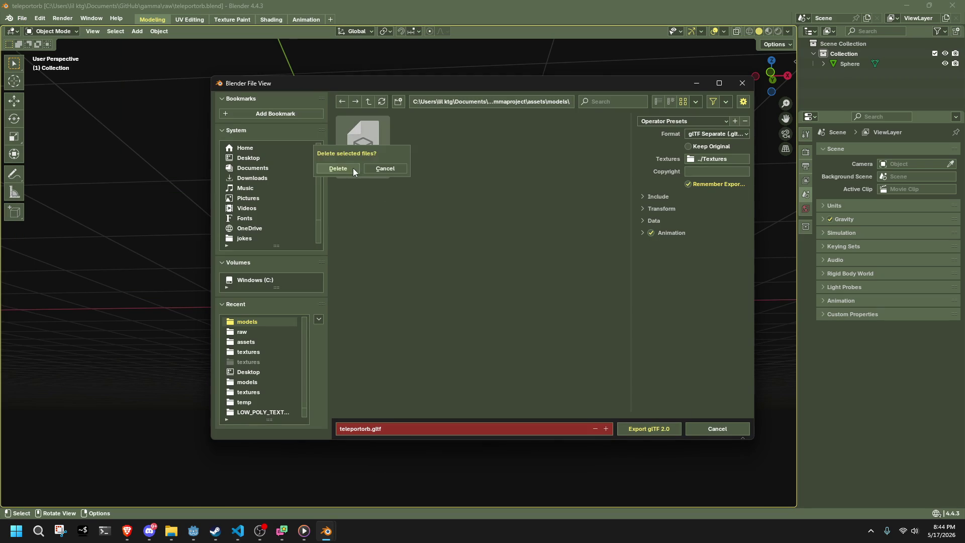
pyautogui.click(349, 170)
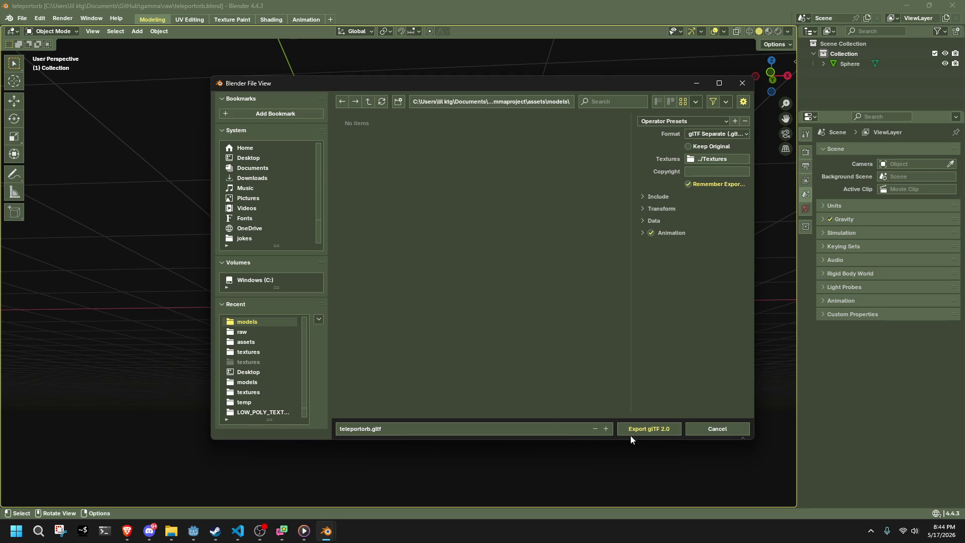
pyautogui.click(368, 429)
pyautogui.write('TeleportOrb')
pyautogui.press('Return')
pyautogui.click(653, 425)
# Step: Delete the old TeleportOrb node from the orb scene
pyautogui.hotkey('alt', 'Tab')
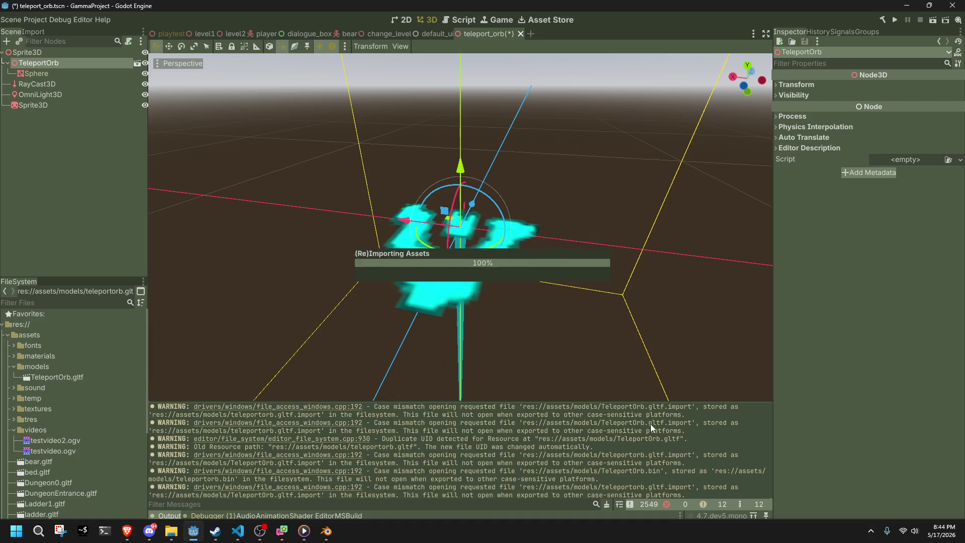
pyautogui.press('super+5')
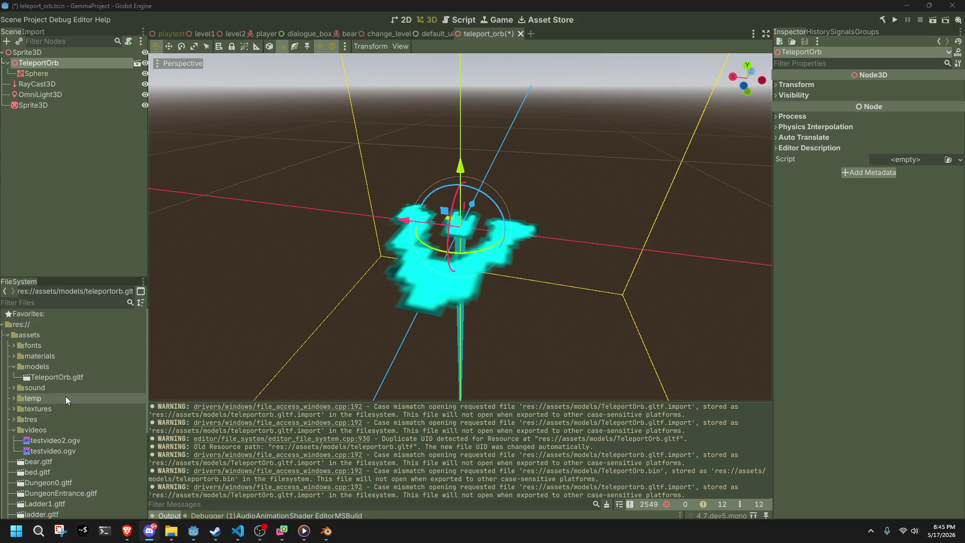
pyautogui.click(48, 66)
pyautogui.click(51, 71)
pyautogui.click(44, 65)
pyautogui.press('Delete')
pyautogui.click(466, 276)
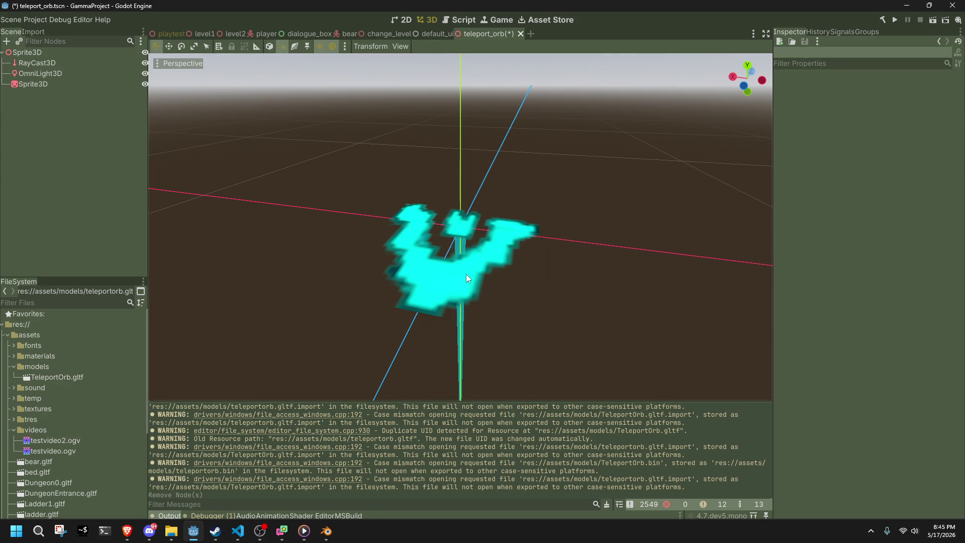
# Step: Instance TeleportOrb.gltf from the FileSystem as a new node and save the scene
pyautogui.moveTo(77, 381)
pyautogui.mouseDown()
pyautogui.moveTo(91, 156)
pyautogui.moveTo(53, 56)
pyautogui.moveTo(31, 63)
pyautogui.moveTo(35, 47)
pyautogui.moveTo(43, 55)
pyautogui.mouseUp()
pyautogui.scroll(5, 489, 216)
pyautogui.scroll(-3, 489, 216)
pyautogui.hotkey('ctrl', 's')
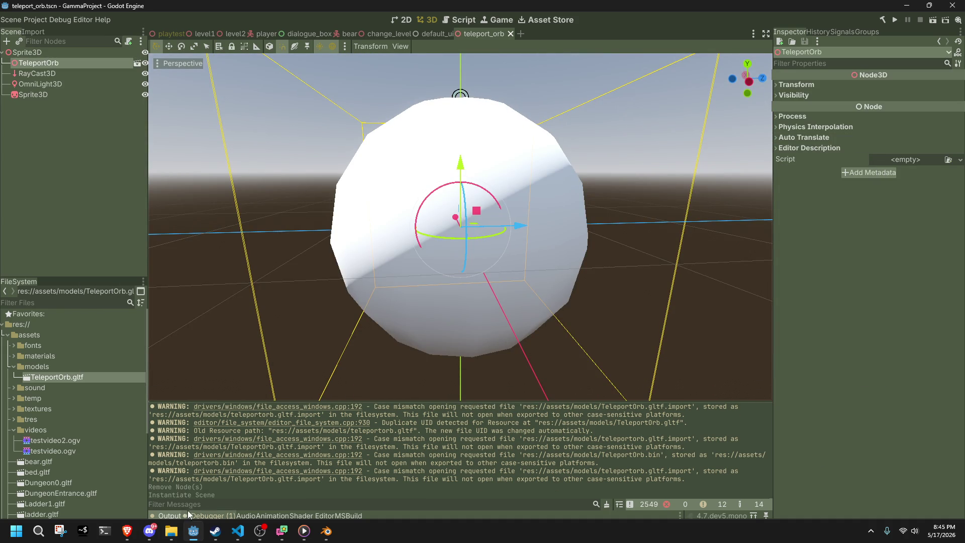
pyautogui.click(327, 531)
# Step: Scale the sphere to 0.2 on the X, Y and Z axes
pyautogui.click(433, 286)
pyautogui.scroll(4, 519, 252)
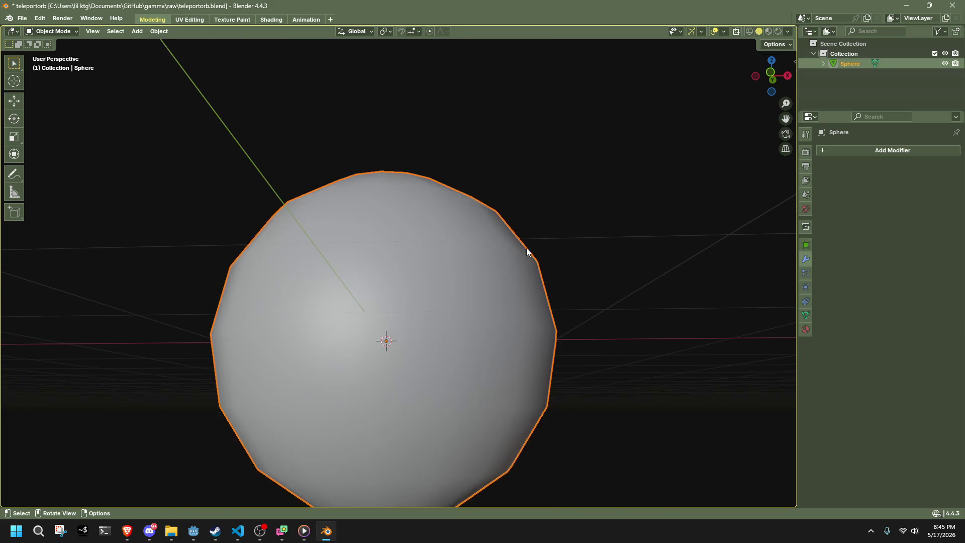
pyautogui.press('s')
pyautogui.click(377, 334)
pyautogui.click(151, 442)
pyautogui.write('0.2')
pyautogui.press('Return')
pyautogui.click(135, 452)
pyautogui.write('0')
pyautogui.press('Return')
pyautogui.click(131, 462)
pyautogui.write('0.2')
pyautogui.press('Return')
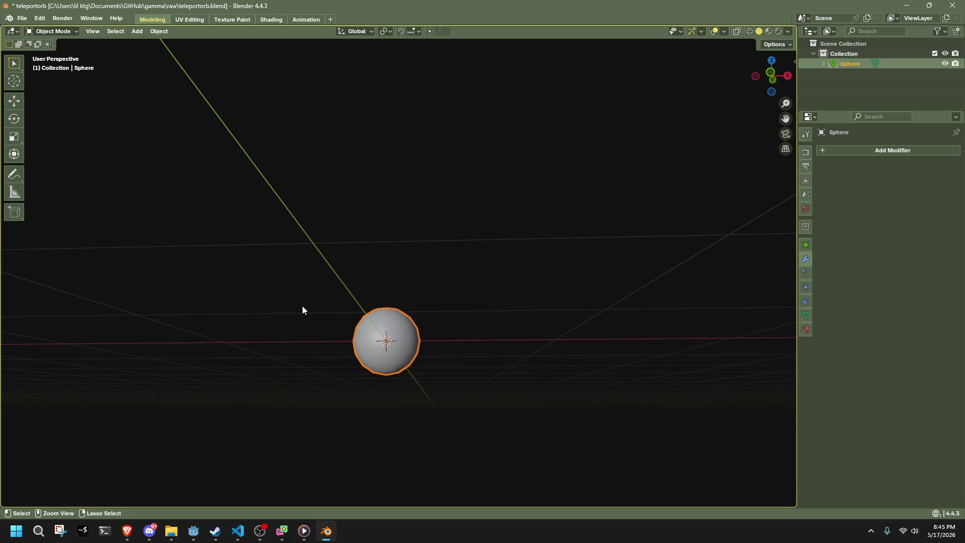
# Step: Apply all transforms to the sphere and save teleportorb.blend
pyautogui.hotkey('ctrl', 'a')
pyautogui.click(282, 336)
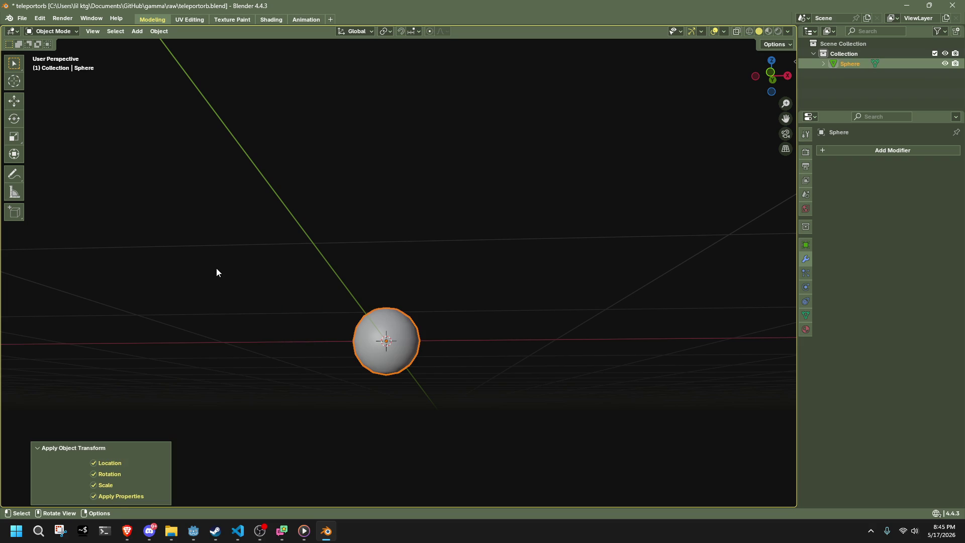
pyautogui.click(216, 267)
pyautogui.hotkey('ctrl', 's')
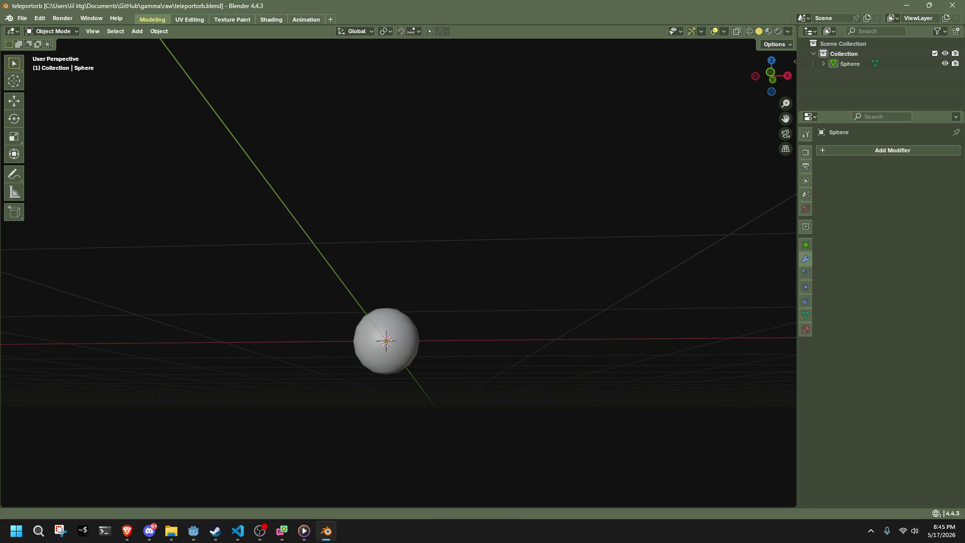
pyautogui.hotkey('alt', 'Tab')
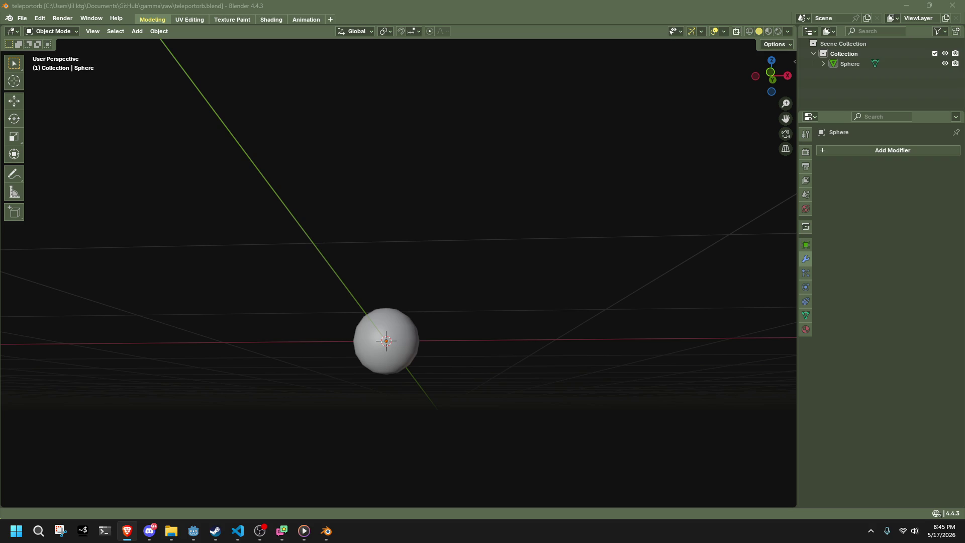
pyautogui.click(623, 261)
# Step: Add the glTF 2.0 export to Blender's Quick Favorites
pyautogui.press('q')
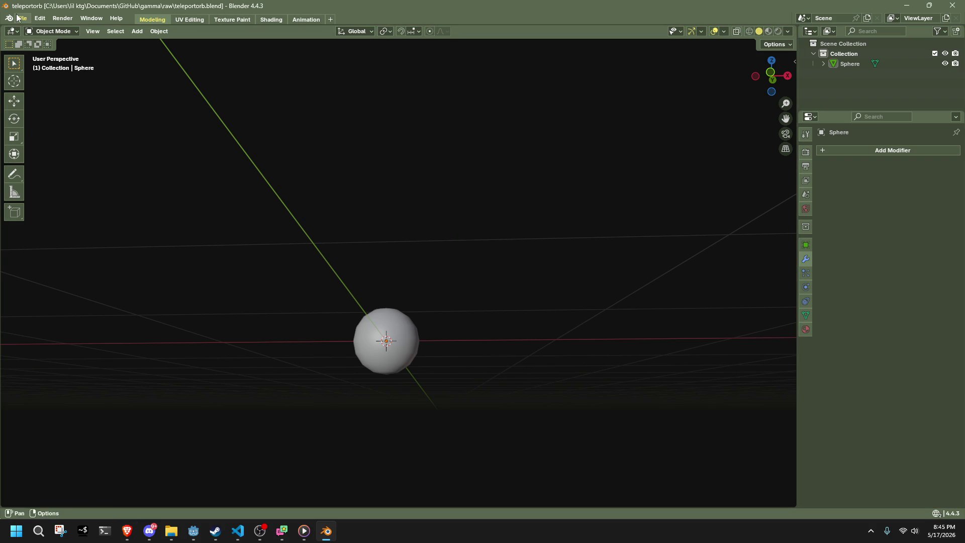
pyautogui.click(22, 18)
pyautogui.moveTo(51, 173)
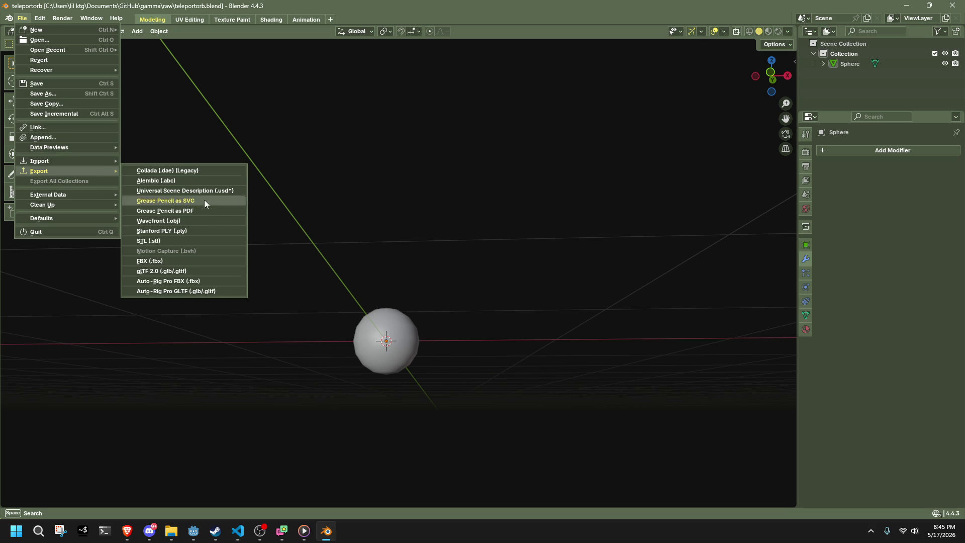
pyautogui.rightClick(192, 269)
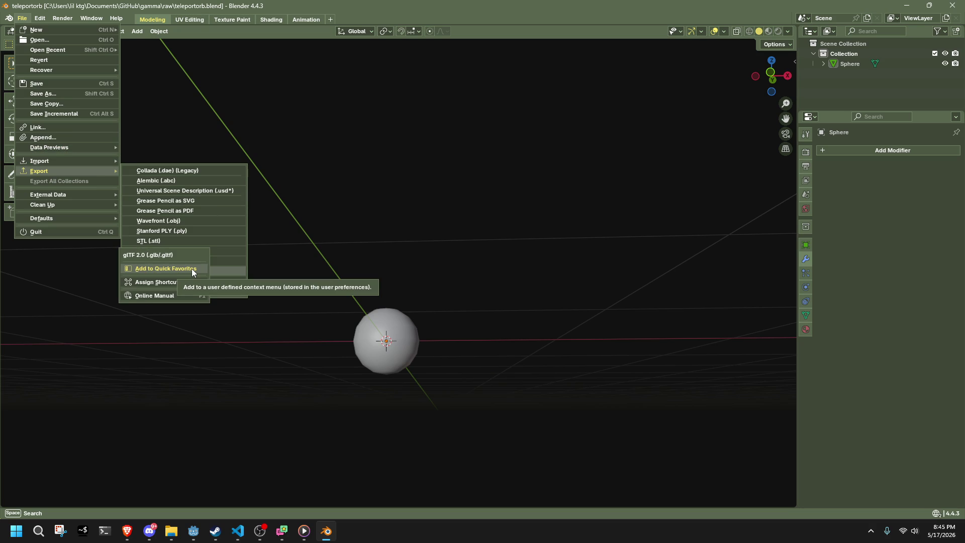
pyautogui.press('Escape')
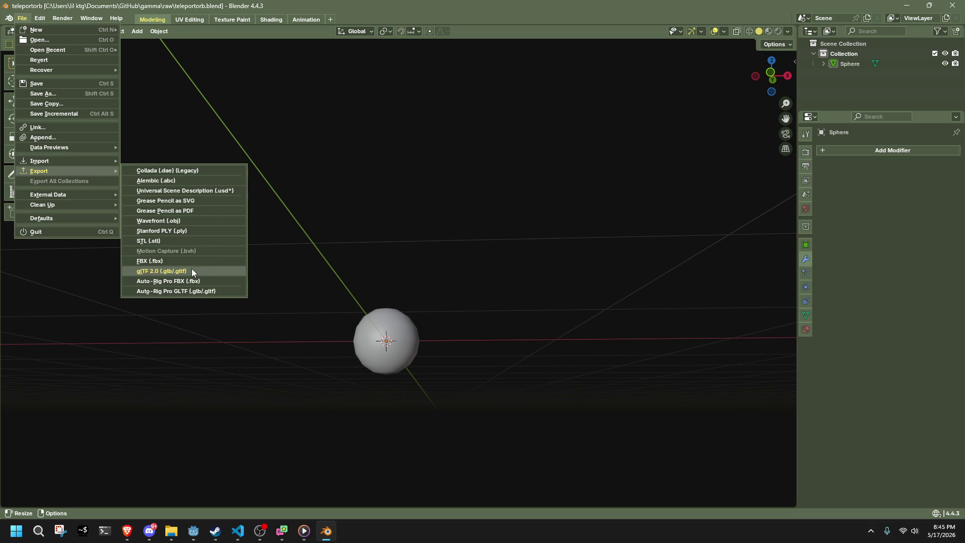
# Step: Export the sphere as TeleportOrb.gltf in glTF 2.0 format
pyautogui.click(192, 271)
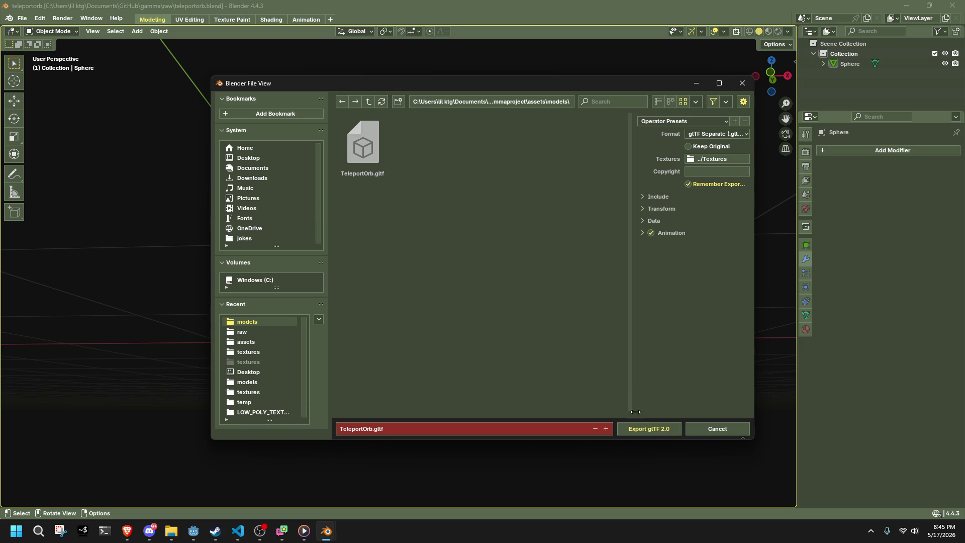
pyautogui.click(640, 425)
pyautogui.hotkey('alt', 'Tab')
pyautogui.hotkey('alt', 'Tab')
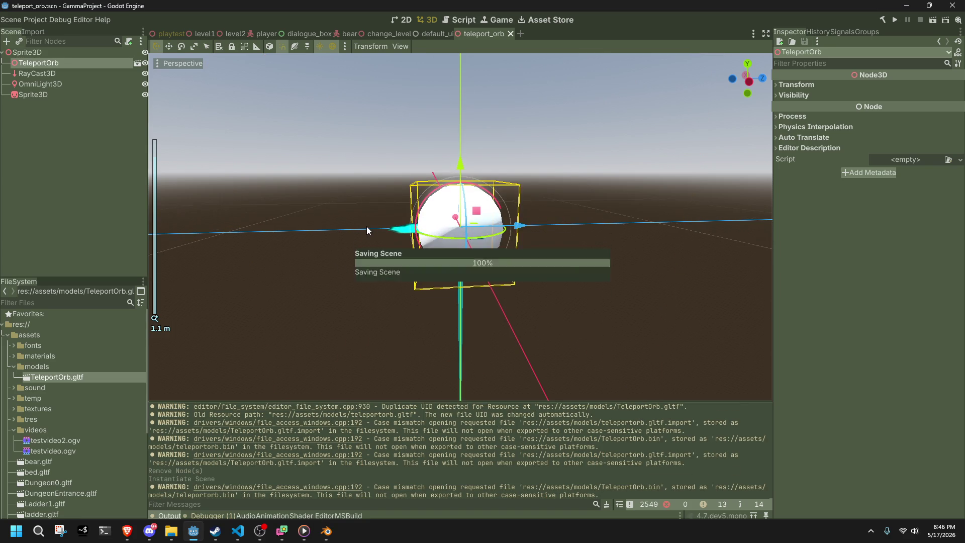
pyautogui.hotkey('alt', 'Tab')
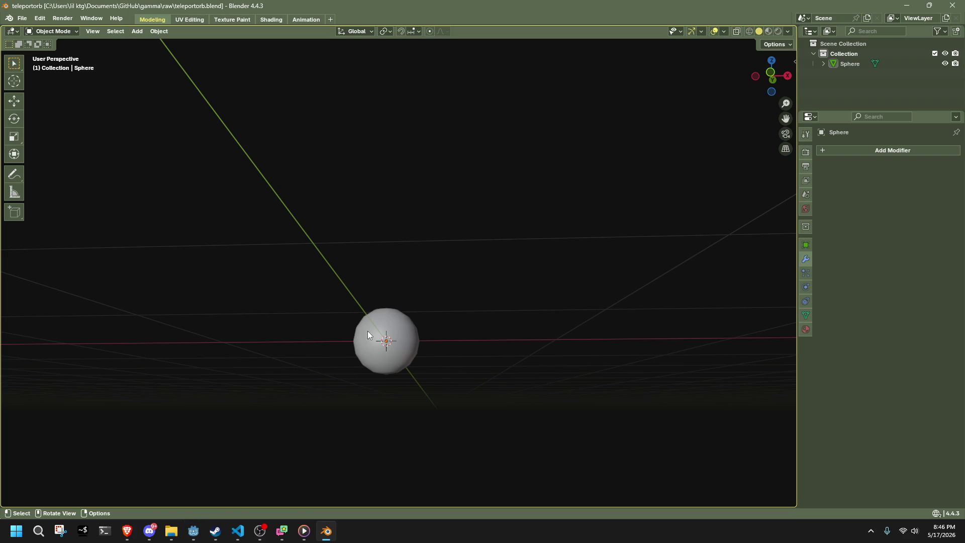
# Step: Resize the sphere to 0.5 on the X, Y and Z axes
pyautogui.click(364, 330)
pyautogui.press('s')
pyautogui.click(444, 308)
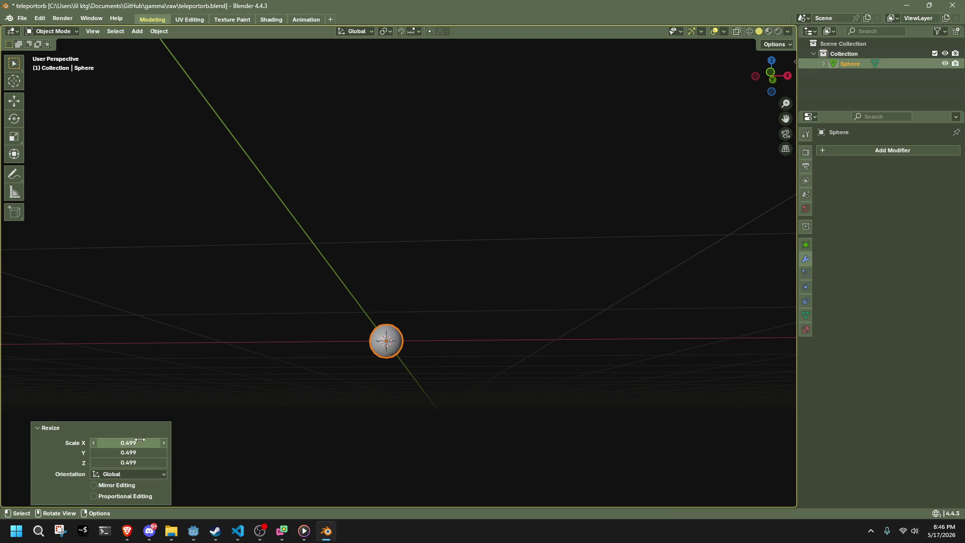
pyautogui.click(119, 495)
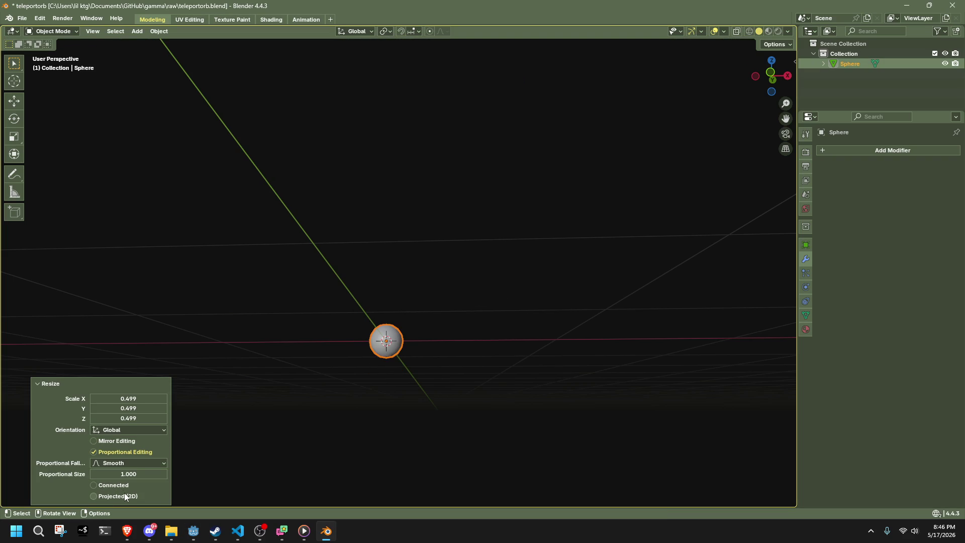
pyautogui.click(132, 400)
pyautogui.write('0.5')
pyautogui.press('Return')
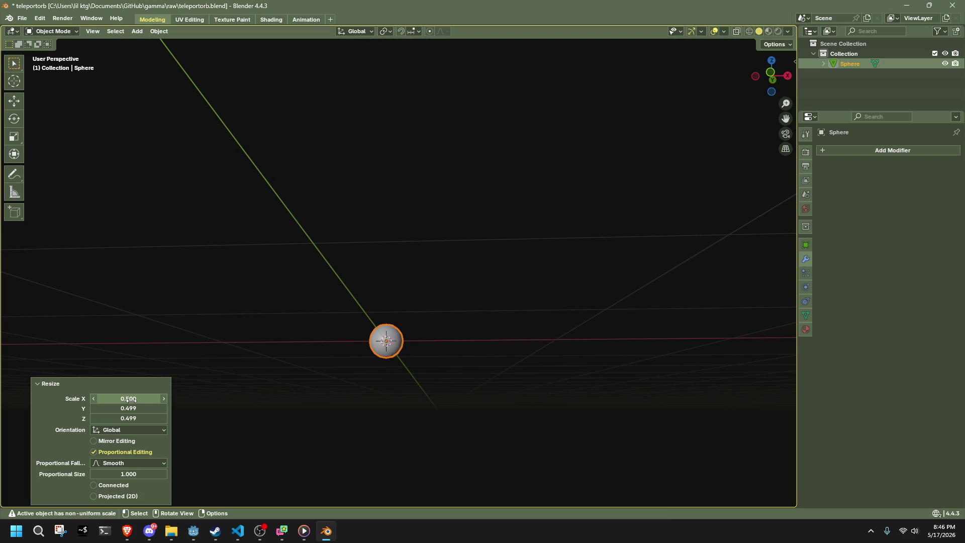
pyautogui.click(133, 408)
pyautogui.write('0.5')
pyautogui.press('Return')
pyautogui.click(144, 417)
pyautogui.write('0.5')
pyautogui.press('Return')
pyautogui.click(101, 451)
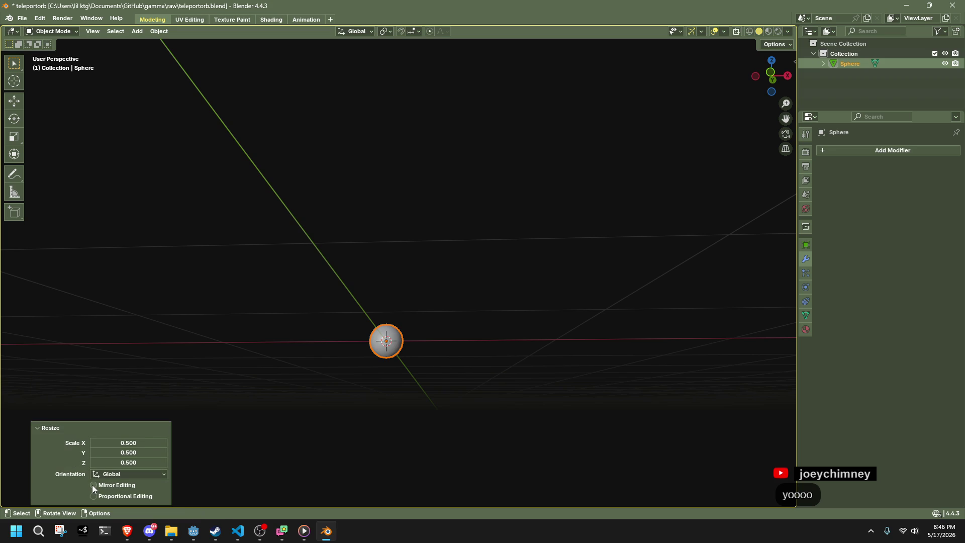
# Step: Save teleportorb.blend and re-export the sphere over TeleportOrb.gltf via glTF 2.0
pyautogui.click(289, 363)
pyautogui.hotkey('ctrl', 's')
pyautogui.click(22, 18)
pyautogui.press('F3')
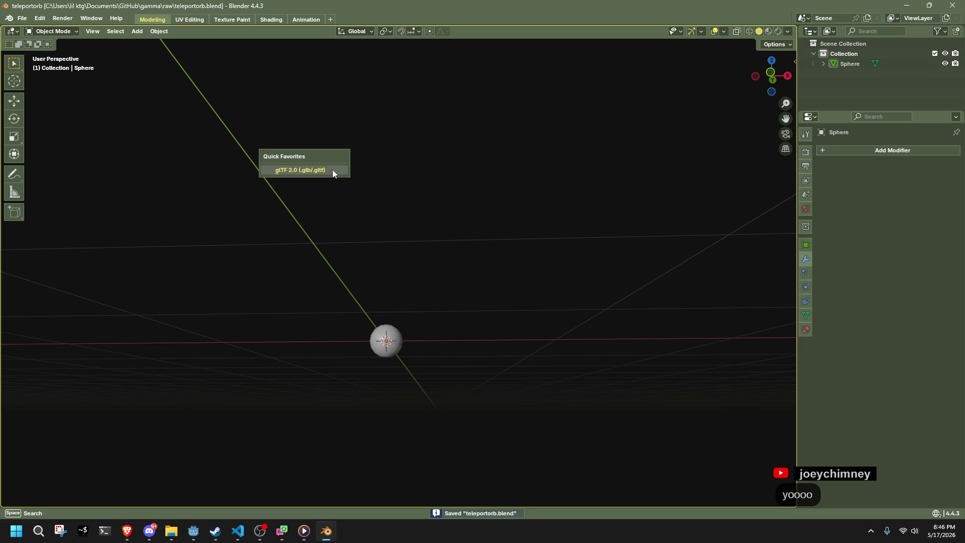
pyautogui.click(332, 170)
pyautogui.click(655, 428)
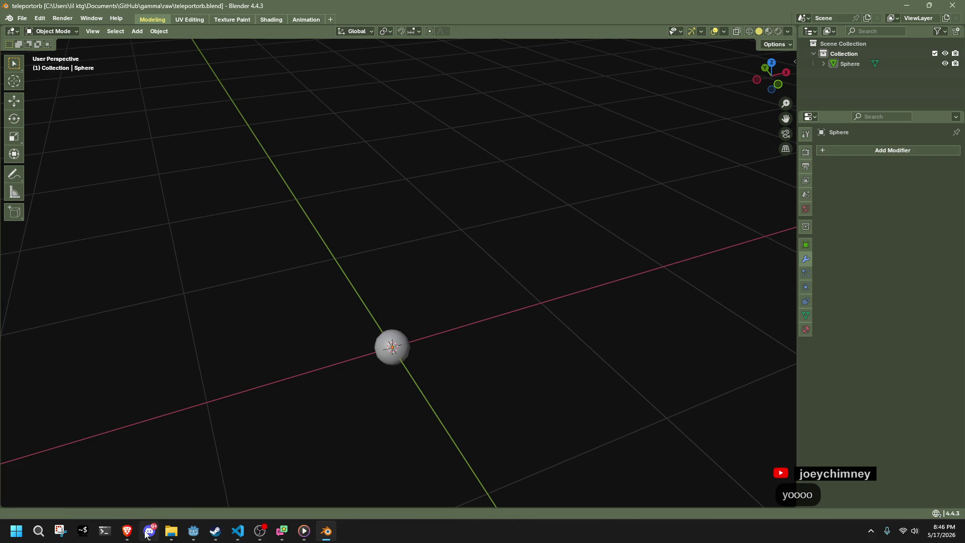
# Step: Orbit and zoom the 3D viewport to look down on the reimported orb
pyautogui.click(194, 534)
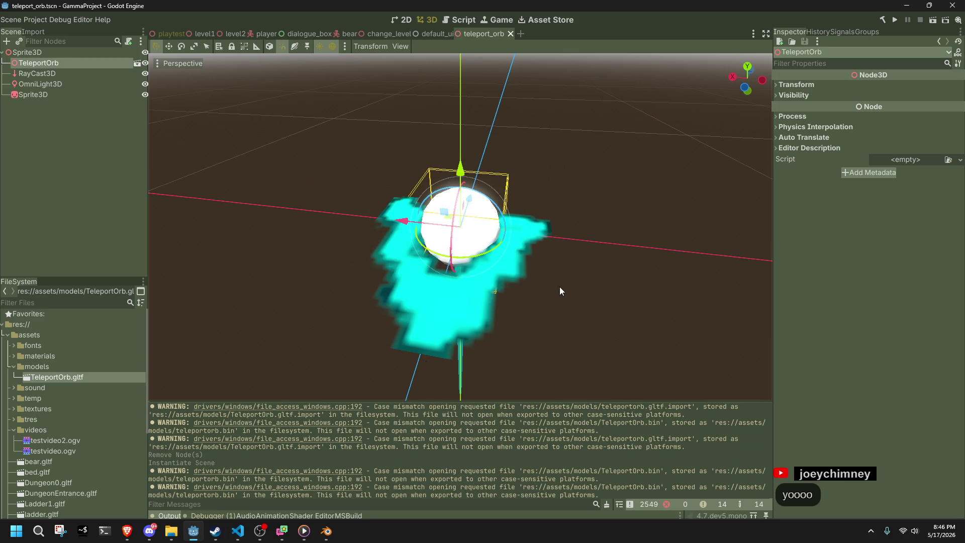
pyautogui.hotkey('alt', 'Tab')
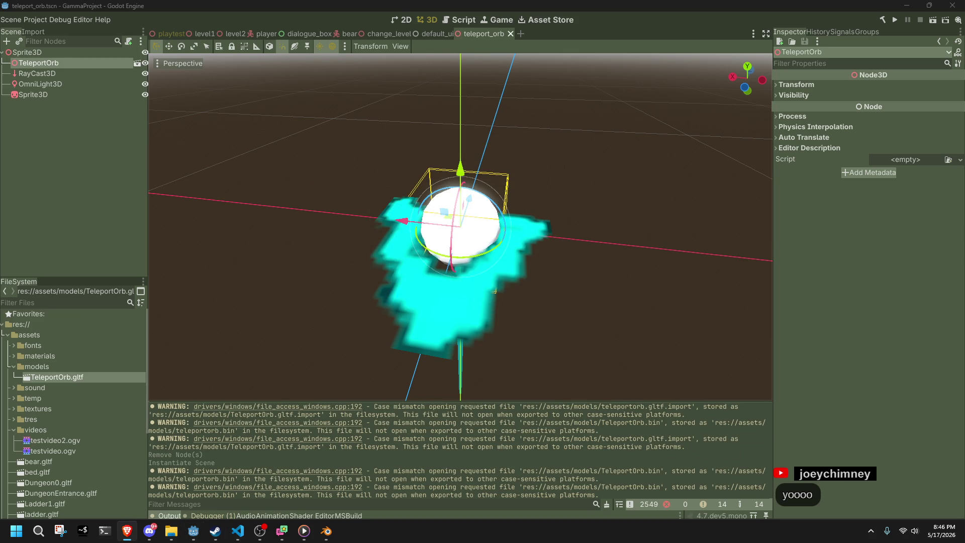
pyautogui.scroll(3, 567, 263)
pyautogui.moveTo(567, 263)
pyautogui.mouseDown()
pyautogui.moveTo(550, 279)
pyautogui.moveTo(382, 264)
pyautogui.moveTo(327, 216)
pyautogui.moveTo(430, 245)
pyautogui.mouseUp()
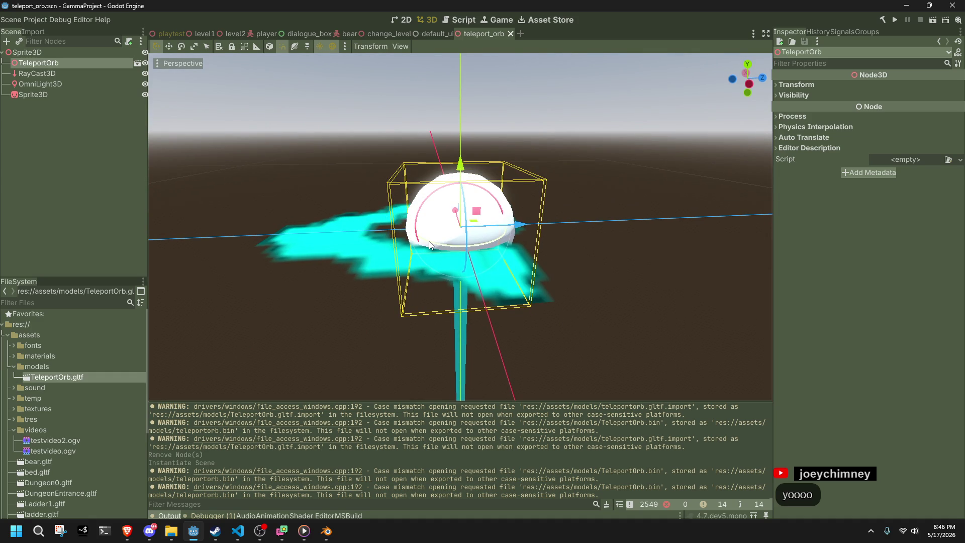
pyautogui.hotkey('alt', 'Tab')
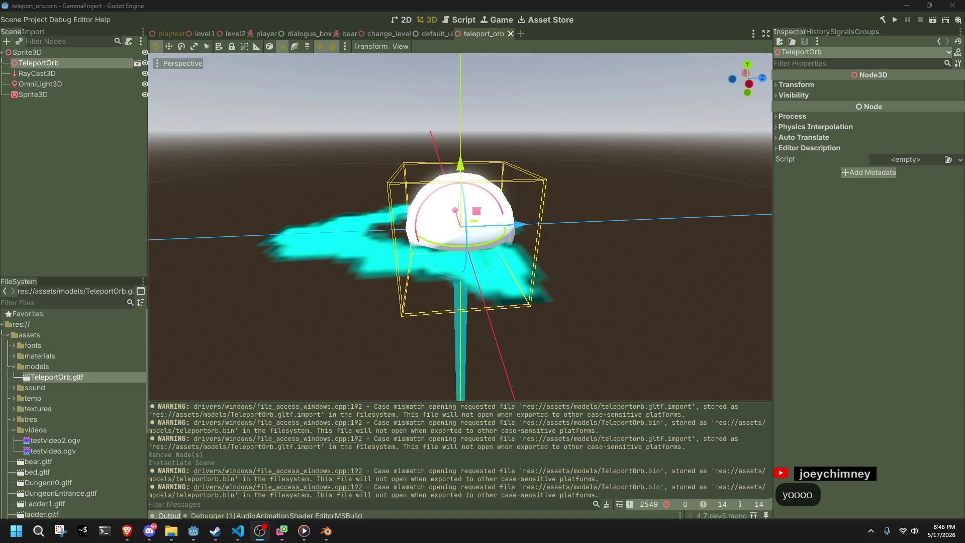
pyautogui.click(632, 224)
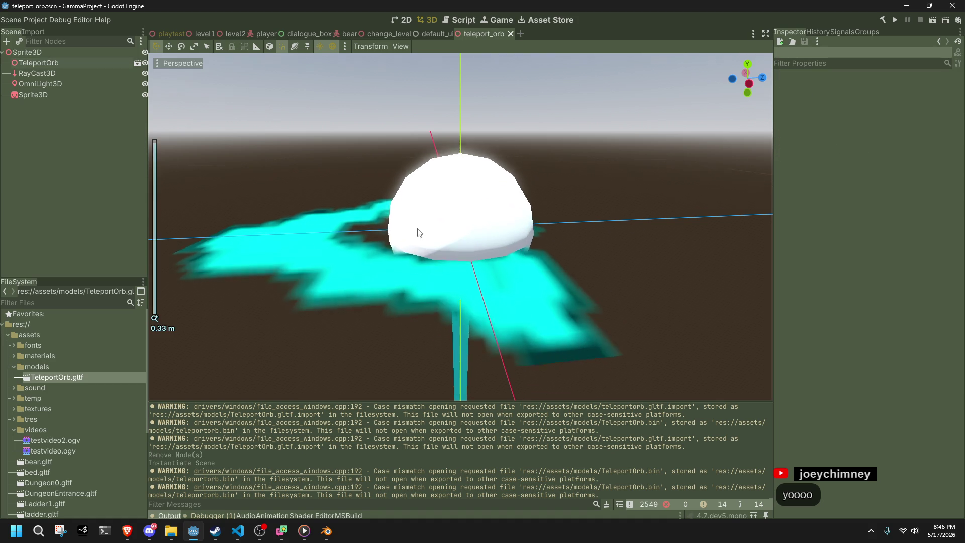
pyautogui.scroll(5, 416, 226)
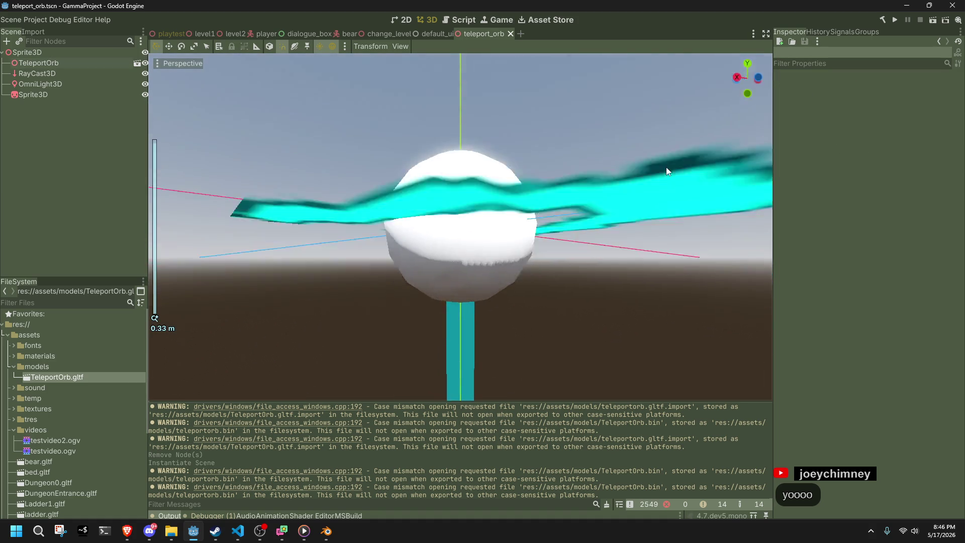
pyautogui.moveTo(666, 171)
pyautogui.mouseDown()
pyautogui.moveTo(513, 125)
pyautogui.moveTo(581, 166)
pyautogui.moveTo(660, 262)
pyautogui.mouseUp()
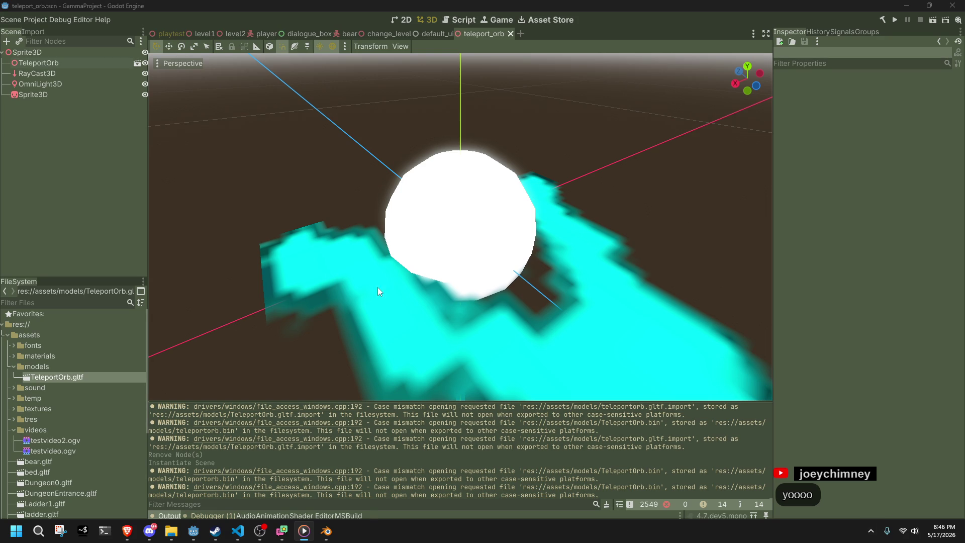
# Step: Select the TeleportOrb and then the cyan sprite to check the smaller sphere
pyautogui.click(393, 171)
pyautogui.click(432, 191)
pyautogui.click(317, 172)
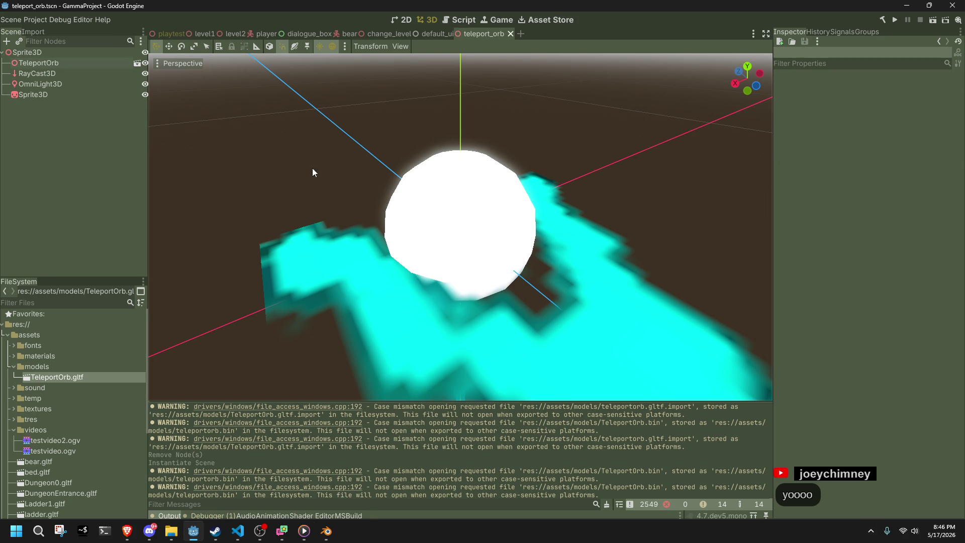
pyautogui.moveTo(405, 197)
pyautogui.mouseDown()
pyautogui.moveTo(254, 142)
pyautogui.moveTo(394, 155)
pyautogui.mouseUp()
pyautogui.click(491, 274)
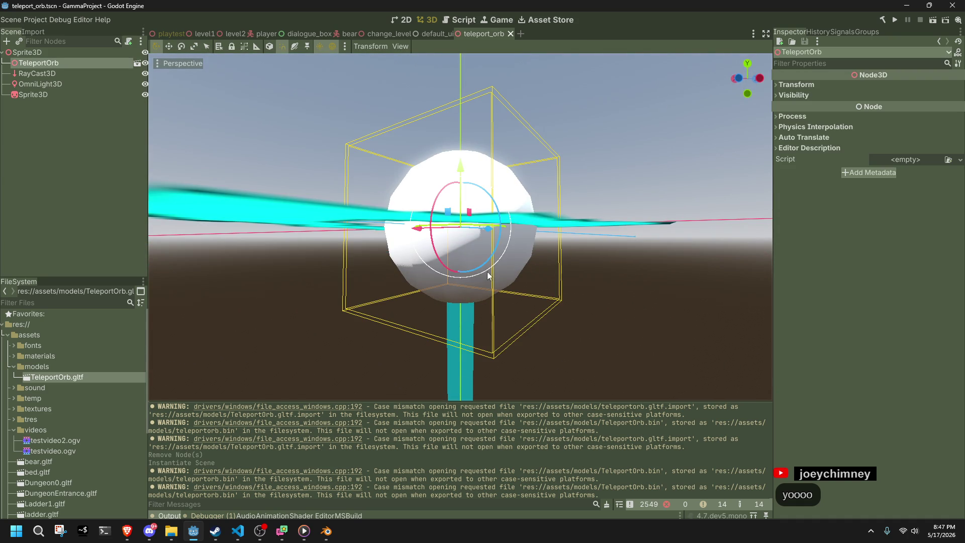
pyautogui.moveTo(332, 143); pyautogui.dragTo(336, 153)
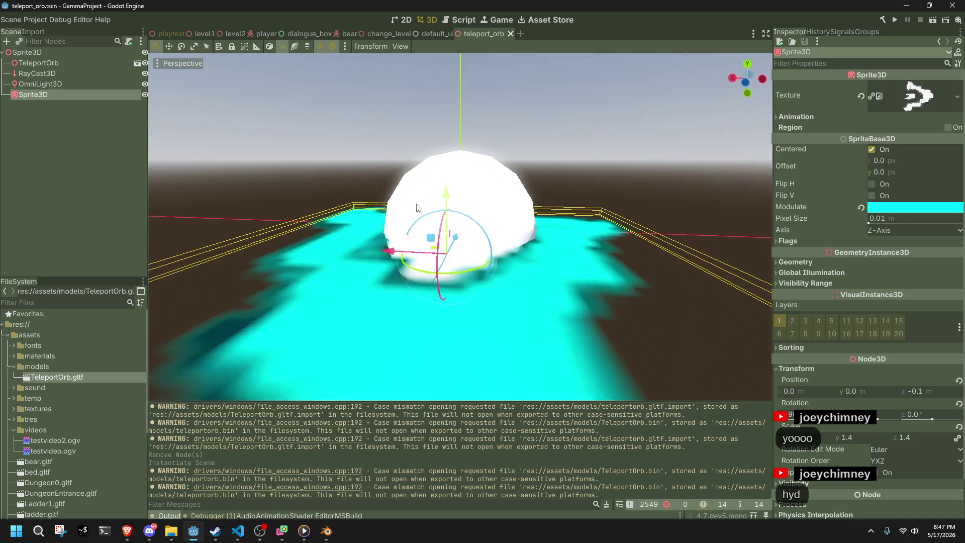
pyautogui.click(335, 154)
pyautogui.scroll(-2, 335, 153)
pyautogui.scroll(-3, 336, 154)
pyautogui.scroll(1, 335, 154)
pyautogui.click(327, 530)
pyautogui.scroll(3, 472, 381)
pyautogui.hotkey('alt', 'Tab')
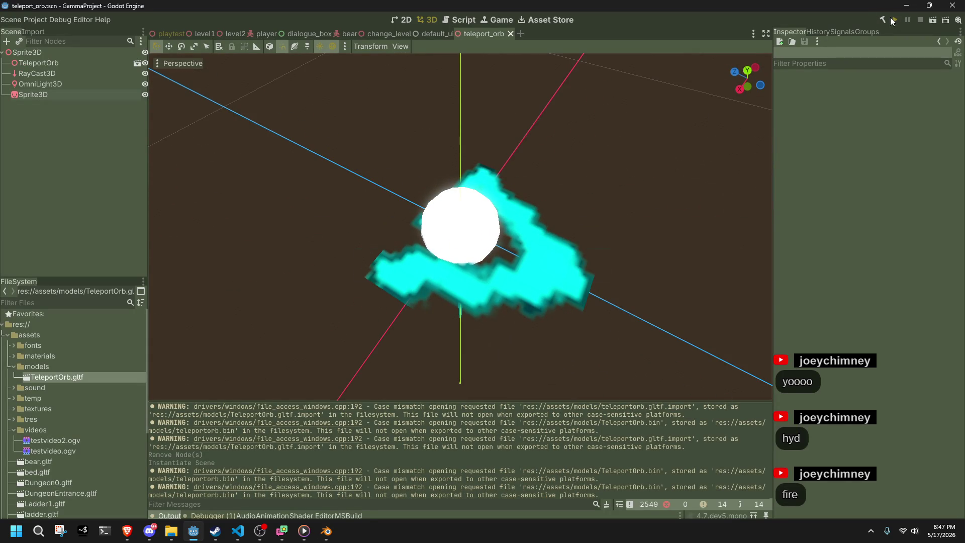
# Step: Run the game to test the orb, then select the TeleportOrb and root Sprite3D nodes
pyautogui.click(891, 17)
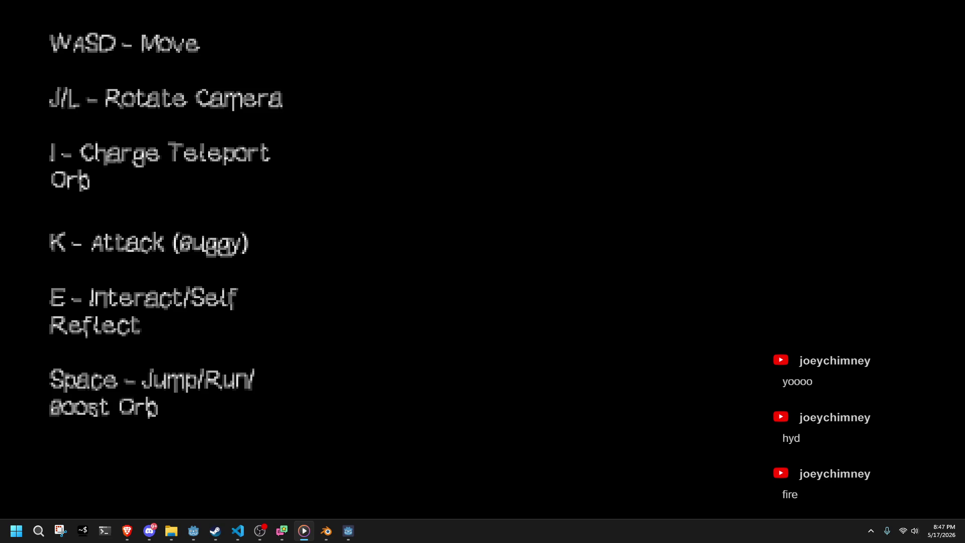
pyautogui.click(769, 312)
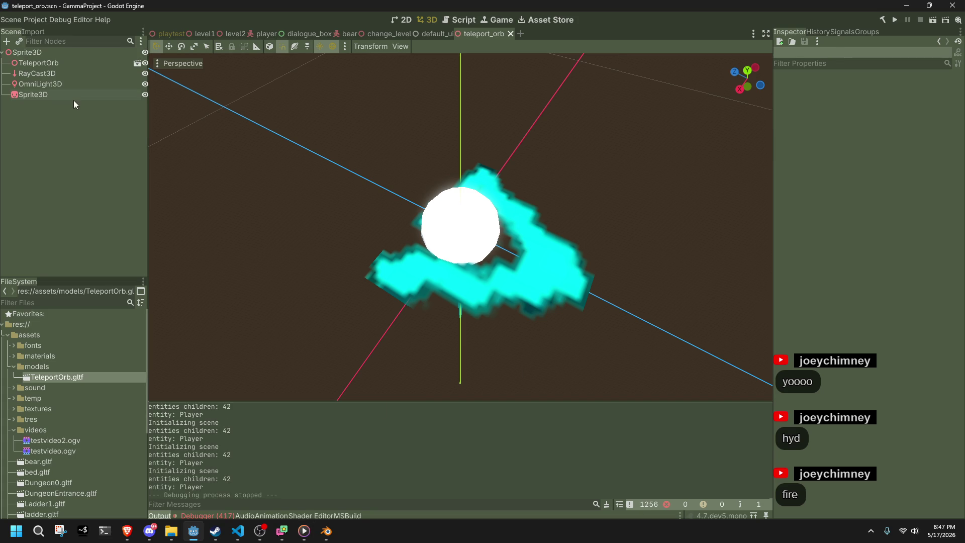
pyautogui.click(71, 66)
pyautogui.click(43, 51)
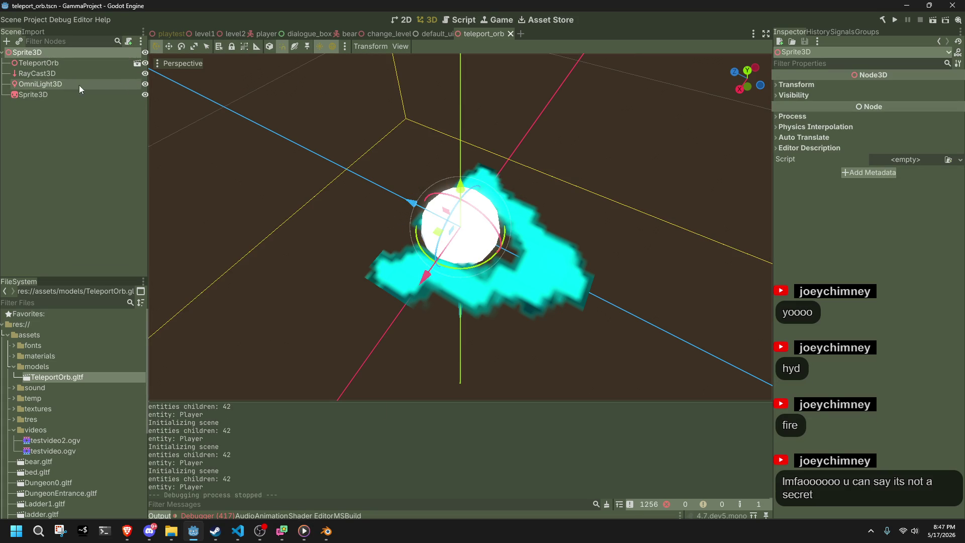
pyautogui.doubleClick(51, 52)
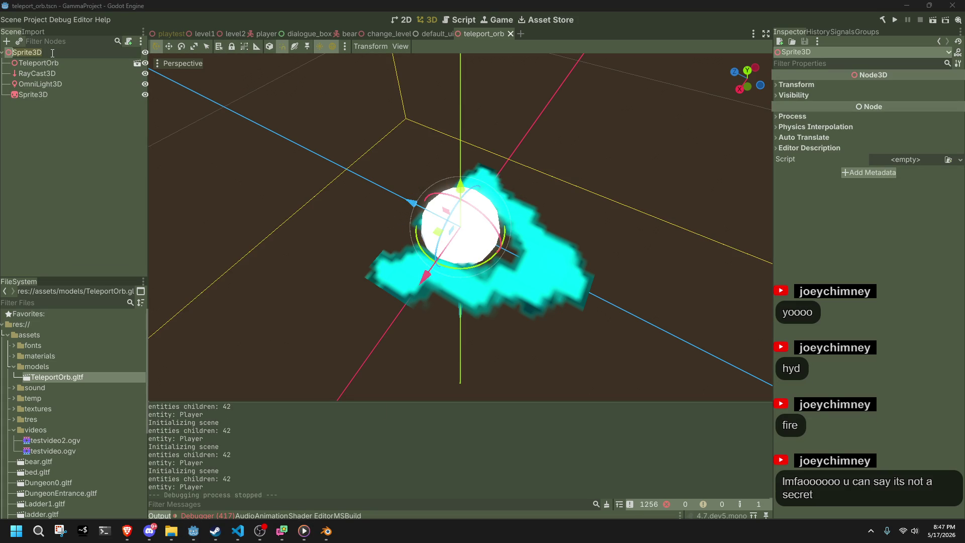
pyautogui.click(238, 531)
# Step: Turn off vim keybindings and look over the sceneState and videoPlayer lines in Main.cs
pyautogui.press('j')
pyautogui.press('j')
pyautogui.press('j')
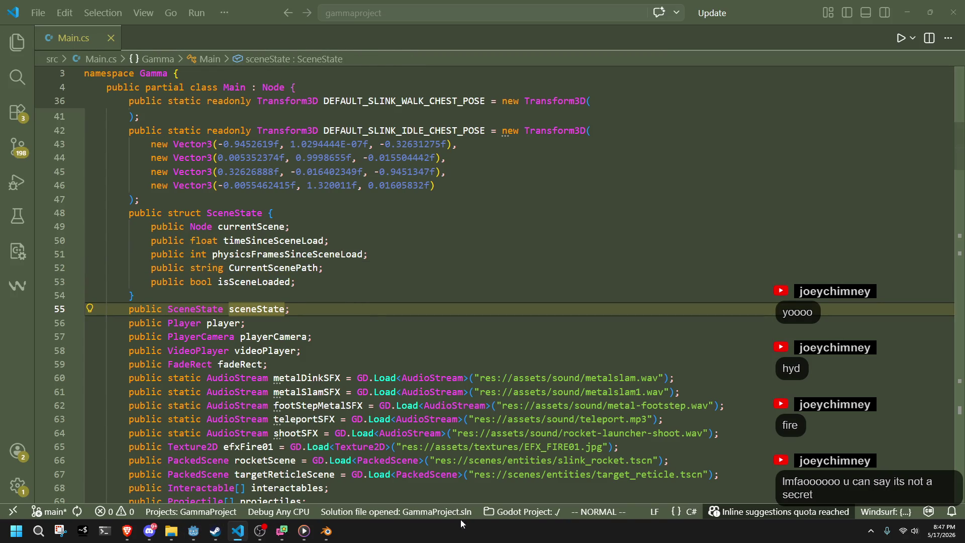
pyautogui.click(594, 509)
pyautogui.click(477, 323)
pyautogui.click(438, 336)
pyautogui.click(437, 354)
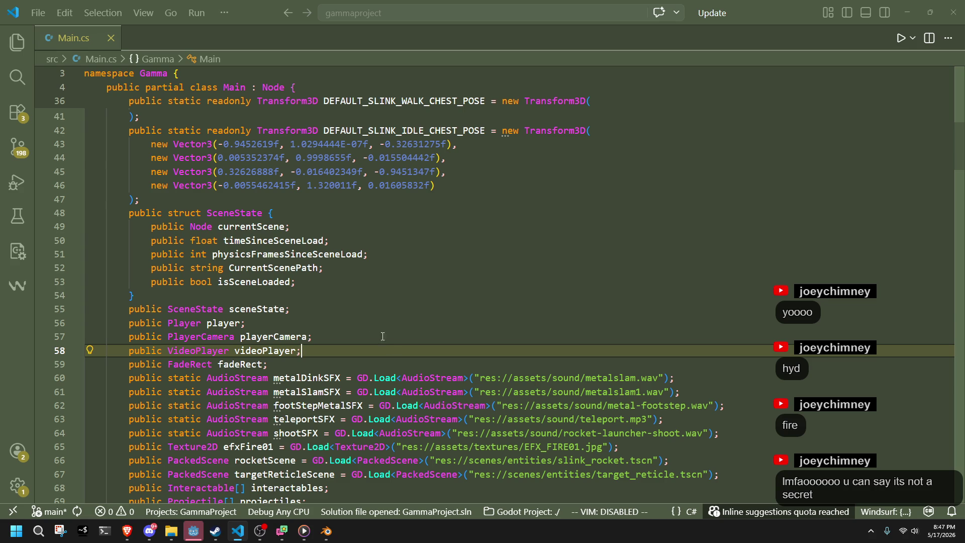
pyautogui.click(359, 314)
# Step: Review constants near the top of Main.cs, including DEFAULT_AUDIO_POOL_SIZE and MAX_PROJECTILE_LIFETIME
pyautogui.click(330, 285)
pyautogui.scroll(12, 330, 285)
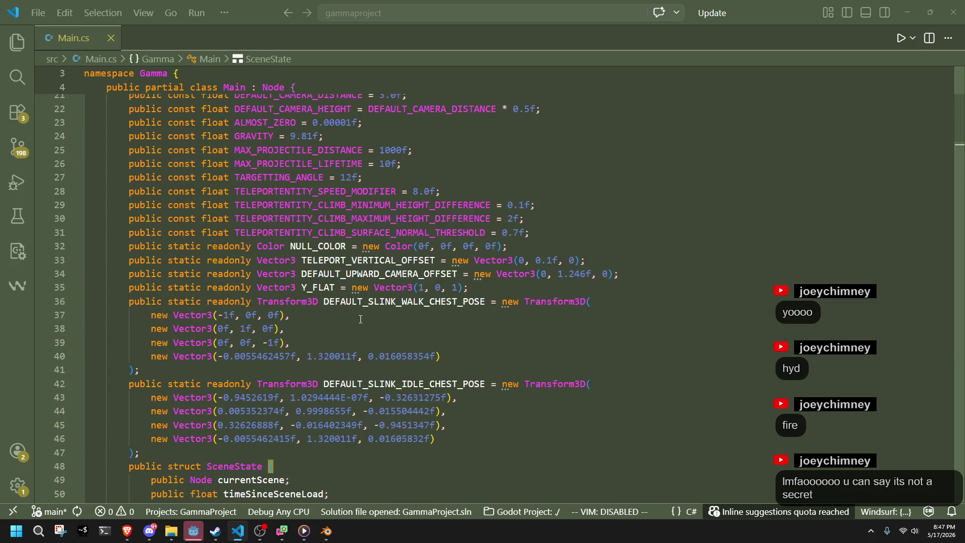
pyautogui.click(317, 211)
pyautogui.click(296, 197)
pyautogui.click(418, 267)
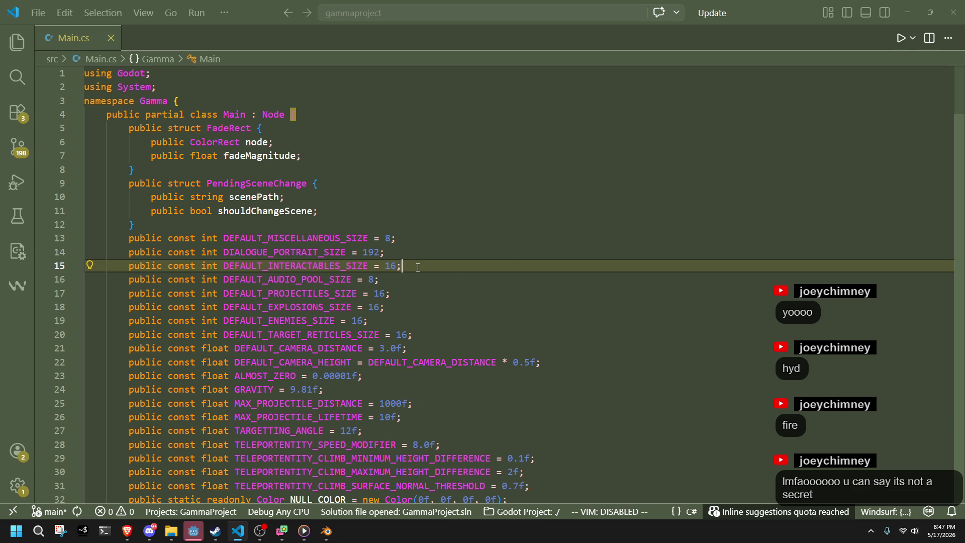
pyautogui.click(459, 281)
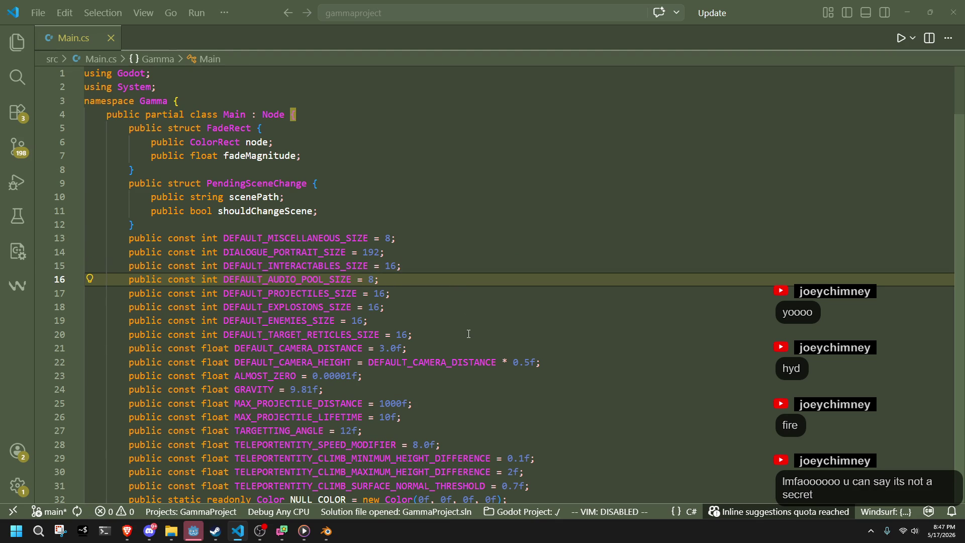
pyautogui.click(407, 417)
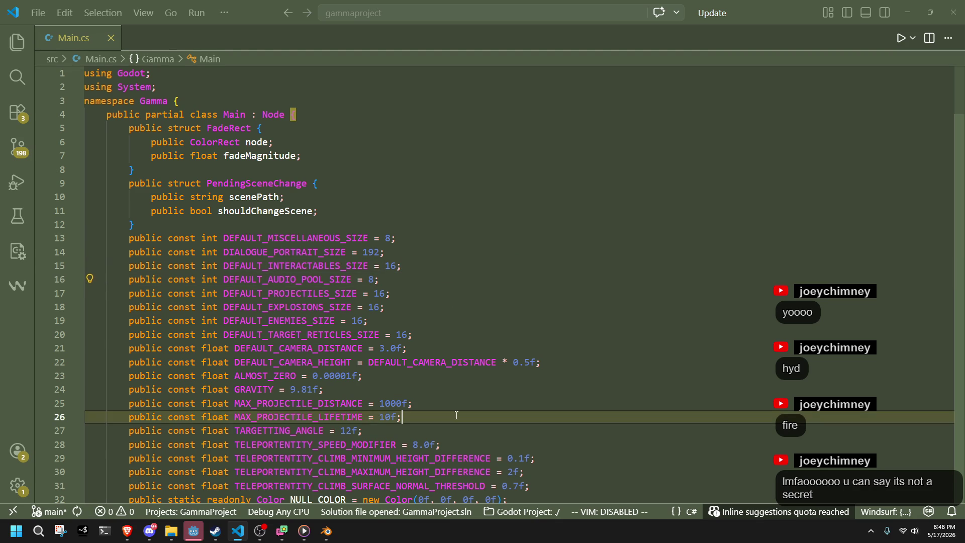
pyautogui.scroll(-9, 407, 408)
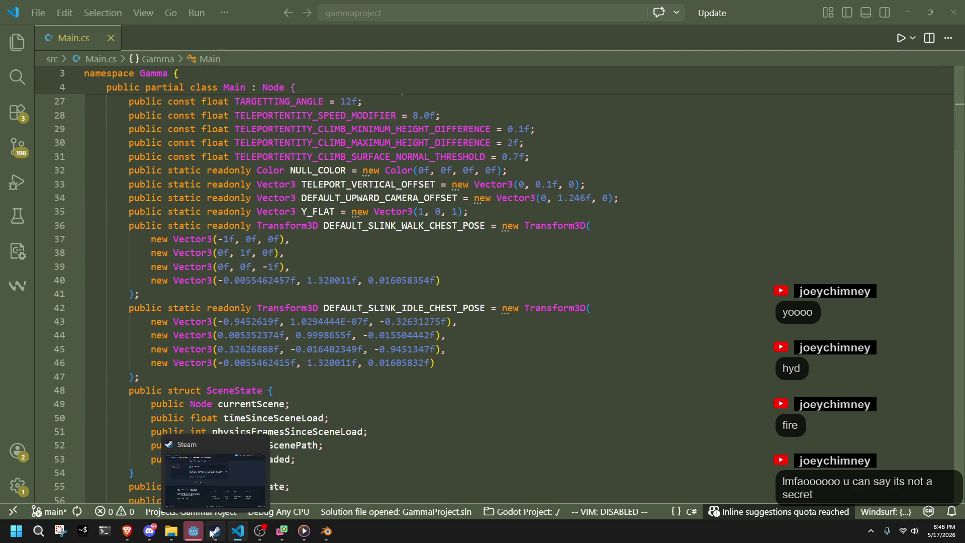
pyautogui.click(200, 532)
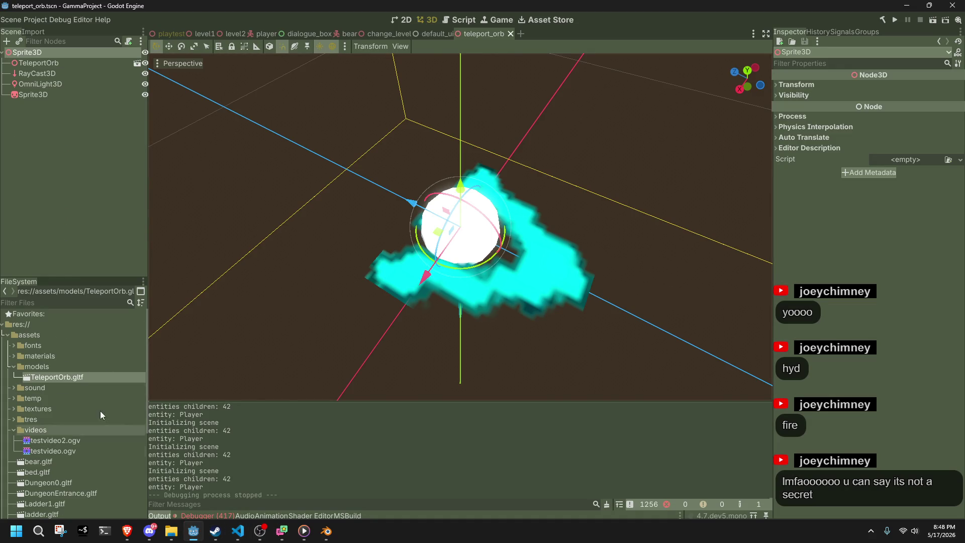
# Step: Expand the src folder in the FileSystem dock to list the C# scripts
pyautogui.scroll(-5, 80, 412)
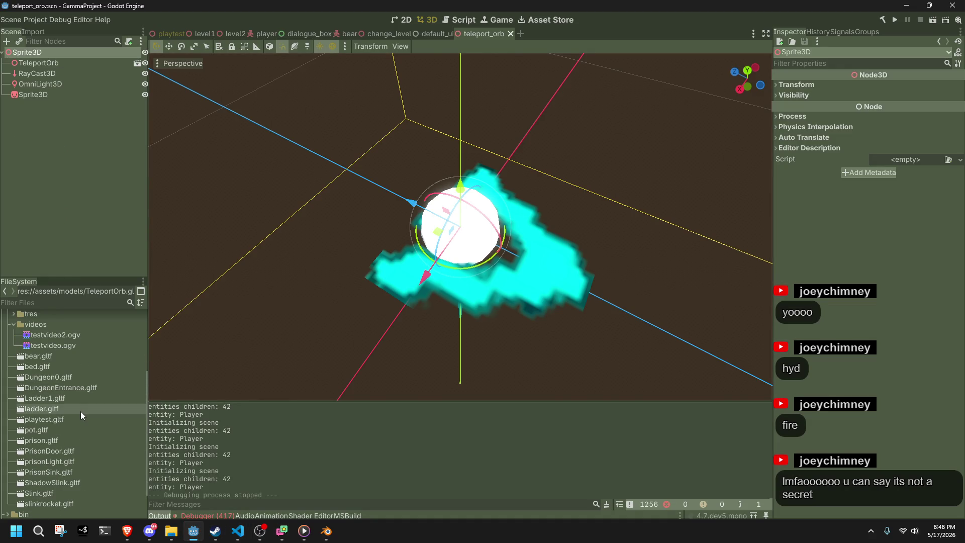
pyautogui.scroll(-2, 80, 427)
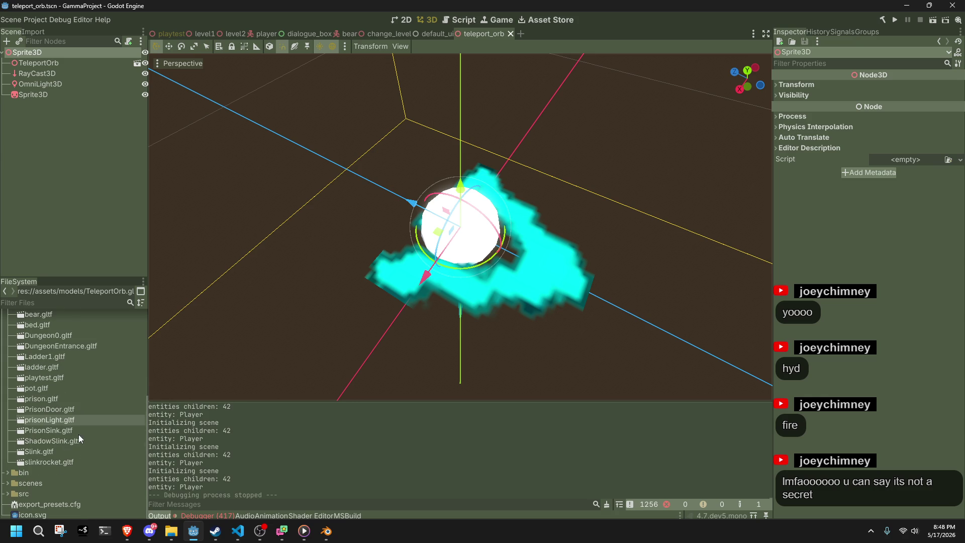
pyautogui.click(8, 494)
pyautogui.scroll(-3, 48, 450)
pyautogui.scroll(-3, 50, 452)
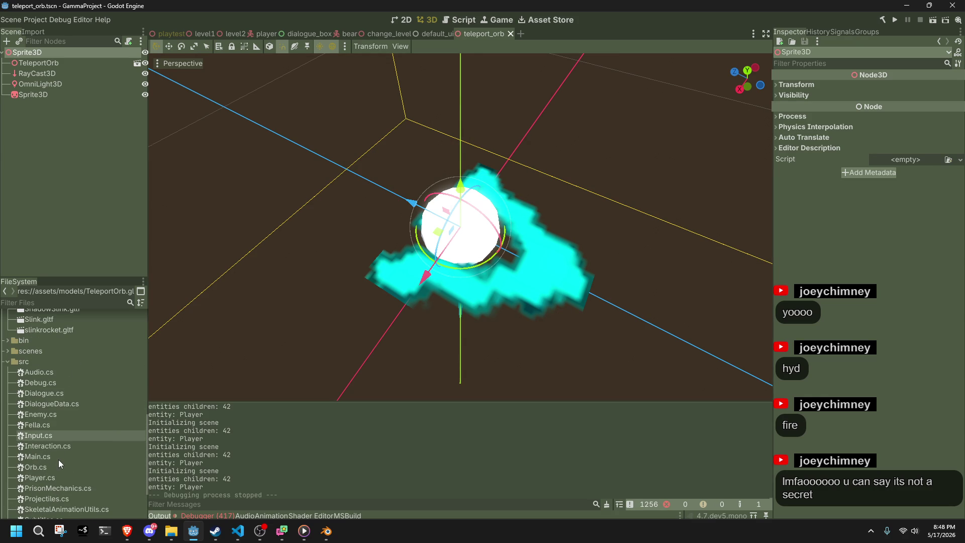
# Step: Orbit the viewport around the orb and cyan Sprite3D, then select the VideoData.cs script
pyautogui.moveTo(352, 382)
pyautogui.mouseDown()
pyautogui.moveTo(604, 341)
pyautogui.moveTo(407, 264)
pyautogui.mouseUp()
pyautogui.click(396, 252)
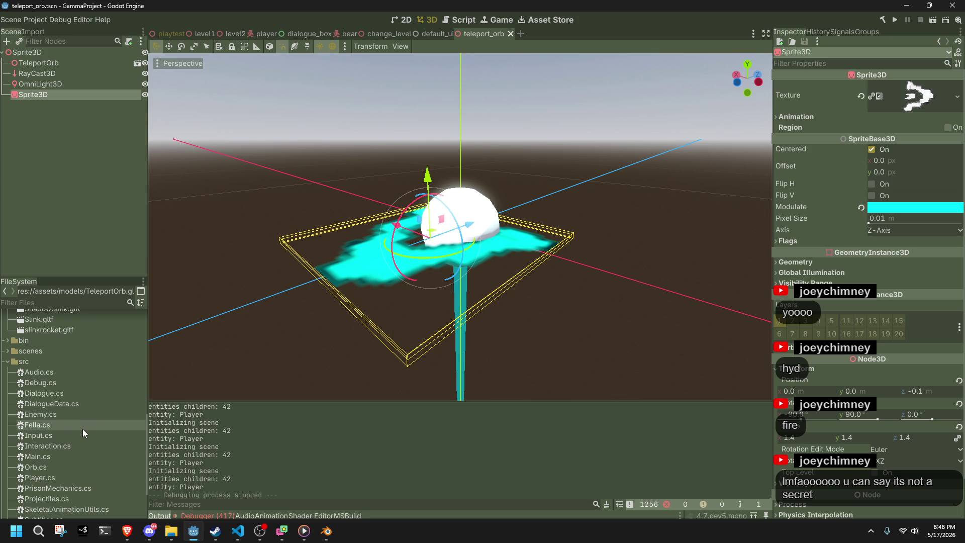
pyautogui.scroll(-3, 82, 429)
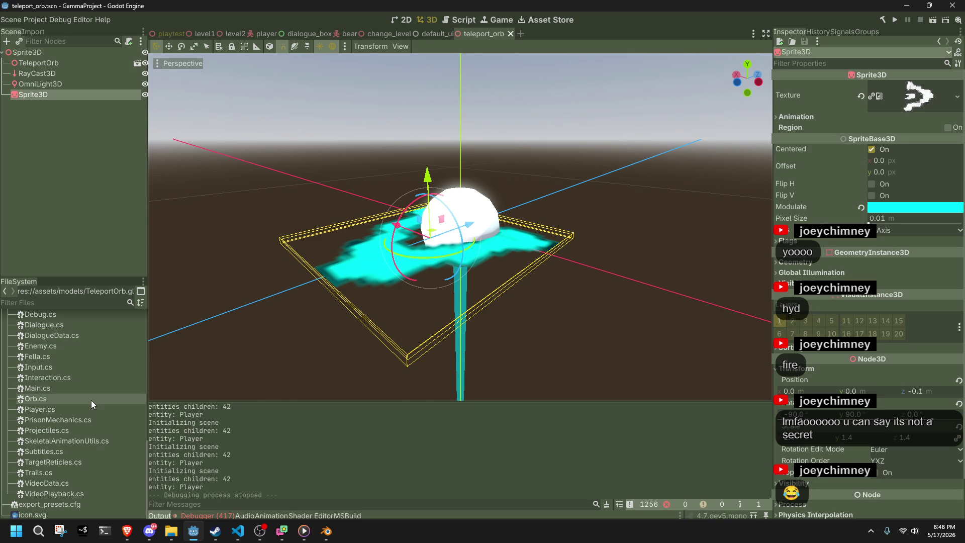
pyautogui.click(250, 310)
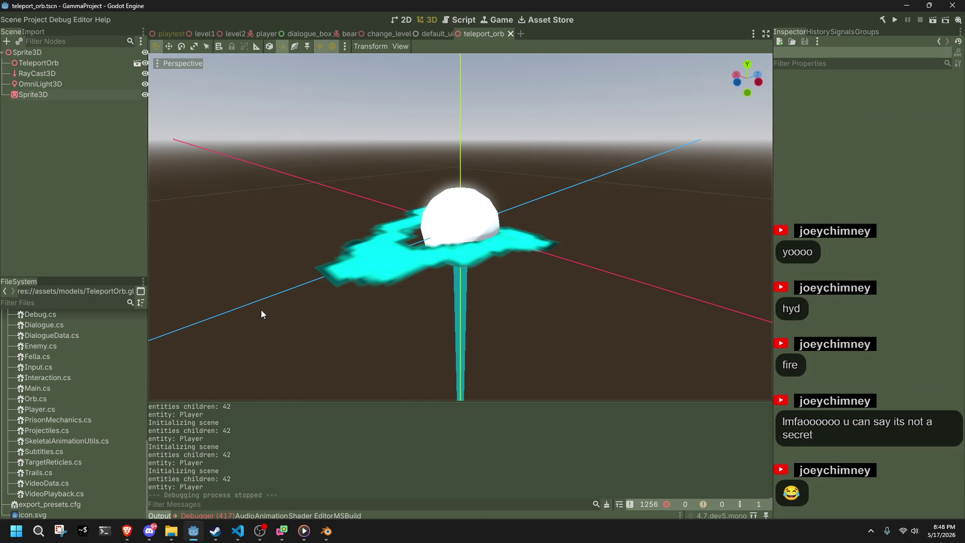
pyautogui.moveTo(255, 309); pyautogui.dragTo(389, 382)
pyautogui.click(467, 336)
pyautogui.moveTo(466, 336)
pyautogui.mouseDown()
pyautogui.moveTo(703, 384)
pyautogui.moveTo(662, 267)
pyautogui.moveTo(583, 337)
pyautogui.moveTo(702, 205)
pyautogui.moveTo(702, 183)
pyautogui.moveTo(644, 265)
pyautogui.mouseUp()
pyautogui.click(663, 267)
pyautogui.scroll(5, 662, 267)
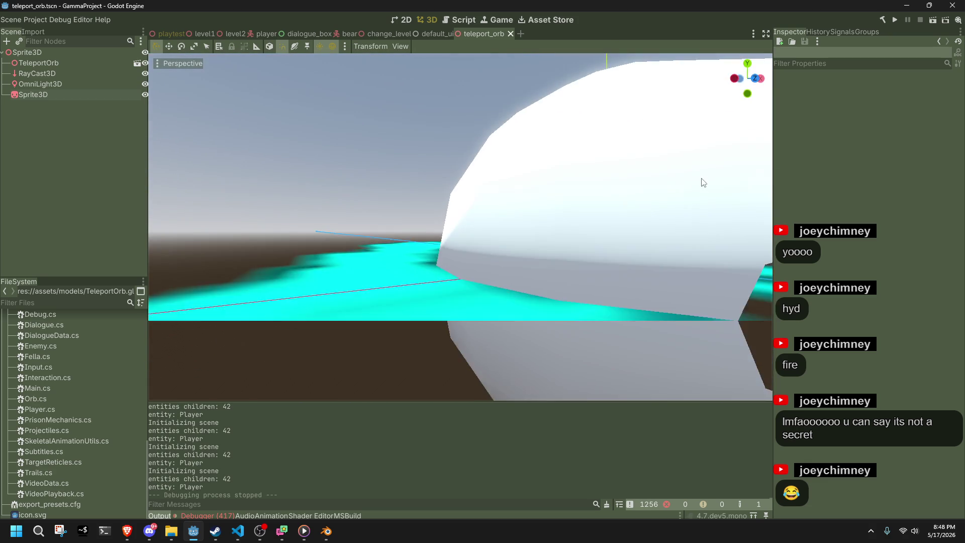
pyautogui.scroll(-6, 653, 198)
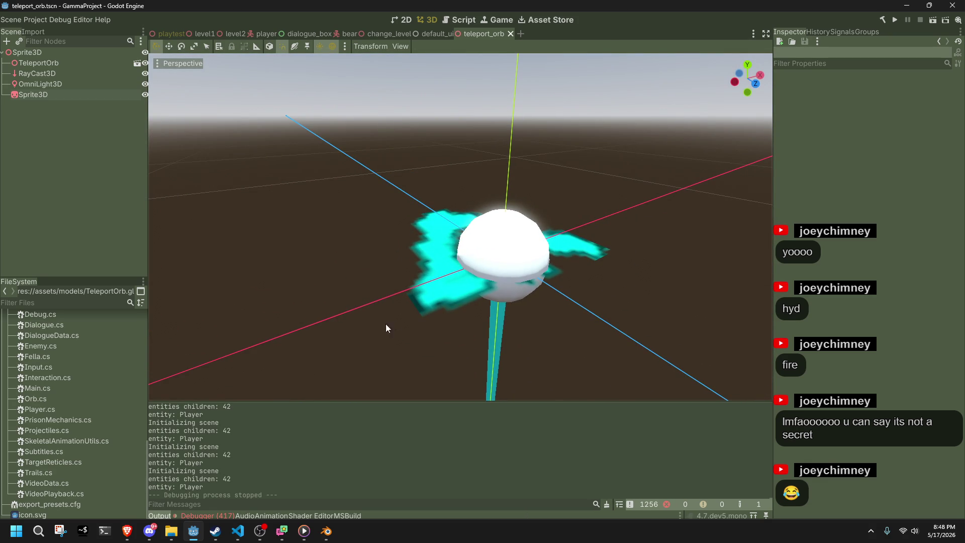
pyautogui.click(90, 482)
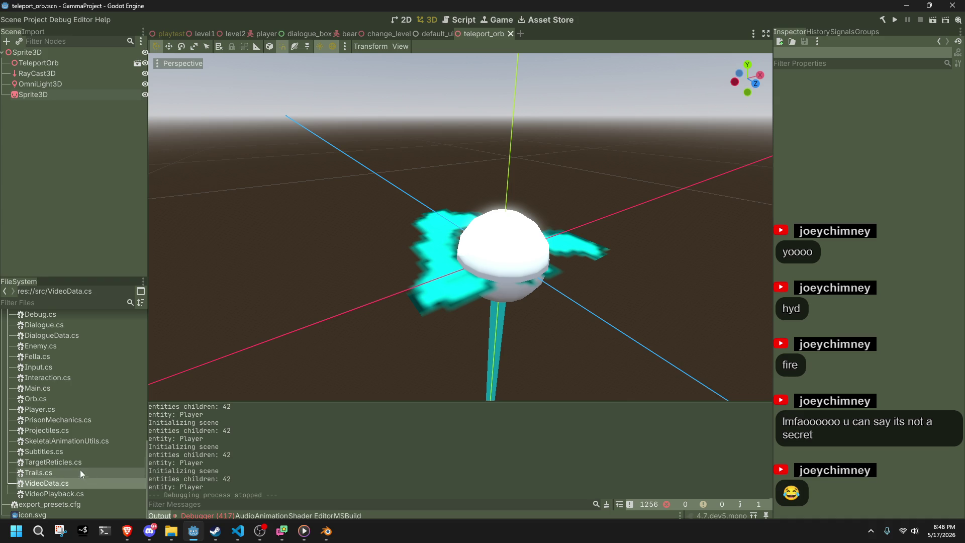
# Step: Switch to top orthographic view, then orbit back to a tilted front view of the orb
pyautogui.click(414, 288)
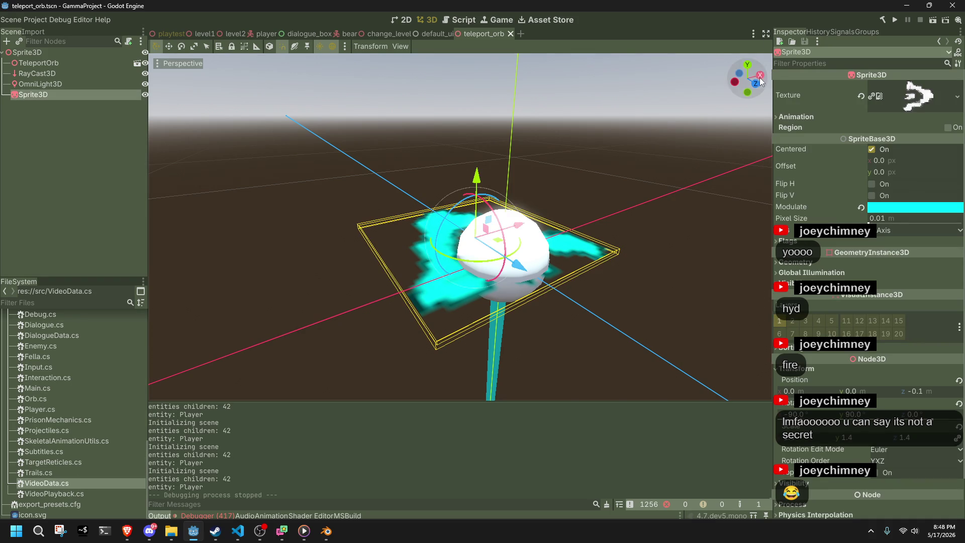
pyautogui.click(747, 68)
pyautogui.click(377, 305)
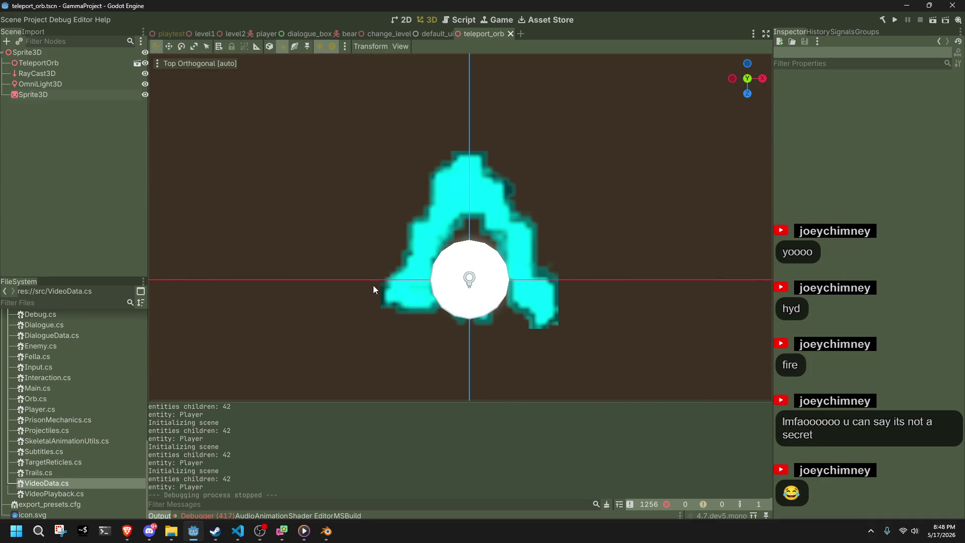
pyautogui.scroll(-2, 372, 281)
pyautogui.moveTo(368, 303)
pyautogui.mouseDown()
pyautogui.moveTo(601, 218)
pyautogui.moveTo(569, 180)
pyautogui.mouseUp()
pyautogui.moveTo(587, 395); pyautogui.dragTo(497, 226)
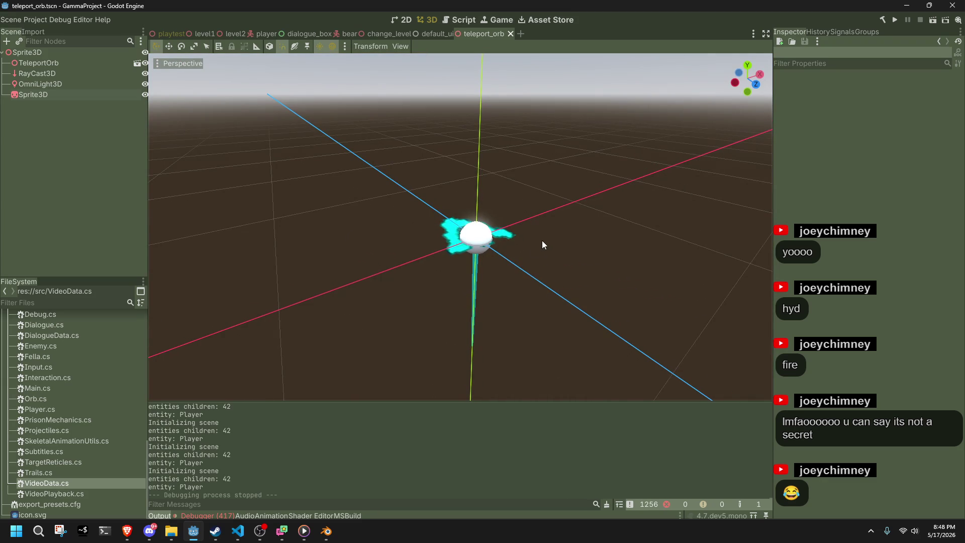
pyautogui.scroll(4, 536, 243)
pyautogui.hotkey('alt', 'Tab')
pyautogui.hotkey('alt', 'Tab')
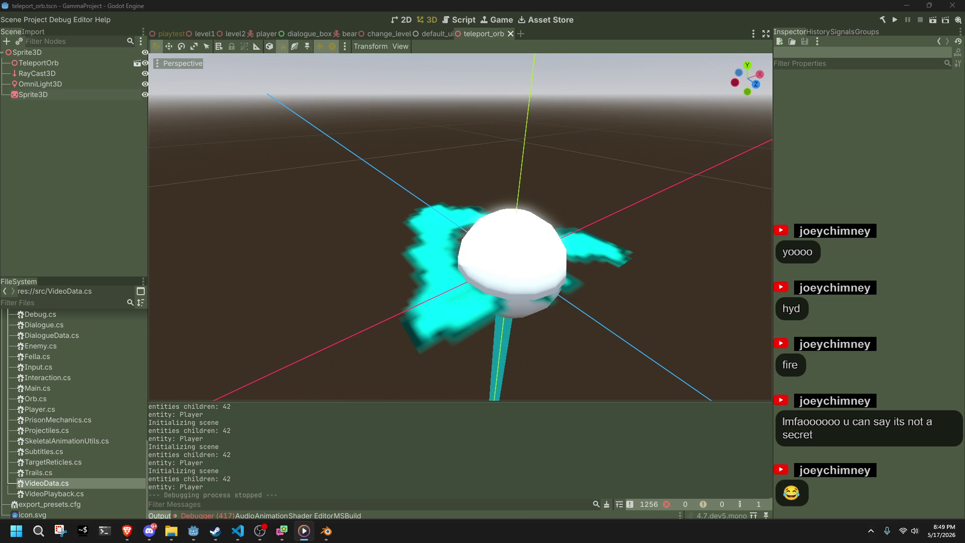
pyautogui.hotkey('alt', 'Tab')
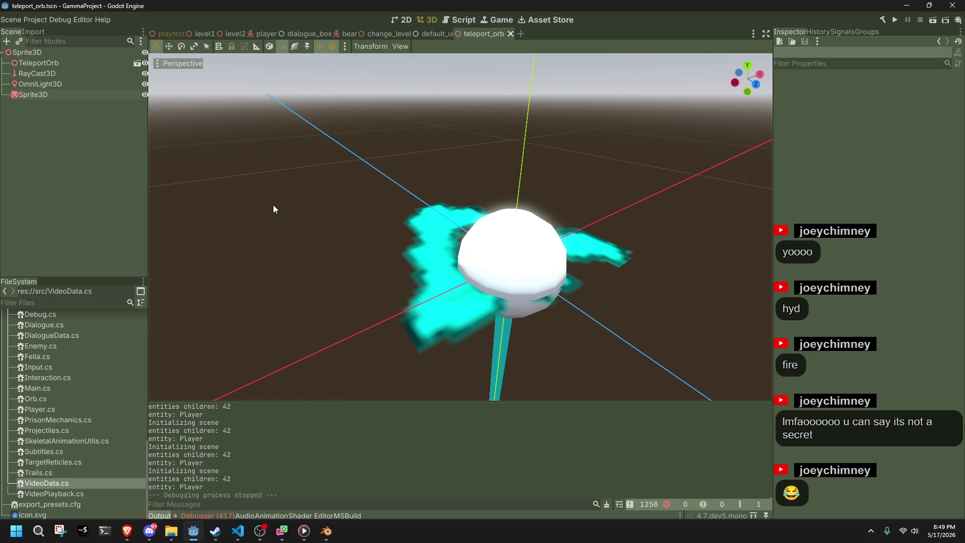
pyautogui.moveTo(372, 262)
pyautogui.mouseDown()
pyautogui.moveTo(402, 288)
pyautogui.moveTo(342, 303)
pyautogui.moveTo(350, 357)
pyautogui.moveTo(369, 355)
pyautogui.moveTo(384, 334)
pyautogui.moveTo(260, 337)
pyautogui.moveTo(727, 285)
pyautogui.moveTo(599, 237)
pyautogui.moveTo(519, 237)
pyautogui.moveTo(464, 173)
pyautogui.moveTo(513, 194)
pyautogui.moveTo(555, 285)
pyautogui.moveTo(654, 206)
pyautogui.moveTo(611, 264)
pyautogui.moveTo(513, 285)
pyautogui.moveTo(402, 265)
pyautogui.mouseUp()
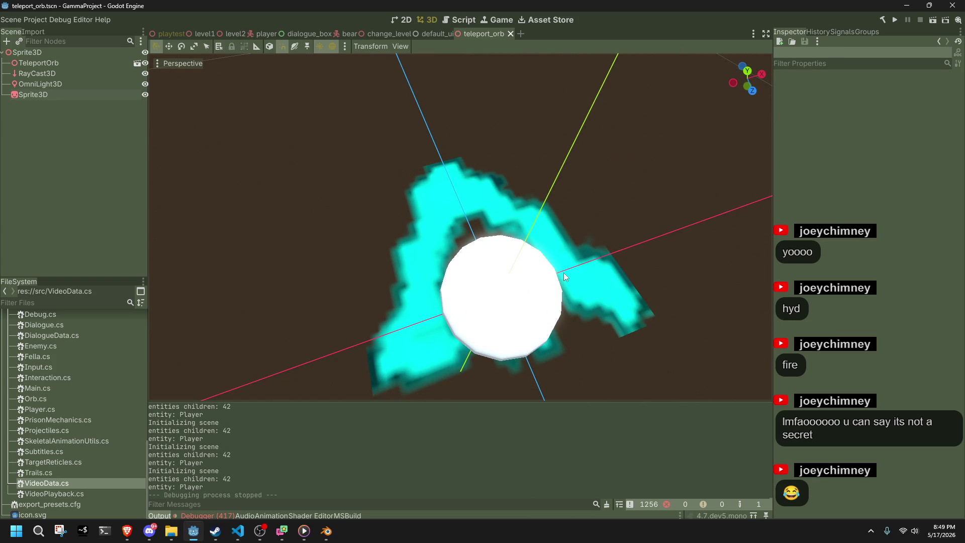
# Step: Select the scene nodes and expand the OmniLight3D's Omni settings (10.0 m range, 0.5 attenuation)
pyautogui.click(35, 95)
pyautogui.click(33, 83)
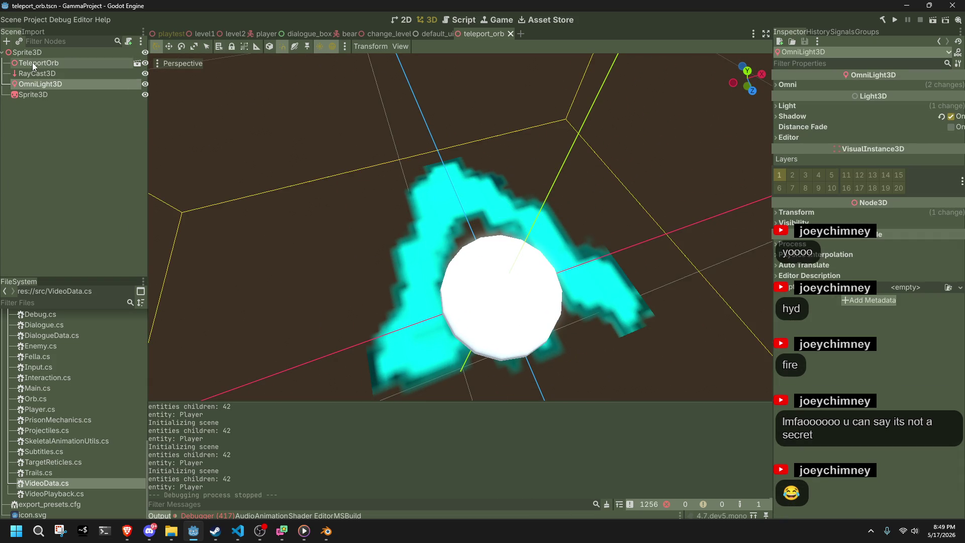
pyautogui.click(30, 63)
pyautogui.click(27, 56)
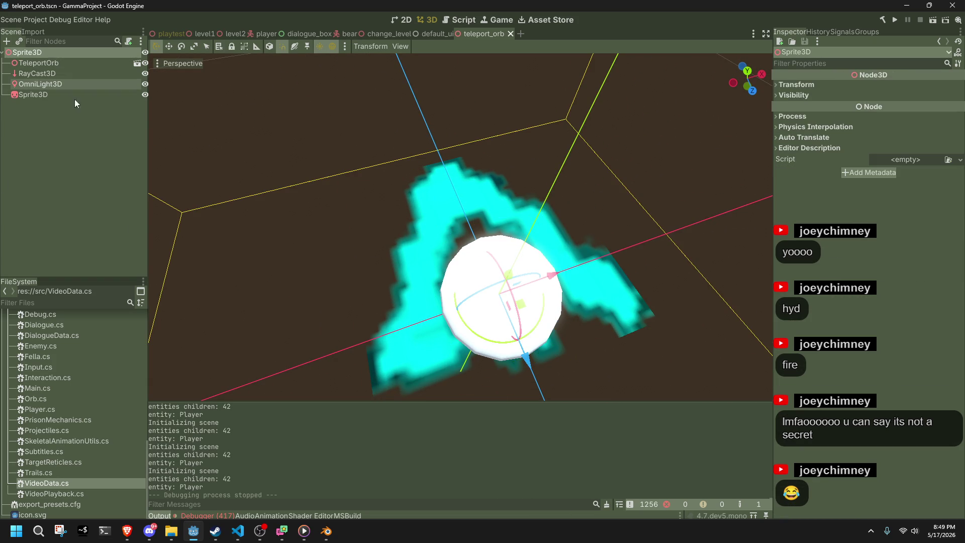
pyautogui.click(45, 84)
pyautogui.scroll(-5, 478, 162)
pyautogui.click(799, 85)
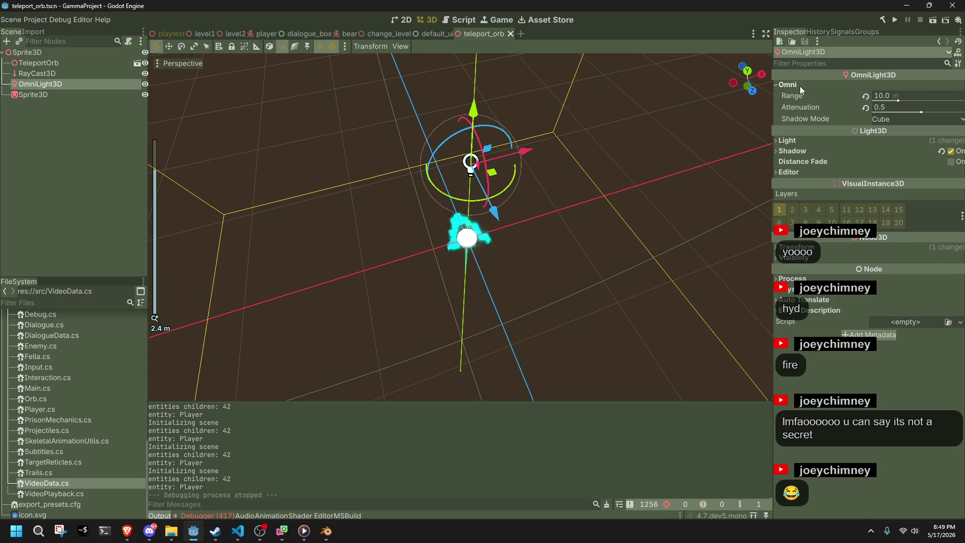
pyautogui.scroll(5, 600, 236)
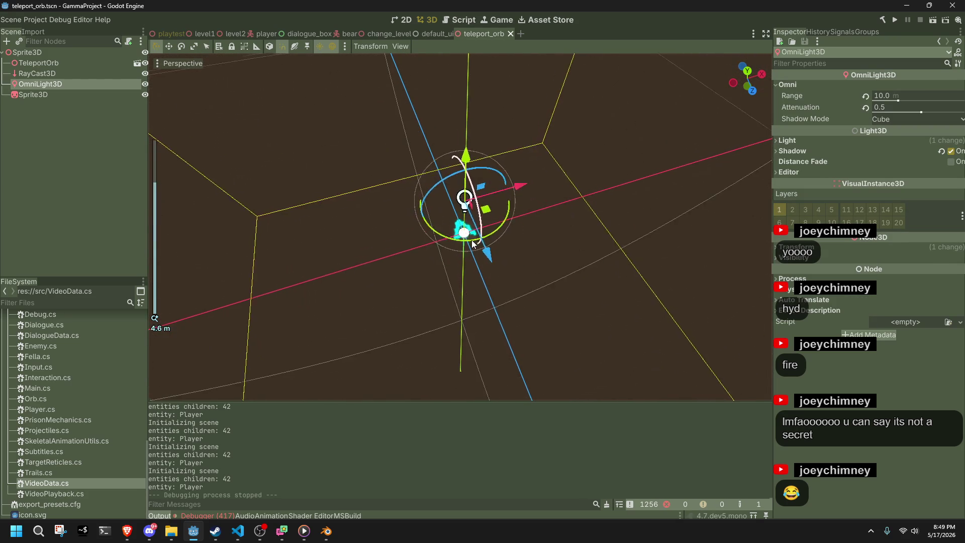
# Step: Orbit to a near-horizontal view and bring up the TeleportOrb node's context menu
pyautogui.moveTo(473, 244)
pyautogui.mouseDown()
pyautogui.moveTo(606, 138)
pyautogui.moveTo(538, 170)
pyautogui.mouseUp()
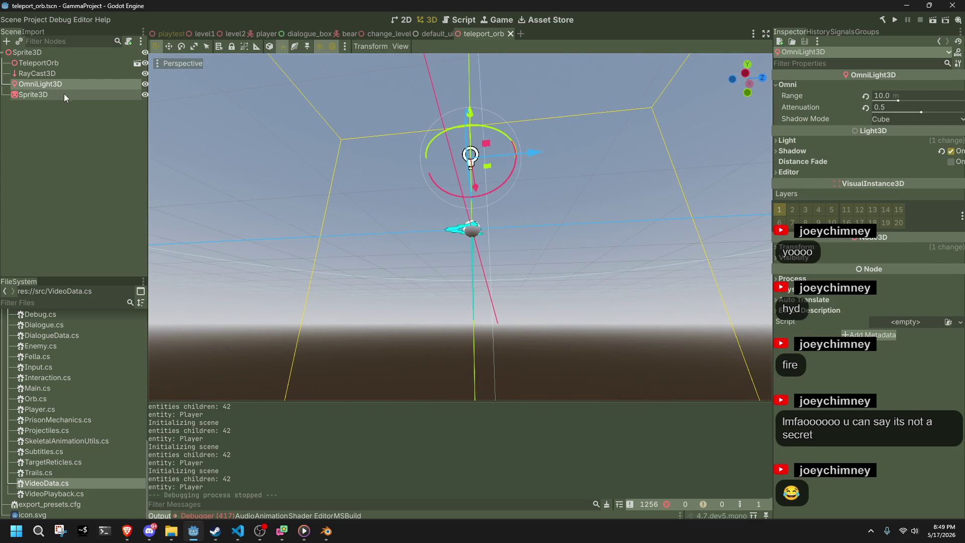
pyautogui.click(29, 64)
pyautogui.rightClick(29, 65)
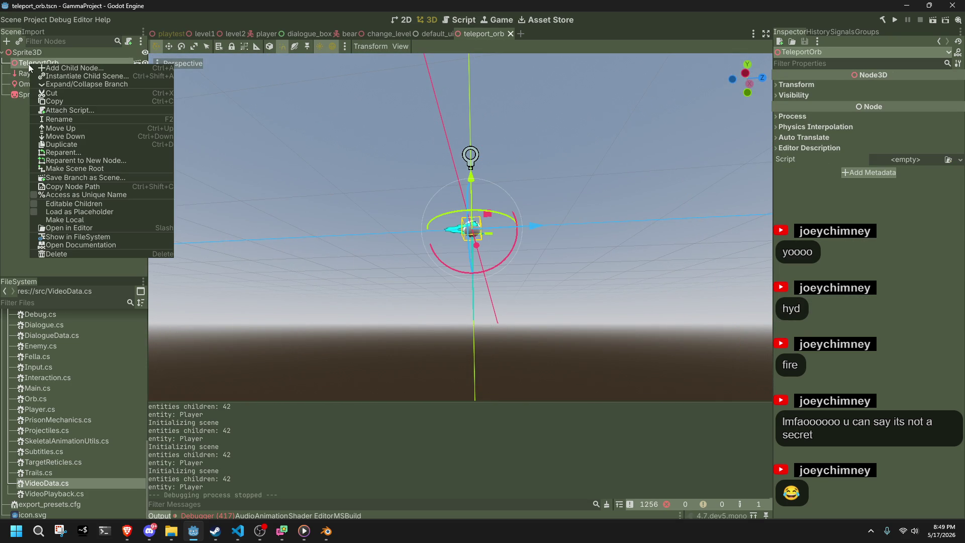
# Step: Enable Editable Children on TeleportOrb and select the revealed Sphere node
pyautogui.click(62, 203)
pyautogui.click(41, 76)
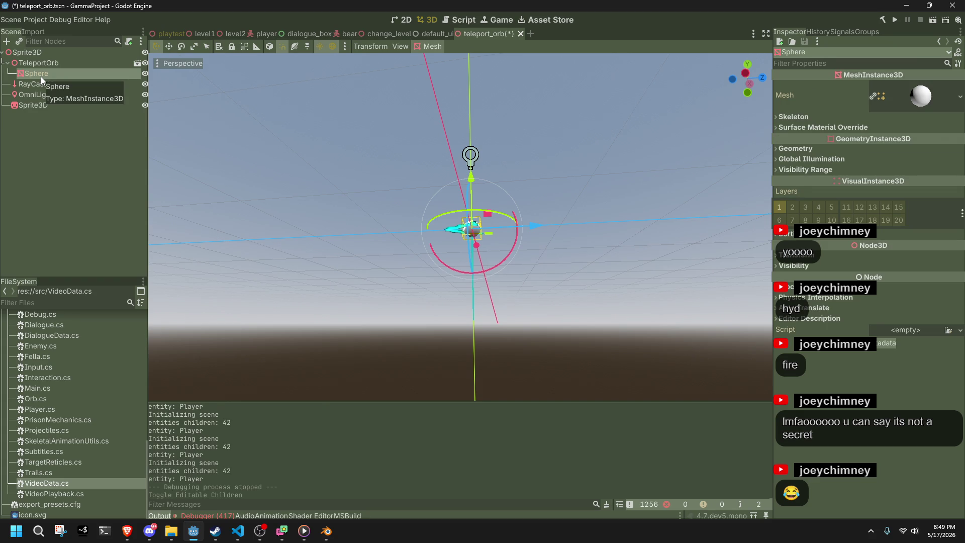
pyautogui.click(333, 171)
pyautogui.scroll(8, 335, 193)
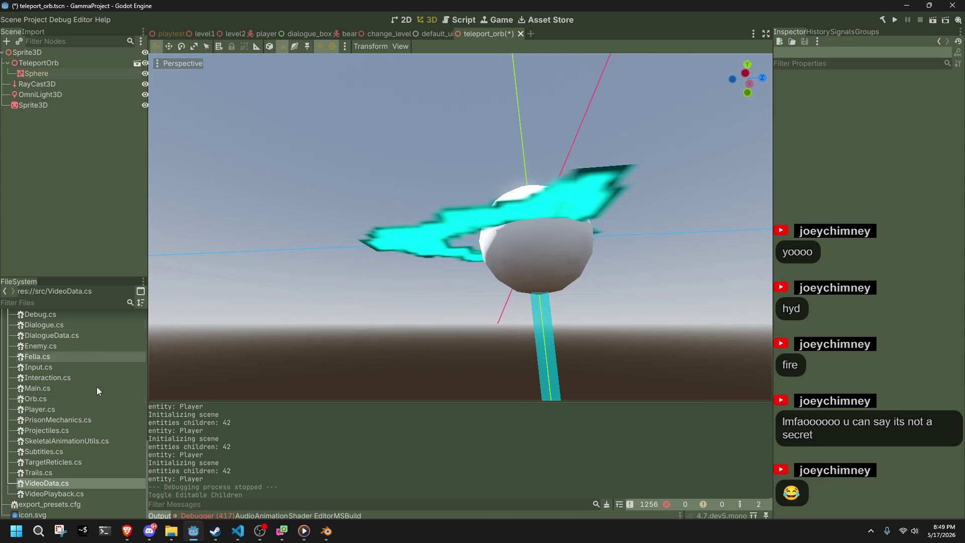
# Step: Show the debugger's error list, then open Orb.cs in the code editor
pyautogui.click(238, 530)
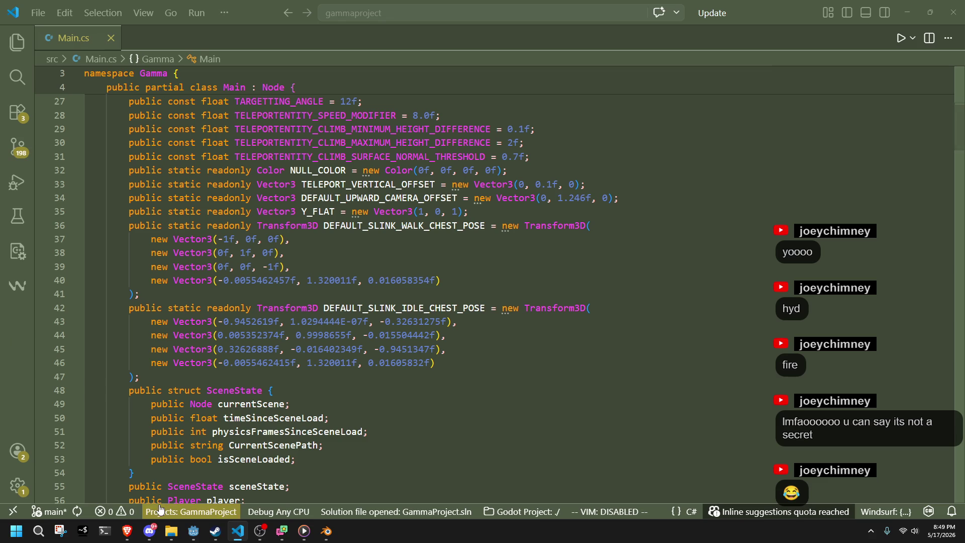
pyautogui.click(193, 532)
pyautogui.click(226, 515)
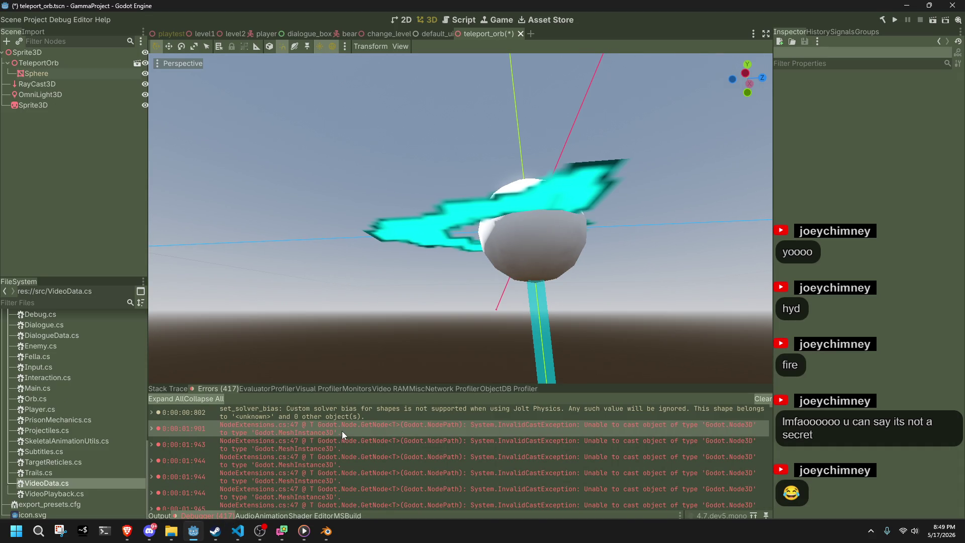
pyautogui.hotkey('alt', 'Tab')
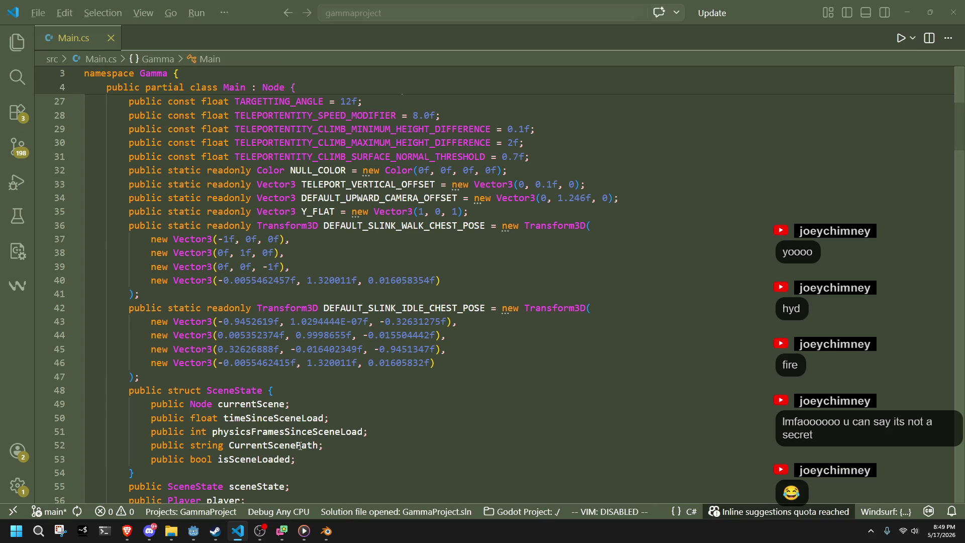
pyautogui.hotkey('alt', 'Tab')
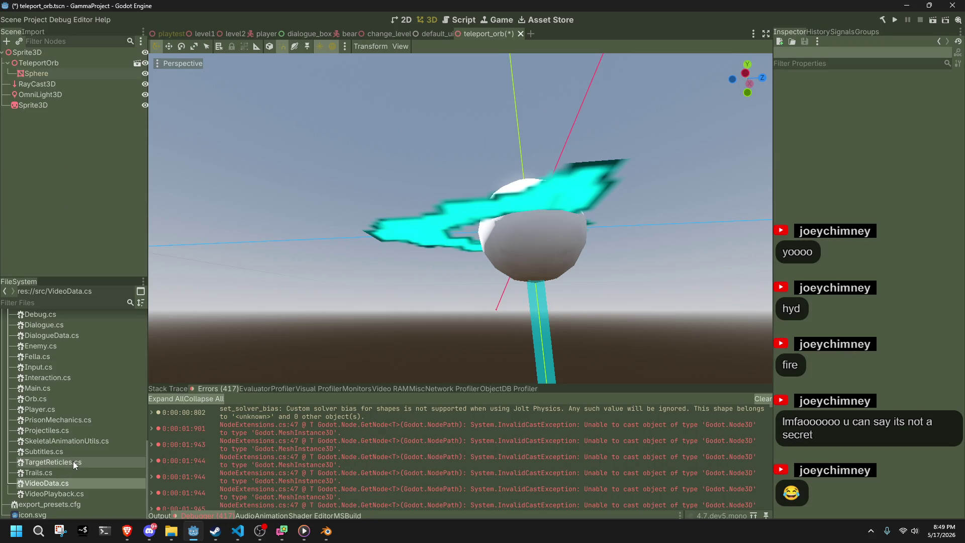
pyautogui.doubleClick(86, 402)
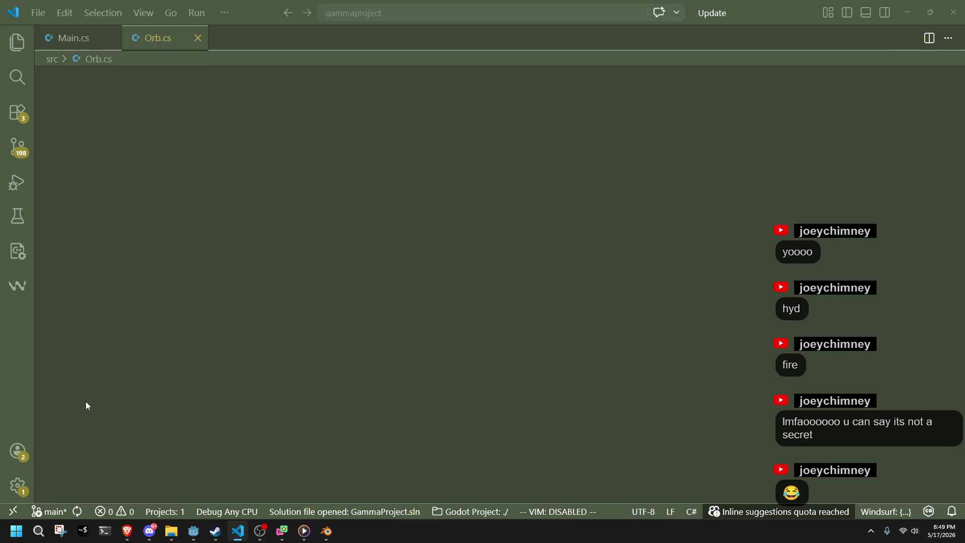
# Step: Change the node field and OrbInitialize parameter from MeshInstance3D to Node3D in Orb.cs and save
pyautogui.click(287, 193)
pyautogui.click(287, 185)
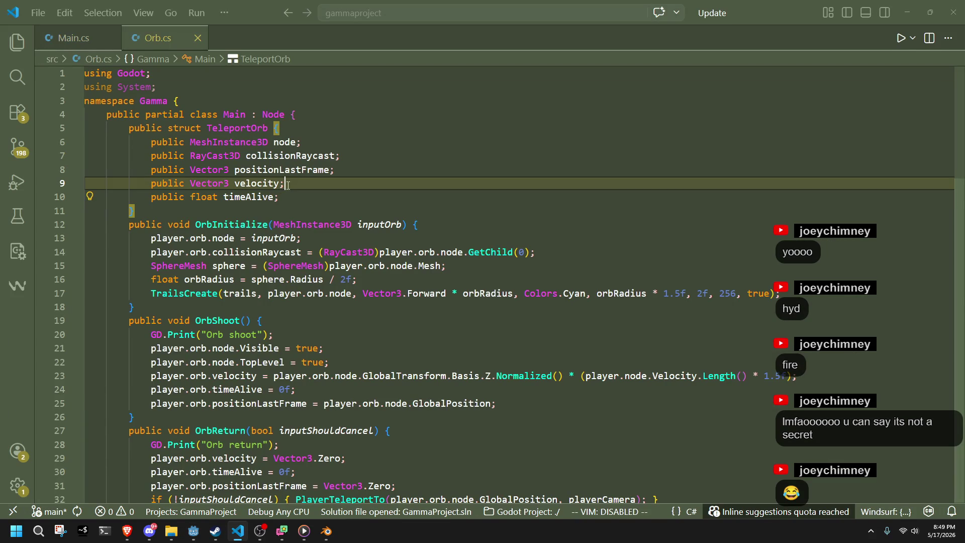
pyautogui.click(285, 142)
pyautogui.doubleClick(225, 142)
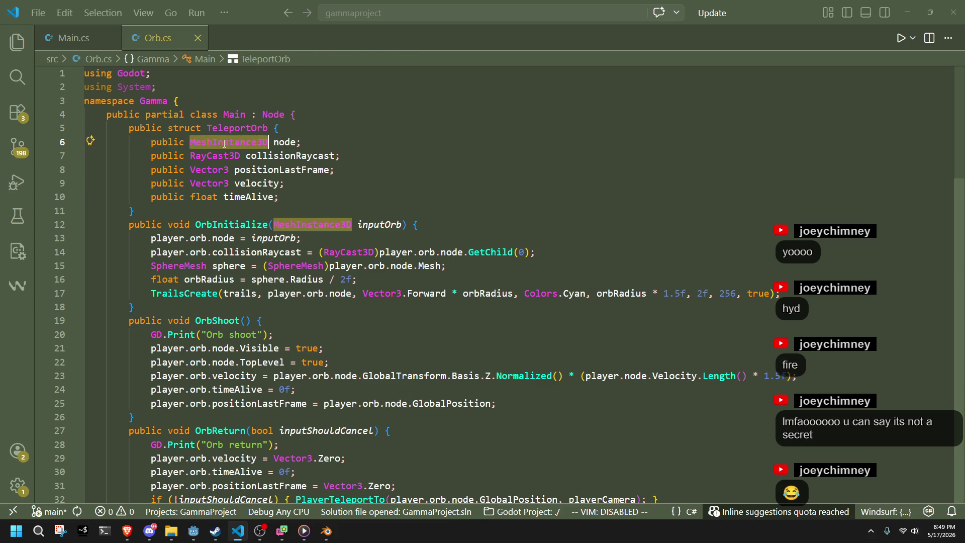
pyautogui.write('Node3')
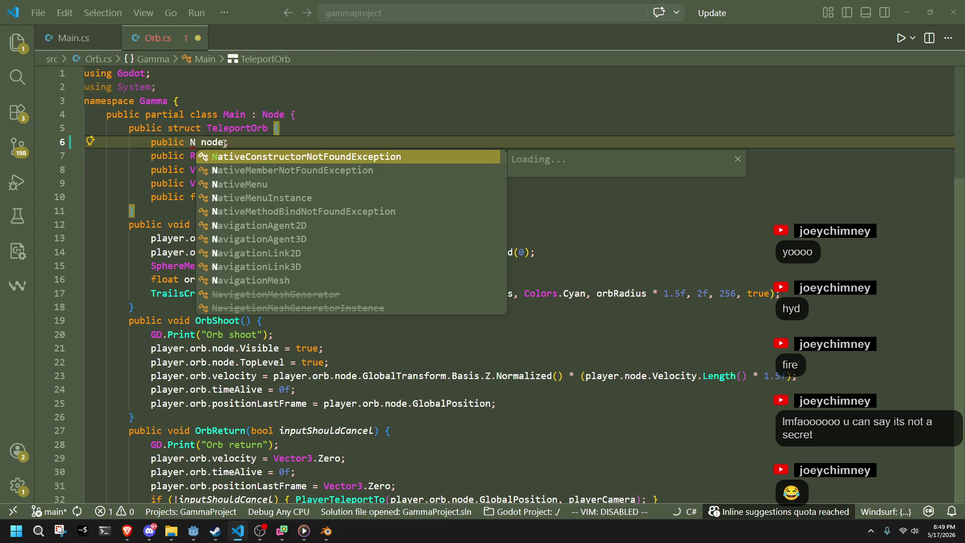
pyautogui.press('Tab')
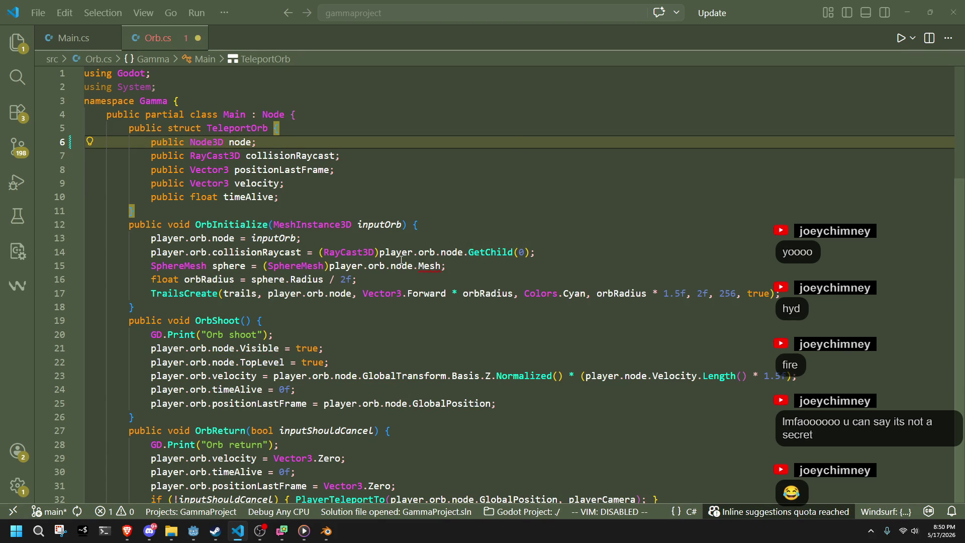
pyautogui.write('}')
pyautogui.doubleClick(290, 224)
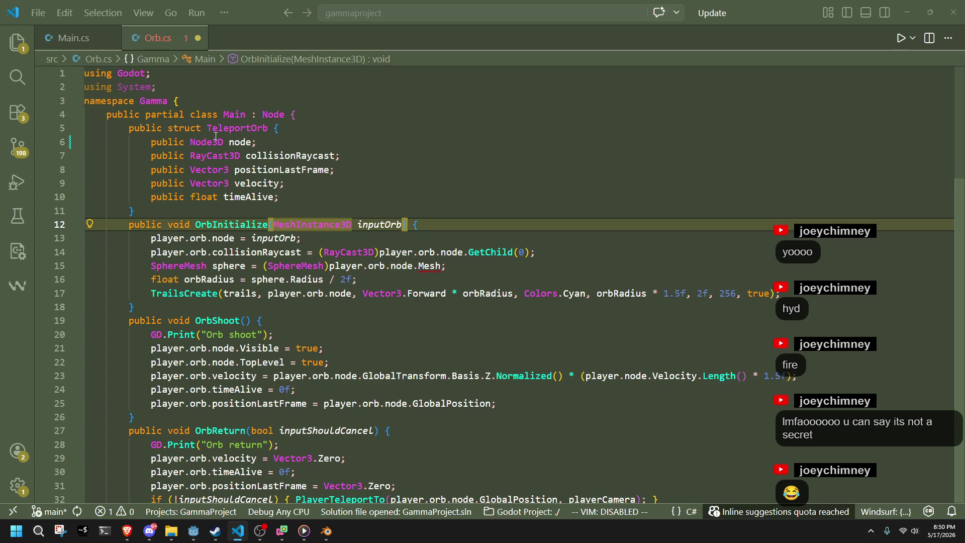
pyautogui.doubleClick(206, 142)
pyautogui.hotkey('ctrl', 'c')
pyautogui.doubleClick(312, 224)
pyautogui.hotkey('ctrl', 'v')
pyautogui.click(494, 305)
pyautogui.hotkey('ctrl', 's')
# Step: Check where inputOrb, sphere and node are used, and add a blank line after the node field
pyautogui.click(480, 347)
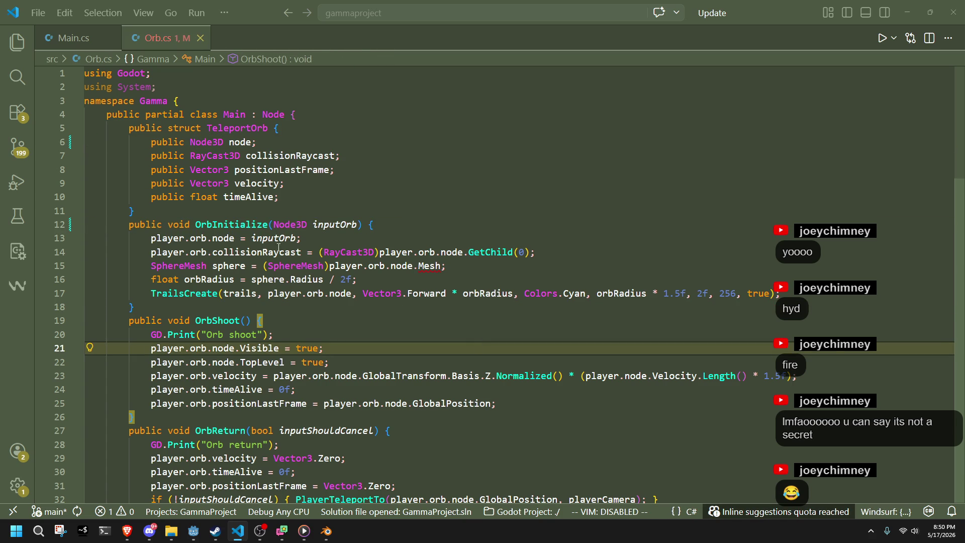
pyautogui.doubleClick(253, 244)
pyautogui.doubleClick(236, 265)
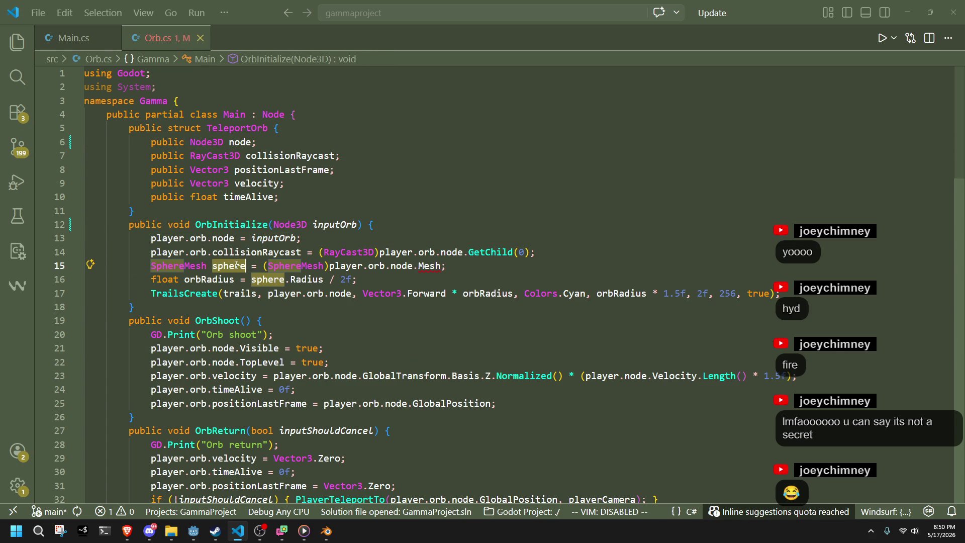
pyautogui.click(359, 314)
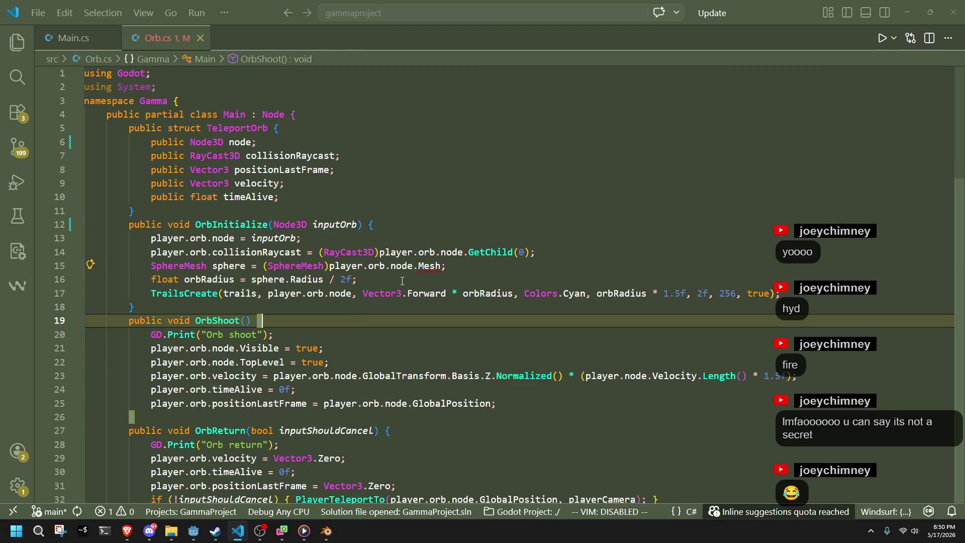
pyautogui.click(405, 266)
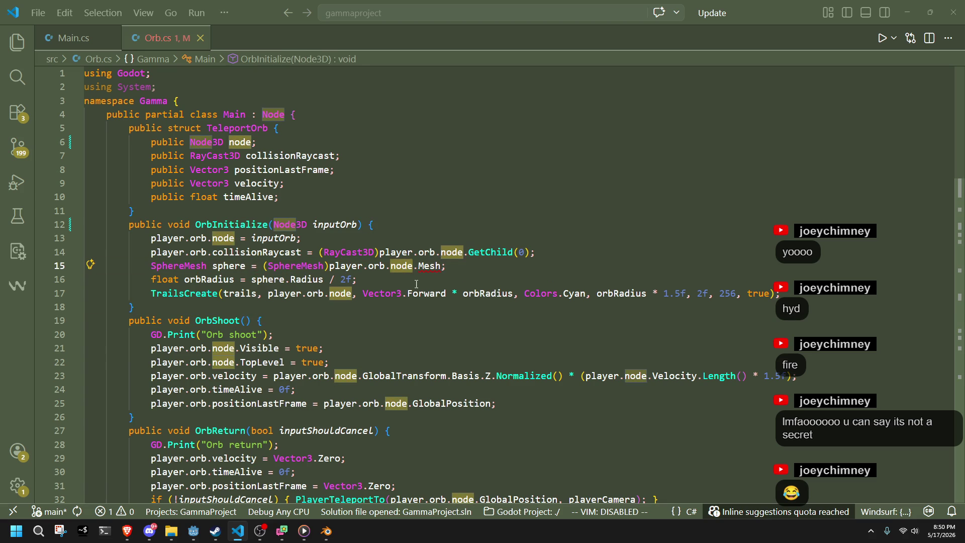
pyautogui.click(416, 280)
pyautogui.click(306, 191)
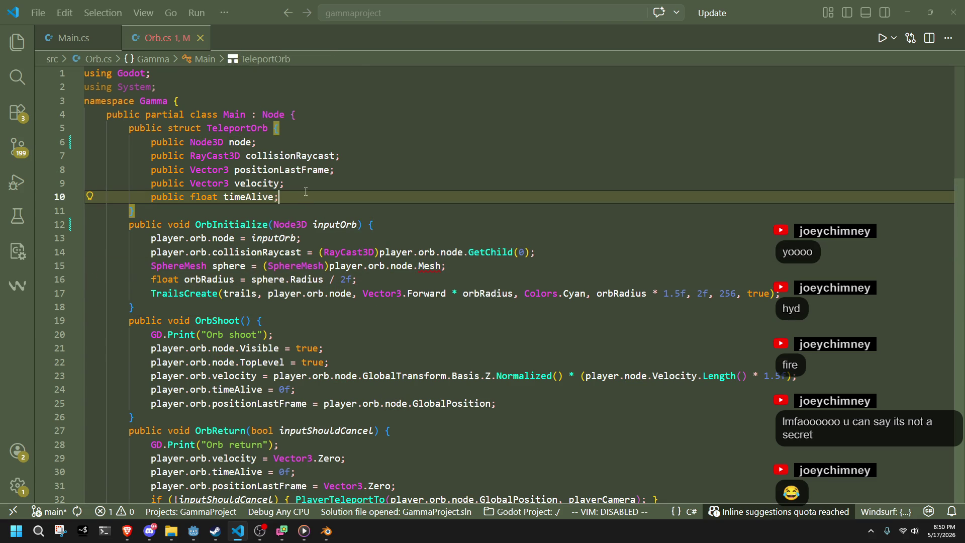
pyautogui.click(351, 165)
pyautogui.click(341, 143)
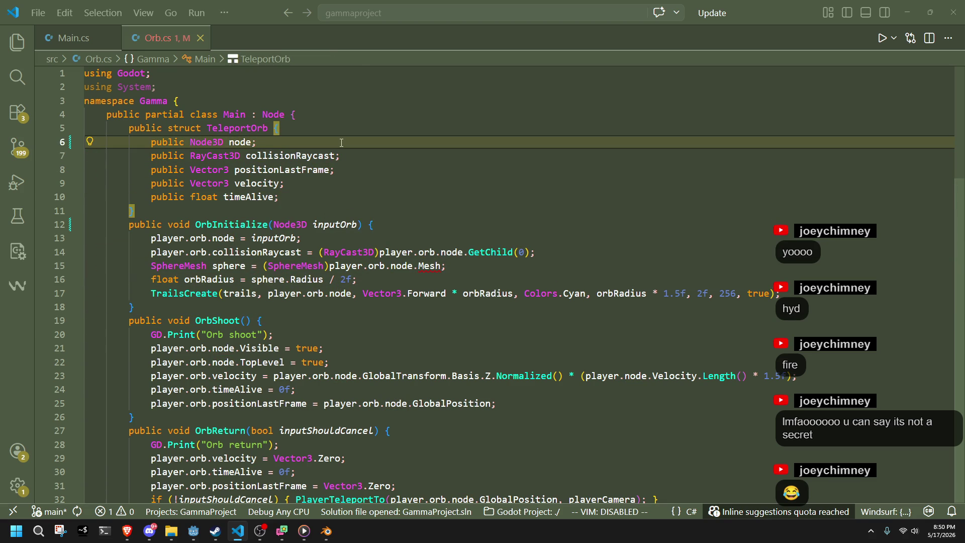
pyautogui.press('Return')
pyautogui.hotkey('alt', 'Tab')
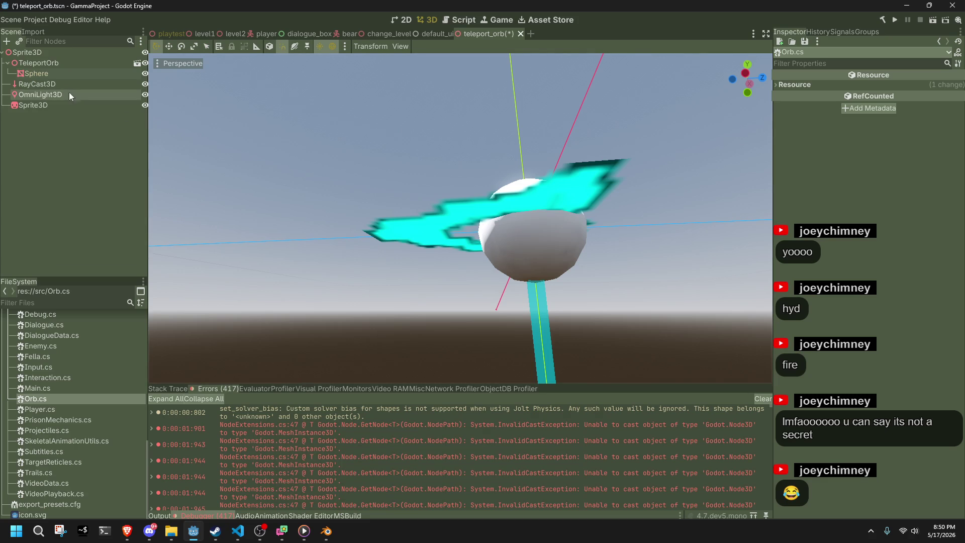
# Step: Inspect the TeleportOrb node and its Sphere MeshInstance3D child in the Scene dock
pyautogui.click(40, 64)
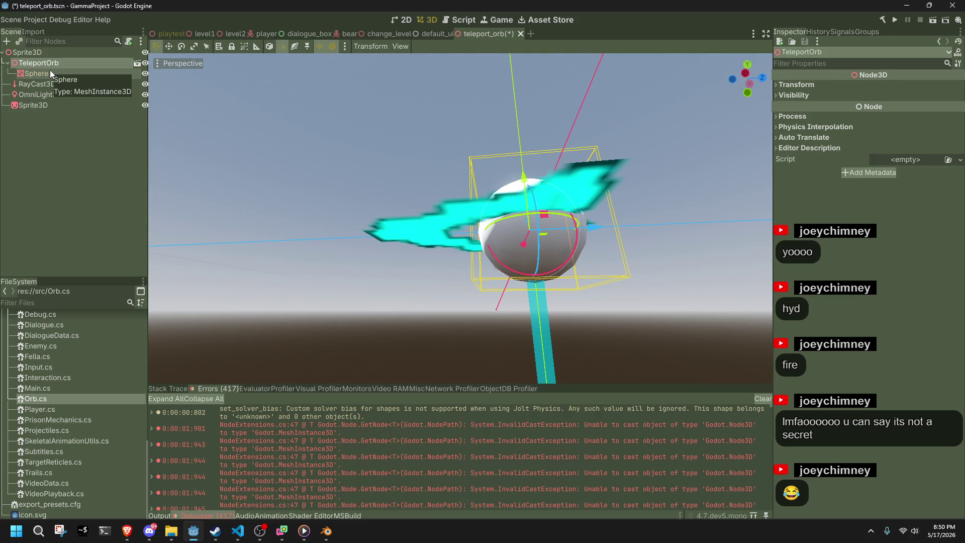
pyautogui.click(50, 72)
pyautogui.click(258, 271)
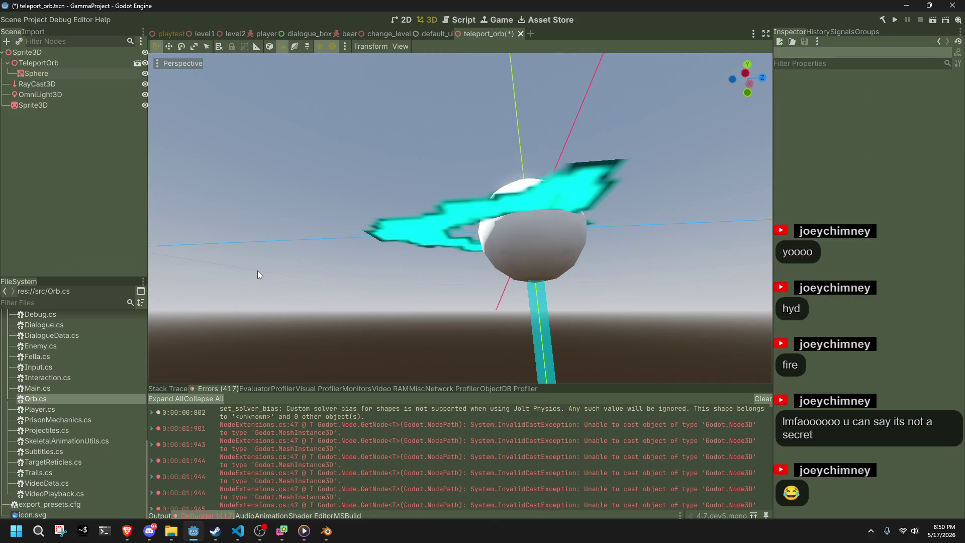
pyautogui.hotkey('alt', 'Tab')
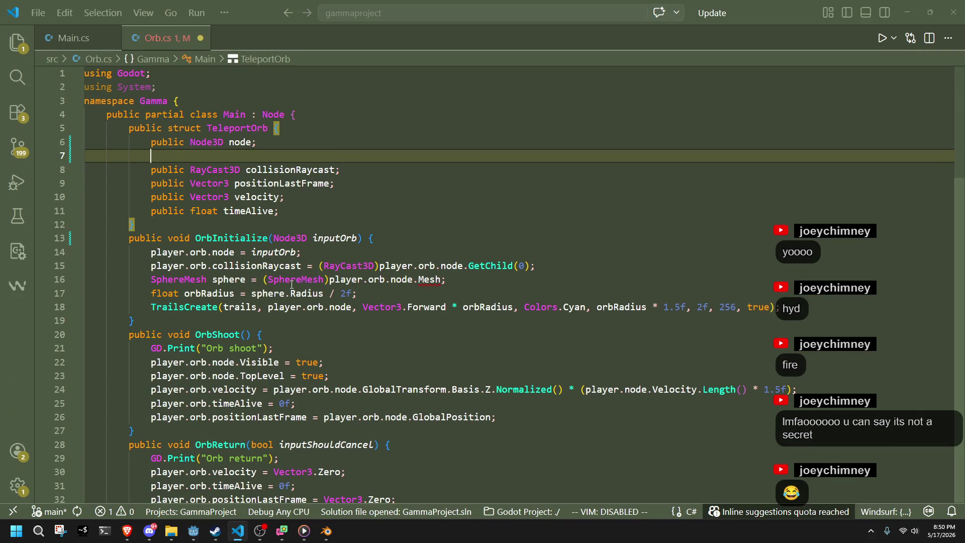
# Step: Read through the sphere.Radius calculation in OrbInitialize and the OrbShoot method in Orb.cs
pyautogui.click(315, 334)
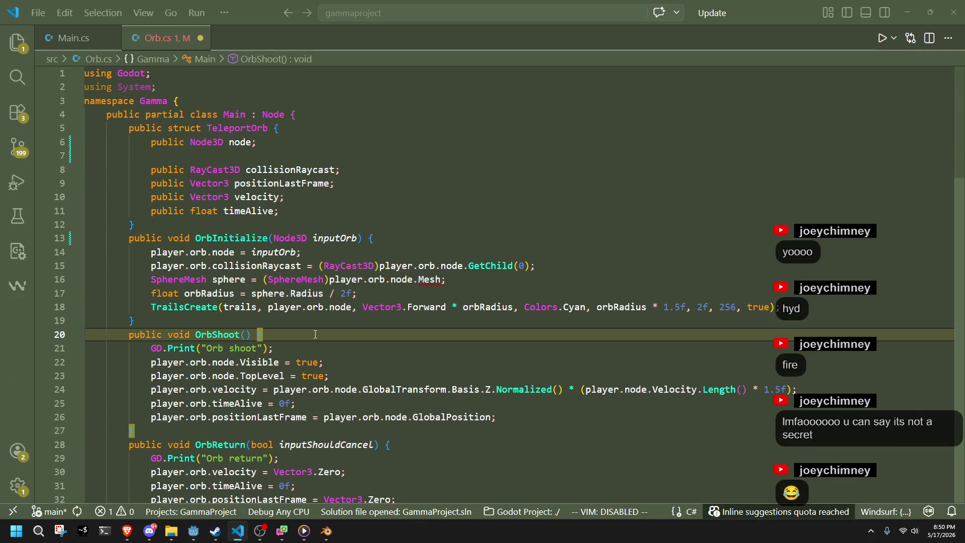
pyautogui.click(245, 280)
pyautogui.scroll(-5, 354, 335)
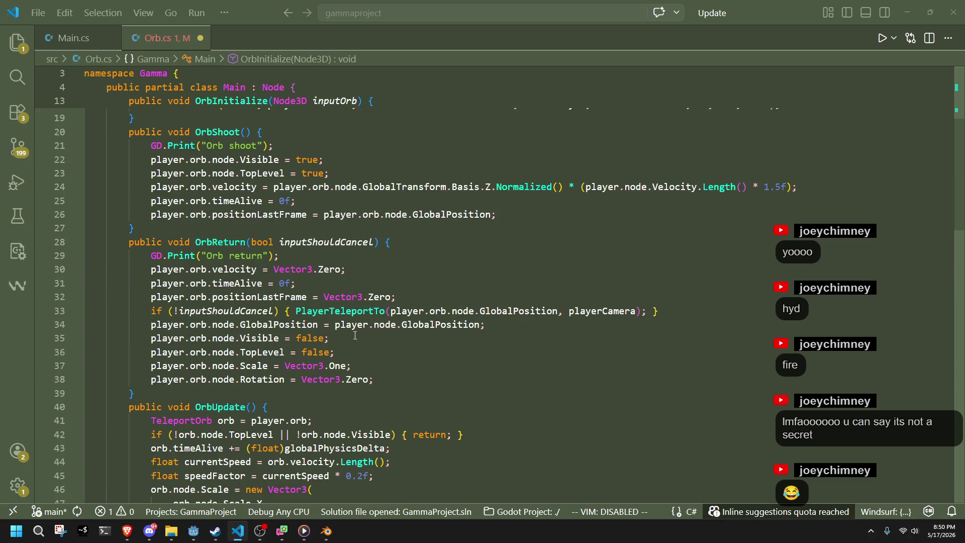
pyautogui.scroll(-8, 355, 335)
pyautogui.scroll(14, 355, 336)
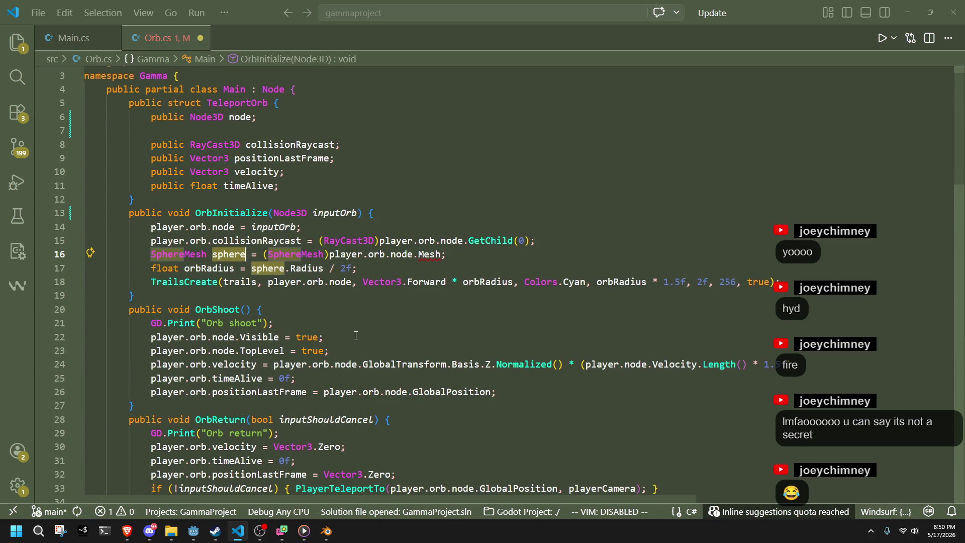
pyautogui.click(302, 291)
pyautogui.click(302, 267)
pyautogui.click(317, 300)
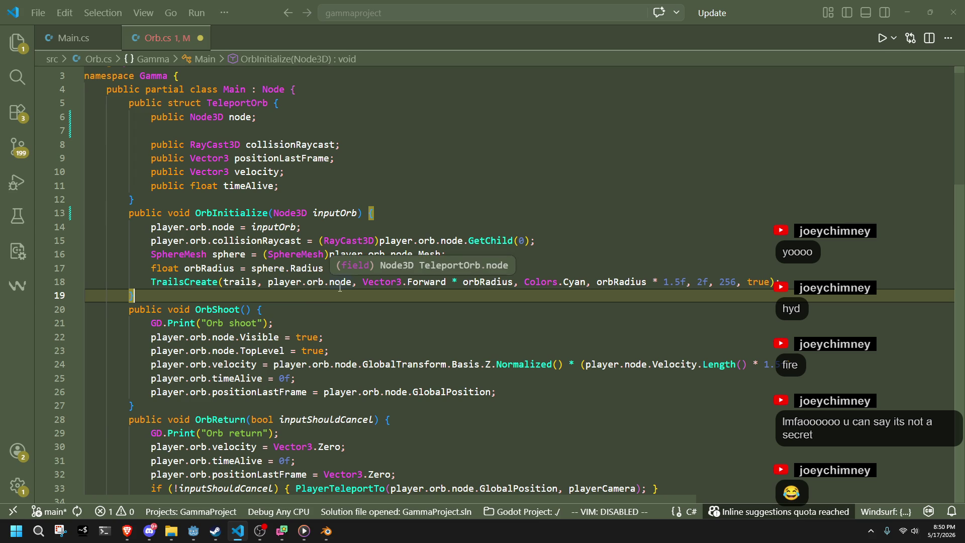
pyautogui.click(356, 337)
pyautogui.hotkey('alt', 'Tab')
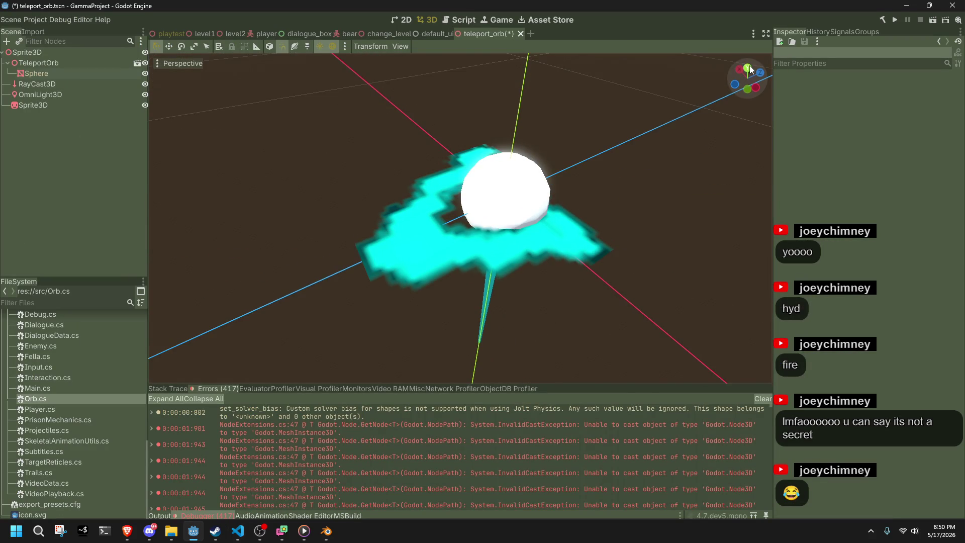
# Step: Switch the viewport to top view and zoom in on the orb
pyautogui.click(747, 67)
pyautogui.scroll(5, 540, 284)
pyautogui.scroll(-2, 538, 281)
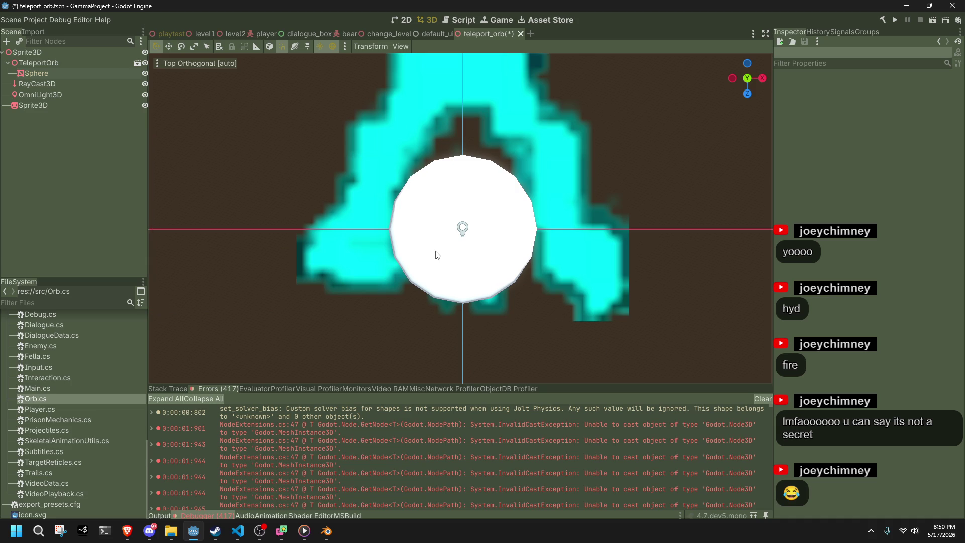
pyautogui.scroll(1, 438, 255)
pyautogui.scroll(2, 437, 255)
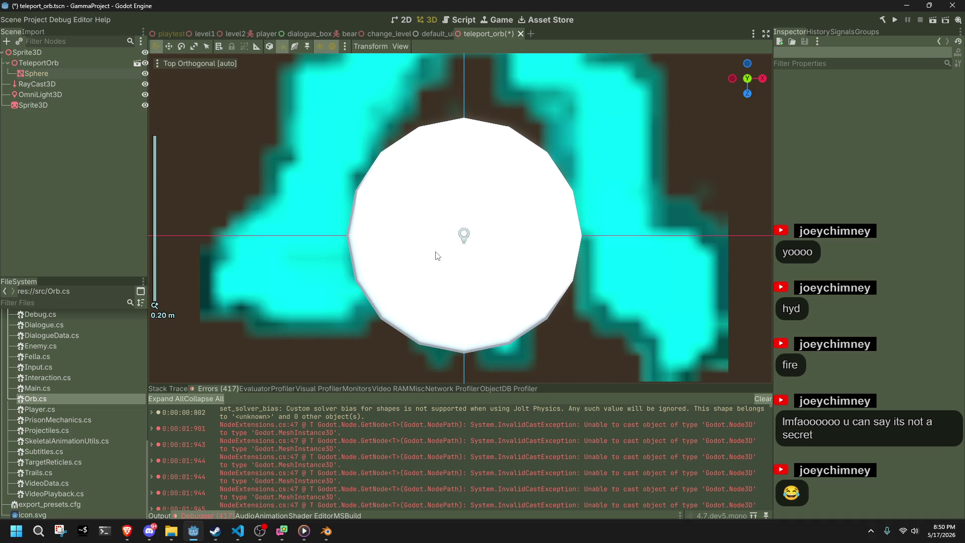
pyautogui.scroll(-2, 438, 255)
pyautogui.scroll(2, 438, 255)
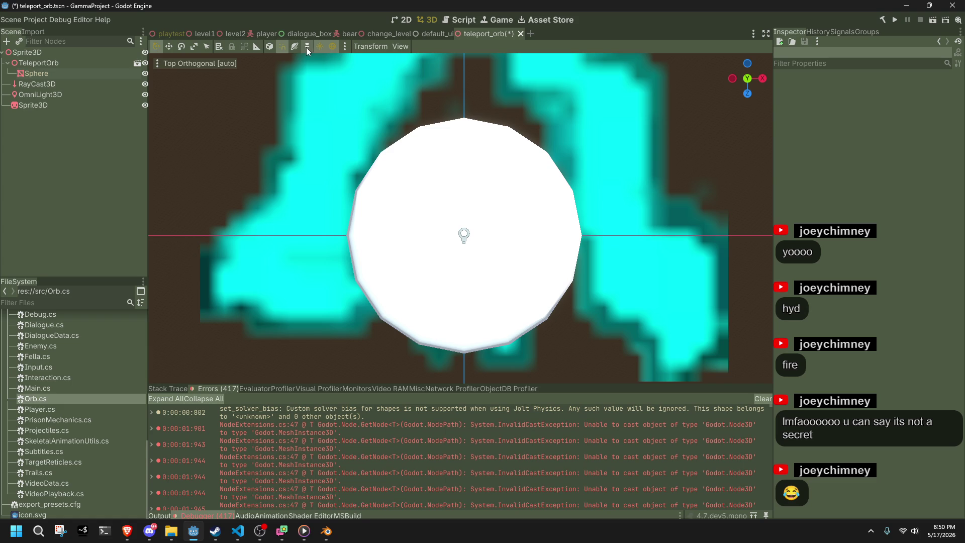
pyautogui.scroll(-10, 445, 173)
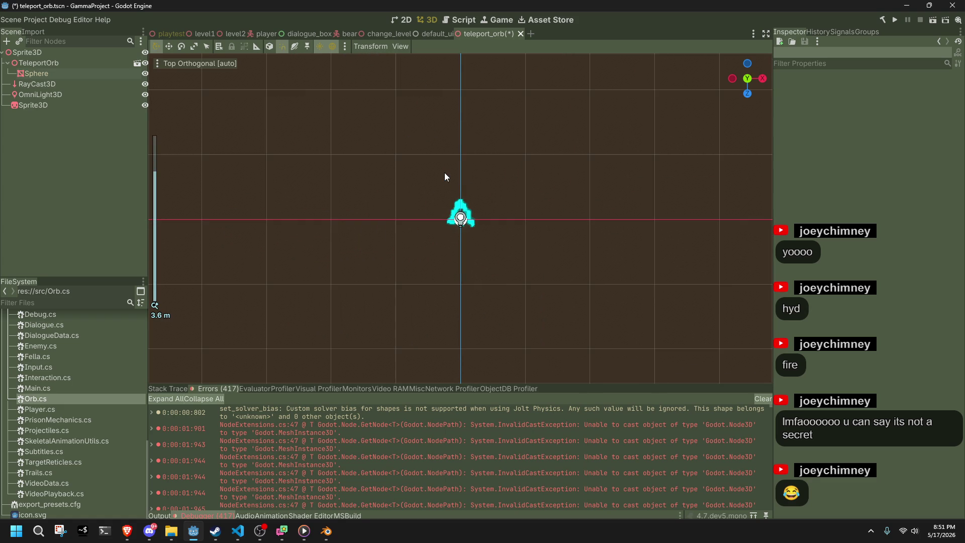
pyautogui.scroll(8, 448, 174)
# Step: Drag the Sphere mesh 0.1 m along negative X and check its transform
pyautogui.click(444, 242)
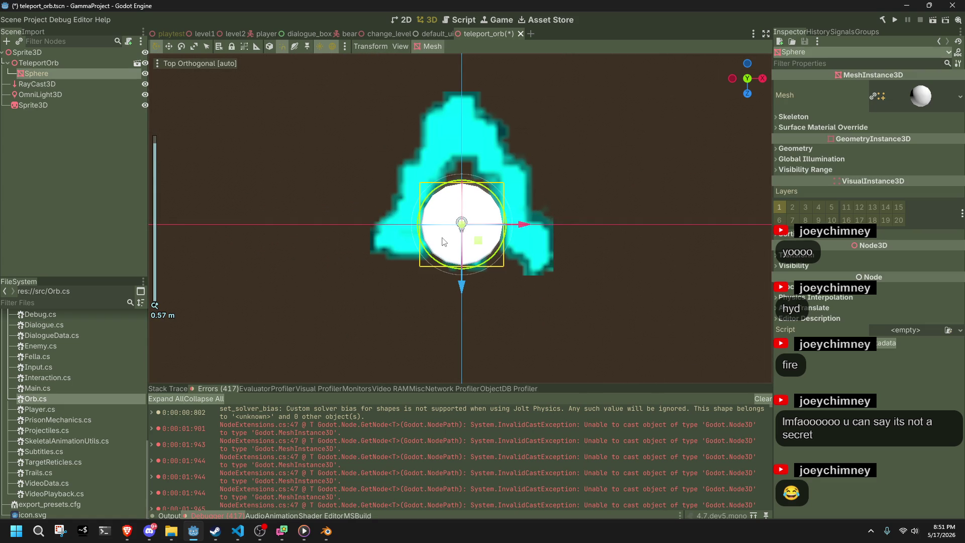
pyautogui.moveTo(514, 229); pyautogui.dragTo(480, 233)
pyautogui.click(809, 260)
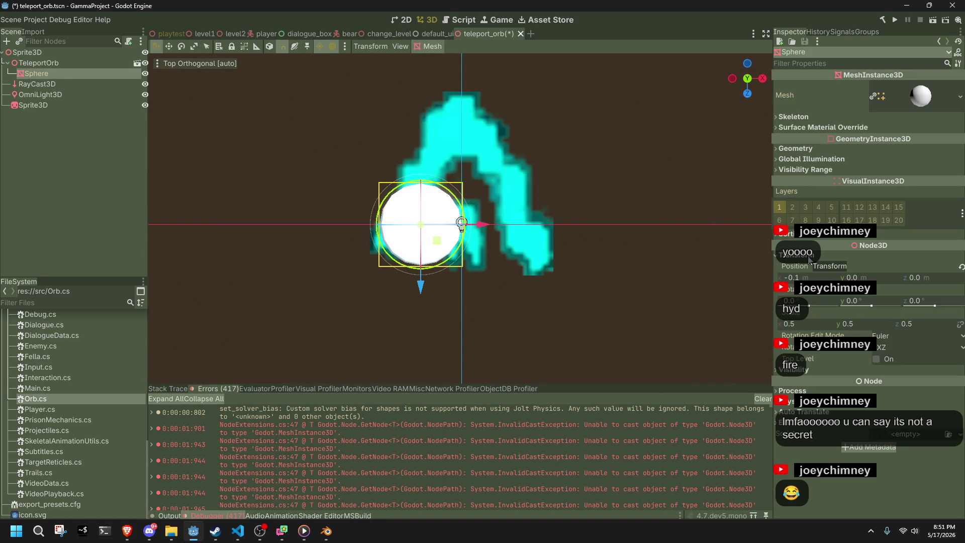
pyautogui.hotkey('alt', 'Tab')
pyautogui.hotkey('alt', 'Tab')
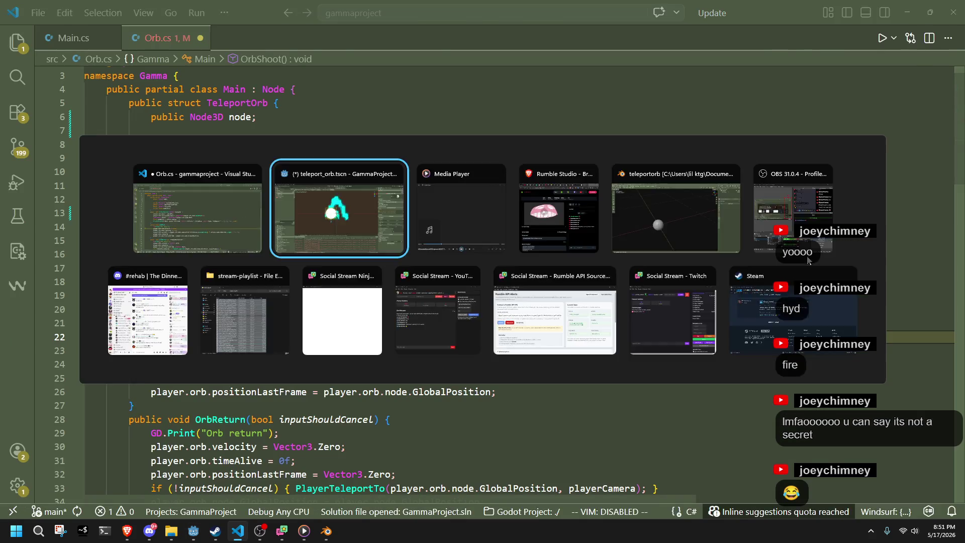
pyautogui.hotkey('alt', 'Tab')
# Step: Replace sphere.Radius / 2f with 0.1f, delete the unused SphereMesh line, and save Orb.cs
pyautogui.click(303, 305)
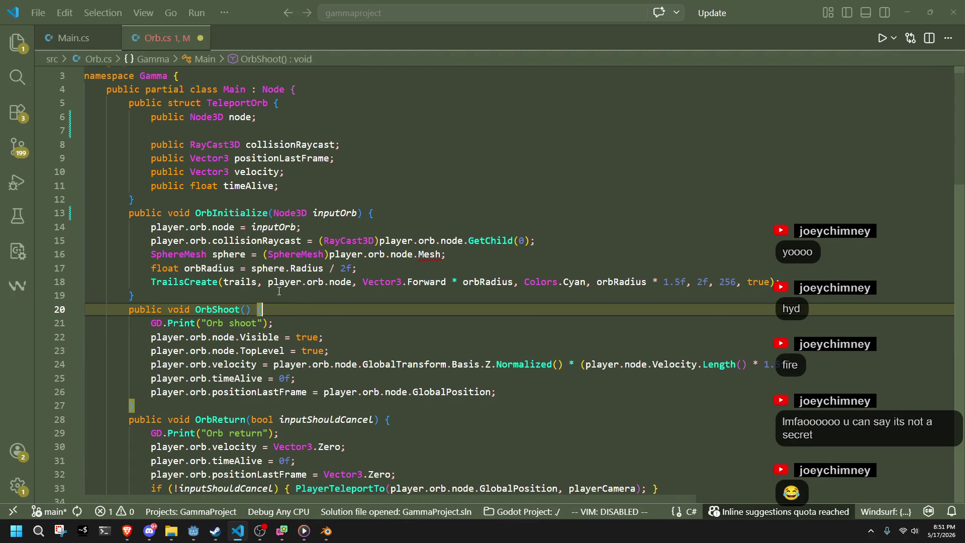
pyautogui.moveTo(355, 269); pyautogui.dragTo(252, 269)
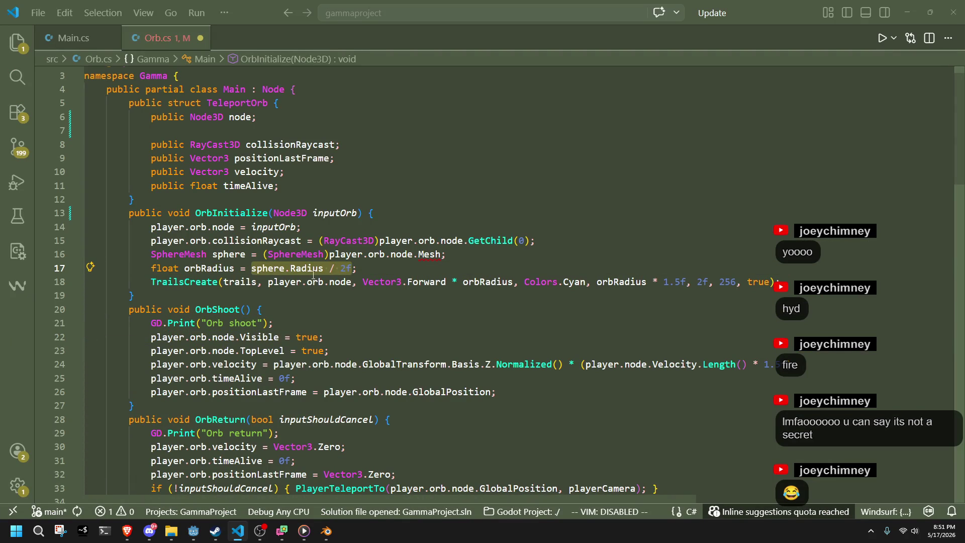
pyautogui.write('0.1f')
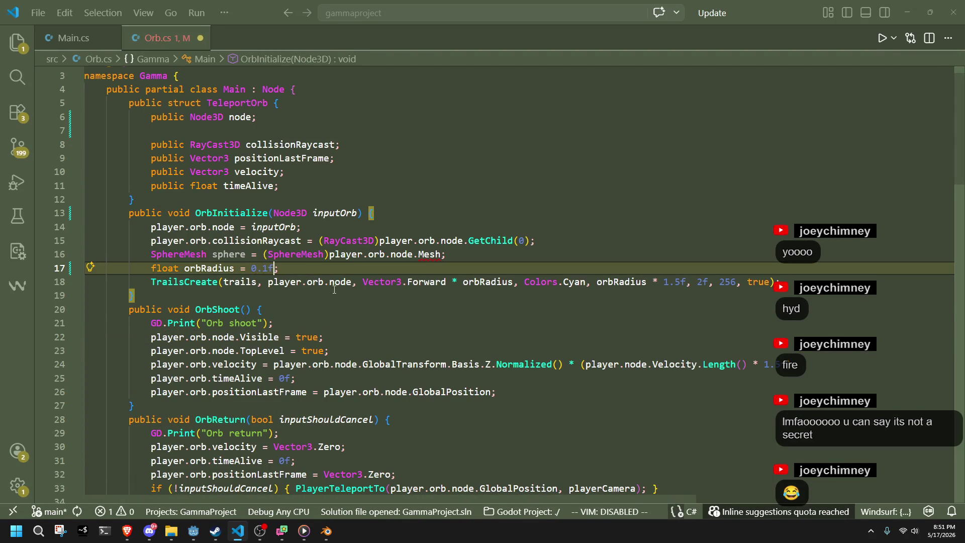
pyautogui.press('Down')
pyautogui.press('Down')
pyautogui.press('Down')
pyautogui.hotkey('ctrl', 's')
pyautogui.press('Up')
pyautogui.press('Up')
pyautogui.press('Up')
pyautogui.hotkey('shift', 'Up')
pyautogui.press('BackSpace')
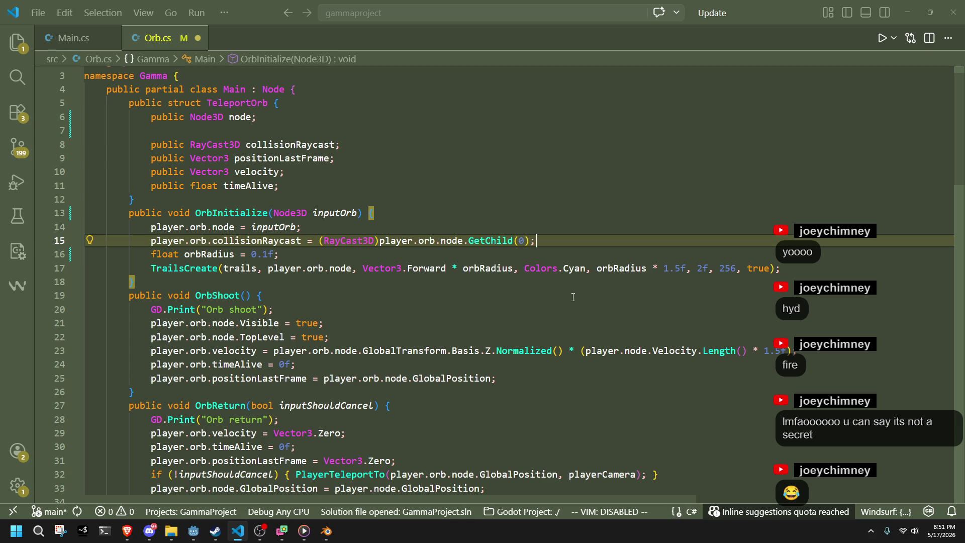
pyautogui.click(573, 298)
pyautogui.hotkey('ctrl', 's')
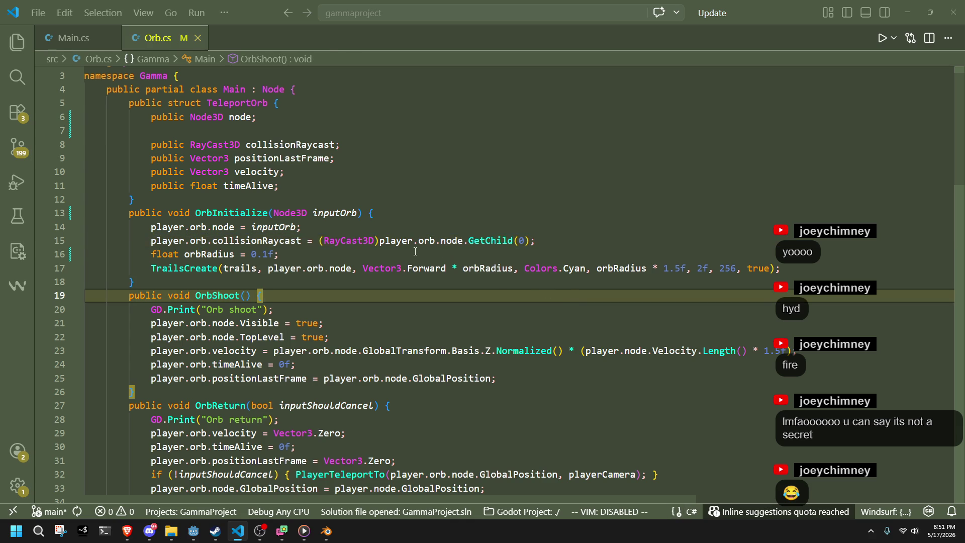
# Step: Review OrbInitialize, OrbShoot and OrbReturn, then save the TeleportOrb scene in Godot
pyautogui.click(415, 251)
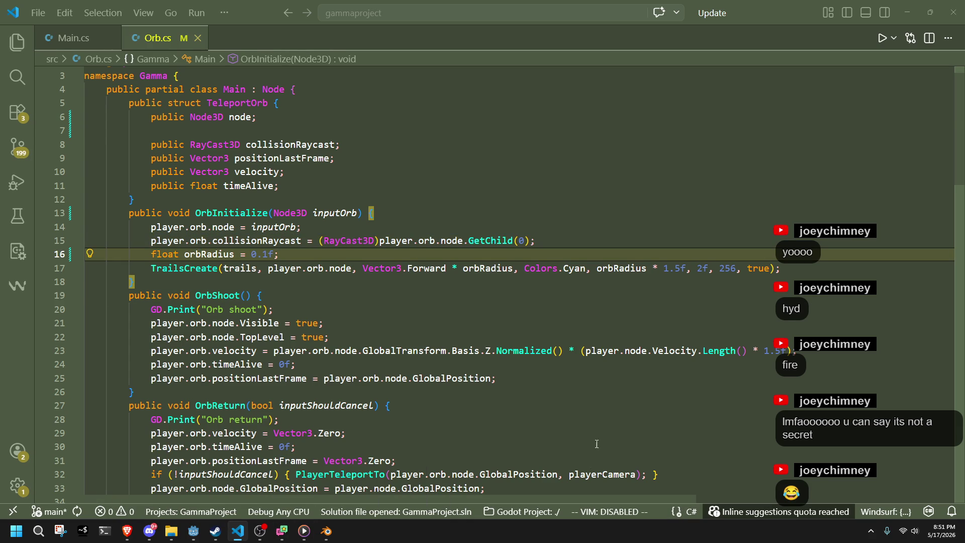
pyautogui.click(238, 531)
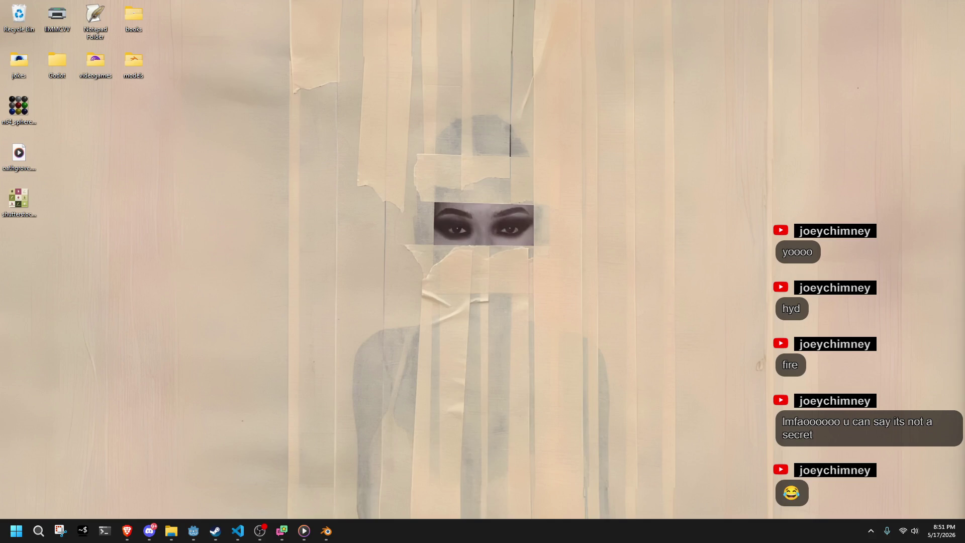
pyautogui.click(237, 531)
pyautogui.click(575, 371)
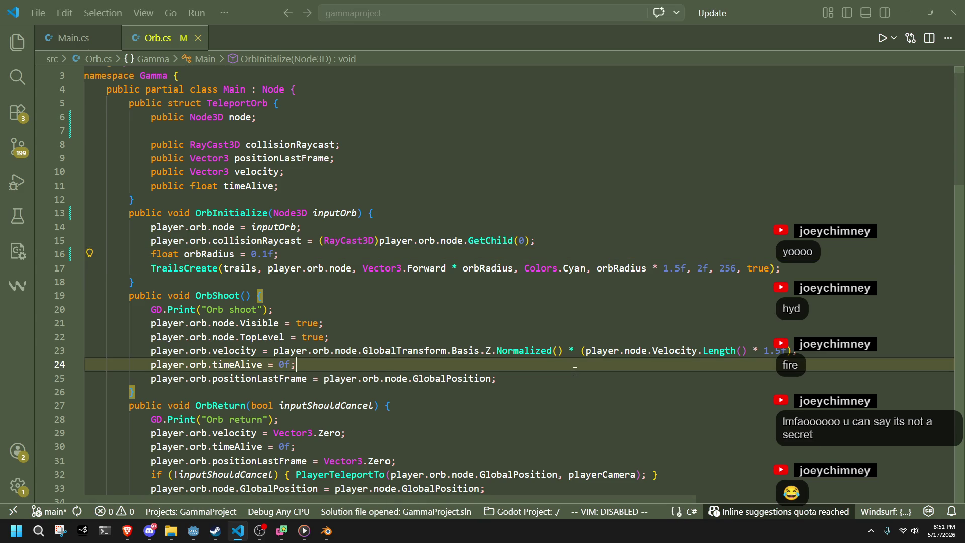
pyautogui.click(321, 267)
pyautogui.click(302, 290)
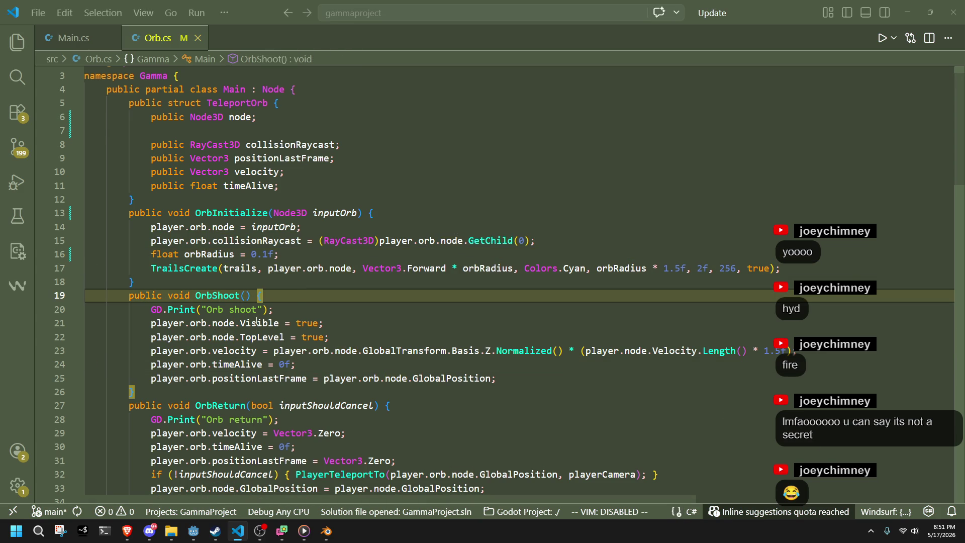
pyautogui.click(395, 405)
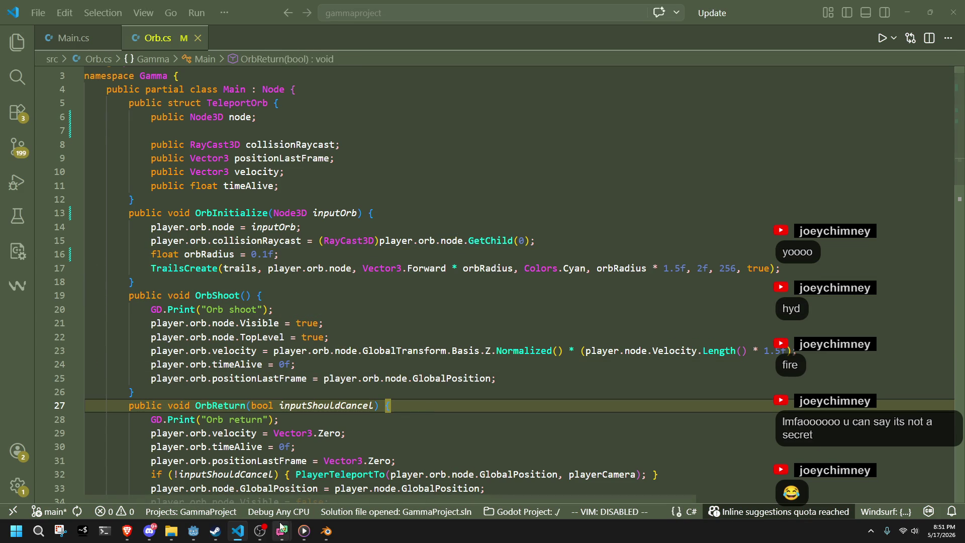
pyautogui.click(194, 531)
pyautogui.hotkey('ctrl', 's')
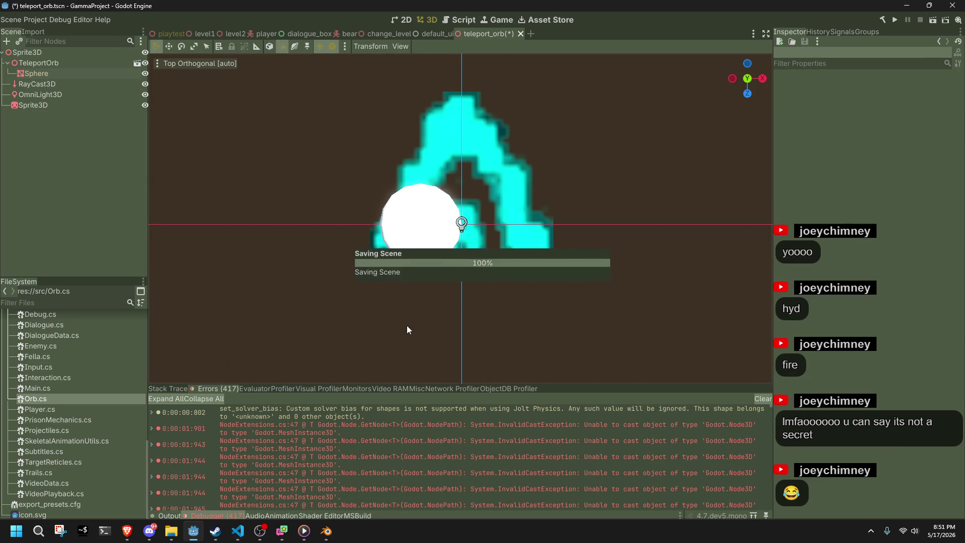
# Step: Move the Sphere along X back to x 0 and save the TeleportOrb scene
pyautogui.scroll(3, 413, 315)
pyautogui.click(412, 224)
pyautogui.press('g')
pyautogui.press('x')
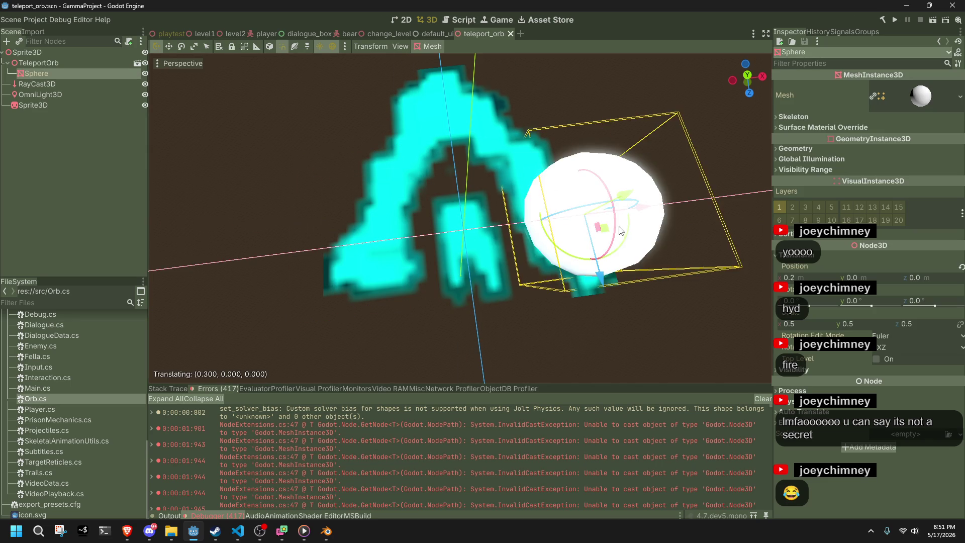
pyautogui.click(450, 225)
pyautogui.click(309, 173)
pyautogui.hotkey('ctrl', 's')
# Step: Build and run the project, then close the game window
pyautogui.scroll(-1, 334, 276)
pyautogui.scroll(-2, 333, 276)
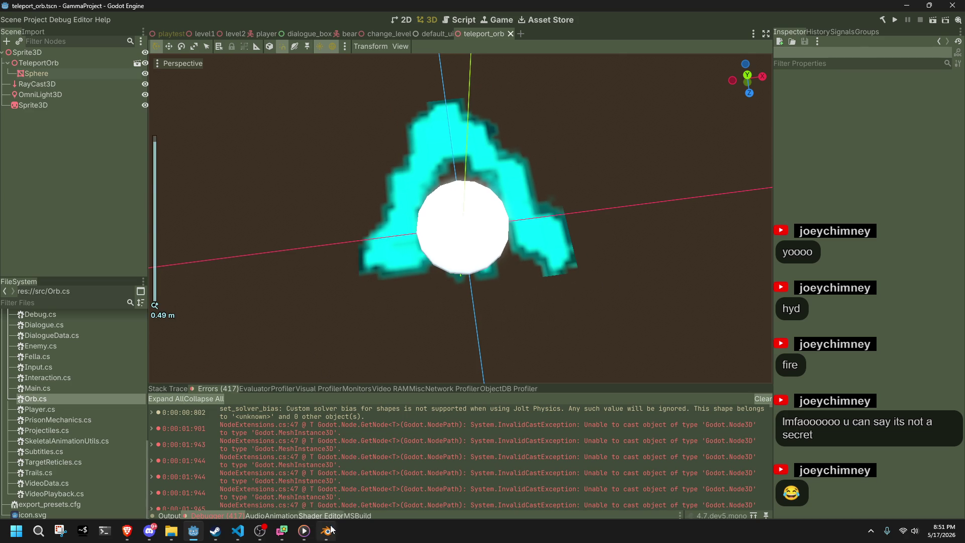
pyautogui.click(238, 531)
pyautogui.hotkey('alt', 'Tab')
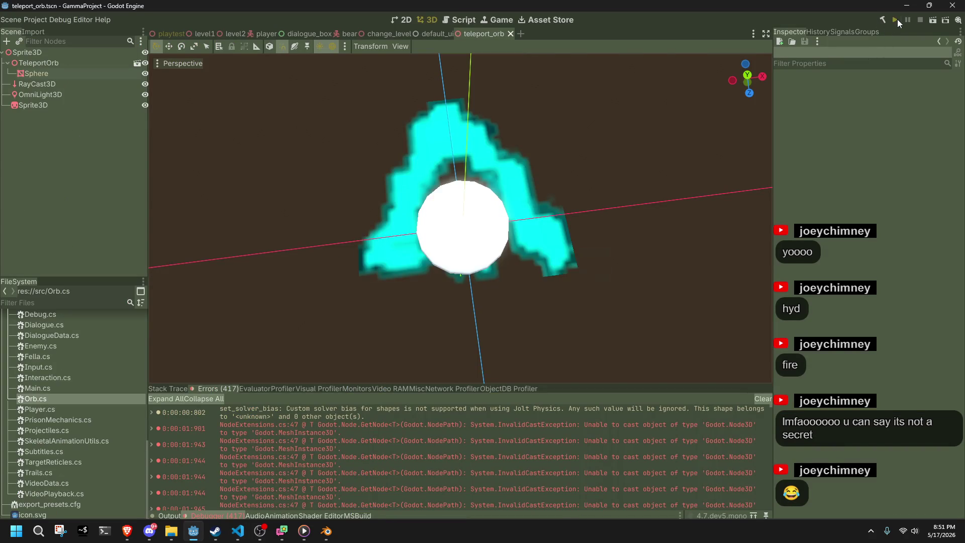
pyautogui.click(897, 19)
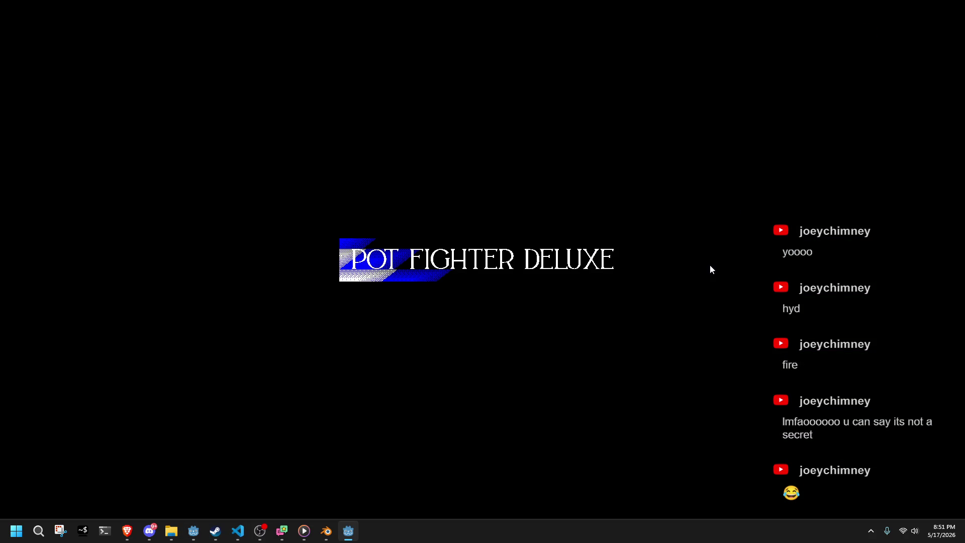
pyautogui.hotkey('alt', 'F4')
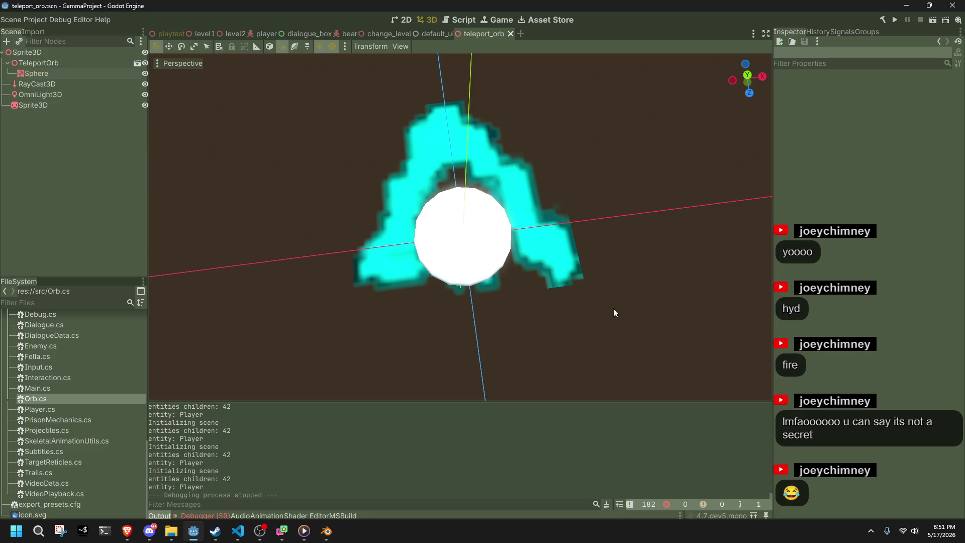
# Step: Set the window Mode to Windowed under Project Settings > Display > Window
pyautogui.click(36, 20)
pyautogui.click(45, 28)
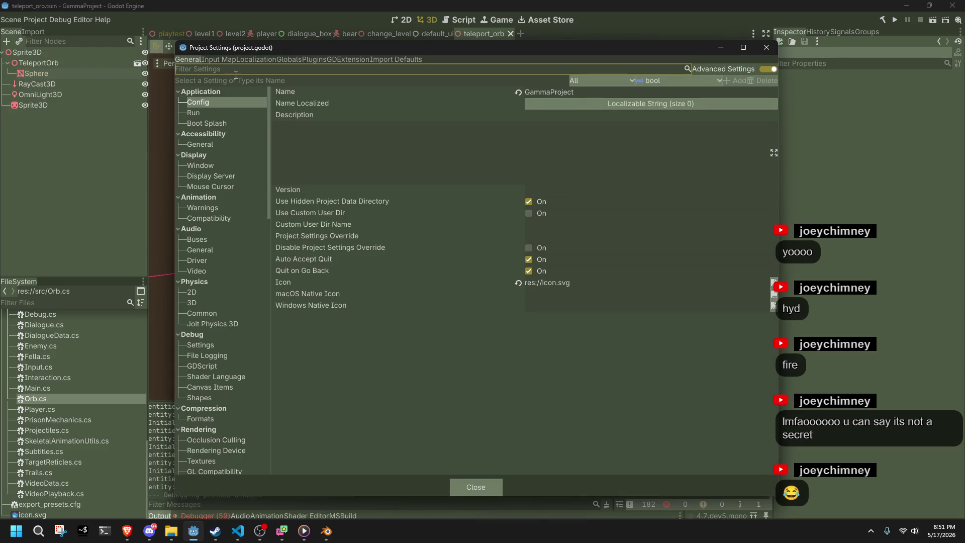
pyautogui.click(224, 134)
pyautogui.click(221, 164)
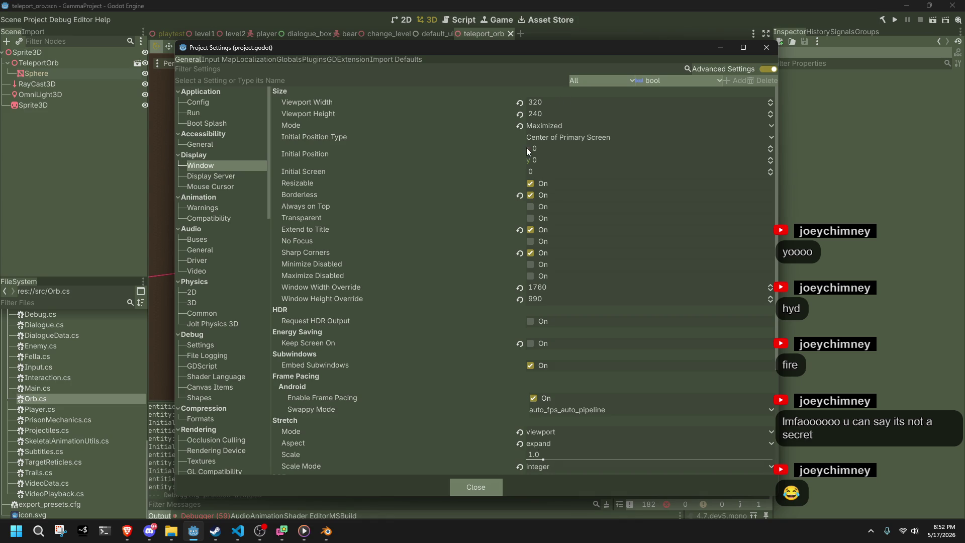
pyautogui.click(524, 125)
pyautogui.click(531, 125)
pyautogui.click(531, 125)
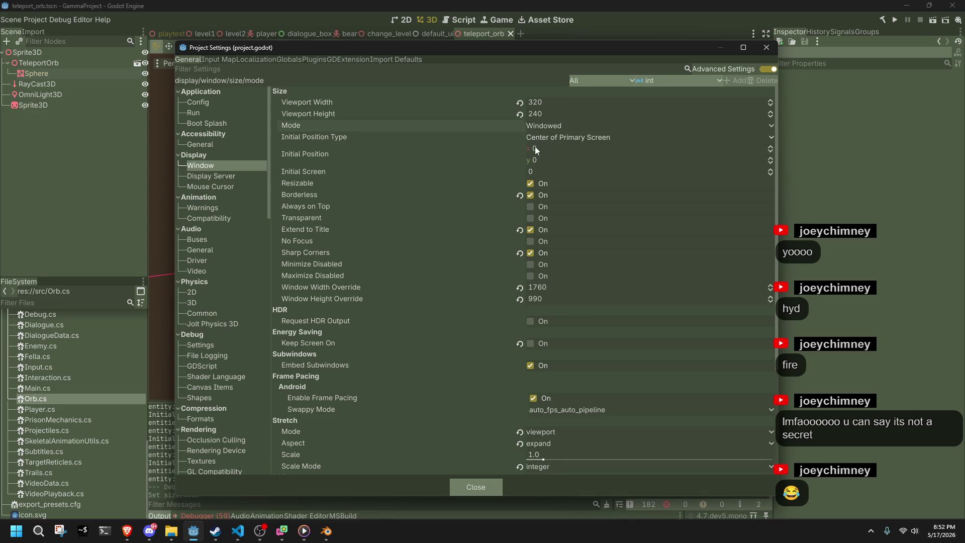
# Step: Set the window width override to 1366 and height override to 768, then run the game
pyautogui.scroll(-3, 617, 431)
pyautogui.scroll(3, 617, 432)
pyautogui.click(554, 291)
pyautogui.write('13')
pyautogui.doubleClick(557, 287)
pyautogui.write('66')
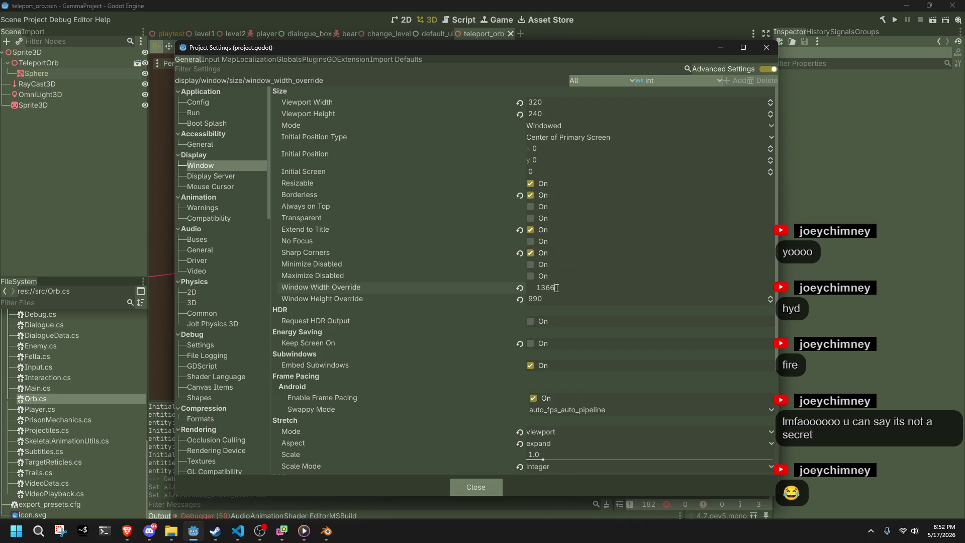
pyautogui.click(555, 300)
pyautogui.write('768')
pyautogui.press('Return')
pyautogui.scroll(-5, 518, 375)
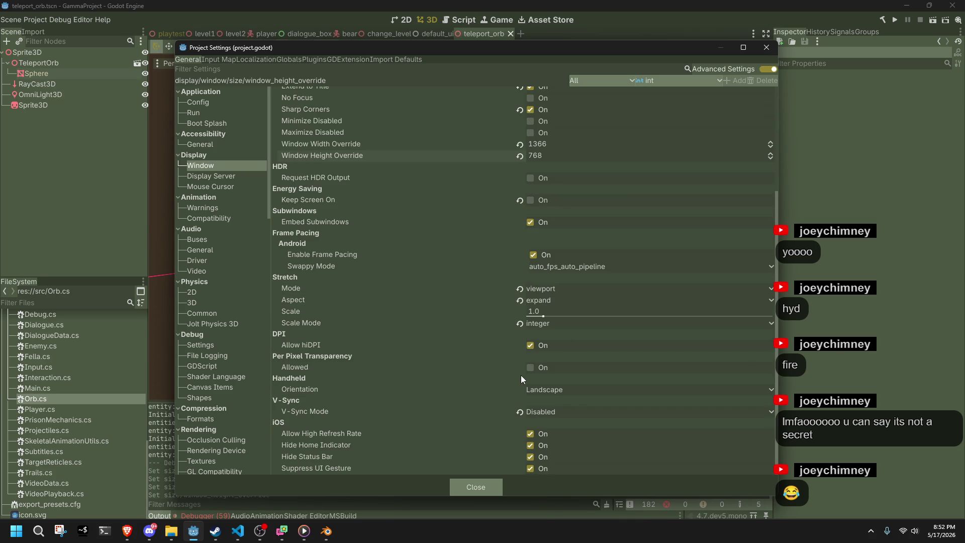
pyautogui.click(472, 486)
pyautogui.click(894, 19)
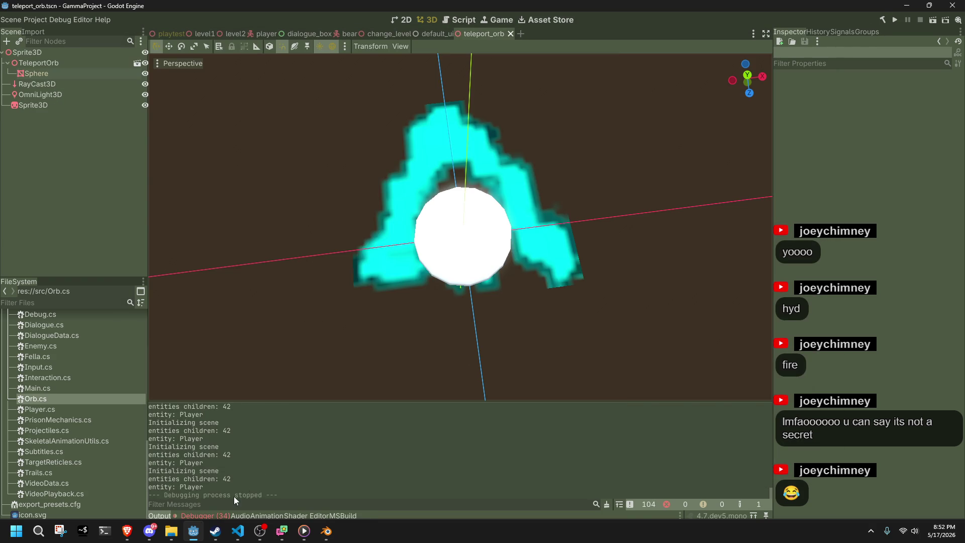
# Step: Close the game, try opening the InvalidCastException source twice, then return to Orb.cs
pyautogui.click(222, 513)
pyautogui.doubleClick(432, 428)
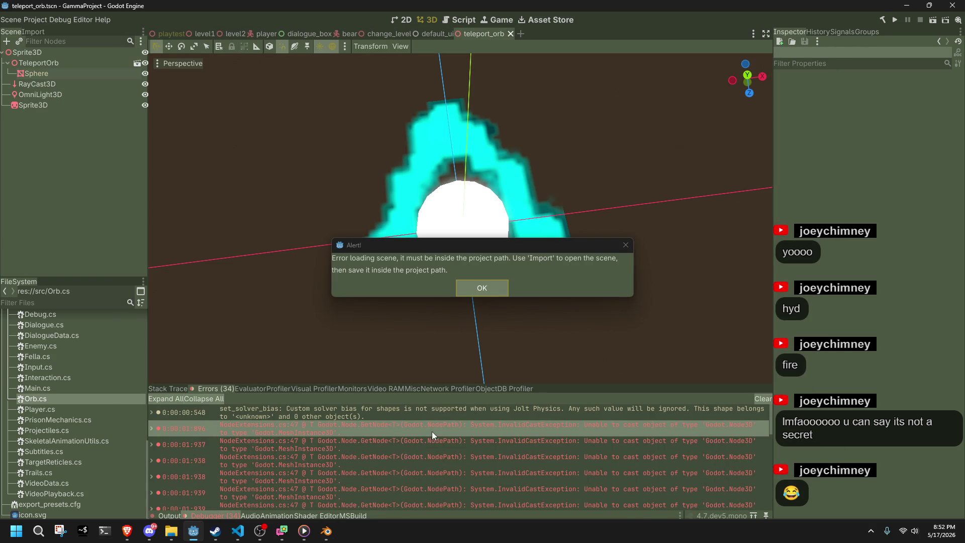
pyautogui.click(481, 288)
pyautogui.doubleClick(417, 428)
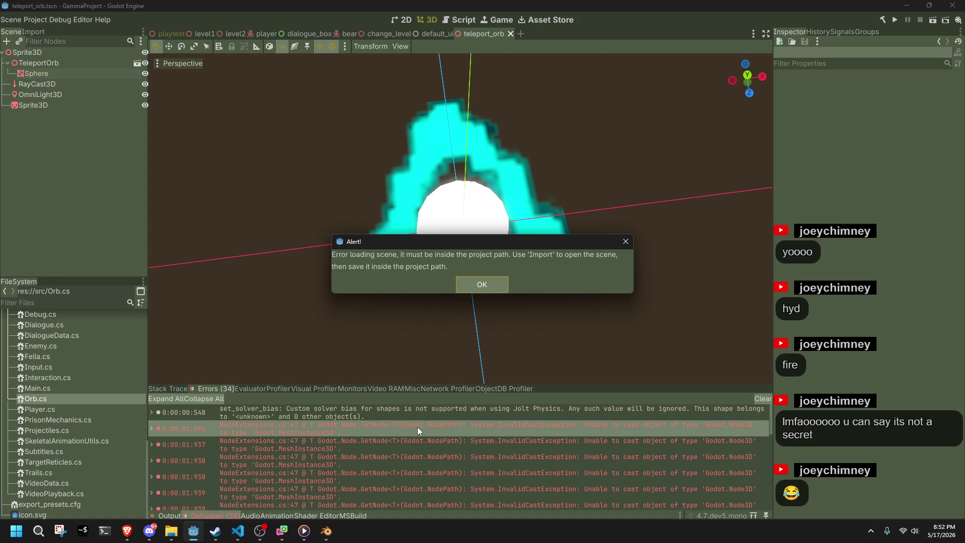
pyautogui.click(463, 280)
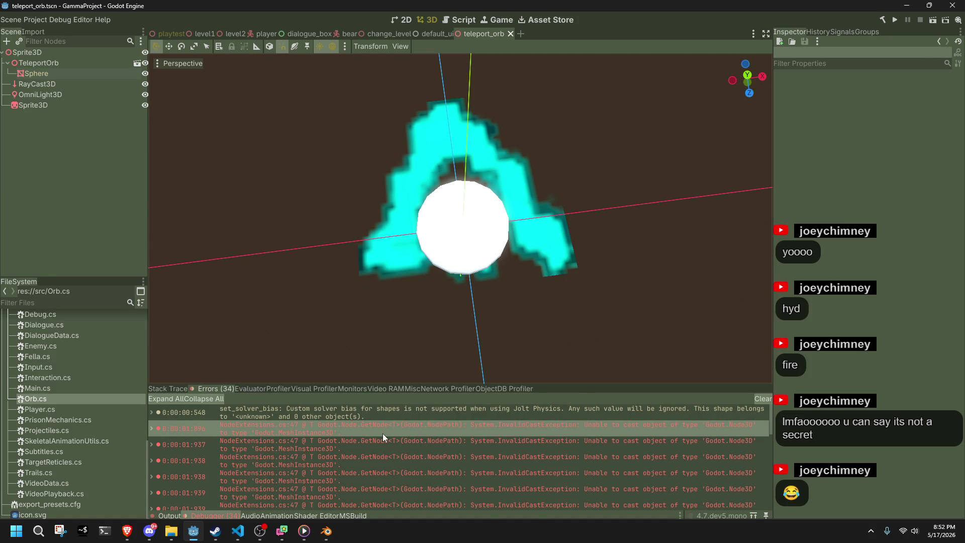
pyautogui.hotkey('alt', 'Tab')
pyautogui.click(421, 295)
pyautogui.hotkey('ctrl', 'f')
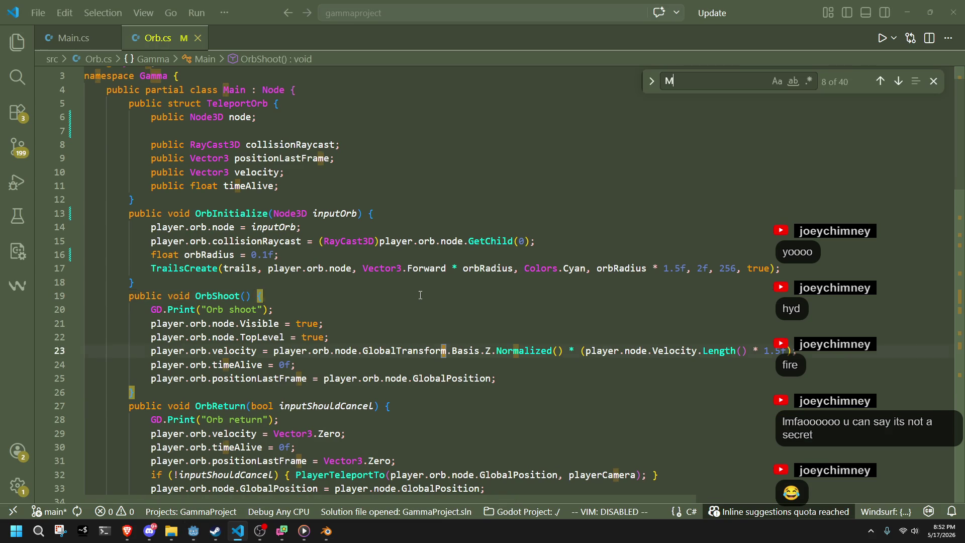
# Step: Search Orb.cs for 'Meshinstance' and delete the blank line in the TeleportOrb struct
pyautogui.write('Meshinstance')
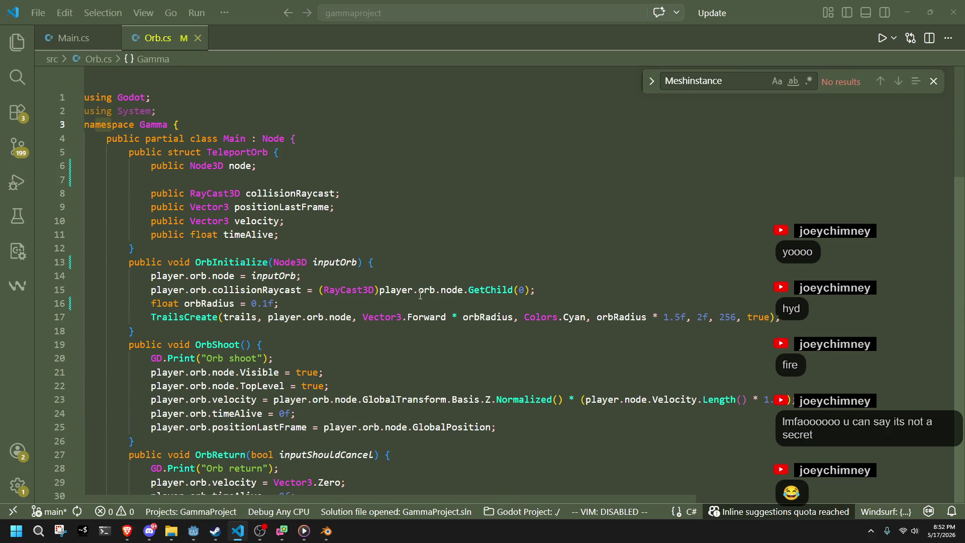
pyautogui.press('BackSpace')
pyautogui.press('BackSpace')
pyautogui.press('BackSpace')
pyautogui.click(420, 193)
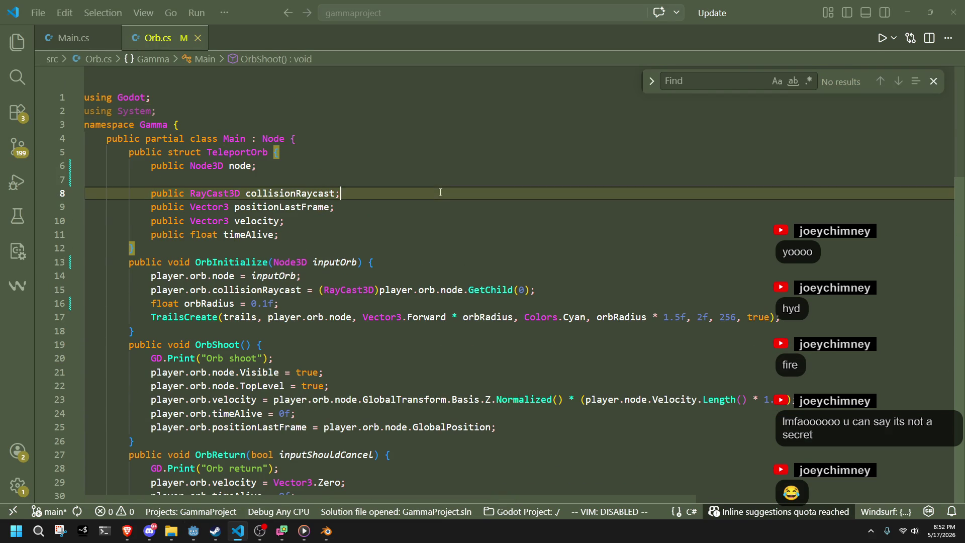
pyautogui.press('Up')
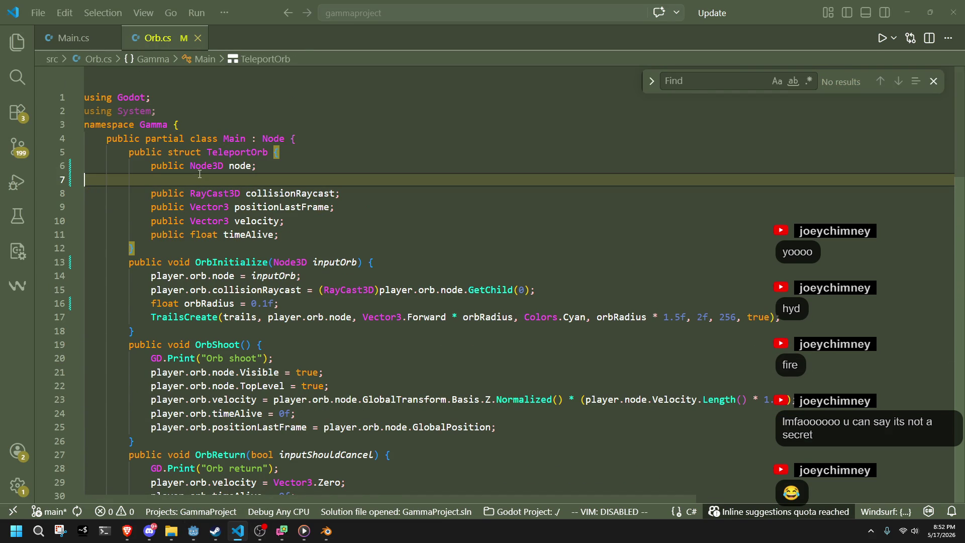
pyautogui.press('BackSpace')
# Step: Scroll through the rest of Orb.cs and search for 'mesh' to confirm none remain
pyautogui.click(211, 226)
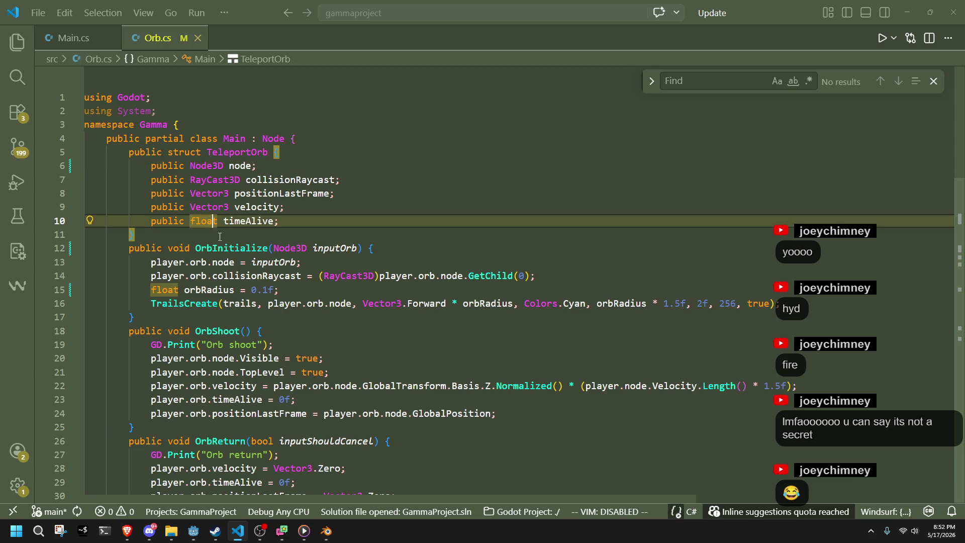
pyautogui.click(405, 317)
pyautogui.scroll(-15, 377, 377)
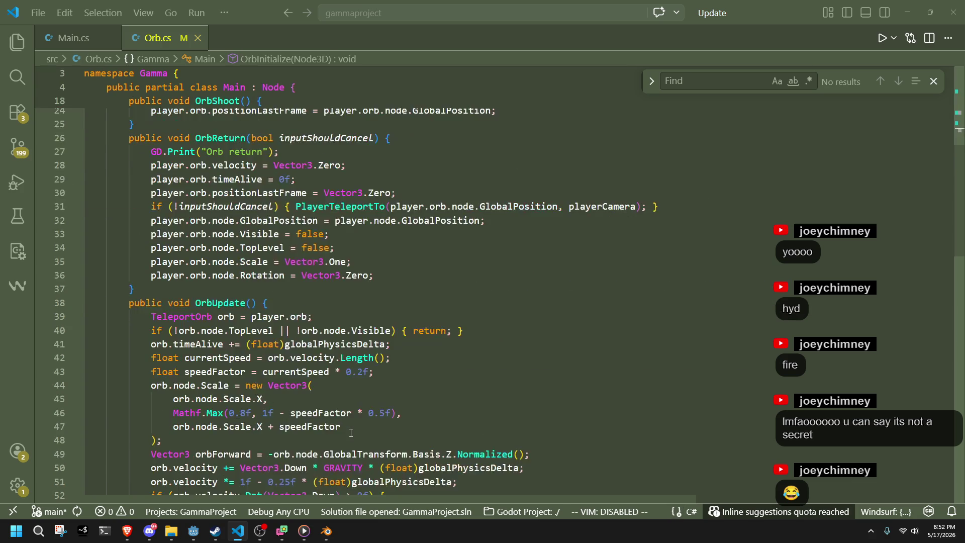
pyautogui.scroll(-3, 351, 432)
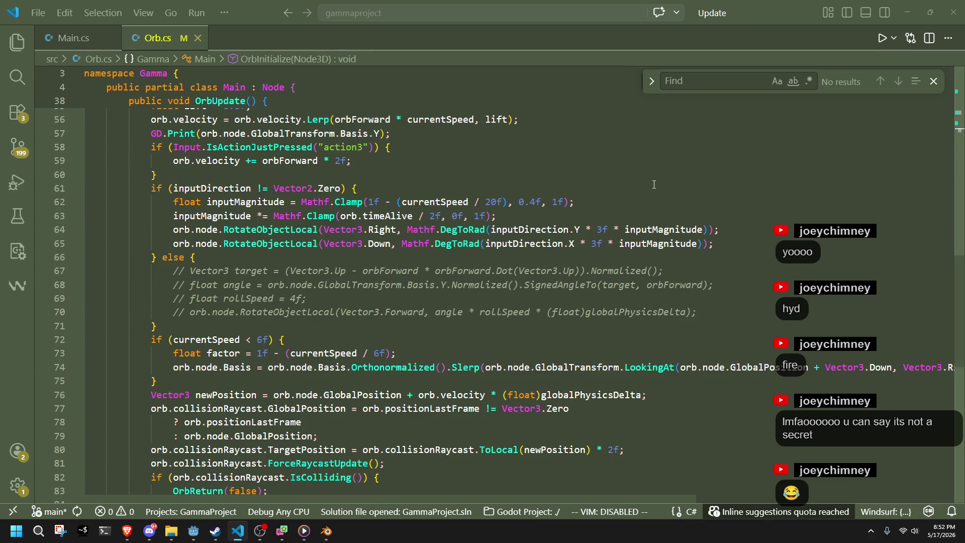
pyautogui.click(149, 531)
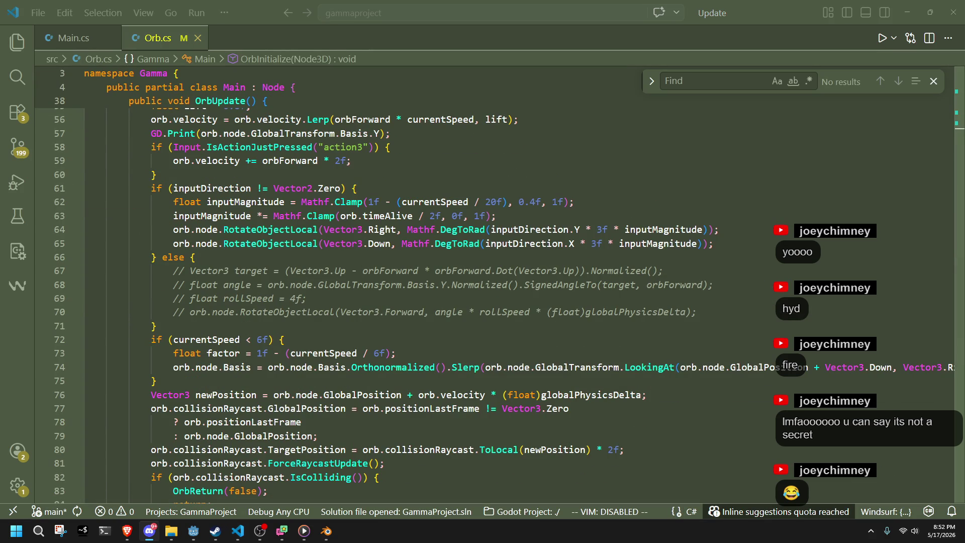
pyautogui.click(728, 77)
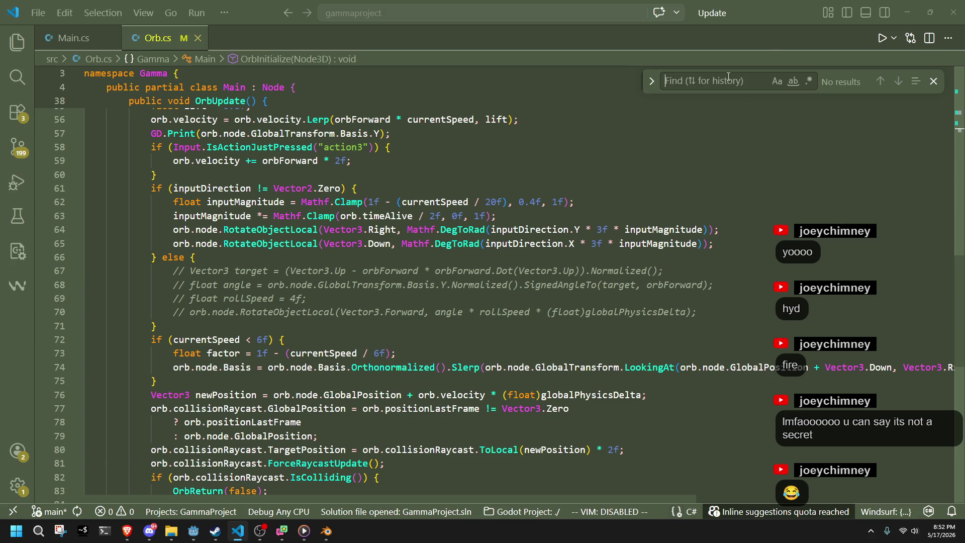
pyautogui.write('mesh')
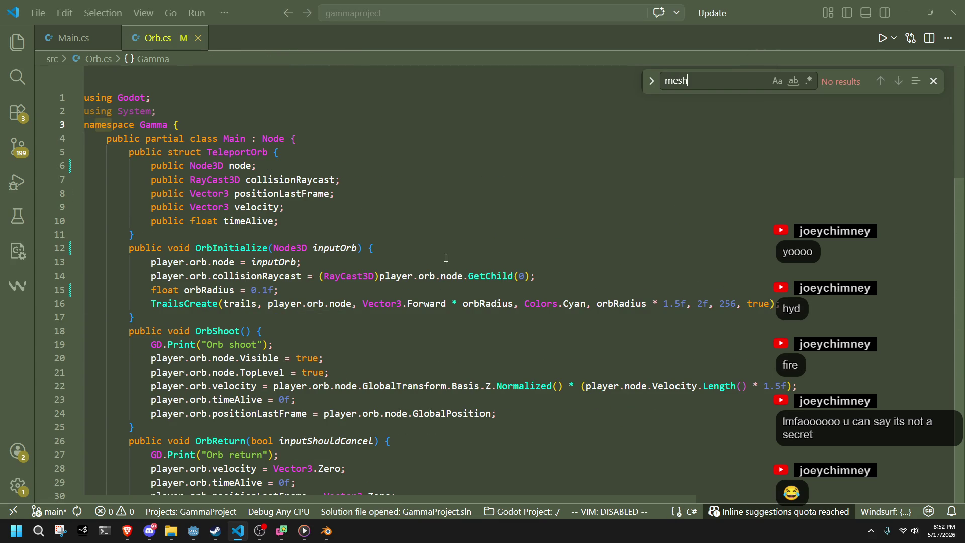
pyautogui.click(194, 531)
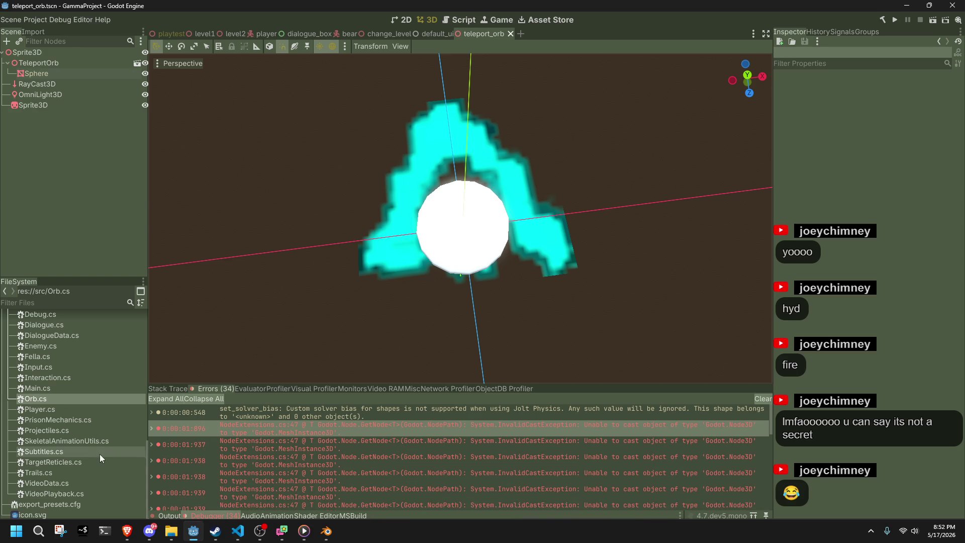
# Step: Jump to the orb cast error, dismiss the alert, and open Player.cs in VS Code next to Main.cs
pyautogui.doubleClick(284, 492)
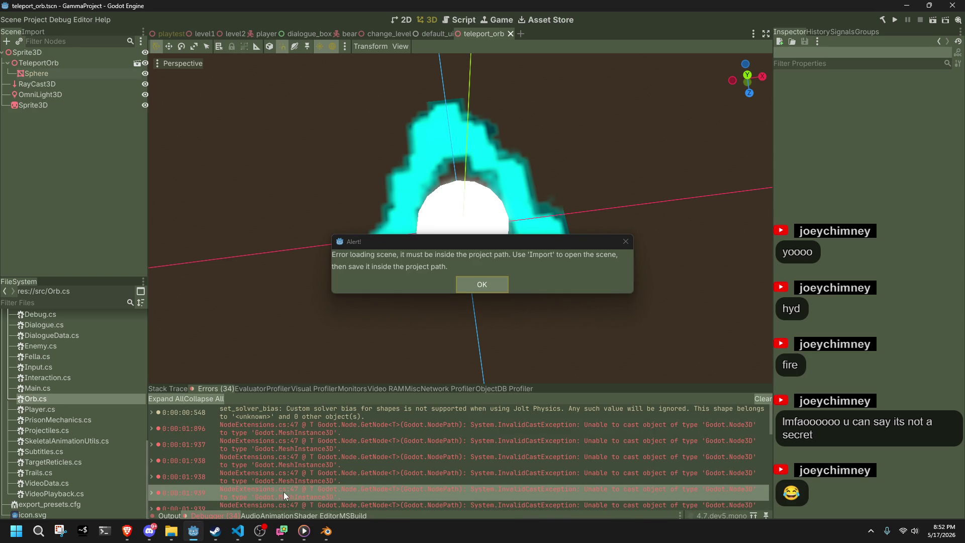
pyautogui.click(498, 286)
pyautogui.moveTo(357, 493)
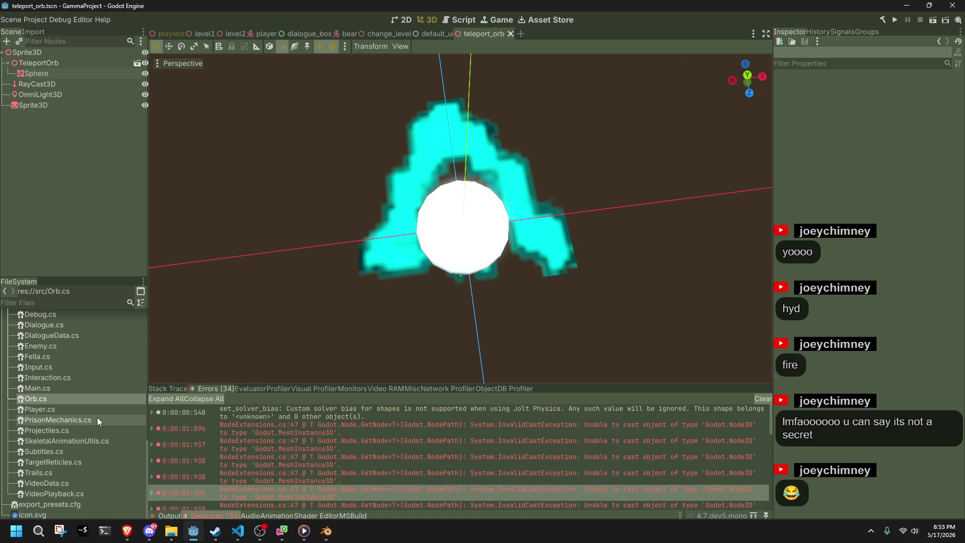
pyautogui.doubleClick(92, 410)
pyautogui.moveTo(249, 38); pyautogui.dragTo(151, 38)
# Step: Change the node name in Player.cs's line-68 orb lookup from Sprite3D to Orb
pyautogui.scroll(-8, 410, 339)
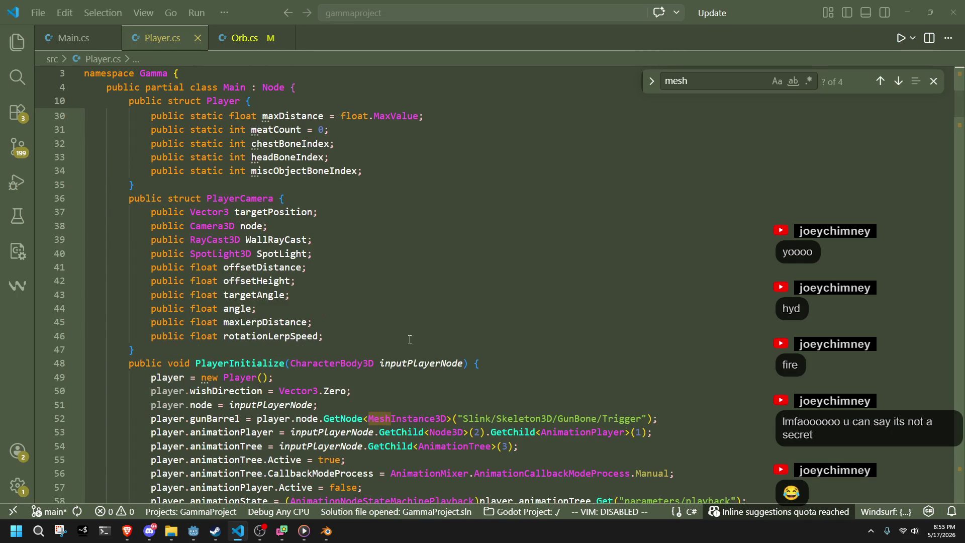
pyautogui.click(406, 393)
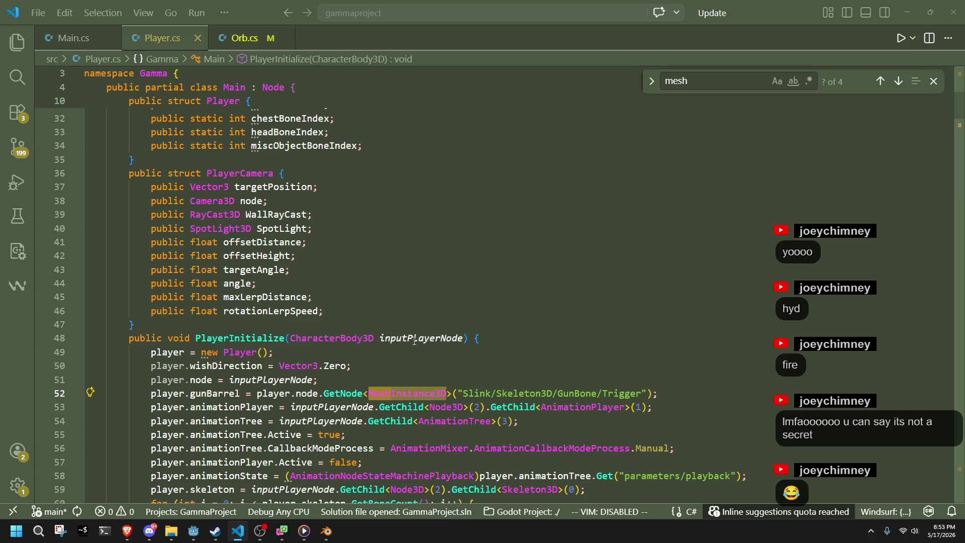
pyautogui.scroll(-5, 414, 341)
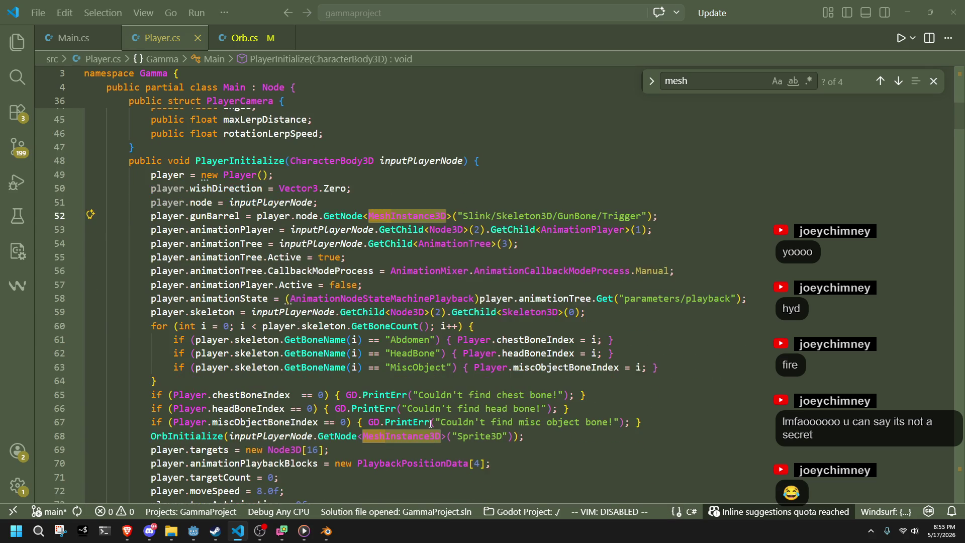
pyautogui.doubleClick(479, 436)
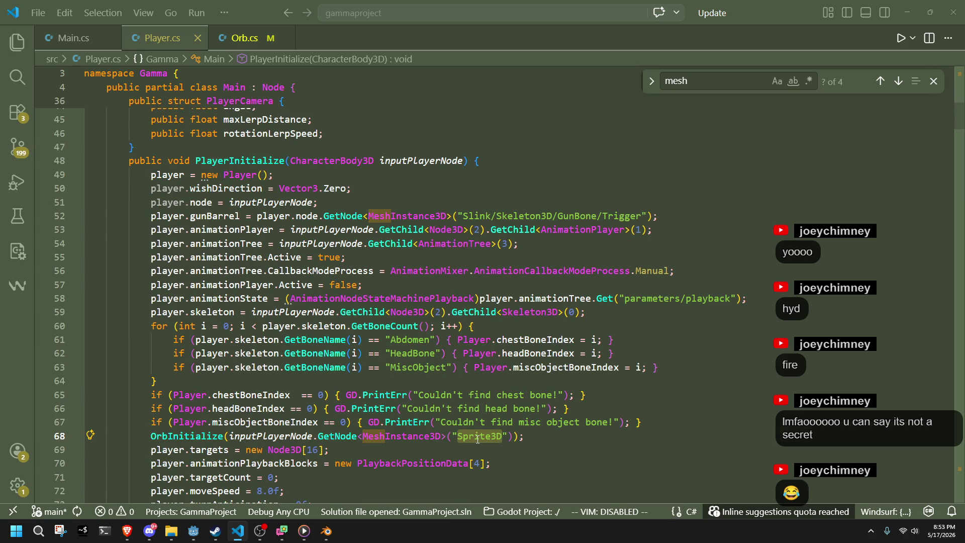
pyautogui.scroll(-1, 477, 438)
pyautogui.write('Orb')
pyautogui.press('Down')
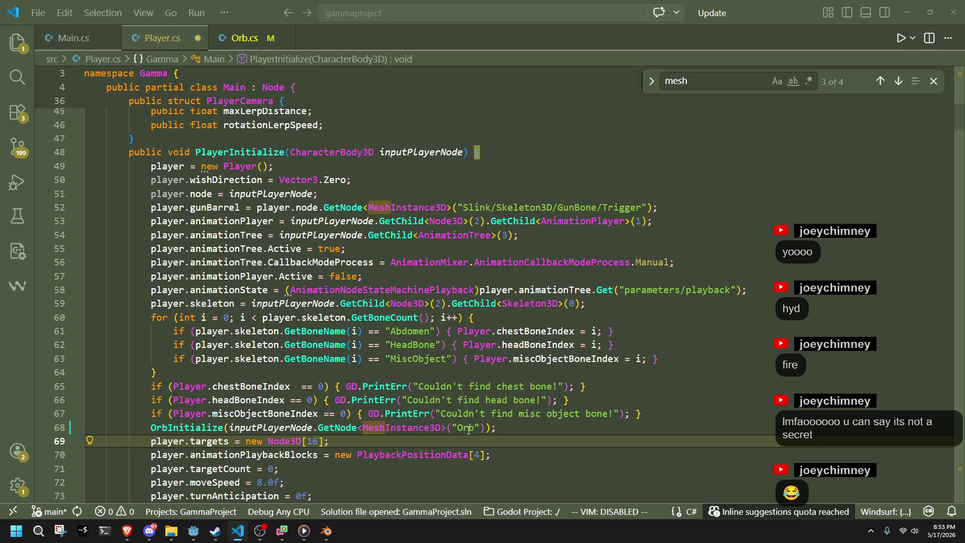
# Step: Change the line-68 lookup type from MeshInstance3D to Node3D and save Player.cs
pyautogui.click(245, 37)
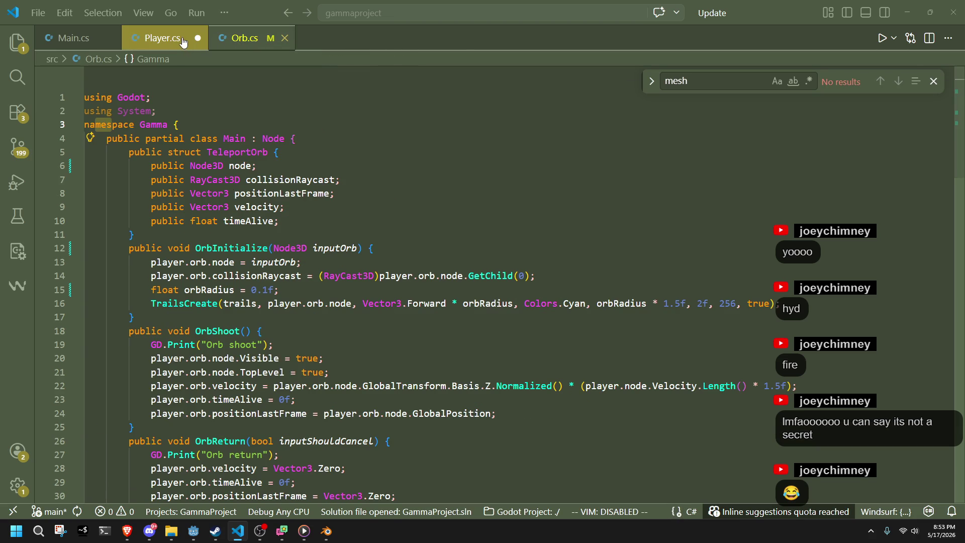
pyautogui.click(185, 43)
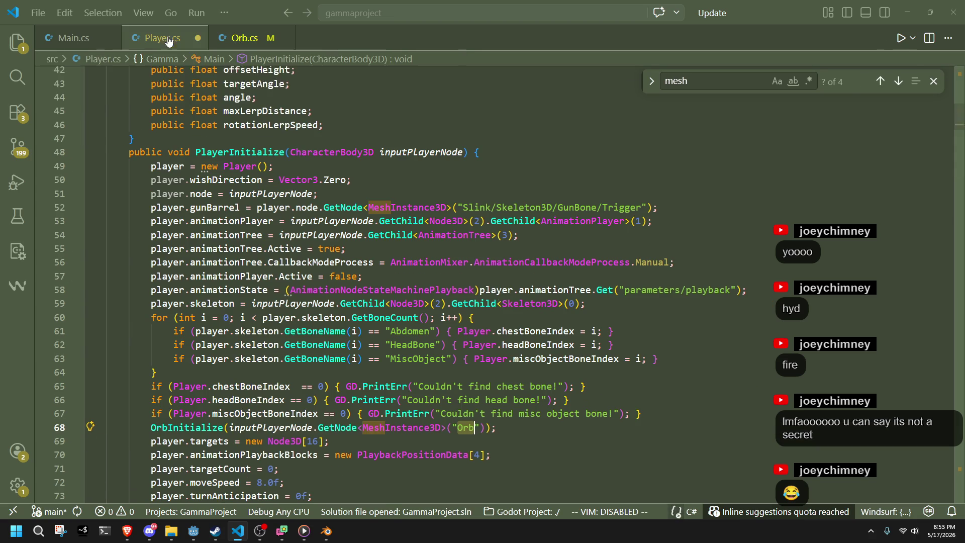
pyautogui.doubleClick(385, 429)
pyautogui.write('Node3')
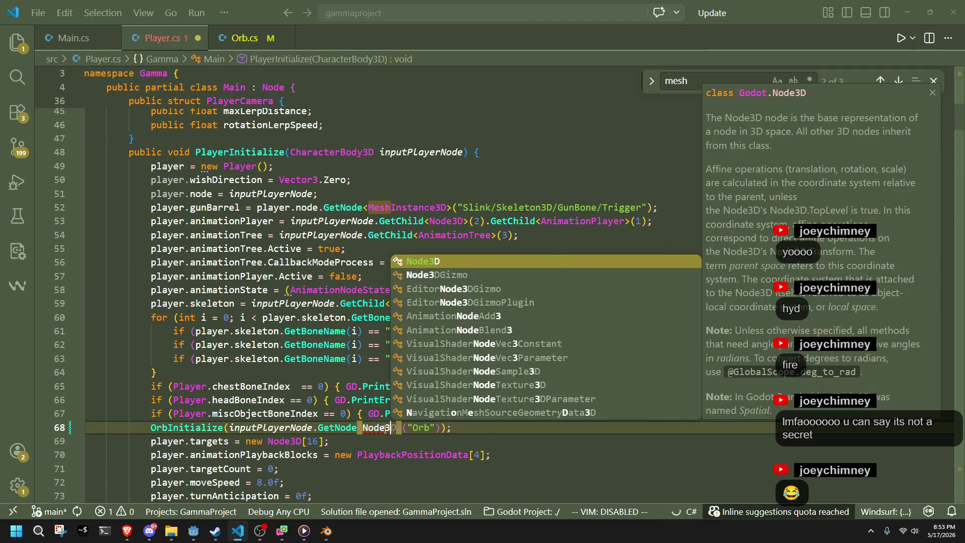
pyautogui.press('Tab')
pyautogui.press('Down')
pyautogui.hotkey('ctrl', 's')
pyautogui.hotkey('ctrl', 'pagedown')
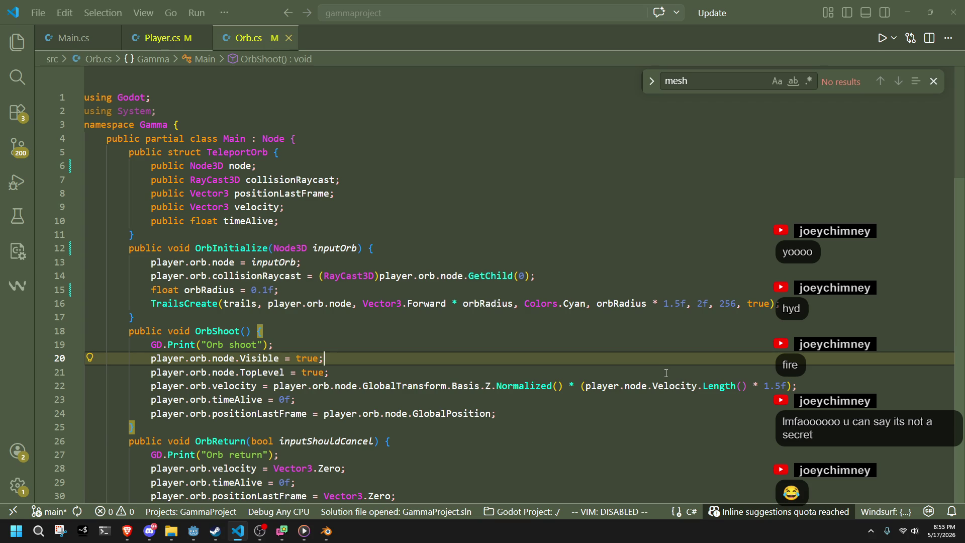
# Step: Review the OrbShoot, OrbInitialize and OrbUpdate code in Orb.cs, including the lift and scale lines
pyautogui.click(735, 400)
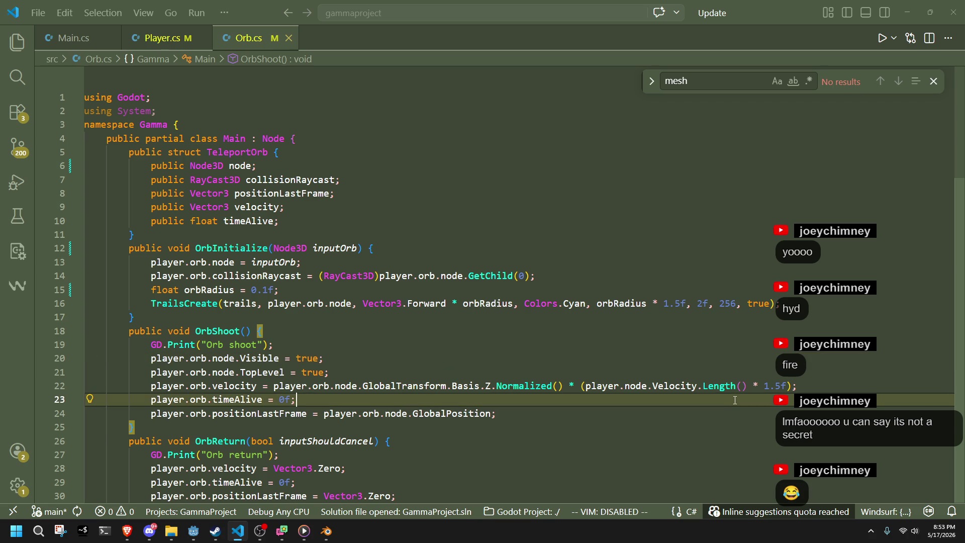
pyautogui.hotkey('alt', 'Tab')
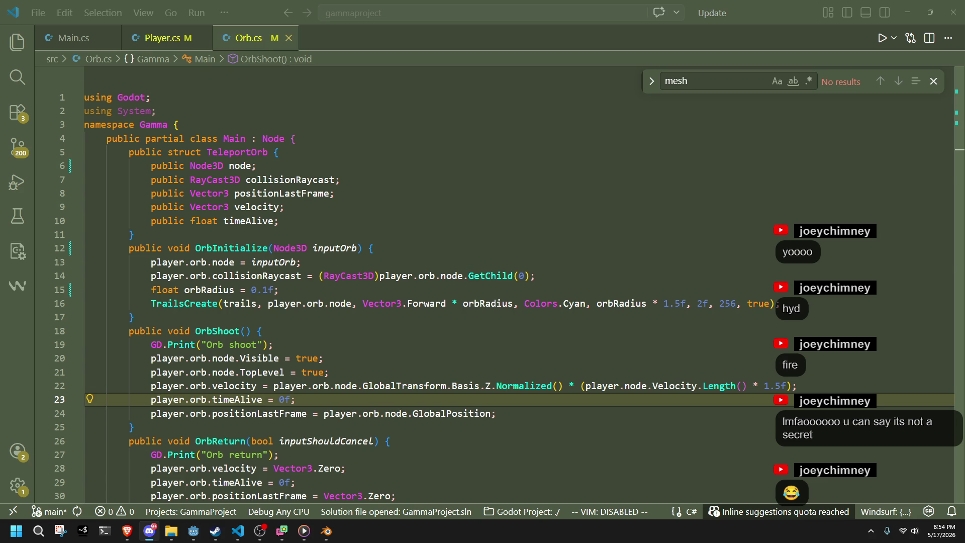
pyautogui.click(503, 427)
pyautogui.click(402, 372)
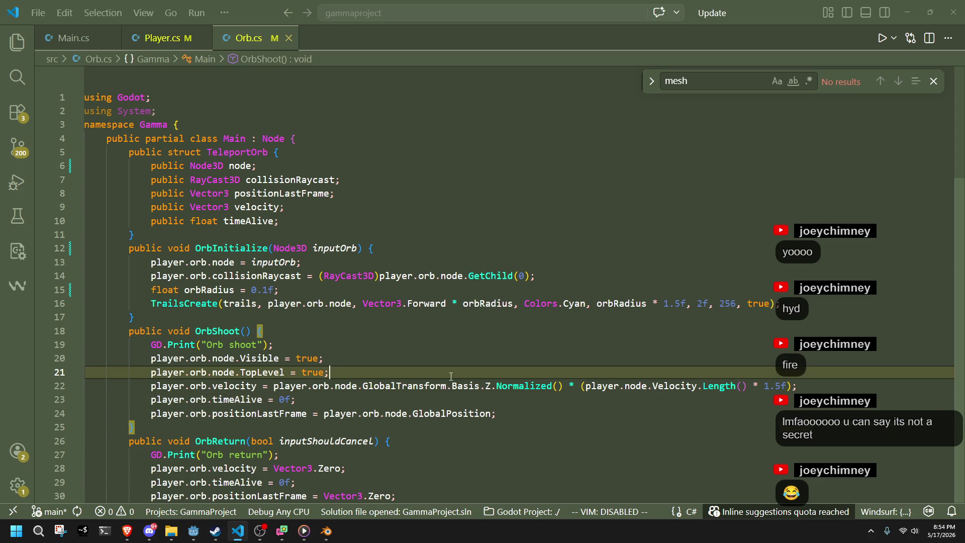
pyautogui.click(340, 334)
pyautogui.press('Up')
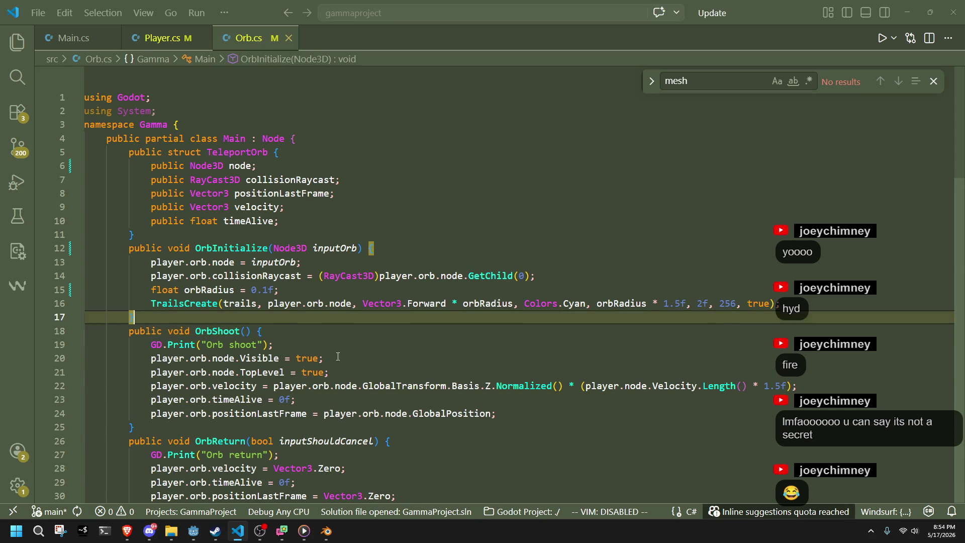
pyautogui.scroll(-7, 342, 361)
pyautogui.scroll(-10, 343, 362)
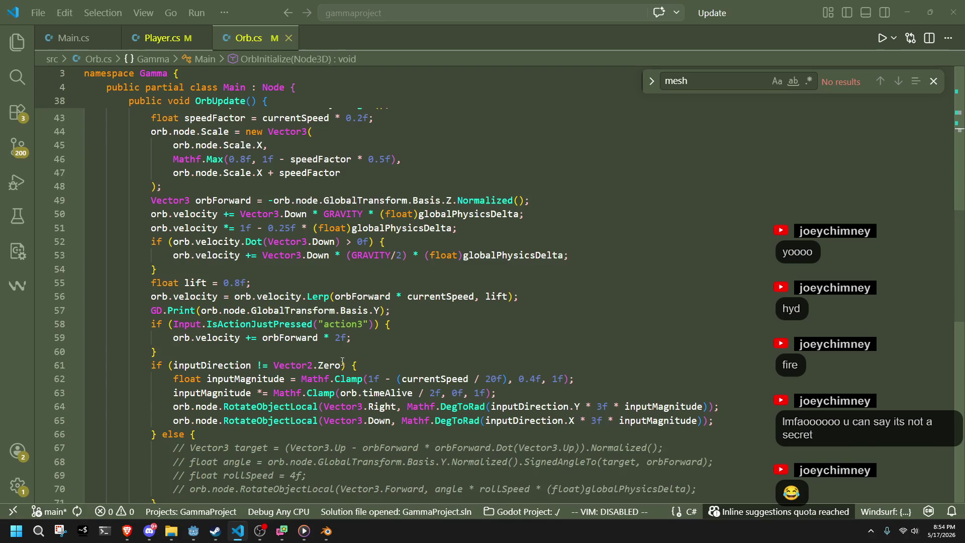
pyautogui.scroll(4, 529, 366)
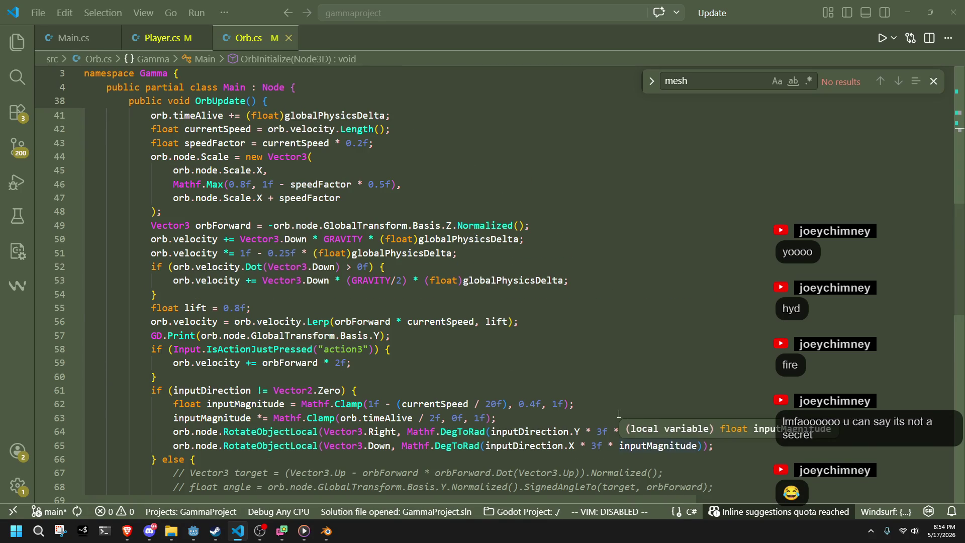
pyautogui.click(453, 307)
pyautogui.click(346, 156)
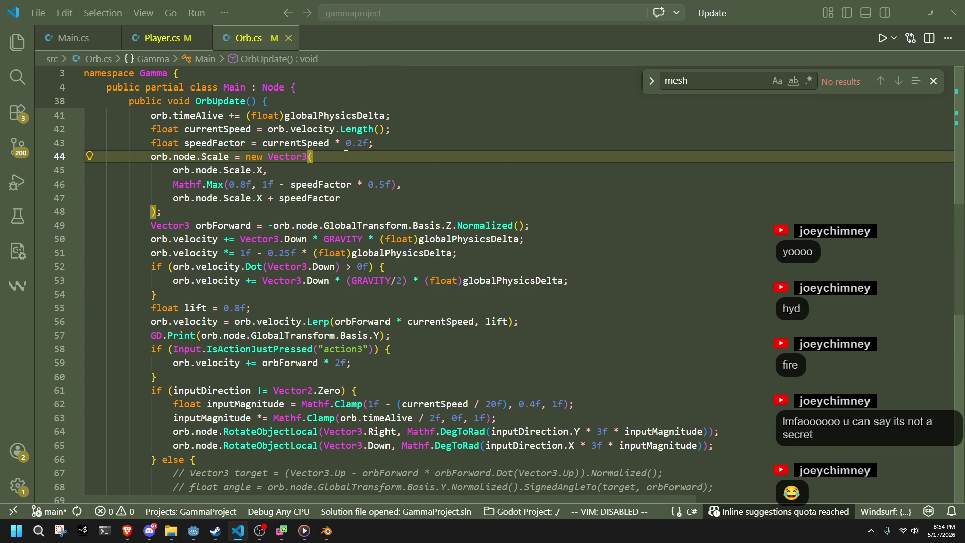
# Step: Check the action3 orb boost and the orbRadius line in OrbInitialize, then return to Player.cs
pyautogui.hotkey('alt', 'Tab')
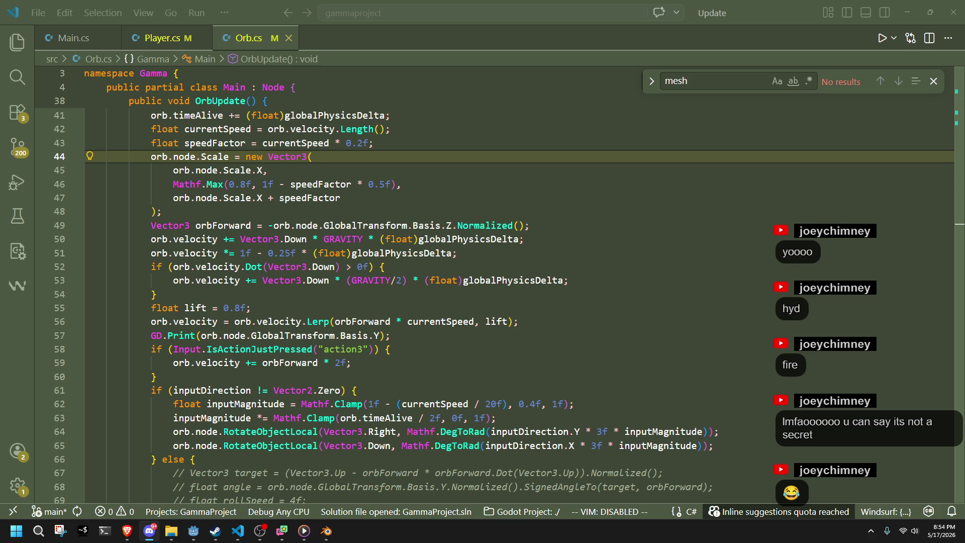
pyautogui.click(442, 349)
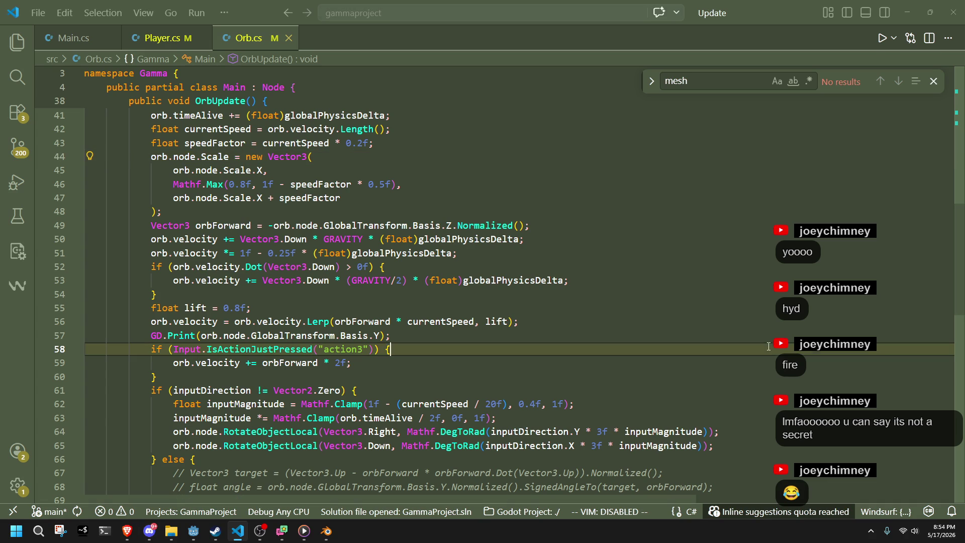
pyautogui.press('Down')
pyautogui.scroll(-5, 442, 376)
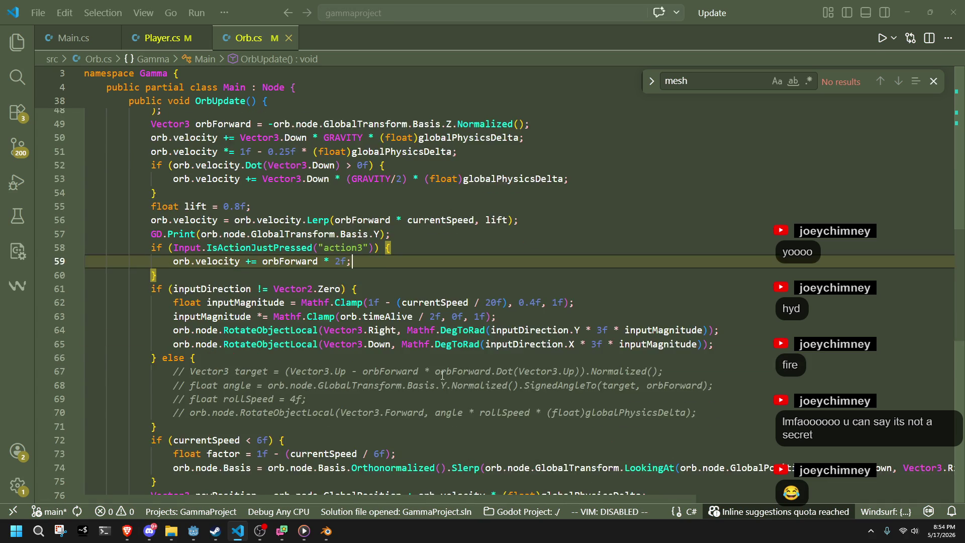
pyautogui.scroll(-4, 442, 376)
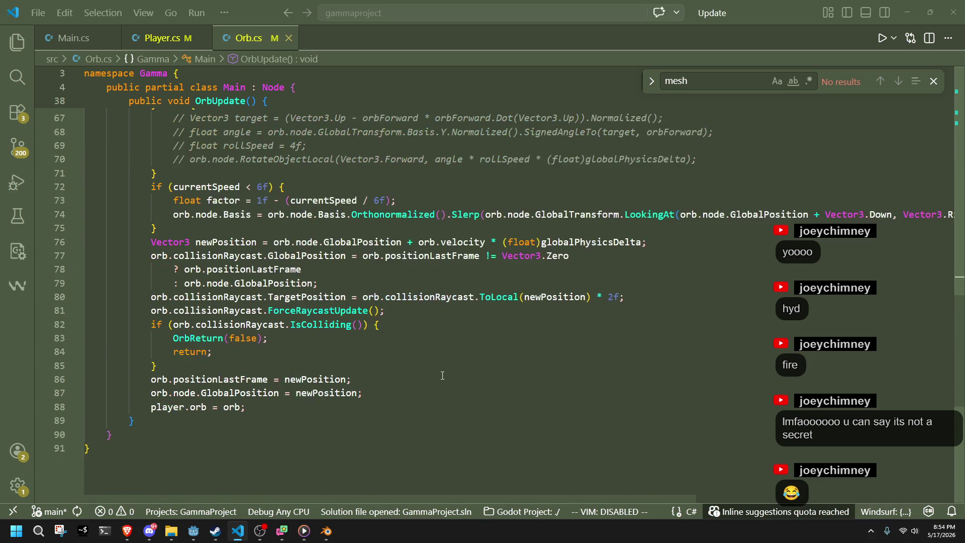
pyautogui.scroll(9, 491, 402)
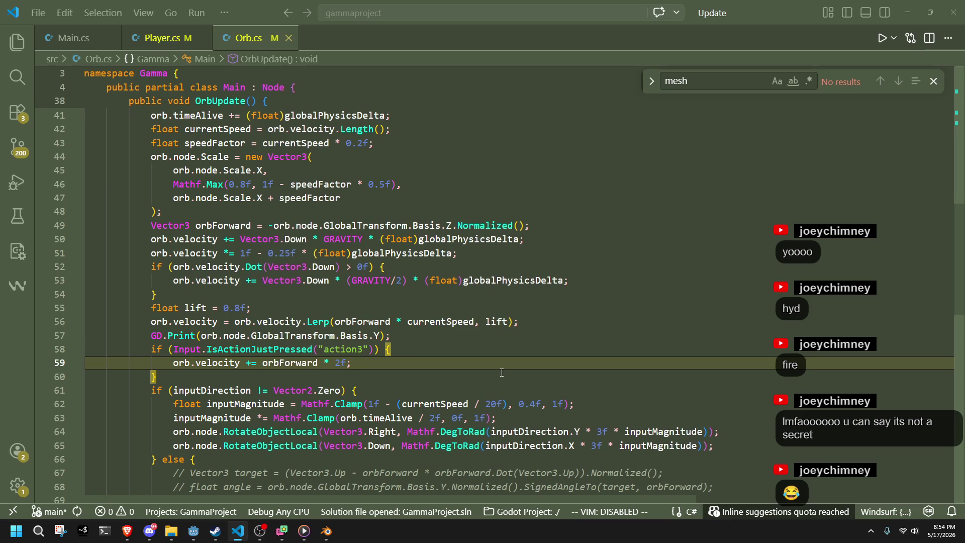
pyautogui.scroll(13, 502, 372)
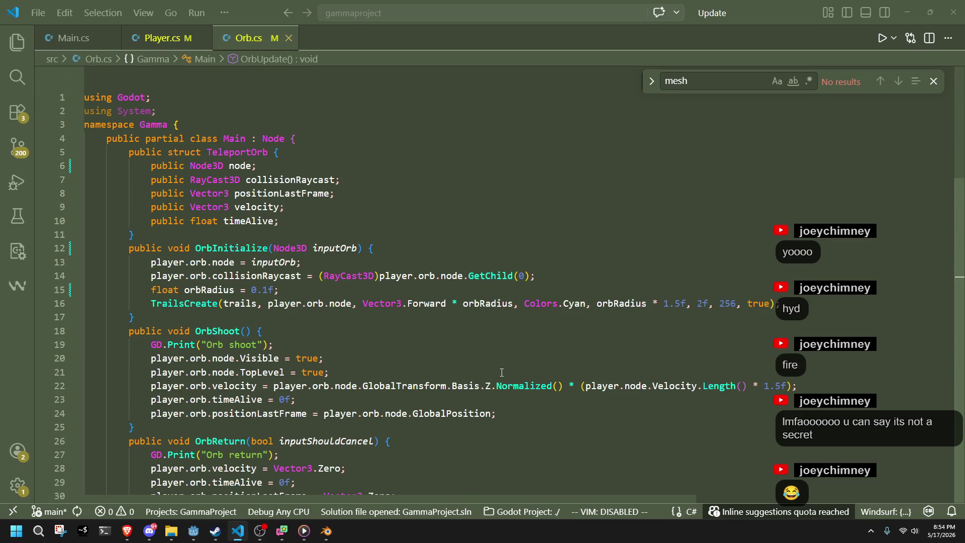
pyautogui.click(502, 372)
pyautogui.press('Up')
pyautogui.press('Up')
pyautogui.press('Up')
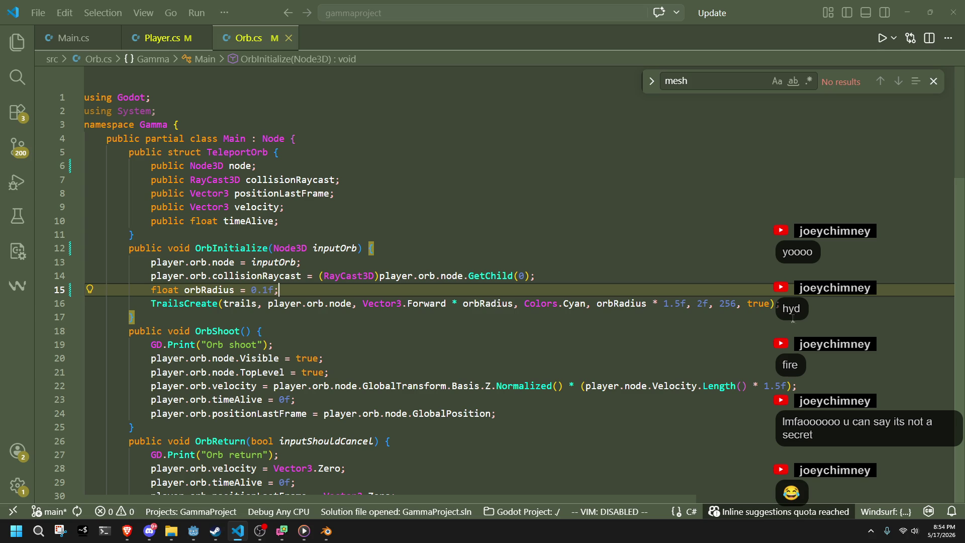
pyautogui.hotkey('ctrl', 'Tab')
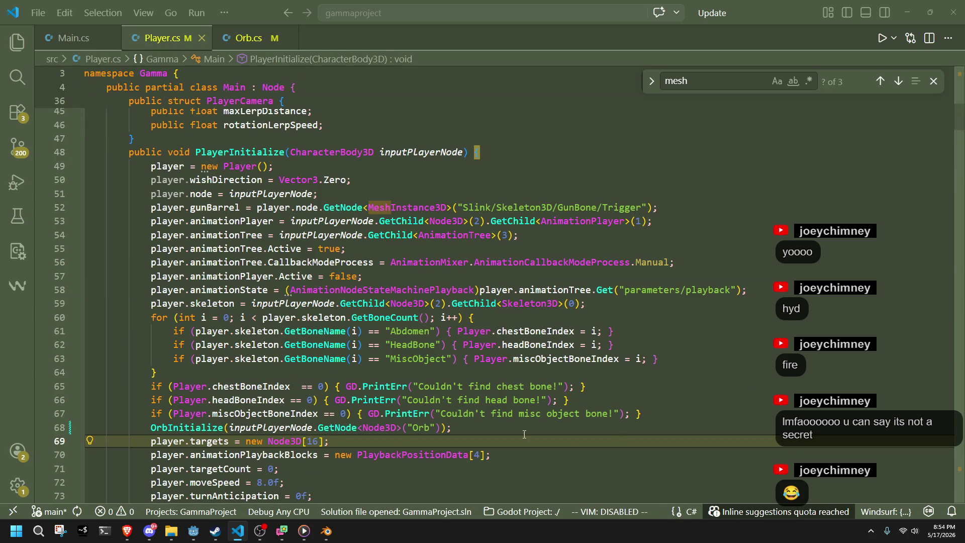
# Step: Run the project from the Godot editor to test the orb, then close the game window
pyautogui.moveTo(194, 530)
pyautogui.click(194, 477)
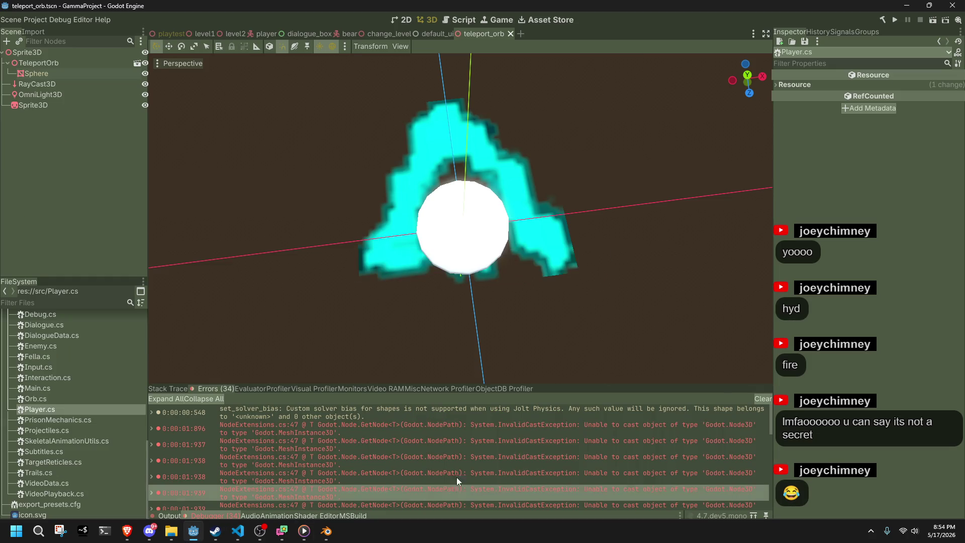
pyautogui.click(889, 18)
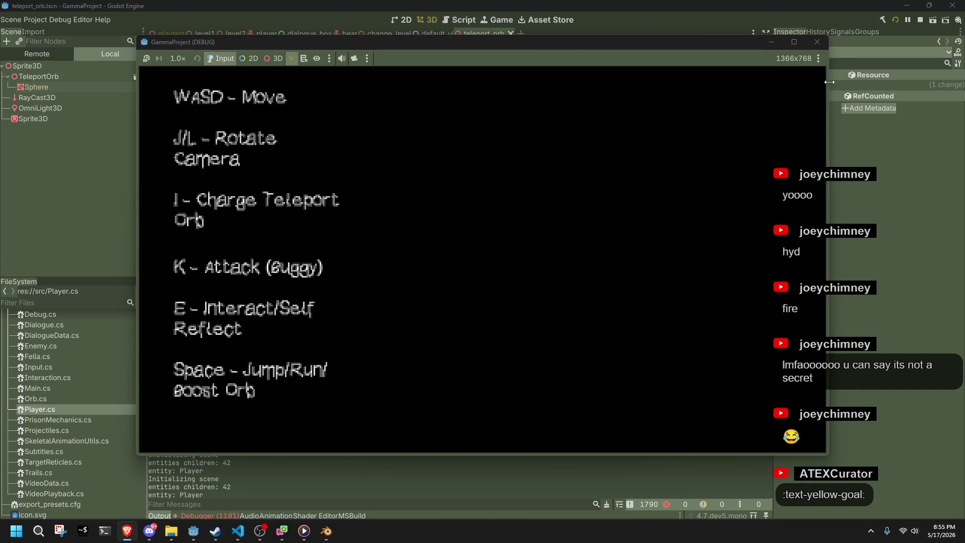
pyautogui.click(821, 45)
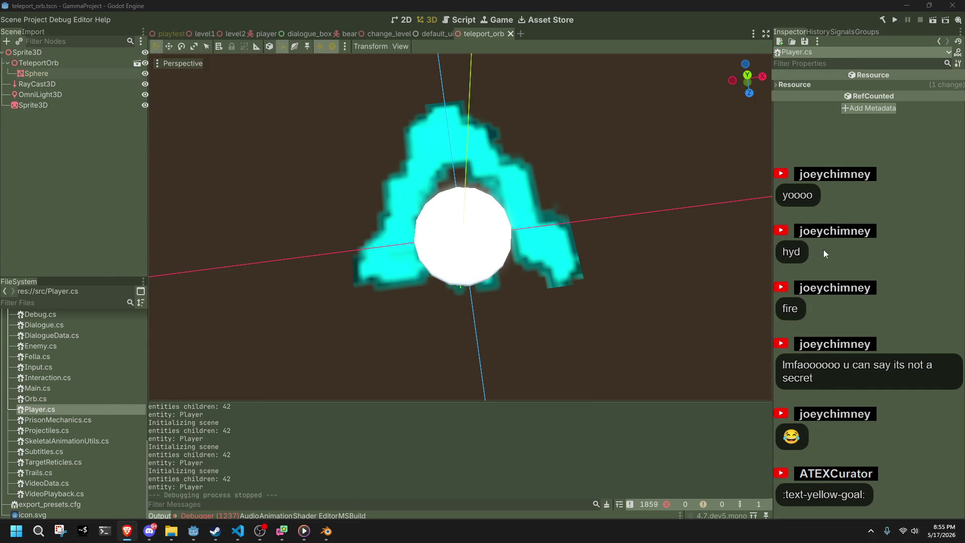
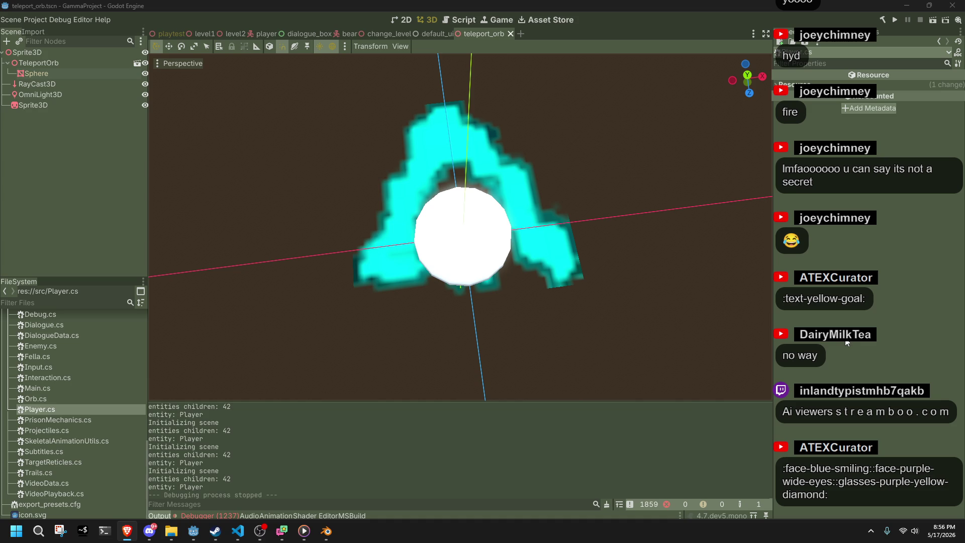
# Step: Inspect the orb in Godot's 3D viewport from the side and from above
pyautogui.click(607, 276)
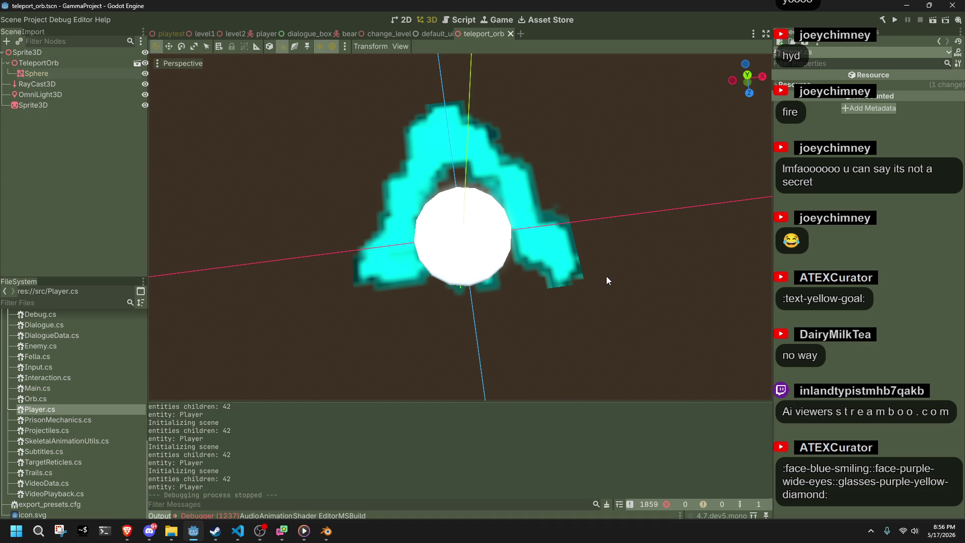
pyautogui.moveTo(468, 313)
pyautogui.mouseDown()
pyautogui.moveTo(545, 207)
pyautogui.moveTo(558, 147)
pyautogui.mouseUp()
pyautogui.scroll(3, 558, 147)
pyautogui.moveTo(546, 207); pyautogui.dragTo(685, 233)
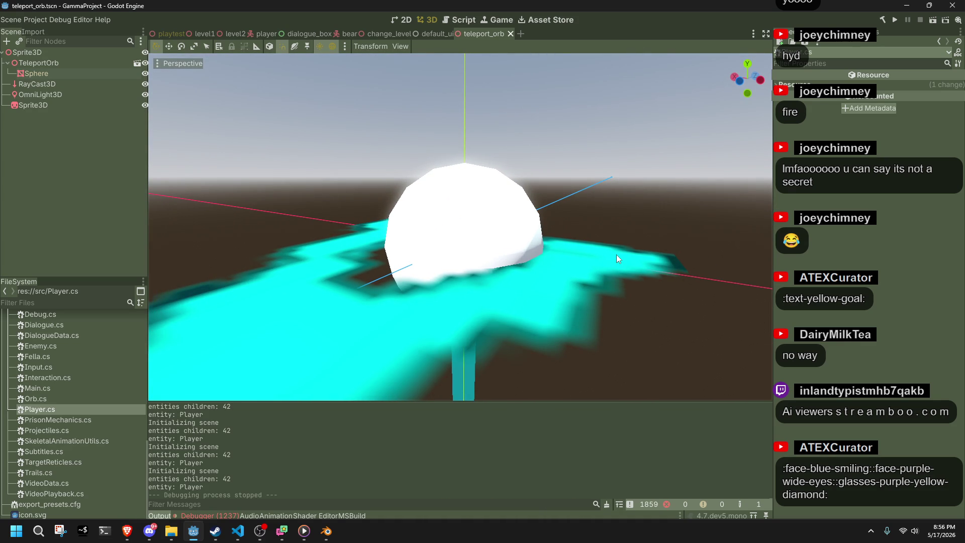
pyautogui.scroll(-2, 553, 303)
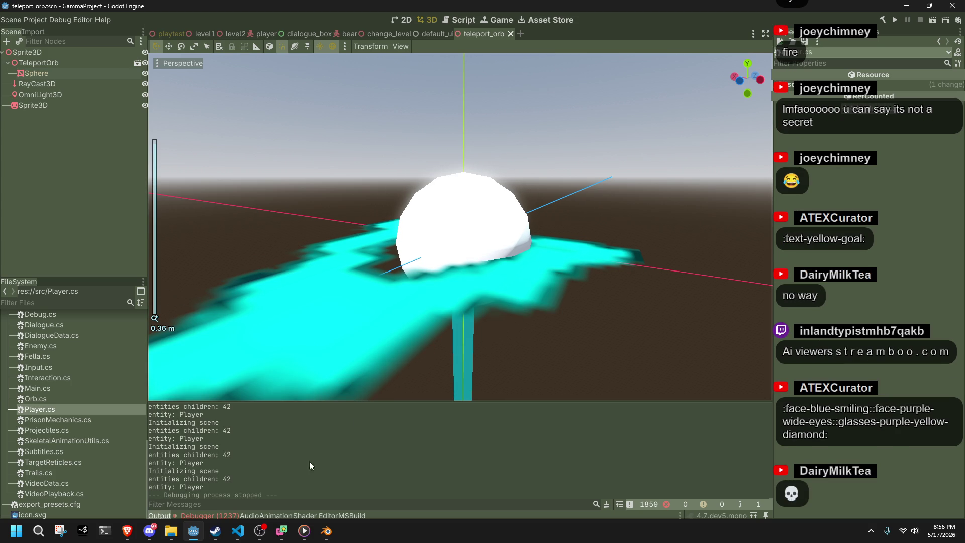
# Step: Show the debugger's errors reporting 'Node not found: Orb', then switch to player.tscn
pyautogui.moveTo(237, 530)
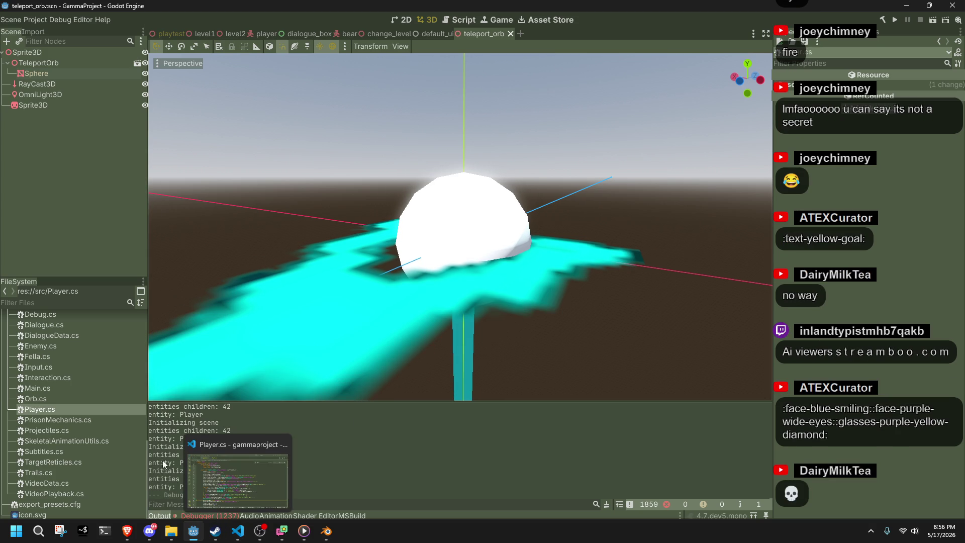
pyautogui.click(183, 515)
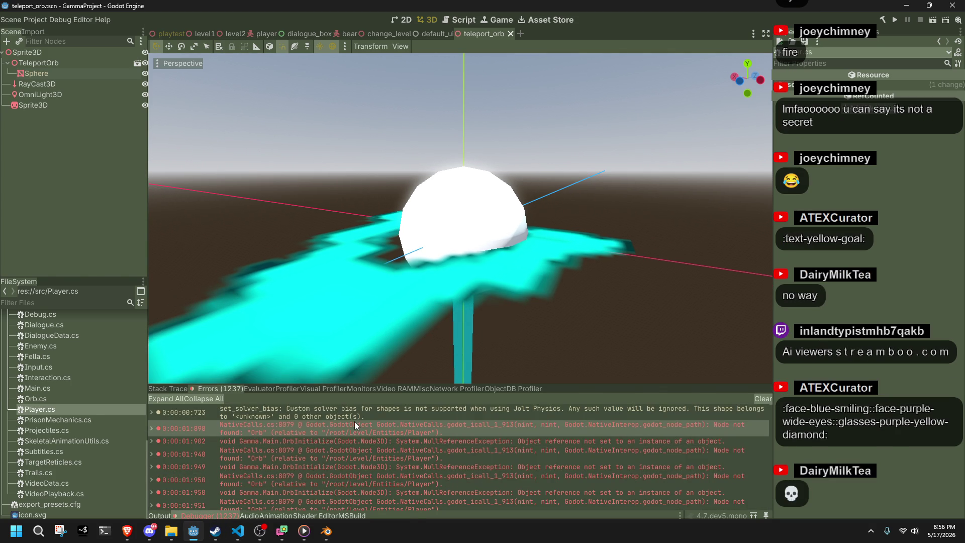
pyautogui.moveTo(354, 422)
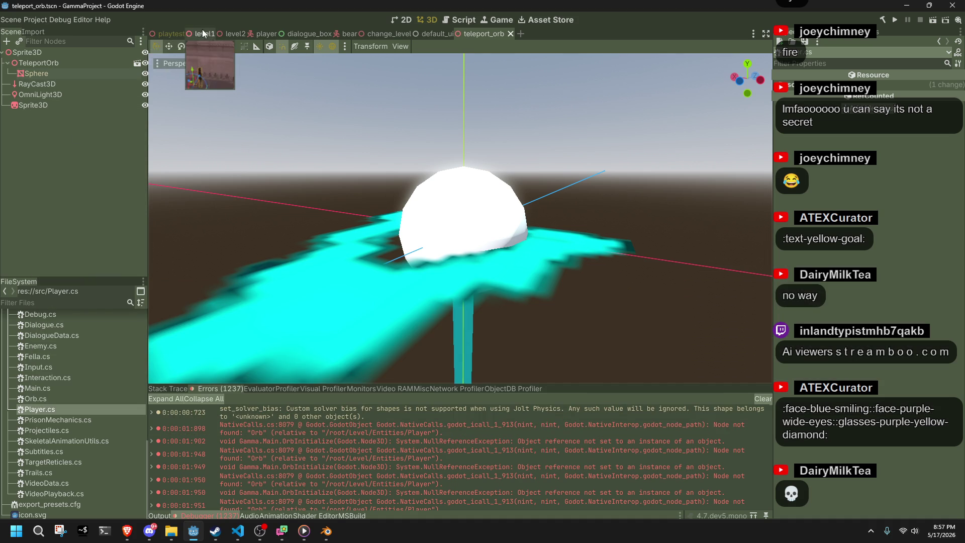
pyautogui.click(263, 33)
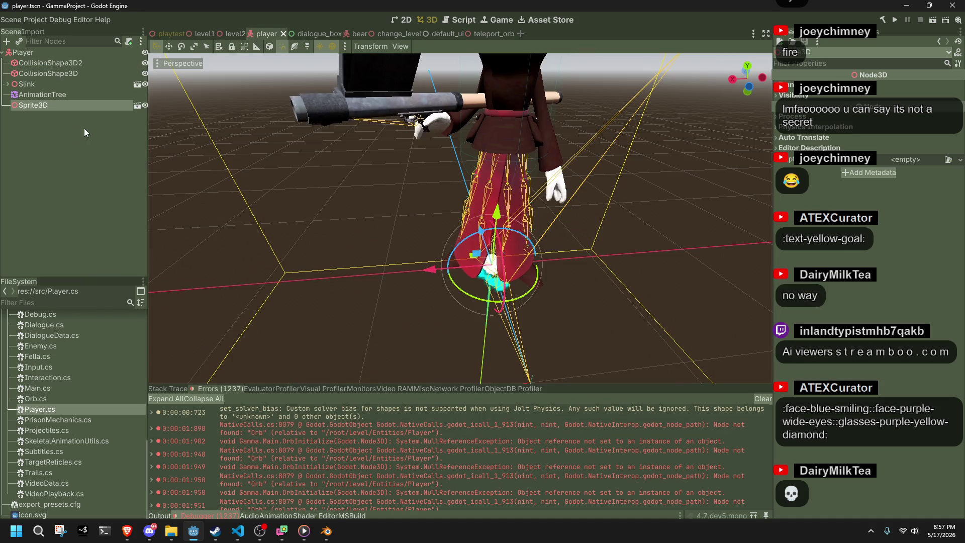
# Step: Rename the player's Sprite3D node to Orb and save the scene
pyautogui.doubleClick(69, 107)
pyautogui.write('Orb')
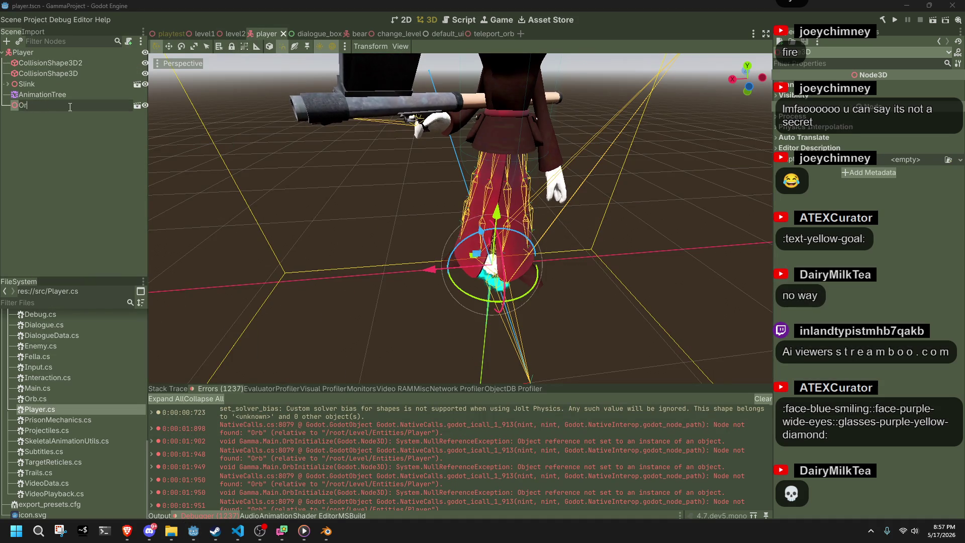
pyautogui.press('Return')
pyautogui.hotkey('ctrl', 's')
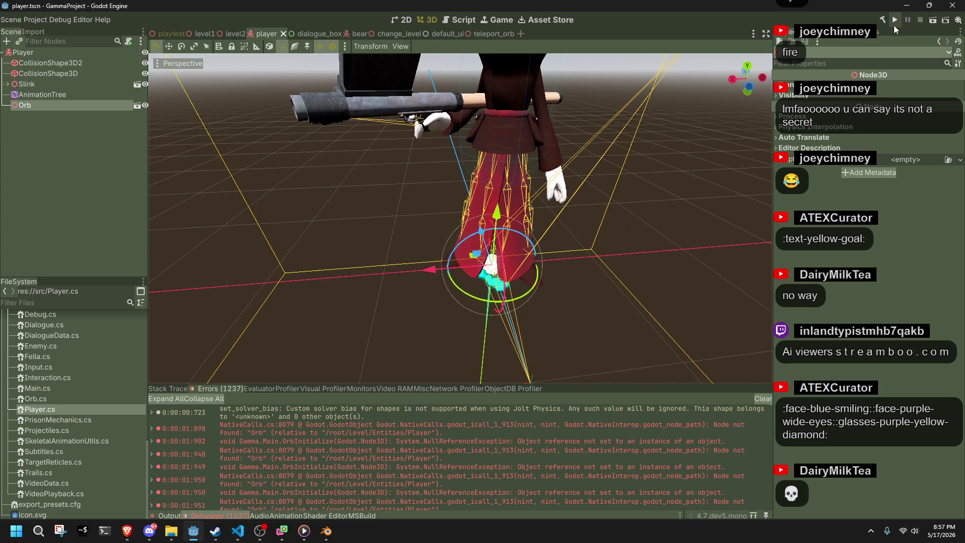
# Step: Test-run the game, stop it, check the 95 cast errors, then go to VS Code
pyautogui.click(893, 25)
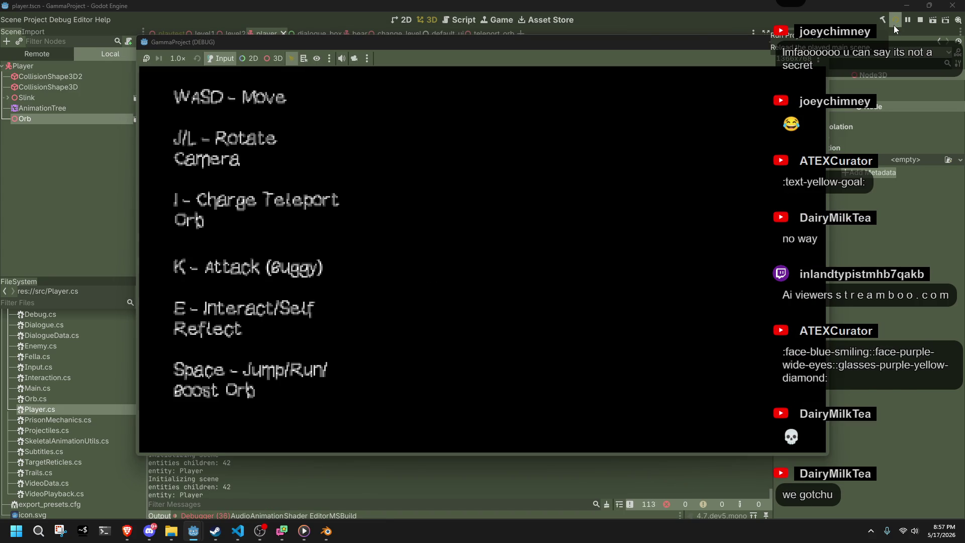
pyautogui.press('F8')
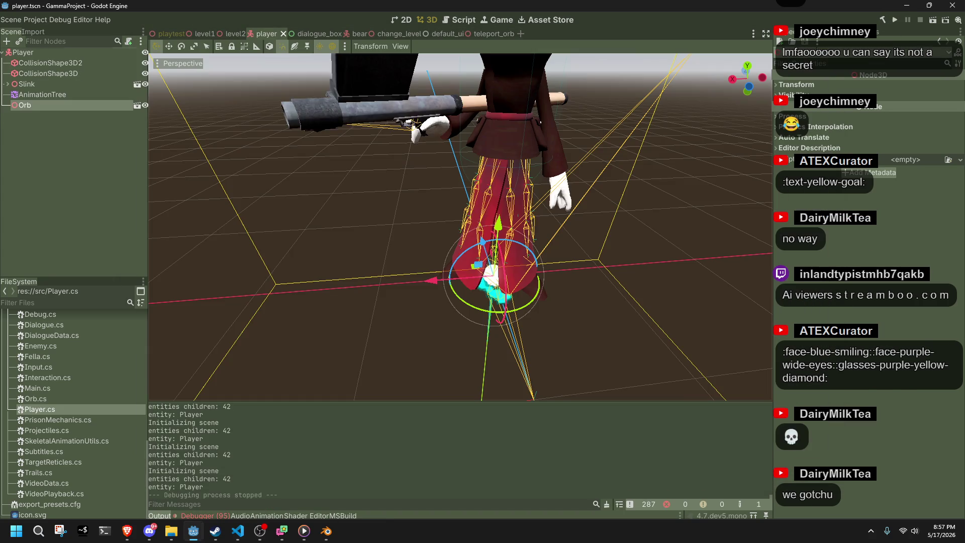
pyautogui.click(226, 514)
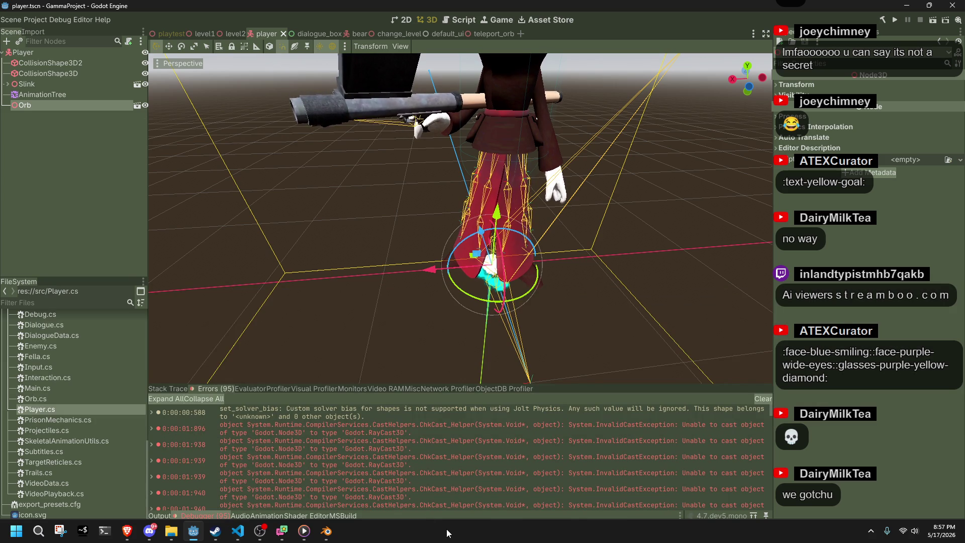
pyautogui.click(237, 531)
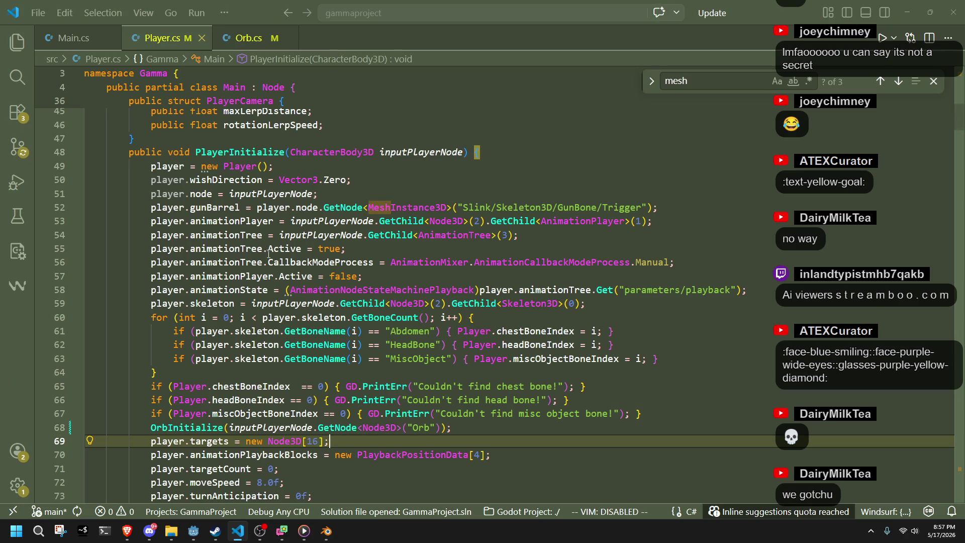
# Step: Open Orb.cs and highlight the uses of collisionRaycast, player and orb near line 14
pyautogui.click(246, 37)
pyautogui.press('Down')
pyautogui.press('Down')
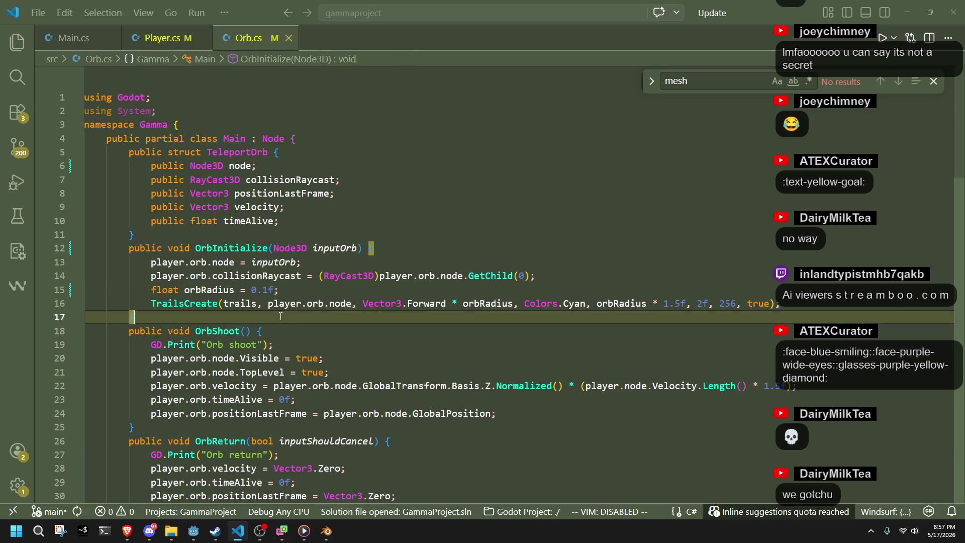
pyautogui.click(347, 276)
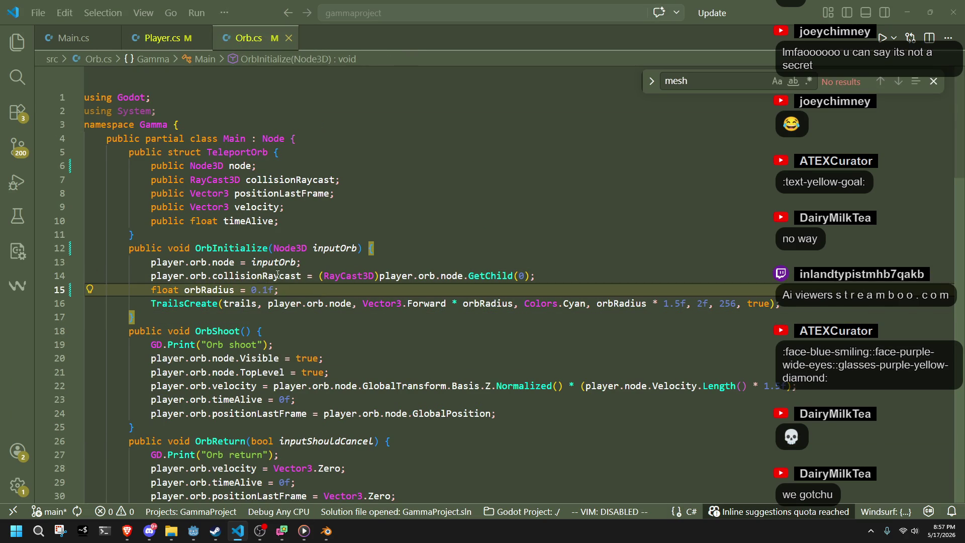
pyautogui.doubleClick(278, 276)
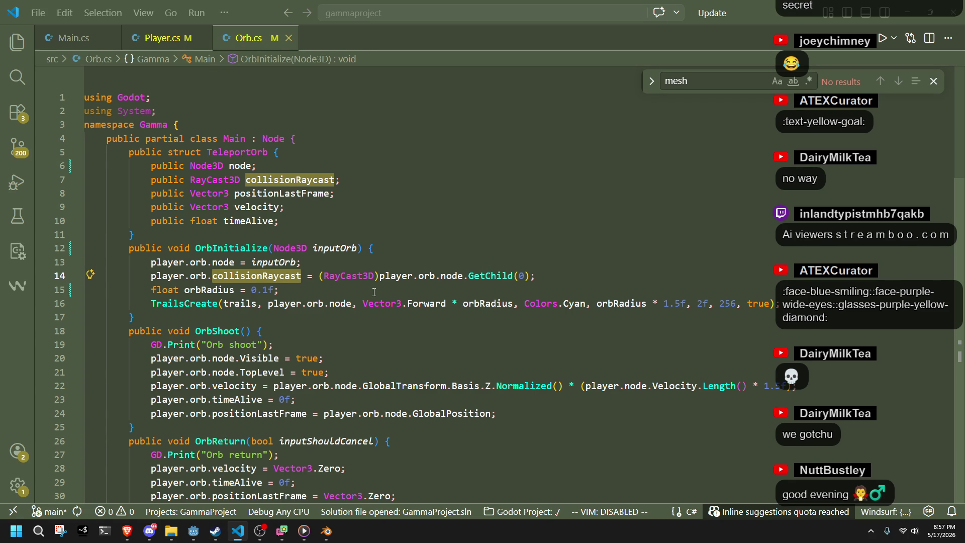
pyautogui.doubleClick(159, 275)
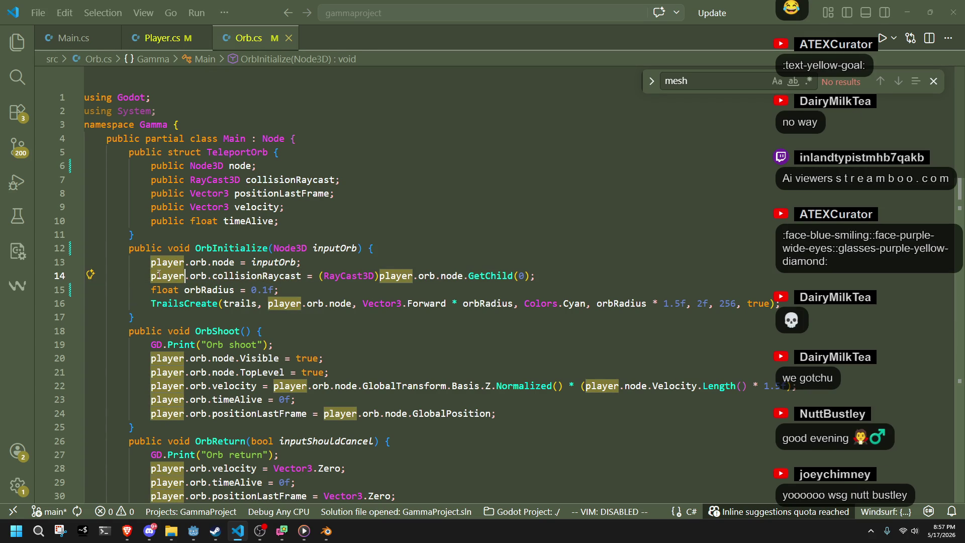
pyautogui.doubleClick(197, 276)
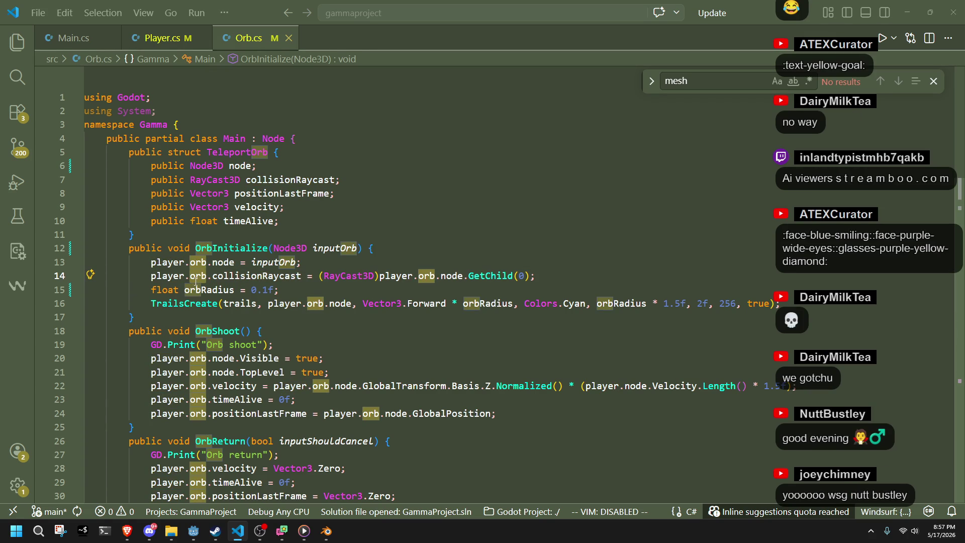
# Step: Re-check collisionRaycast's uses around lines 13–15, then return to Godot
pyautogui.click(287, 293)
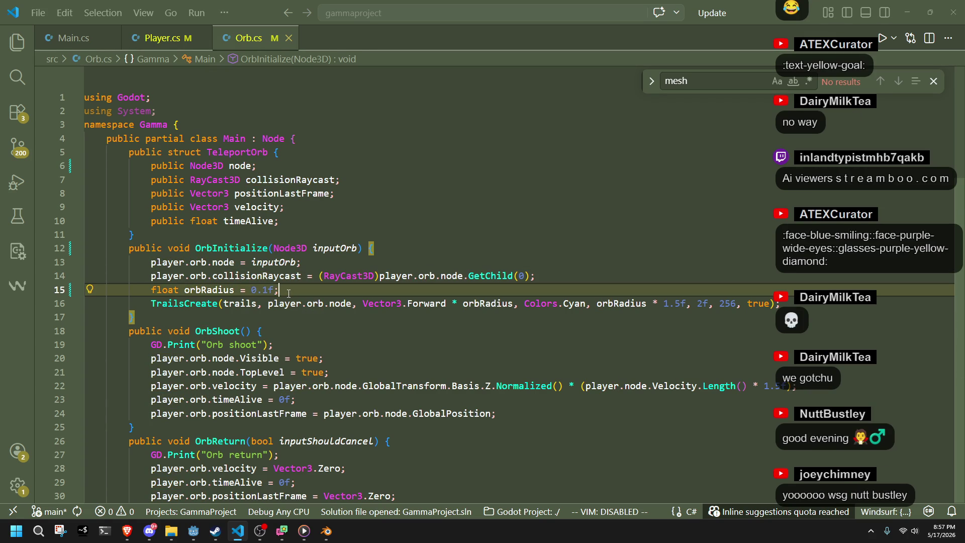
pyautogui.doubleClick(229, 276)
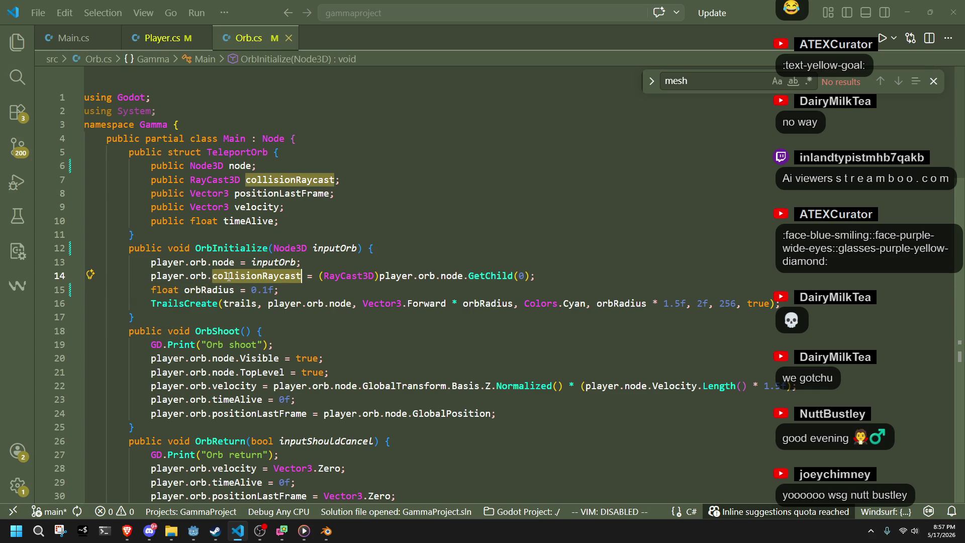
pyautogui.click(323, 288)
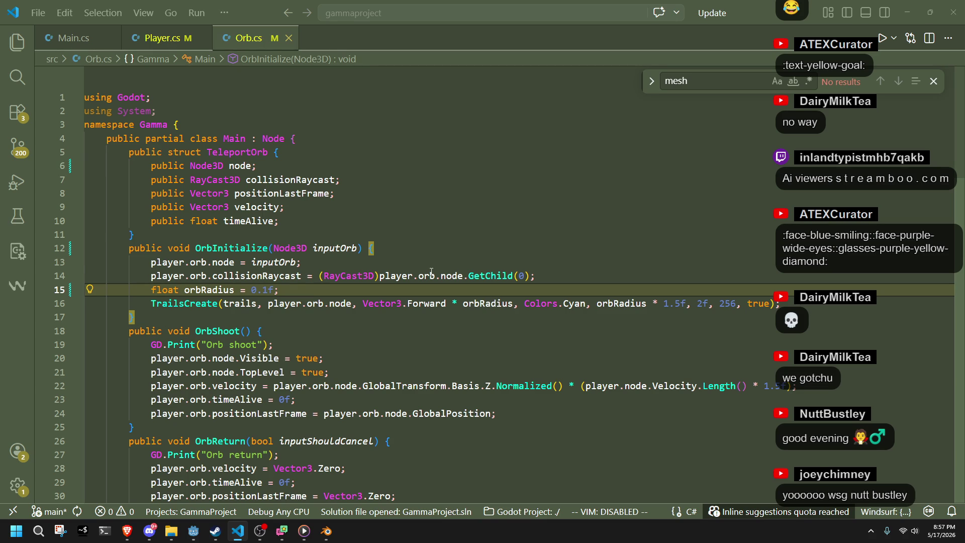
pyautogui.press('Up')
pyautogui.press('Up')
pyautogui.press('Down')
pyautogui.press('Down')
pyautogui.hotkey('alt', 'Tab')
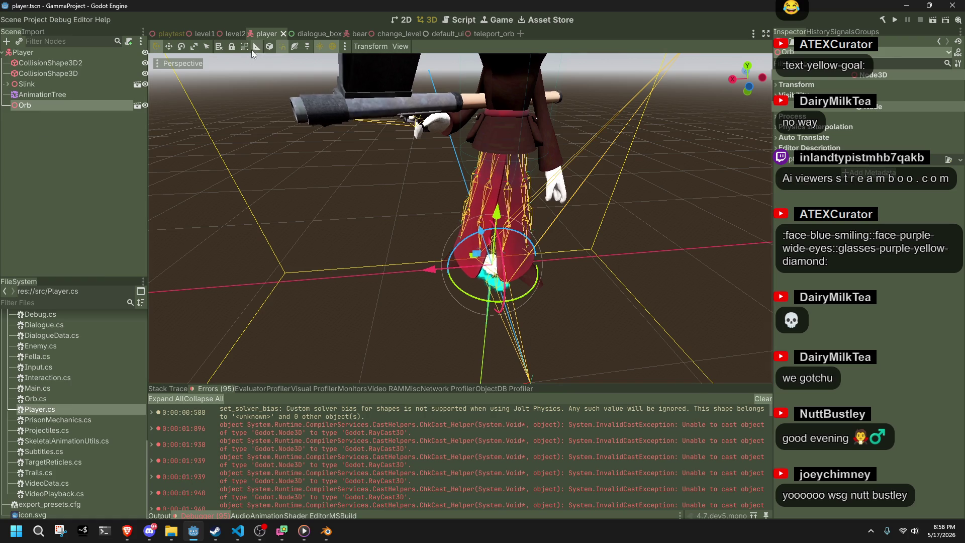
# Step: In the teleport_orb scene, move TeleportOrb above RayCast3D as the root's first child
pyautogui.click(484, 34)
pyautogui.click(40, 84)
pyautogui.click(8, 63)
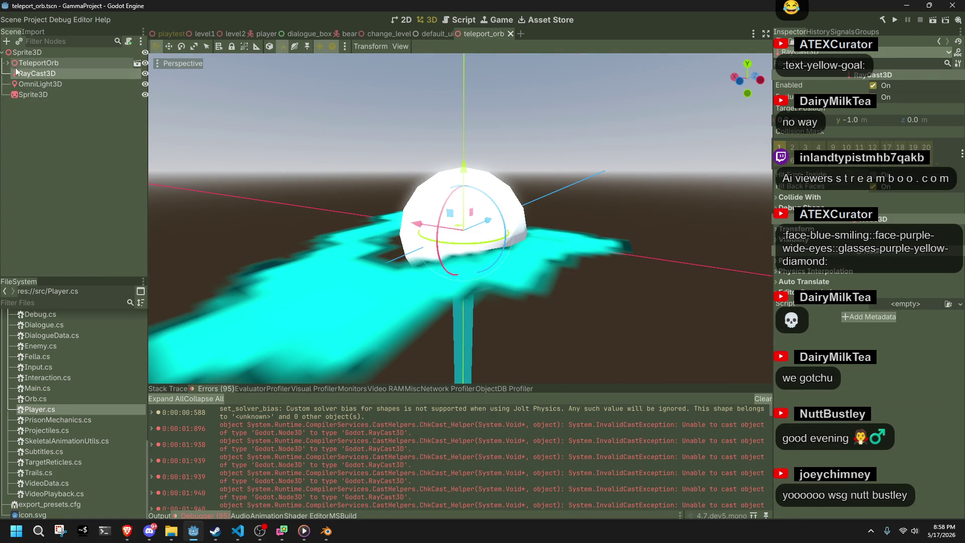
pyautogui.moveTo(26, 63)
pyautogui.mouseDown()
pyautogui.moveTo(51, 95)
pyautogui.moveTo(42, 58)
pyautogui.mouseUp()
pyautogui.click(41, 51)
pyautogui.click(45, 62)
pyautogui.click(47, 74)
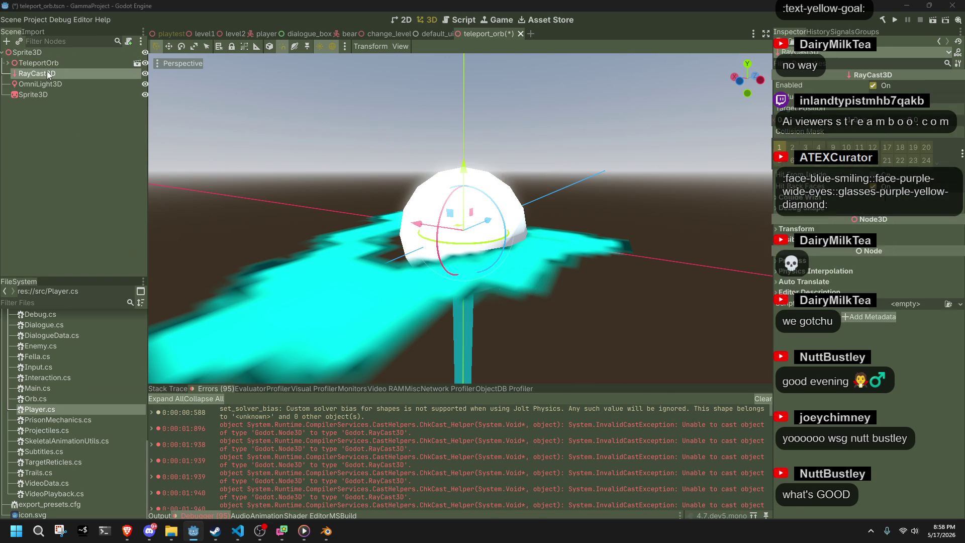
pyautogui.hotkey('alt', 'Tab')
pyautogui.doubleClick(522, 276)
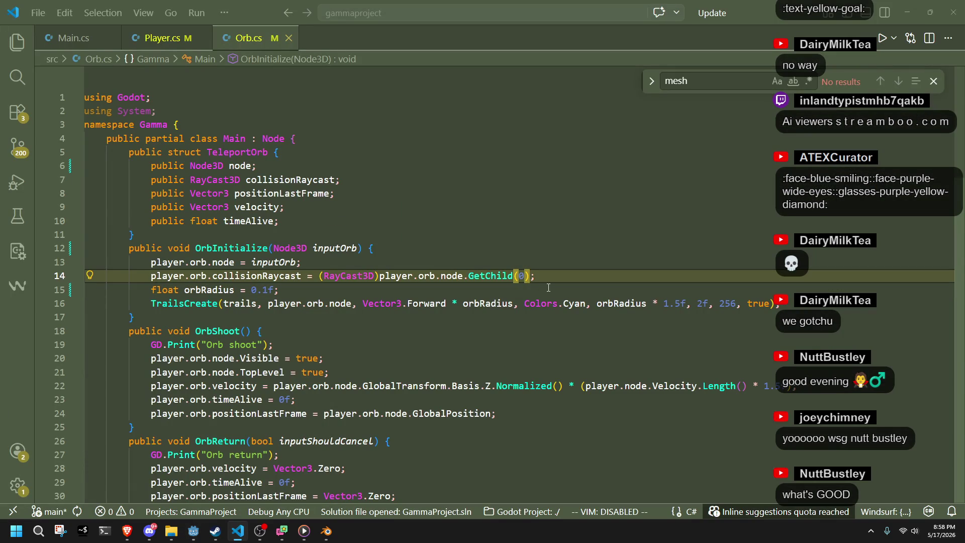
# Step: Change line 14 of Orb.cs to GetChild(1) and run the rebuilt project in Godot
pyautogui.write('1')
pyautogui.click(538, 293)
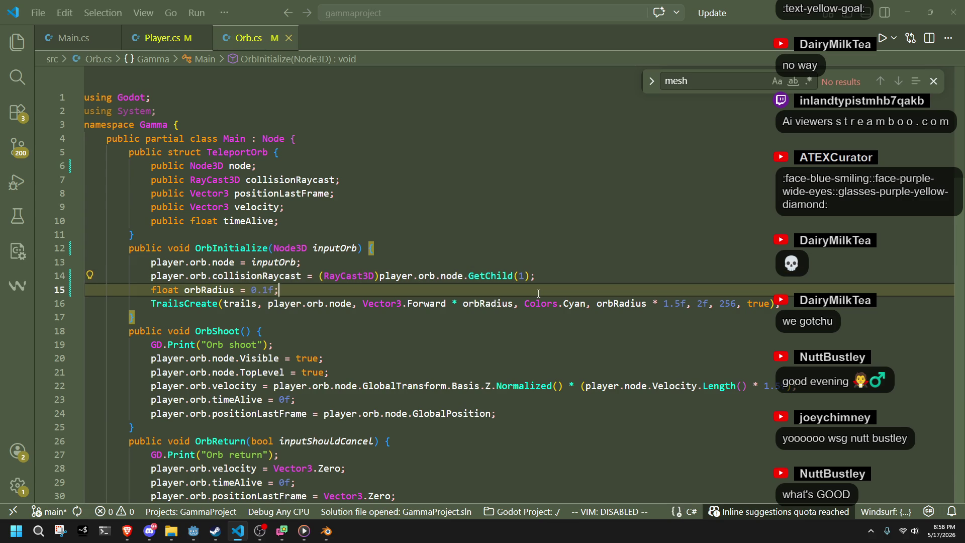
pyautogui.hotkey('alt', 'Tab')
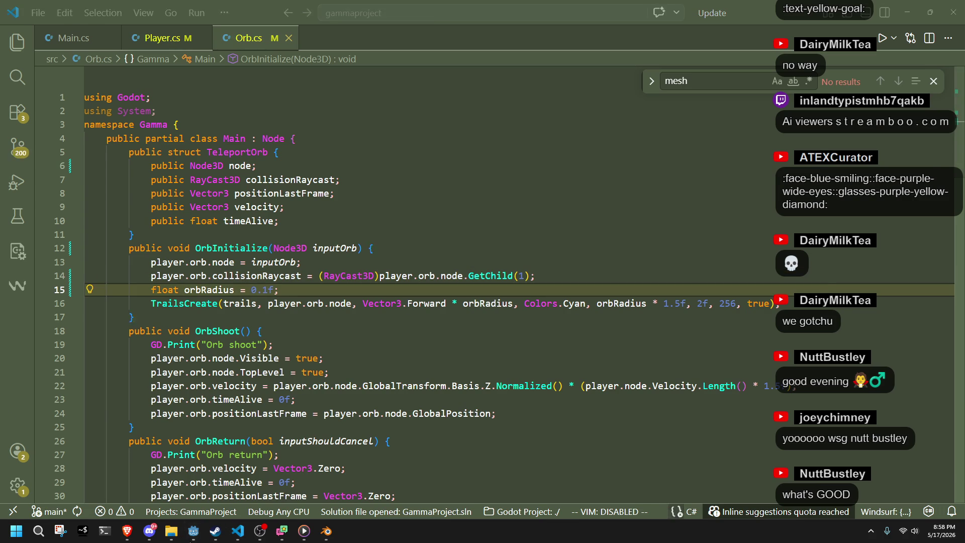
pyautogui.click(895, 20)
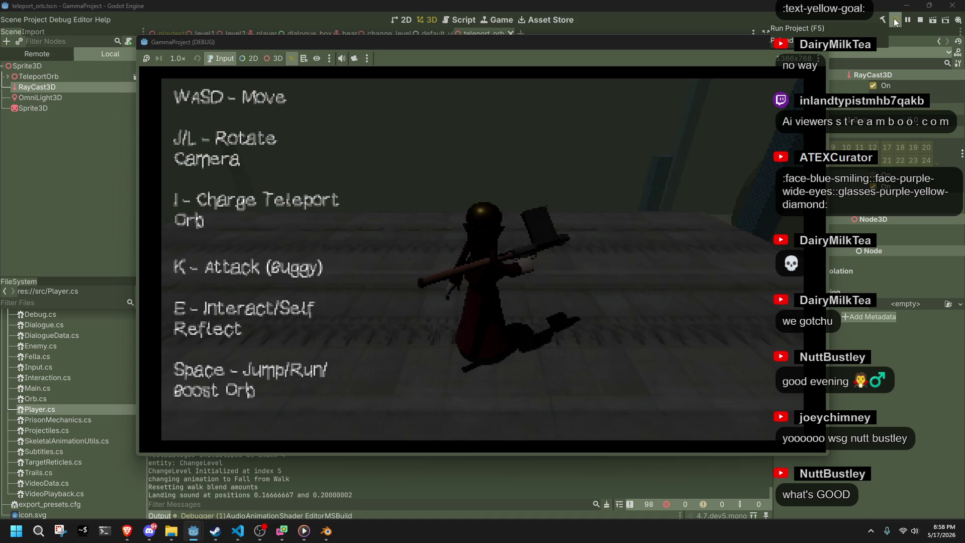
# Step: Move the character and fire the teleport orb in the running game, then stop the test
pyautogui.press('i')
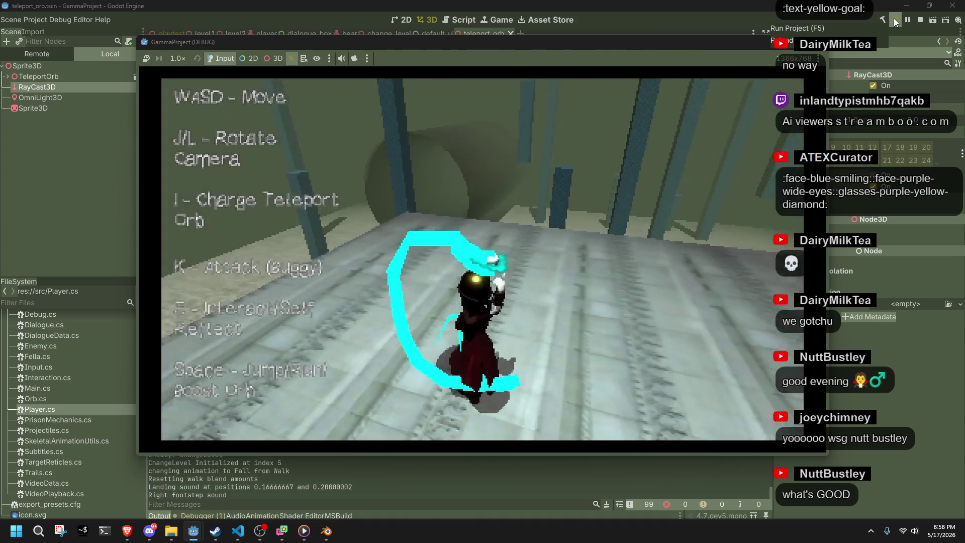
pyautogui.press('i')
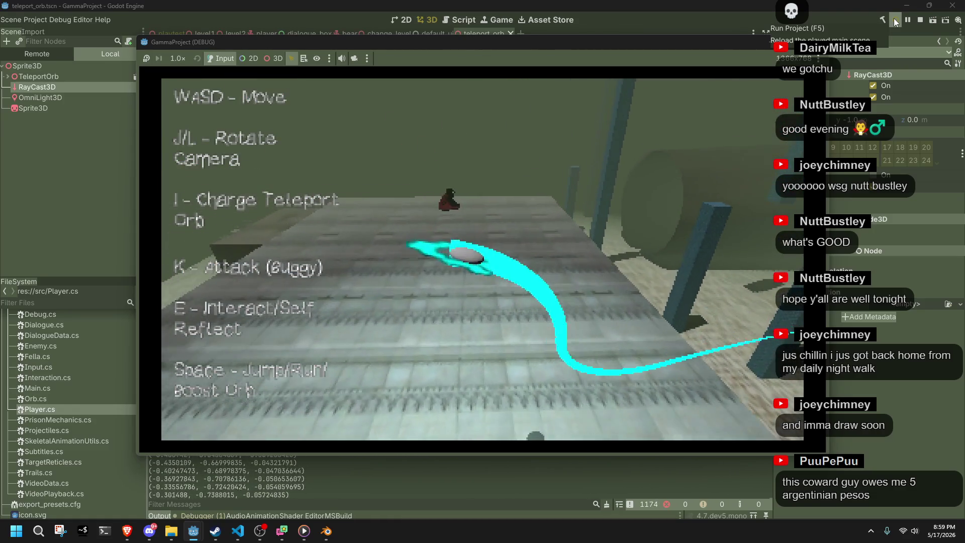
pyautogui.press('F8')
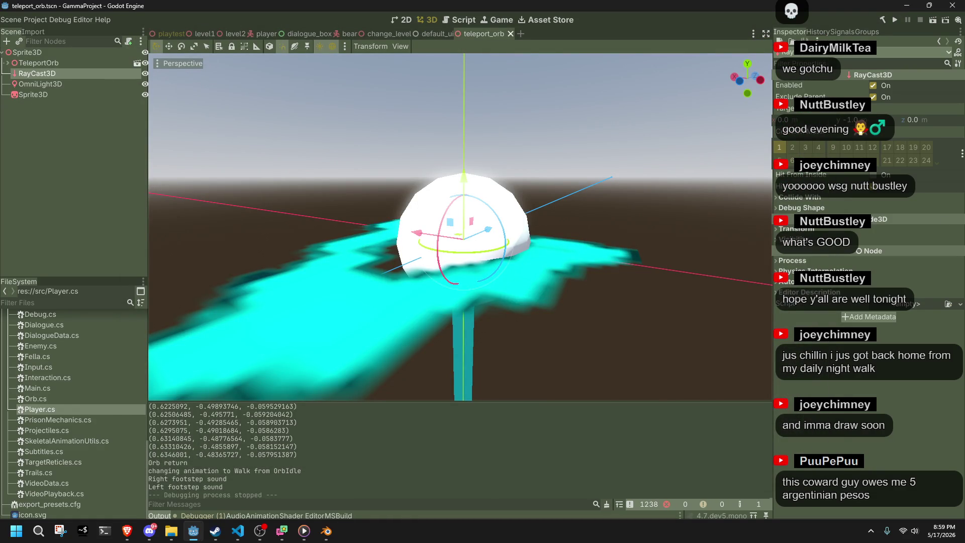
pyautogui.hotkey('alt', 'Tab')
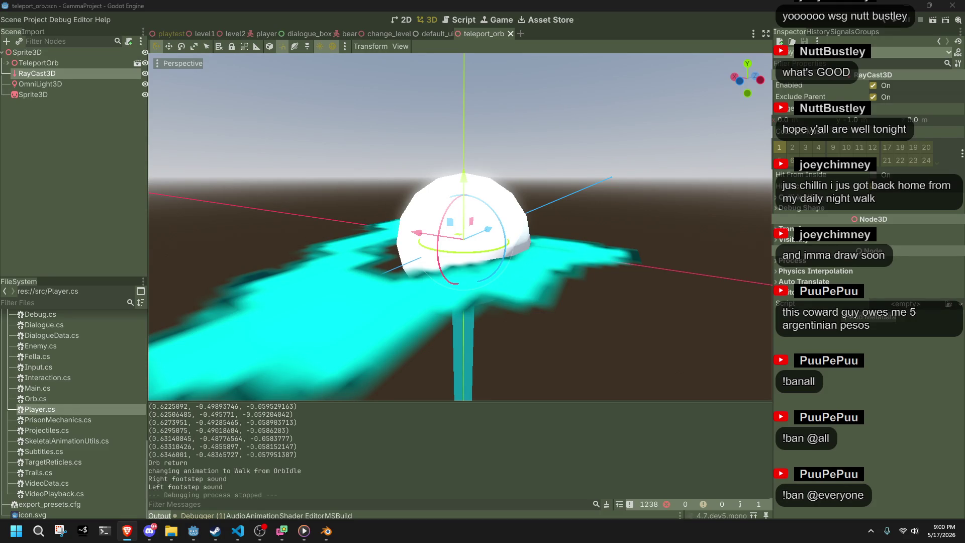
# Step: Orbit around the orb, briefly selecting the Sprite3D effect node to inspect it
pyautogui.click(708, 279)
pyautogui.scroll(-3, 698, 272)
pyautogui.moveTo(677, 278)
pyautogui.mouseDown()
pyautogui.moveTo(533, 344)
pyautogui.moveTo(397, 302)
pyautogui.moveTo(385, 256)
pyautogui.moveTo(440, 222)
pyautogui.moveTo(511, 255)
pyautogui.moveTo(294, 348)
pyautogui.moveTo(537, 281)
pyautogui.mouseUp()
pyautogui.click(538, 282)
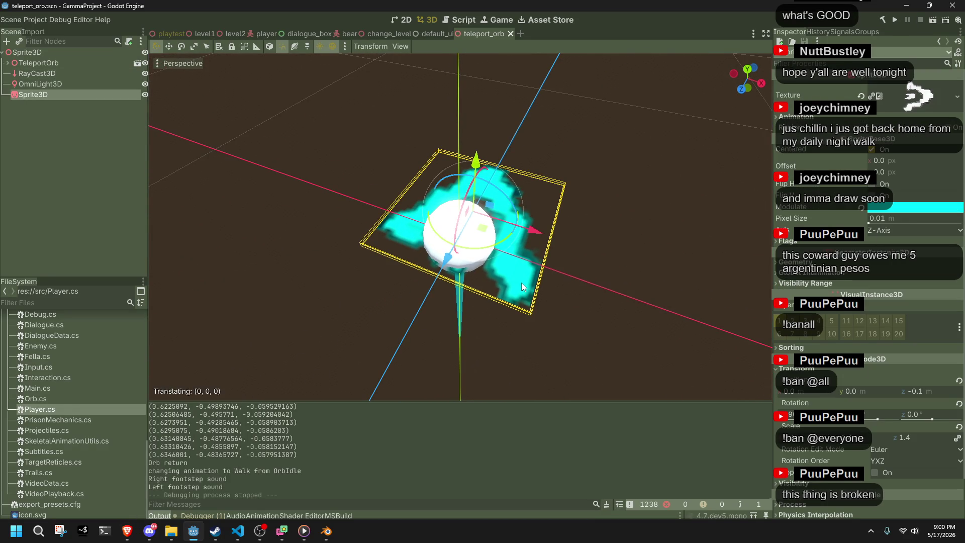
pyautogui.click(623, 194)
pyautogui.scroll(8, 571, 218)
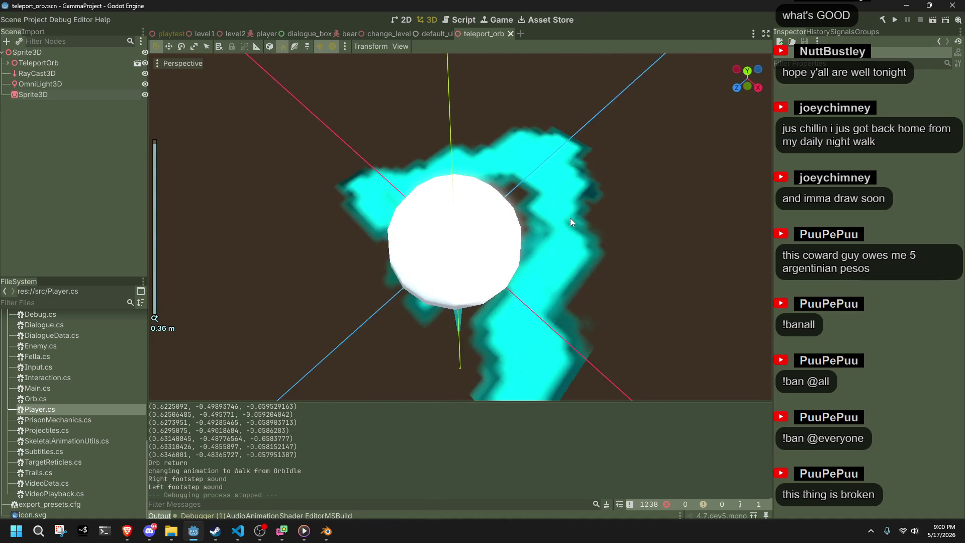
pyautogui.moveTo(461, 225); pyautogui.dragTo(353, 196)
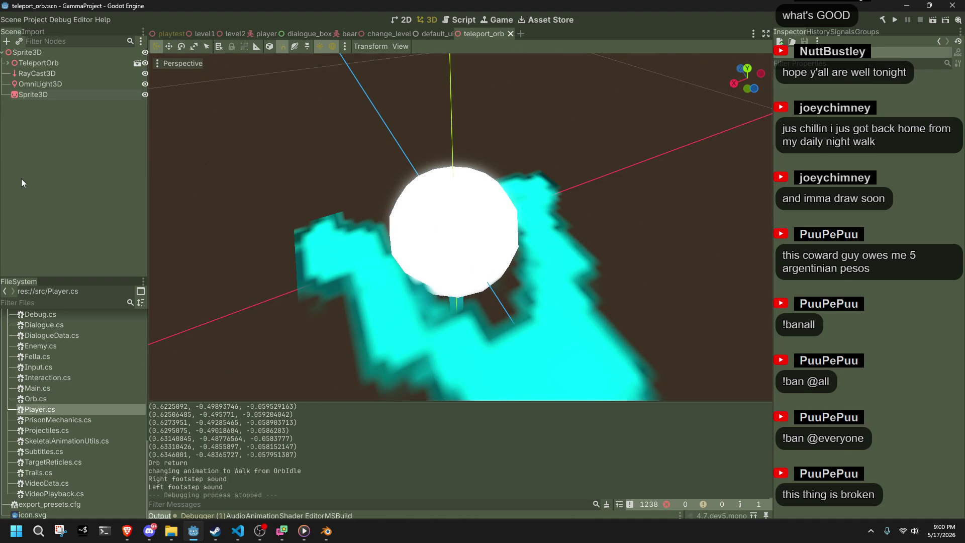
# Step: View the orb from a low angle, then bring up teleportorb.blend in Blender
pyautogui.scroll(1, 370, 188)
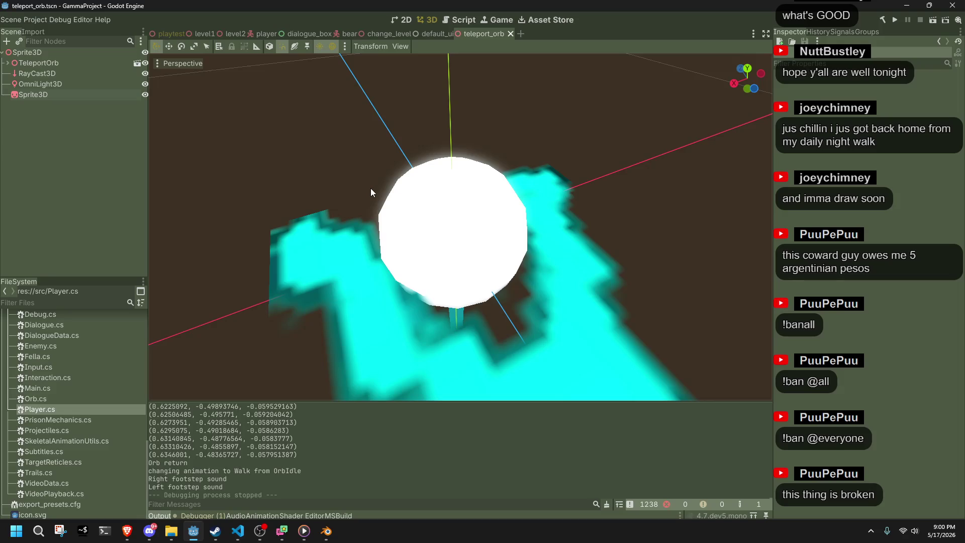
pyautogui.scroll(1, 370, 188)
pyautogui.moveTo(370, 188)
pyautogui.mouseDown()
pyautogui.moveTo(564, 146)
pyautogui.moveTo(525, 152)
pyautogui.moveTo(258, 390)
pyautogui.mouseUp()
pyautogui.scroll(-5, 341, 269)
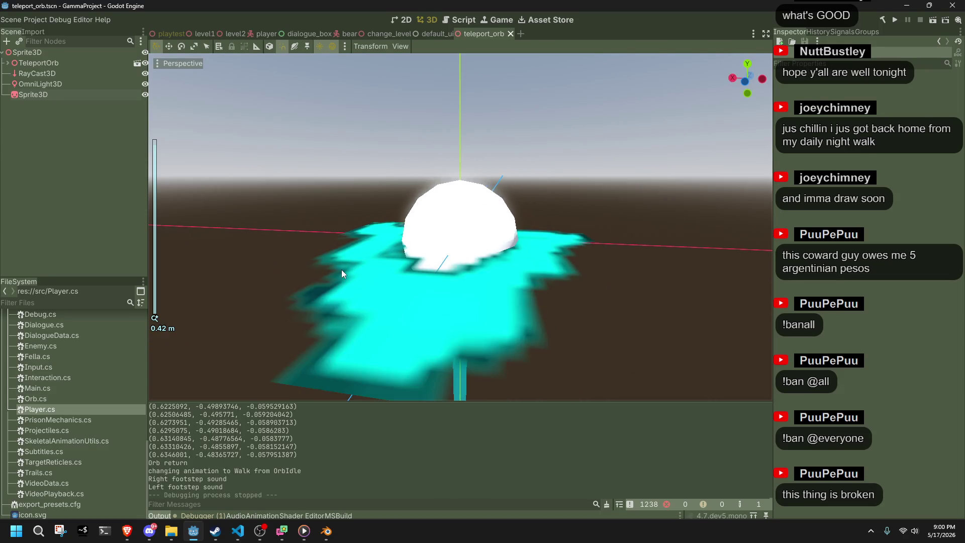
pyautogui.click(326, 531)
pyautogui.scroll(5, 405, 345)
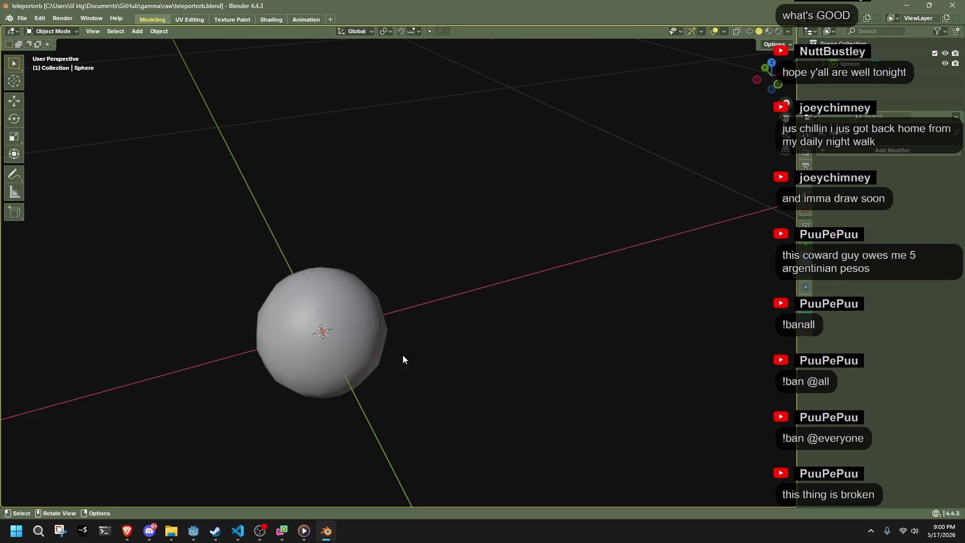
pyautogui.scroll(-4, 593, 302)
pyautogui.scroll(-2, 592, 302)
pyautogui.click(378, 293)
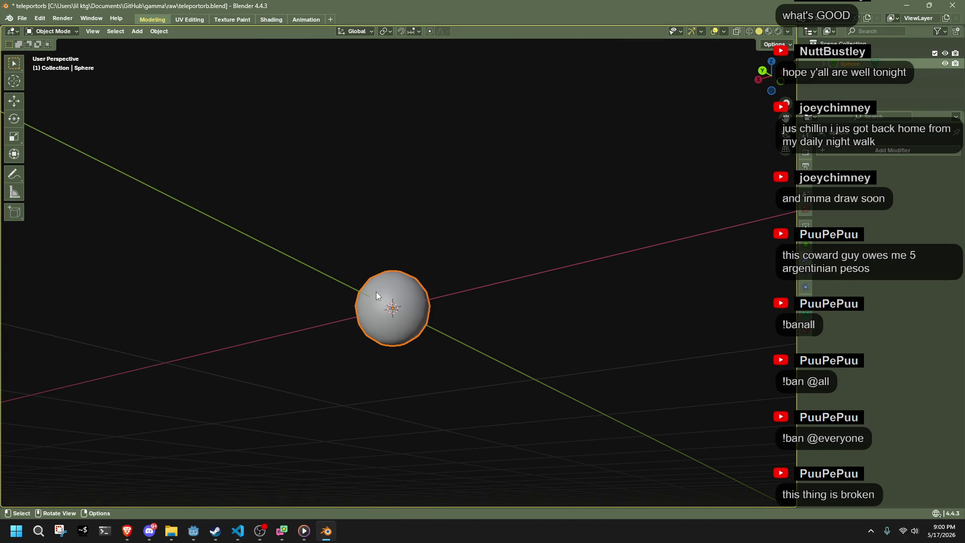
pyautogui.scroll(7, 376, 292)
pyautogui.moveTo(642, 234)
pyautogui.mouseDown()
pyautogui.moveTo(736, 315)
pyautogui.moveTo(662, 290)
pyautogui.moveTo(598, 288)
pyautogui.moveTo(631, 201)
pyautogui.moveTo(661, 183)
pyautogui.moveTo(424, 125)
pyautogui.moveTo(495, 258)
pyautogui.moveTo(452, 202)
pyautogui.mouseUp()
pyautogui.scroll(-4, 663, 290)
pyautogui.scroll(-2, 661, 183)
pyautogui.scroll(2, 496, 258)
pyautogui.scroll(-3, 487, 261)
pyautogui.press('Tab')
pyautogui.scroll(3, 500, 255)
pyautogui.moveTo(542, 267)
pyautogui.mouseDown()
pyautogui.moveTo(664, 291)
pyautogui.moveTo(575, 271)
pyautogui.moveTo(564, 167)
pyautogui.moveTo(584, 259)
pyautogui.mouseUp()
pyautogui.press('Tab')
pyautogui.scroll(-5, 612, 255)
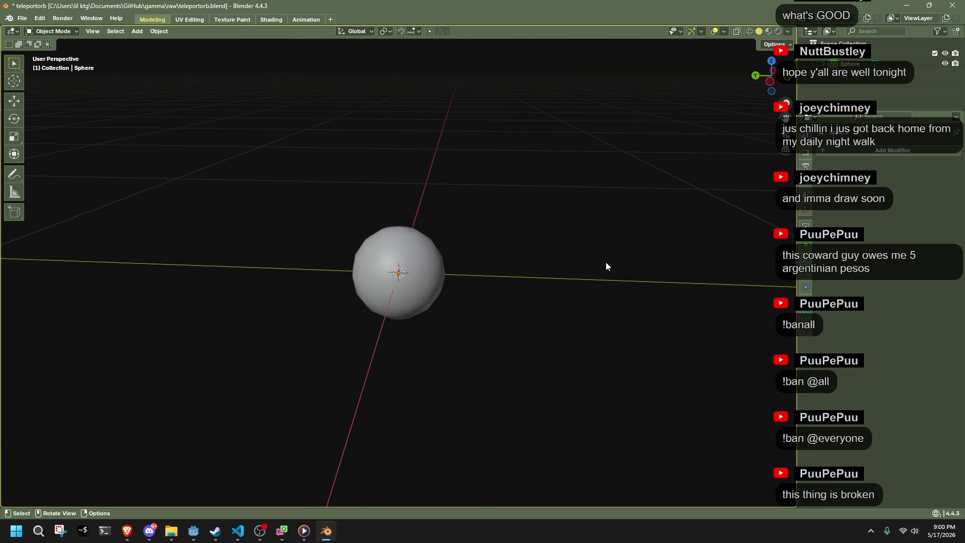
pyautogui.click(771, 61)
pyautogui.click(136, 31)
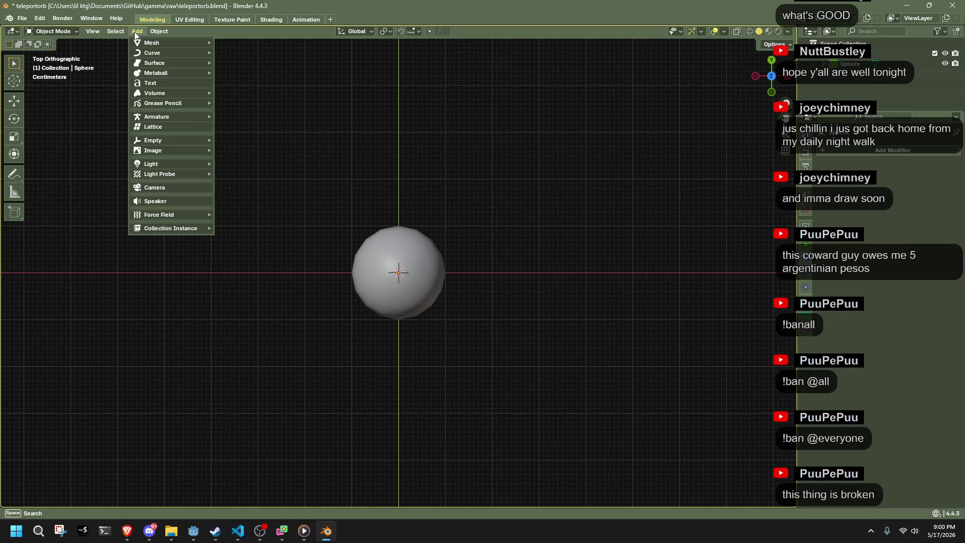
pyautogui.moveTo(148, 45)
pyautogui.click(225, 50)
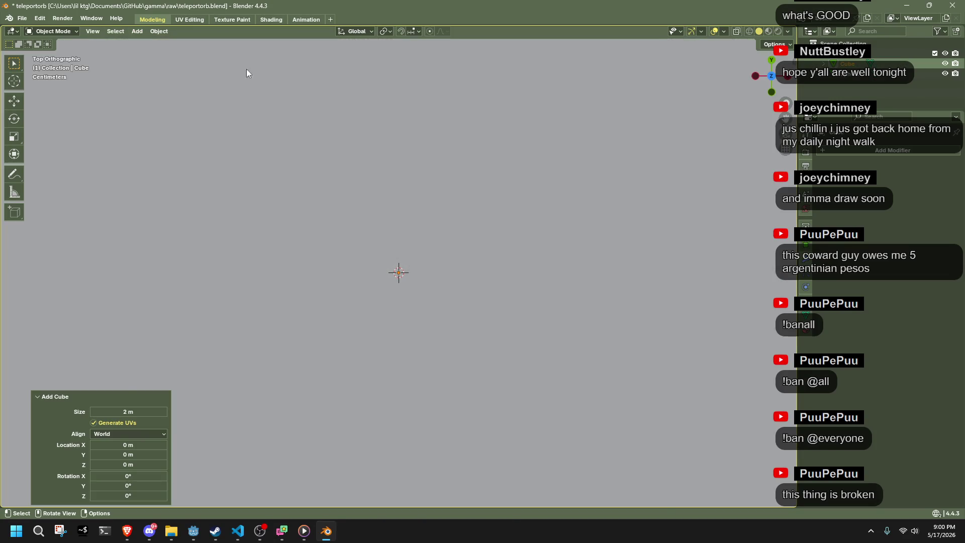
pyautogui.press('s')
pyautogui.click(499, 246)
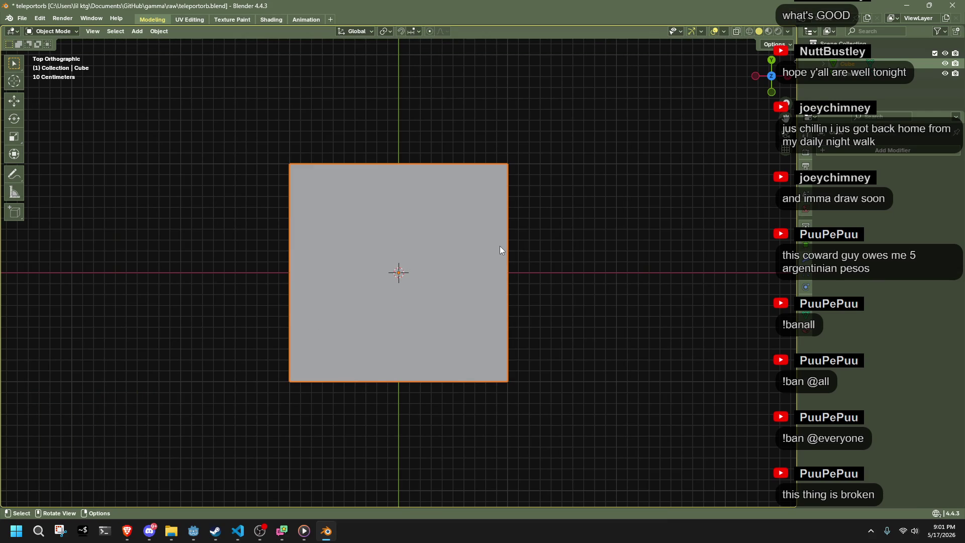
pyautogui.press('Delete')
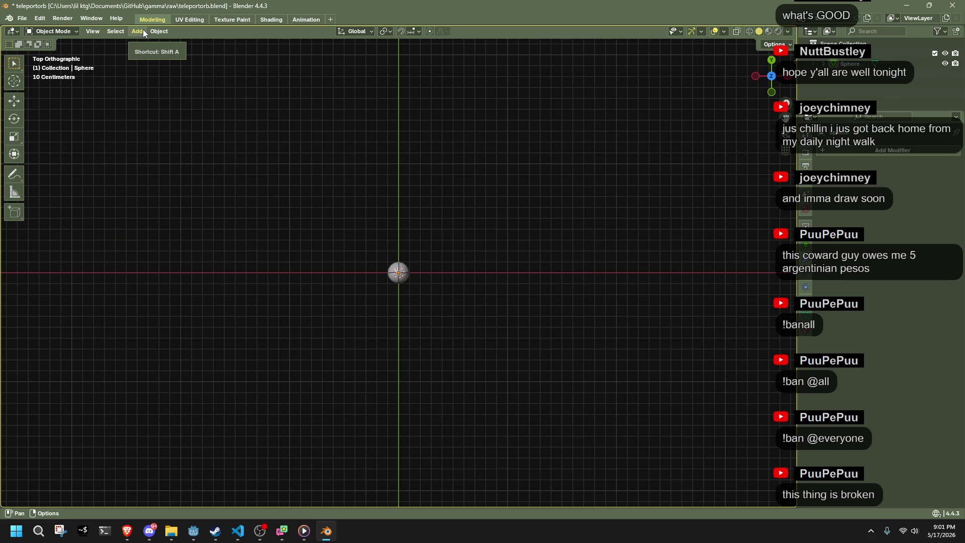
pyautogui.click(144, 32)
pyautogui.moveTo(176, 48)
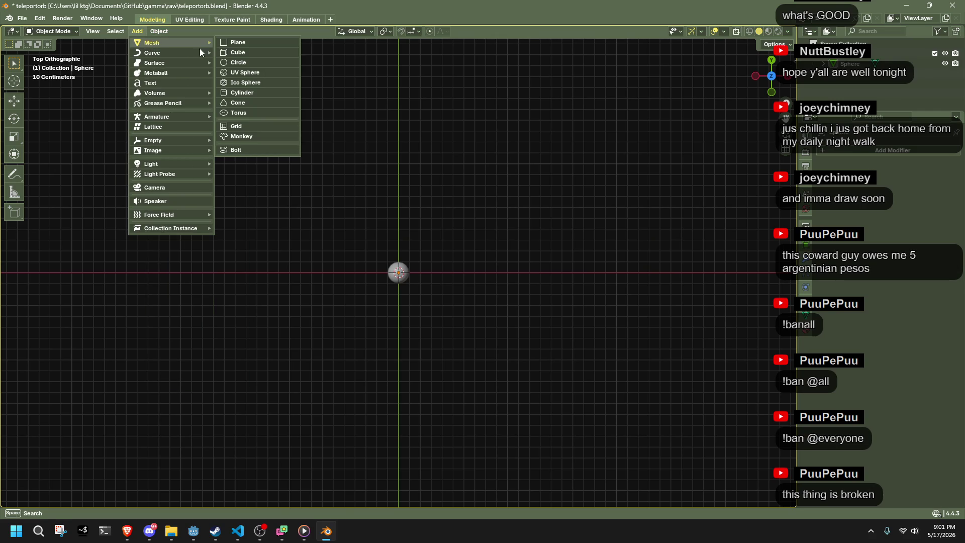
pyautogui.click(231, 51)
pyautogui.press('g')
pyautogui.press('z')
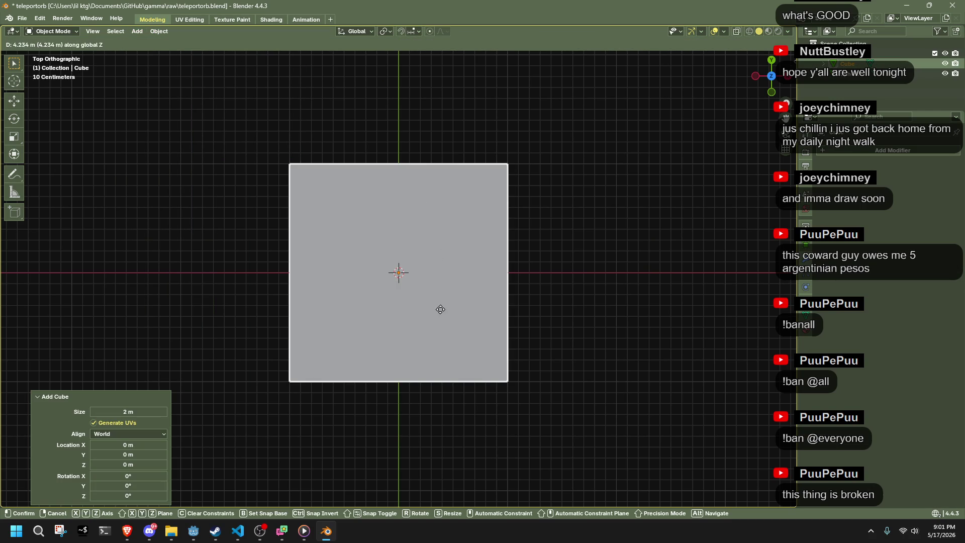
pyautogui.rightClick(439, 216)
pyautogui.moveTo(439, 219)
pyautogui.mouseDown()
pyautogui.moveTo(453, 182)
pyautogui.moveTo(585, 189)
pyautogui.mouseUp()
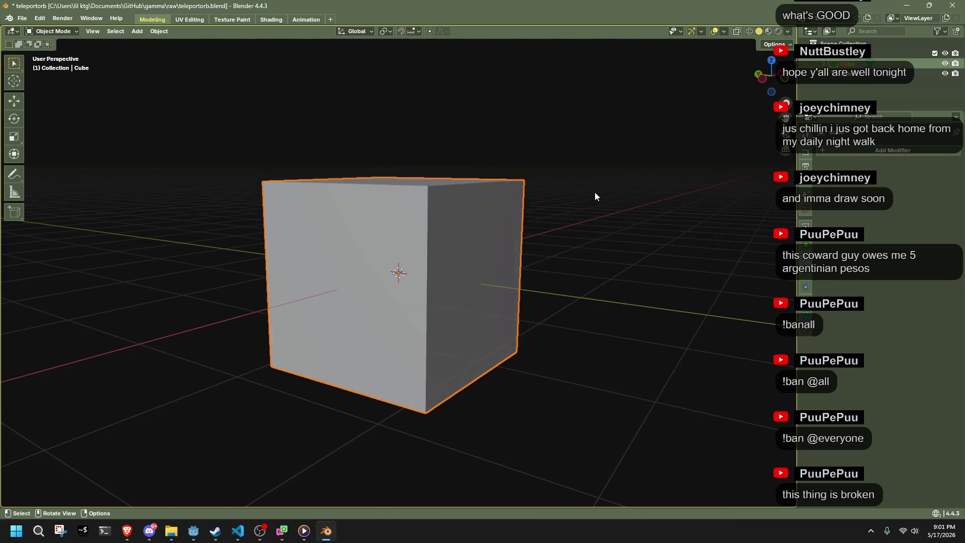
pyautogui.press('s')
pyautogui.click(416, 267)
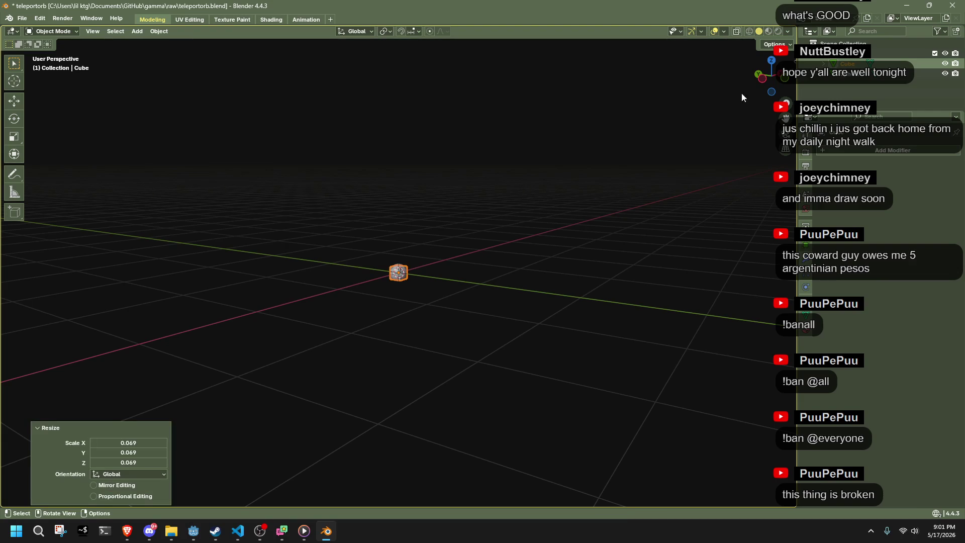
pyautogui.click(769, 58)
pyautogui.scroll(10, 448, 271)
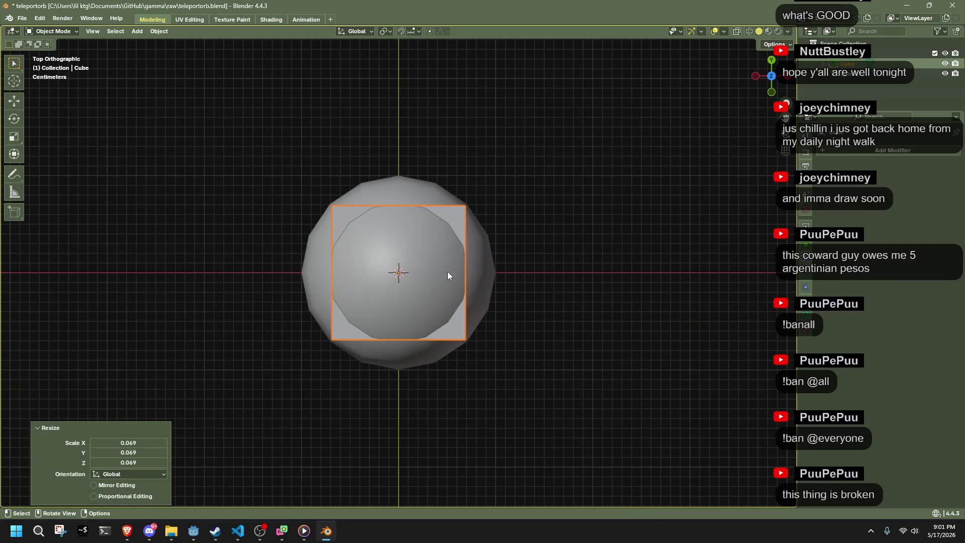
pyautogui.scroll(1, 418, 260)
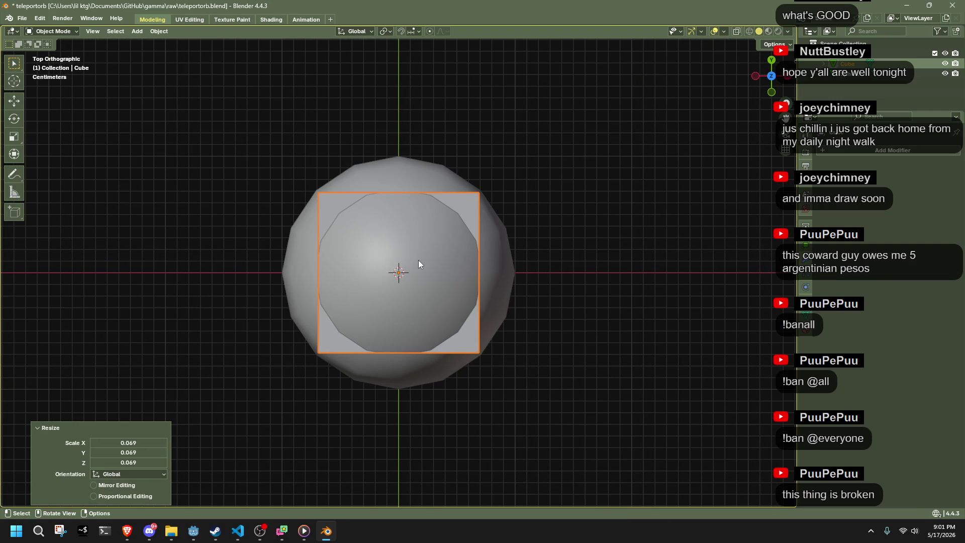
pyautogui.scroll(-1, 418, 261)
pyautogui.moveTo(536, 264)
pyautogui.mouseDown()
pyautogui.moveTo(487, 201)
pyautogui.moveTo(466, 147)
pyautogui.mouseUp()
pyautogui.press('Delete')
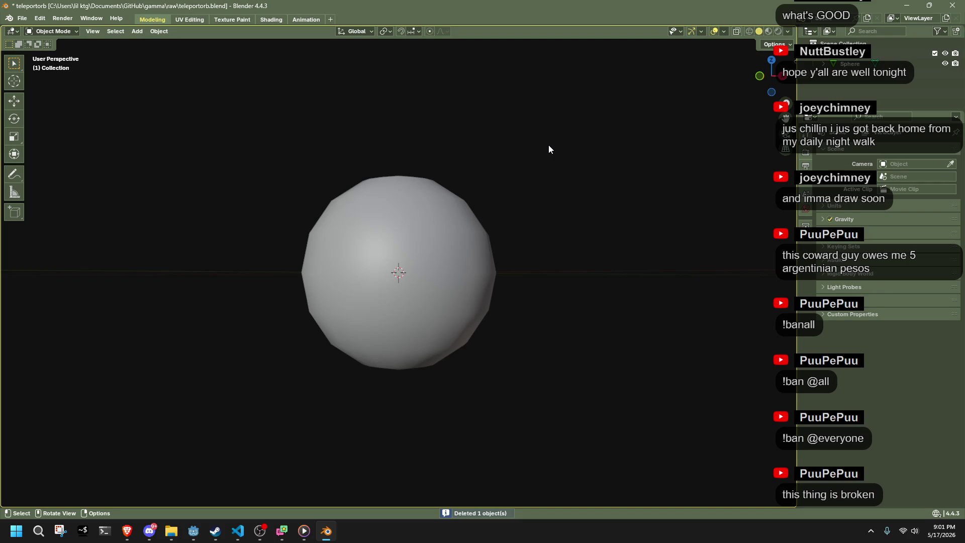
pyautogui.moveTo(544, 149); pyautogui.dragTo(561, 230)
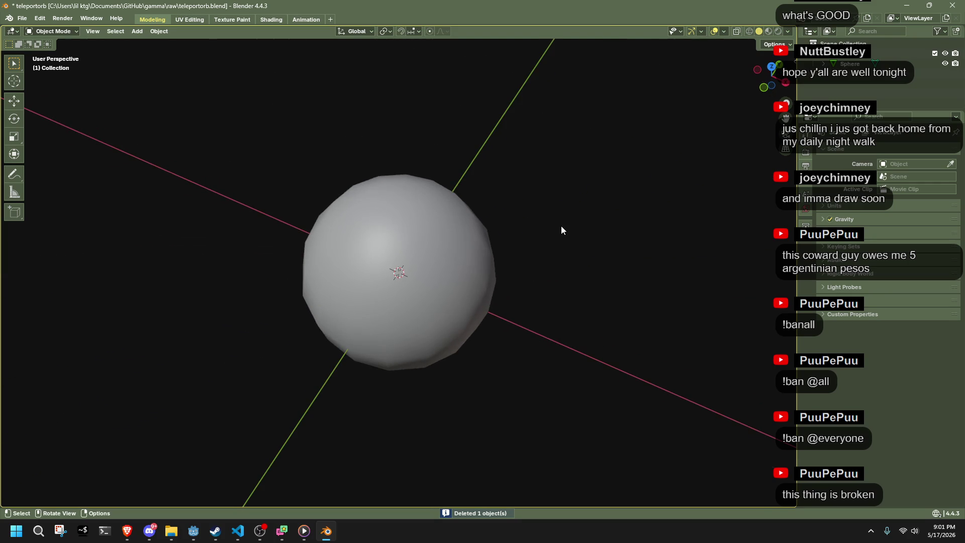
# Step: Add a plane mesh to the scene beside the sphere
pyautogui.click(137, 31)
pyautogui.moveTo(150, 43)
pyautogui.click(240, 44)
pyautogui.scroll(-4, 469, 165)
pyautogui.moveTo(492, 220); pyautogui.dragTo(569, 168)
# Step: Rotate the plane 90° around the Y axis to stand it upright
pyautogui.press('r')
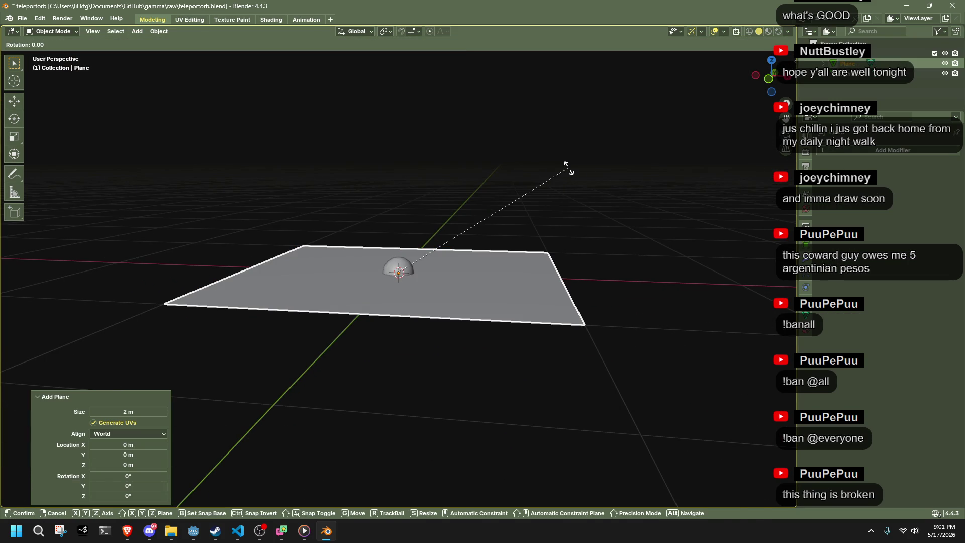
pyautogui.press('y')
pyautogui.click(436, 318)
pyautogui.click(128, 453)
pyautogui.write('90')
pyautogui.press('Return')
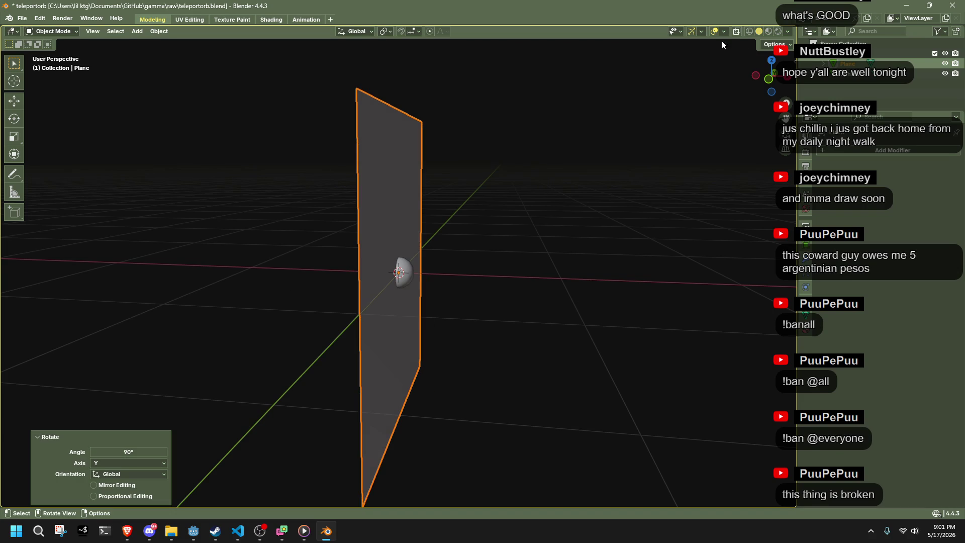
# Step: In front view, shift the plane along the X axis
pyautogui.click(770, 74)
pyautogui.press('g')
pyautogui.press('x')
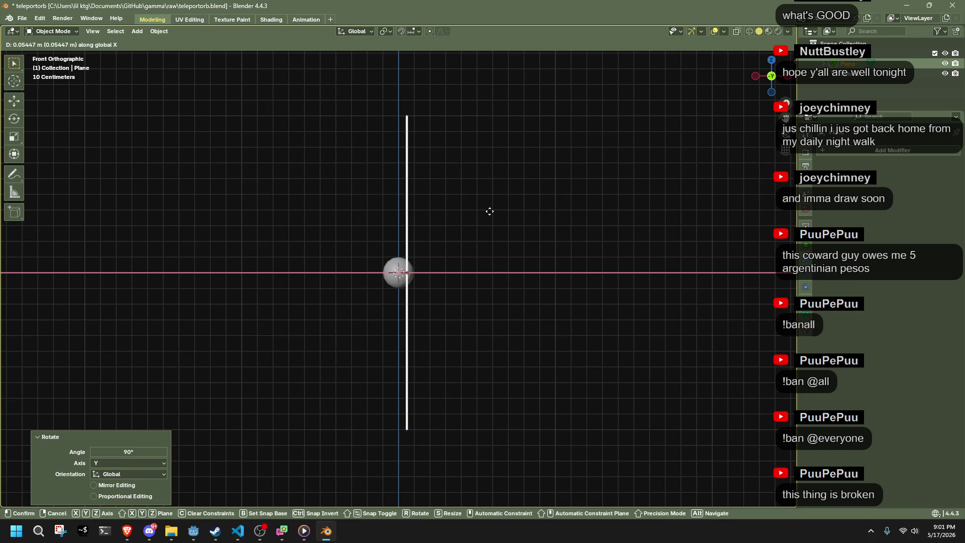
pyautogui.click(489, 209)
pyautogui.hotkey('shift', 'Tab')
pyautogui.press('g')
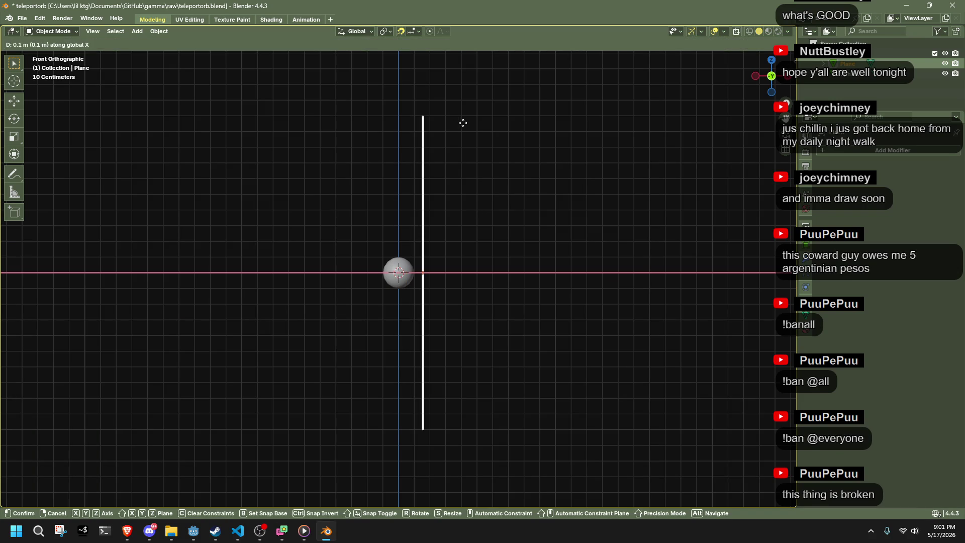
# Step: Enable Grid snapping and settle the plane at -0.054 m on X
pyautogui.click(462, 123)
pyautogui.click(412, 32)
pyautogui.click(412, 94)
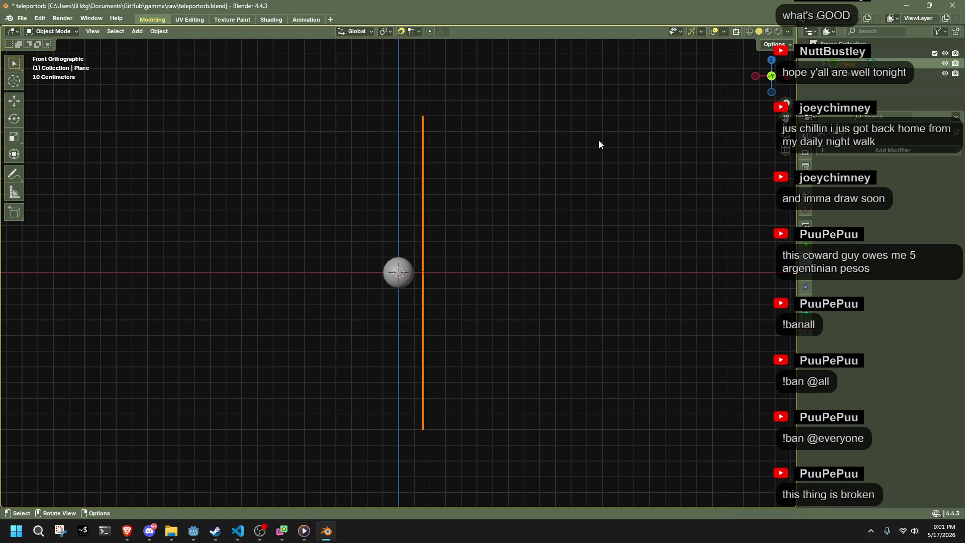
pyautogui.press('g')
pyautogui.press('x')
pyautogui.click(412, 155)
pyautogui.moveTo(499, 202); pyautogui.dragTo(449, 216)
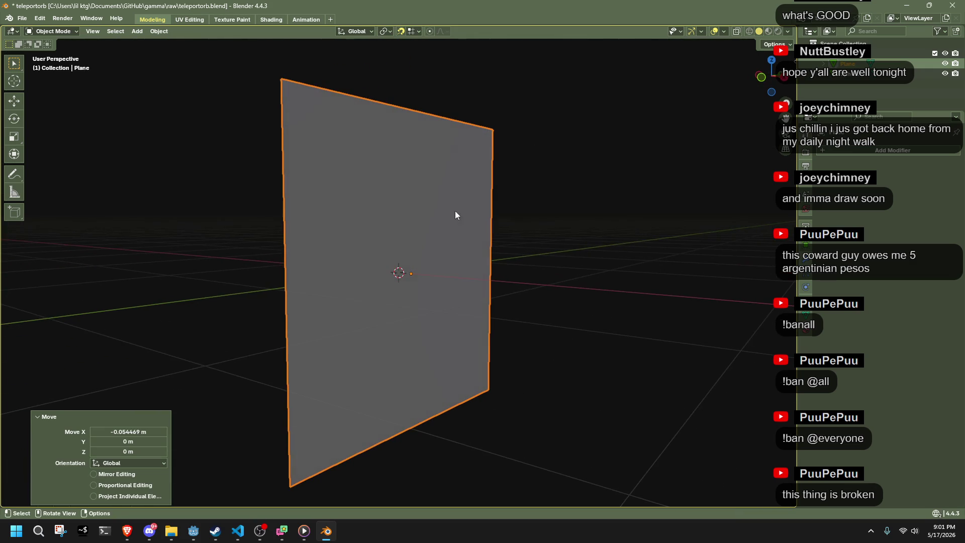
pyautogui.press('Tab')
# Step: Scale the plane down on Z to make it much thinner
pyautogui.press('s')
pyautogui.press('z')
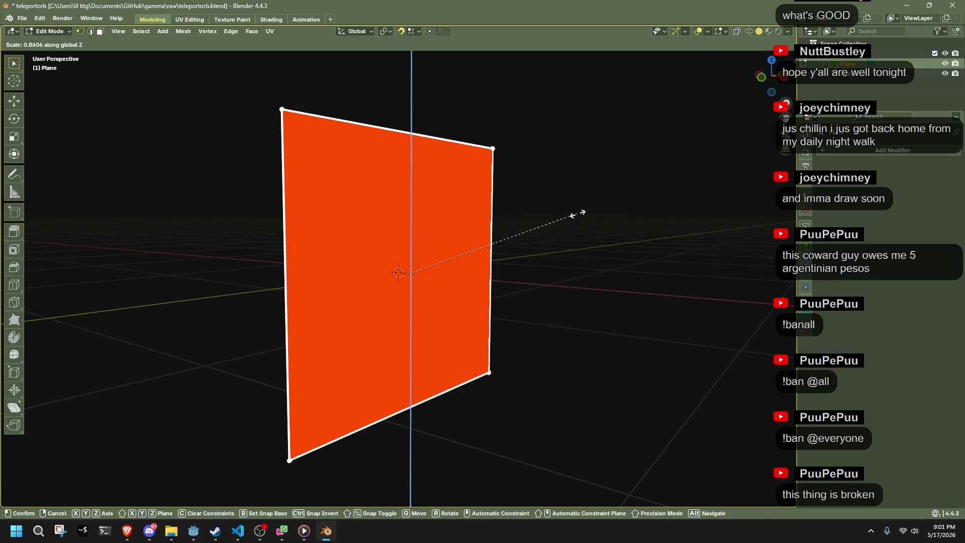
pyautogui.click(450, 259)
pyautogui.click(783, 77)
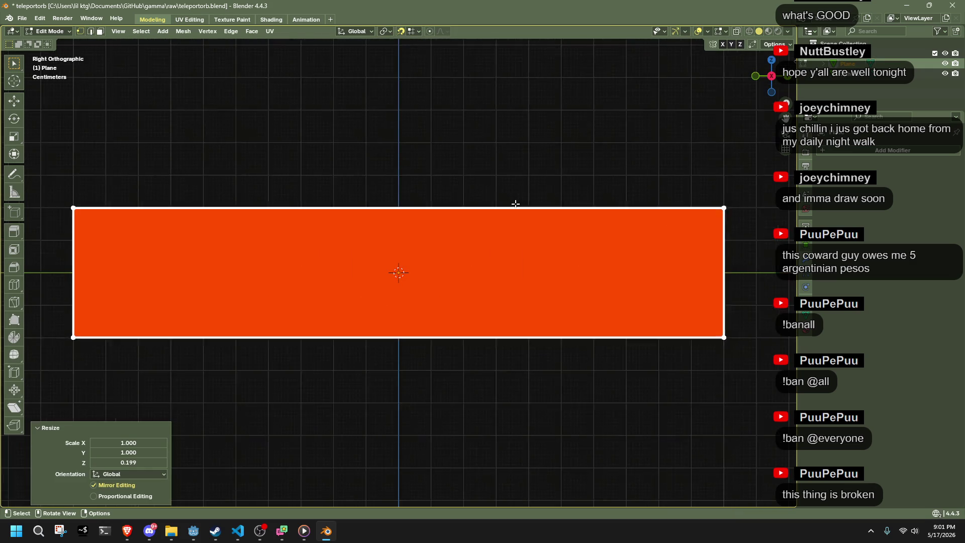
pyautogui.press('s')
pyautogui.press('z')
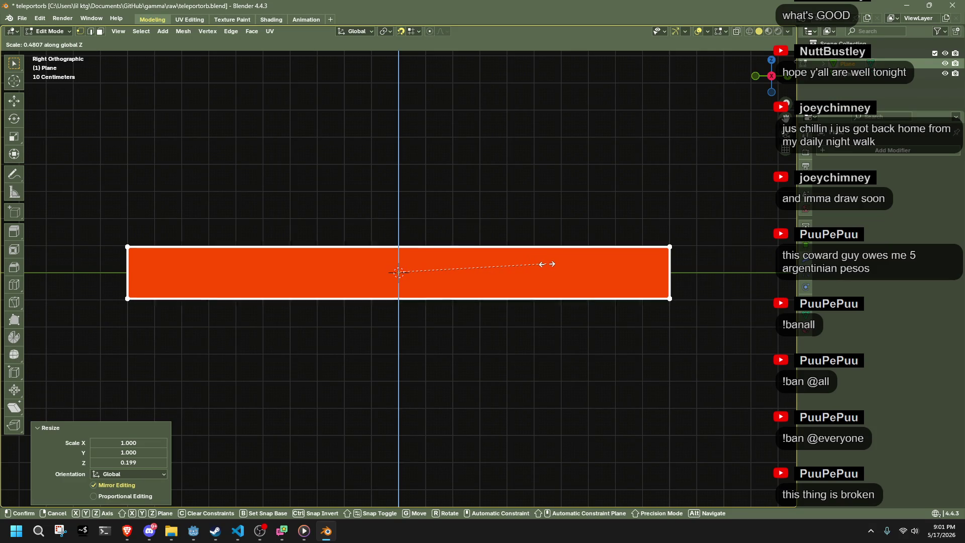
pyautogui.click(551, 264)
# Step: Move the plane's bottom edge vertically to narrow the strip
pyautogui.moveTo(99, 209)
pyautogui.mouseDown()
pyautogui.moveTo(629, 269)
pyautogui.moveTo(691, 256)
pyautogui.mouseUp()
pyautogui.press('g')
pyautogui.rightClick(706, 250)
pyautogui.moveTo(727, 291); pyautogui.dragTo(166, 366)
pyautogui.press('g')
pyautogui.press('z')
pyautogui.click(107, 301)
# Step: Move the left and right edges along X to set the strip's length
pyautogui.moveTo(109, 238); pyautogui.dragTo(175, 338)
pyautogui.press('g')
pyautogui.press('x')
pyautogui.click(191, 335)
pyautogui.moveTo(677, 348); pyautogui.dragTo(629, 217)
pyautogui.press('g')
pyautogui.press('x')
pyautogui.click(668, 228)
# Step: Fine-tune the right edge along X in front view so the strip runs past the sphere
pyautogui.moveTo(556, 281)
pyautogui.mouseDown()
pyautogui.moveTo(586, 299)
pyautogui.moveTo(640, 148)
pyautogui.mouseUp()
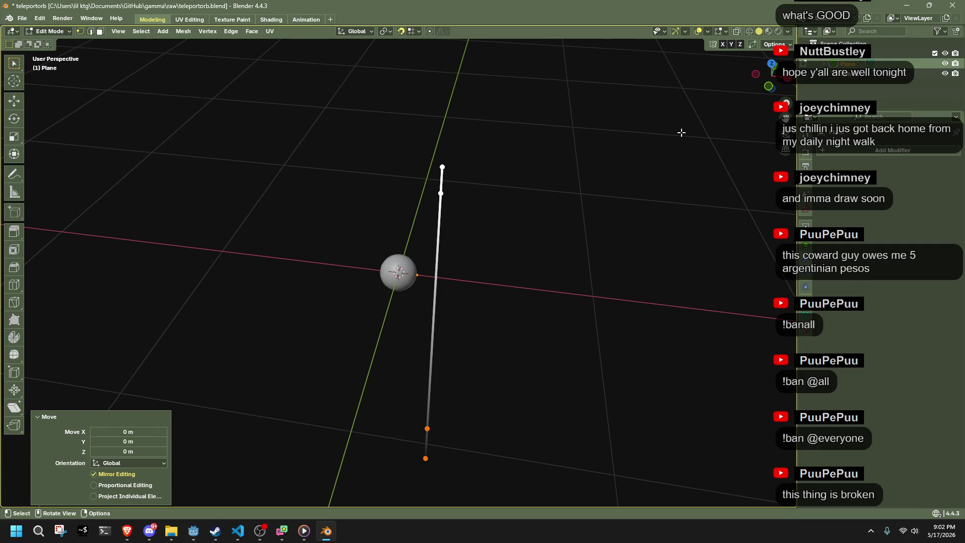
pyautogui.click(767, 94)
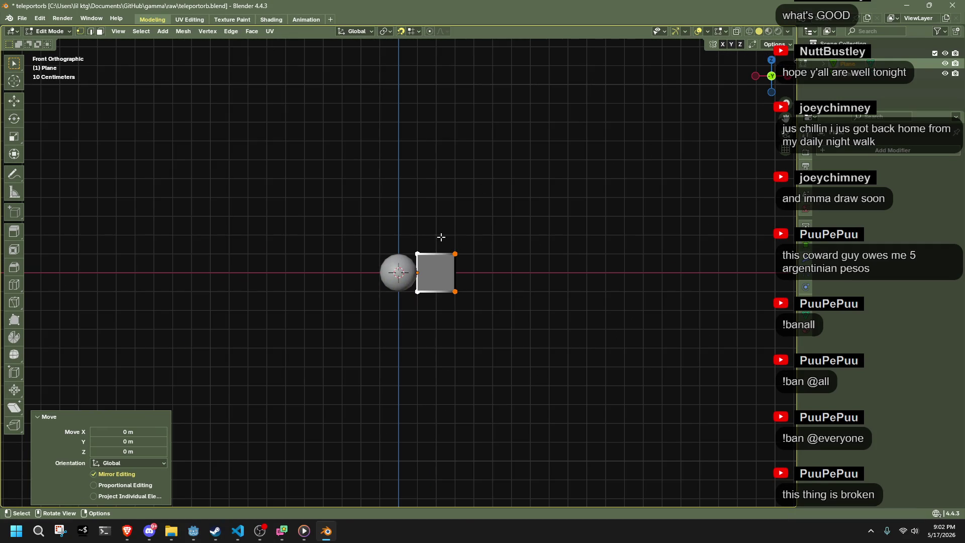
pyautogui.press('g')
pyautogui.press('x')
pyautogui.click(538, 293)
pyautogui.moveTo(542, 291)
pyautogui.mouseDown()
pyautogui.moveTo(383, 342)
pyautogui.moveTo(300, 306)
pyautogui.moveTo(377, 314)
pyautogui.mouseUp()
pyautogui.hotkey('ctrl', 'r')
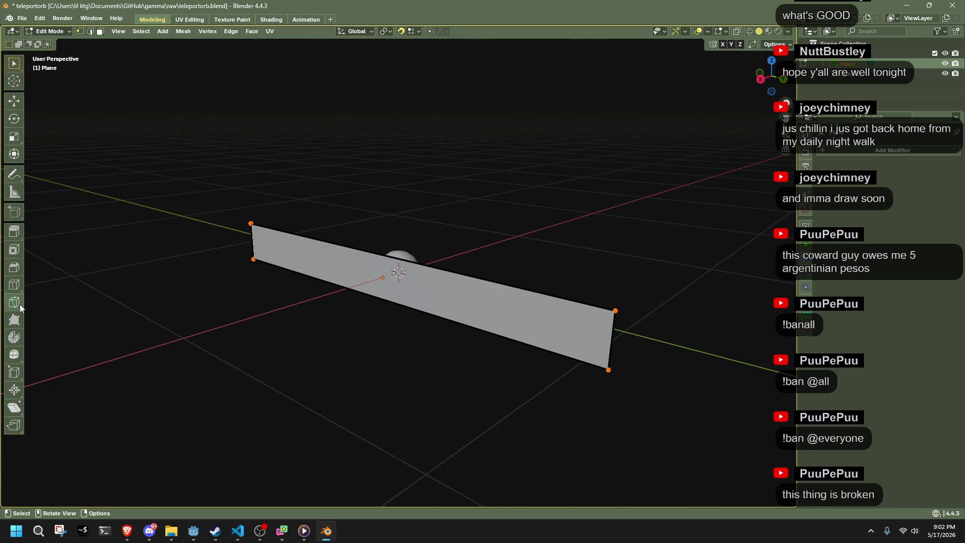
# Step: Add a loop cut across the strip with Number of Cuts set to 5
pyautogui.click(349, 275)
pyautogui.click(349, 276)
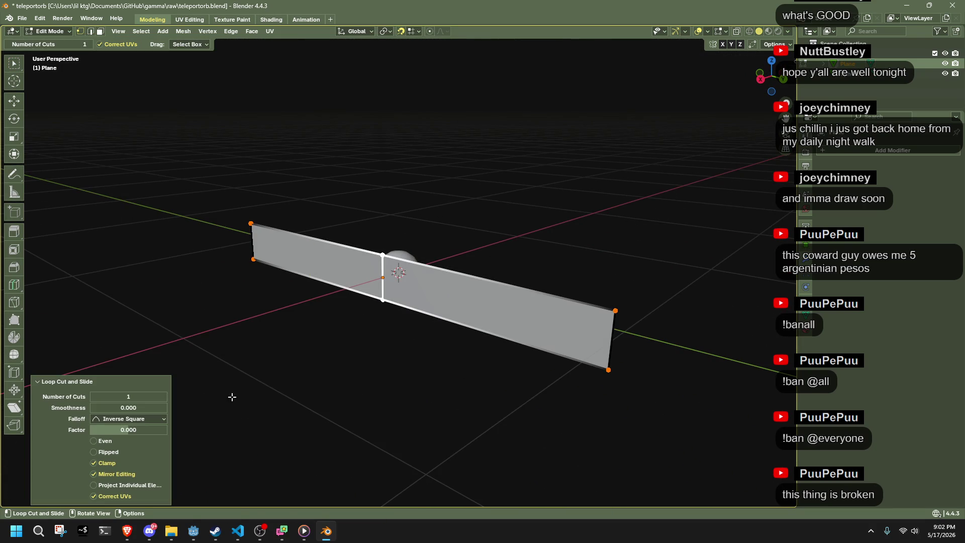
pyautogui.click(162, 397)
pyautogui.click(162, 397)
pyautogui.click(162, 397)
pyautogui.click(162, 397)
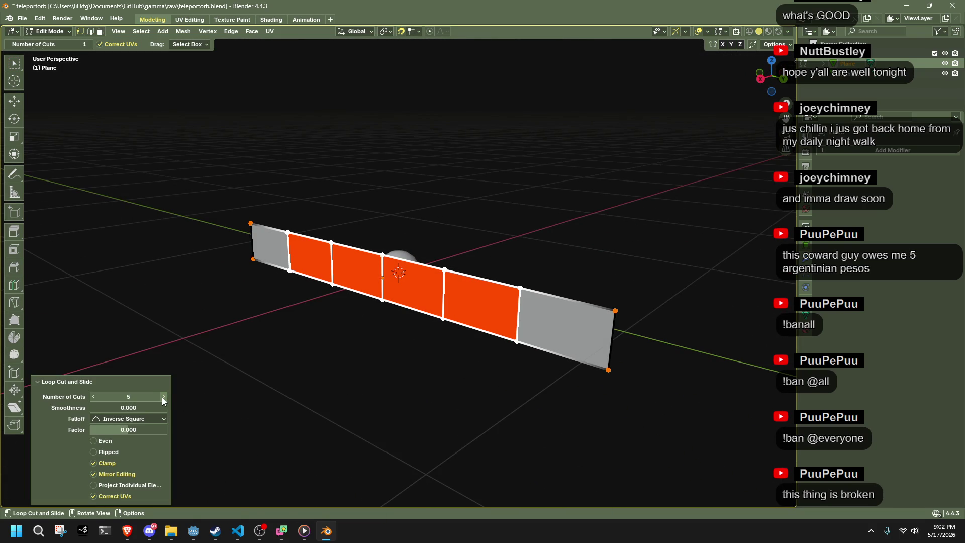
# Step: Select the whole strip and set the Transform Pivot Point to Individual Origins
pyautogui.click(14, 153)
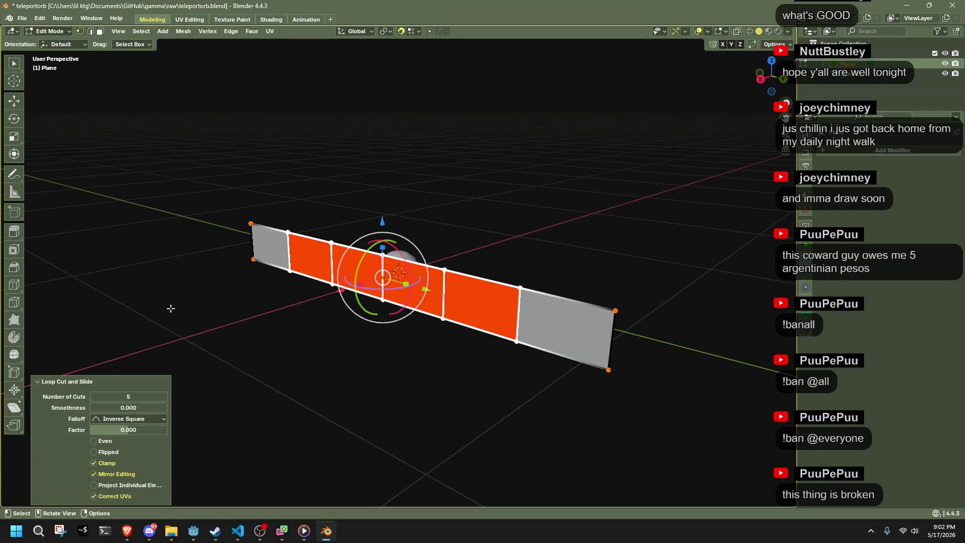
pyautogui.click(279, 365)
pyautogui.moveTo(280, 366)
pyautogui.mouseDown()
pyautogui.moveTo(463, 409)
pyautogui.moveTo(571, 461)
pyautogui.mouseUp()
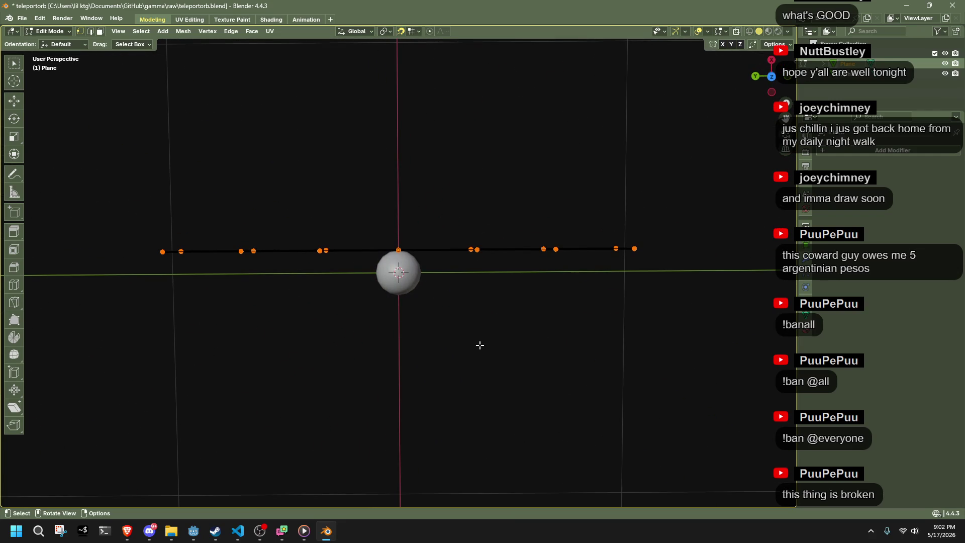
pyautogui.moveTo(532, 337)
pyautogui.mouseDown()
pyautogui.moveTo(538, 215)
pyautogui.moveTo(507, 100)
pyautogui.mouseUp()
pyautogui.click(385, 31)
pyautogui.click(407, 69)
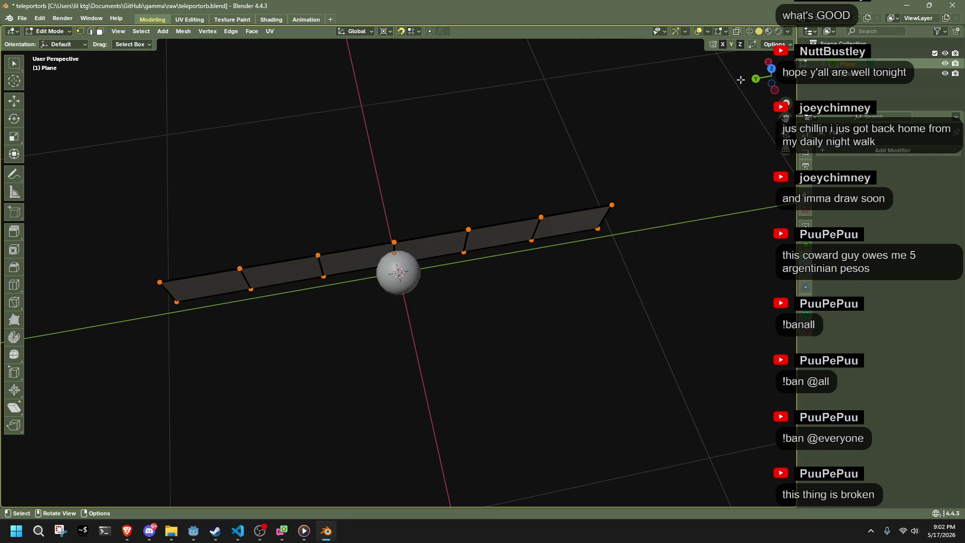
pyautogui.click(769, 67)
# Step: Rotate the strip around Z in top view and set the exact angle to -90°
pyautogui.press('r')
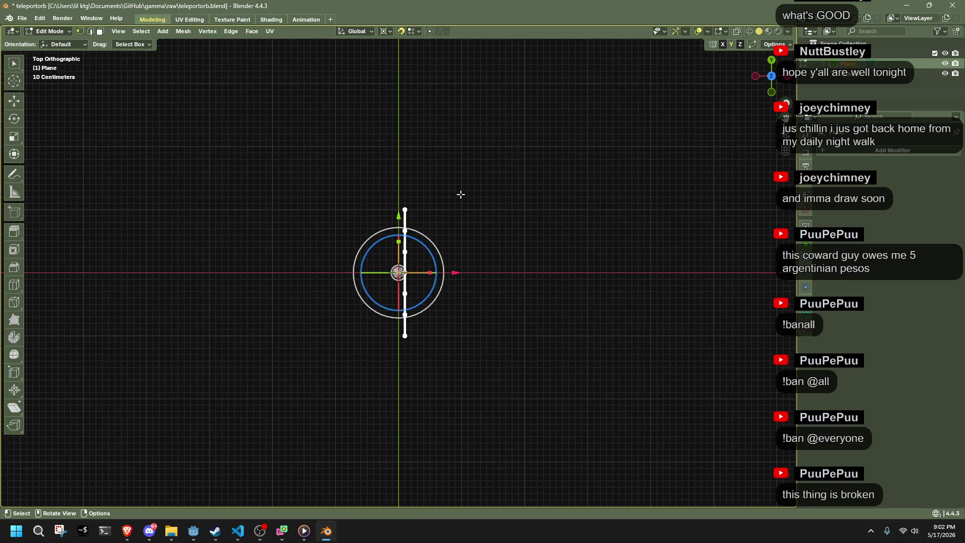
pyautogui.click(554, 222)
pyautogui.hotkey('ctrl', 'z')
pyautogui.hotkey('ctrl', 'z')
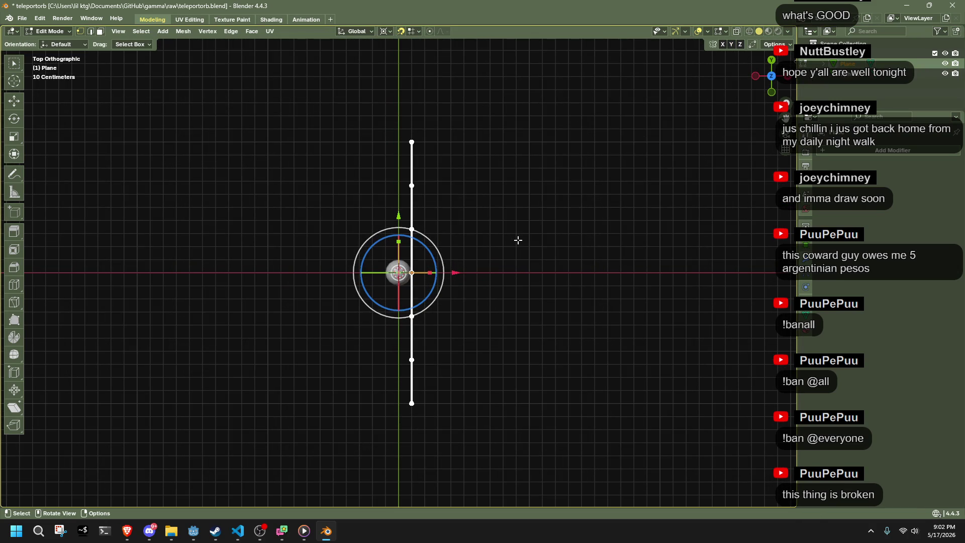
pyautogui.press('r')
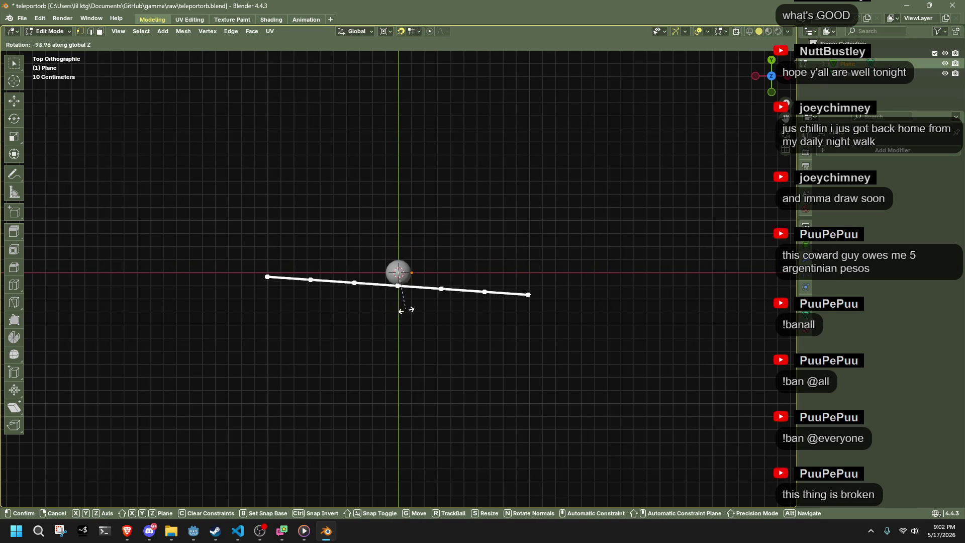
pyautogui.click(410, 310)
pyautogui.moveTo(409, 310)
pyautogui.mouseDown()
pyautogui.moveTo(495, 214)
pyautogui.moveTo(521, 230)
pyautogui.moveTo(566, 220)
pyautogui.mouseUp()
pyautogui.press('KP_7')
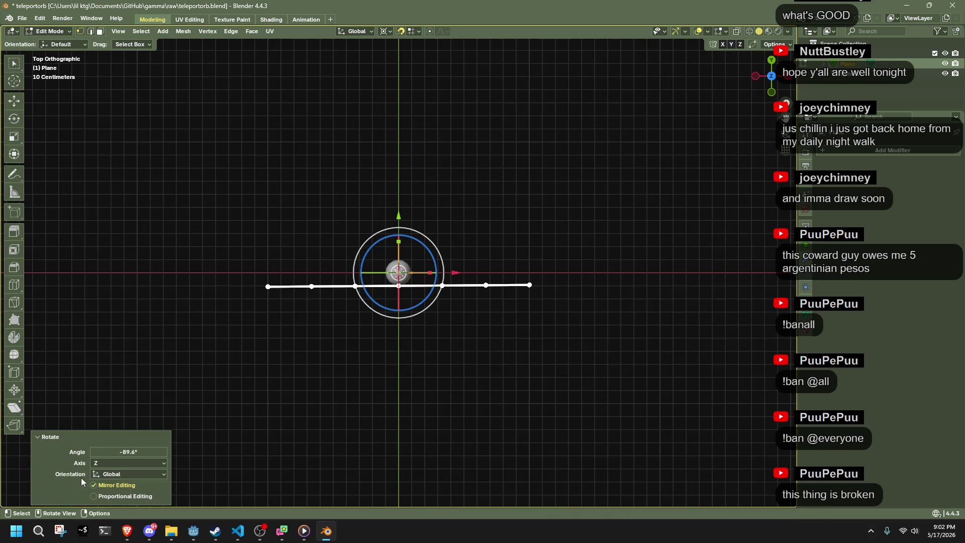
pyautogui.click(121, 452)
pyautogui.write('-90')
pyautogui.press('Return')
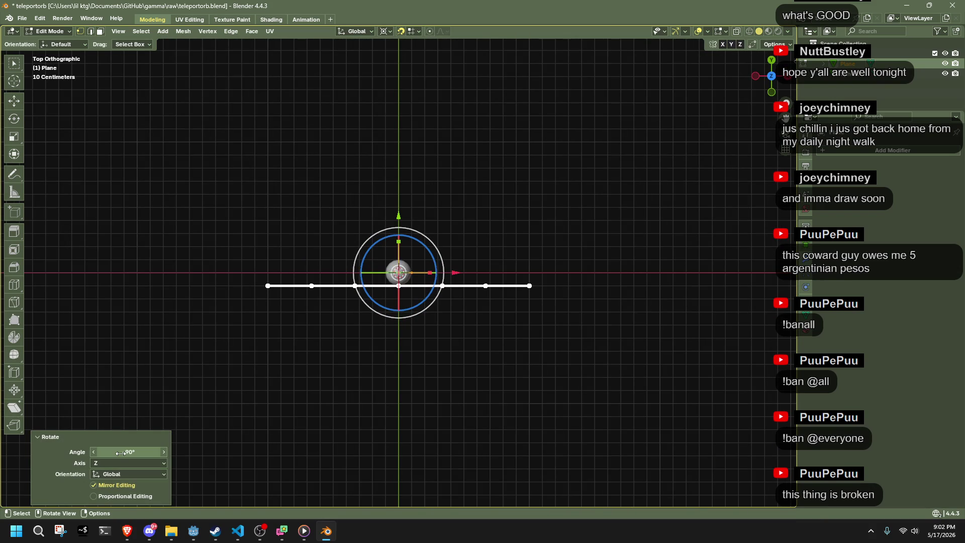
# Step: Check the orb scene in Godot, then come back to Blender
pyautogui.hotkey('alt', 'Tab')
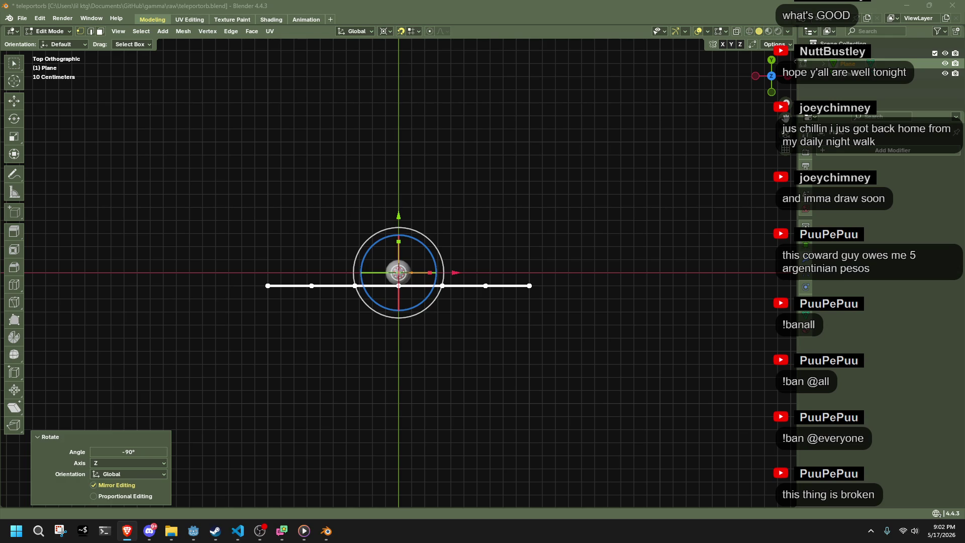
pyautogui.hotkey('alt', 'Tab')
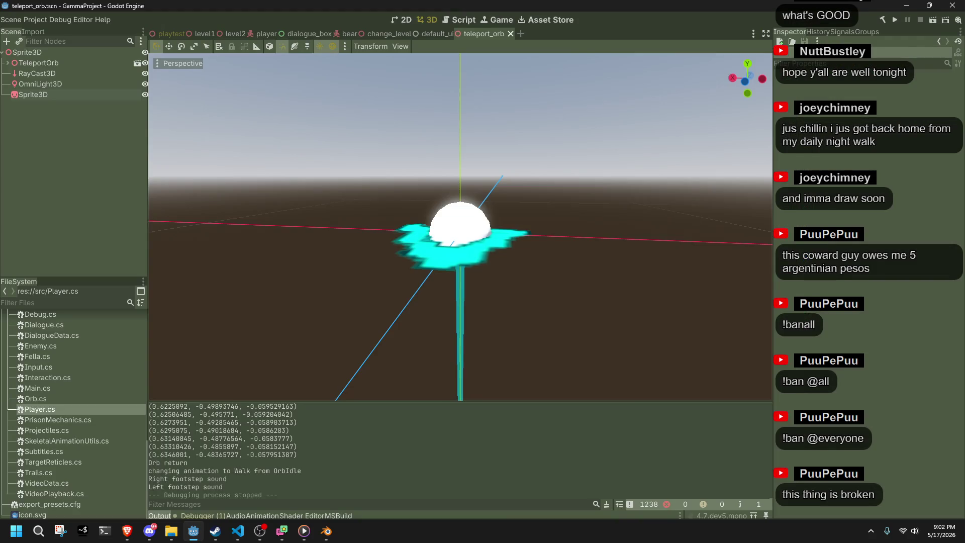
pyautogui.hotkey('alt', 'Tab')
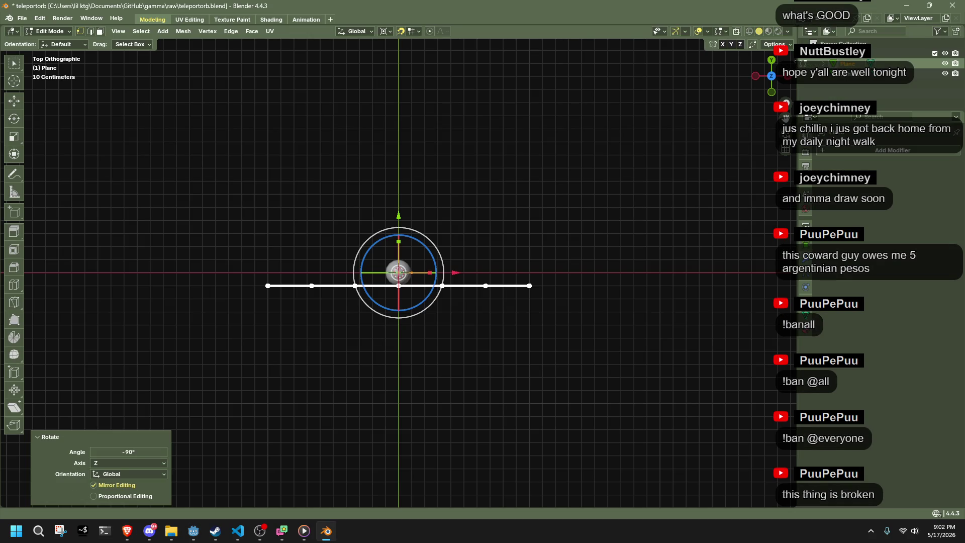
pyautogui.hotkey('alt', 'Tab')
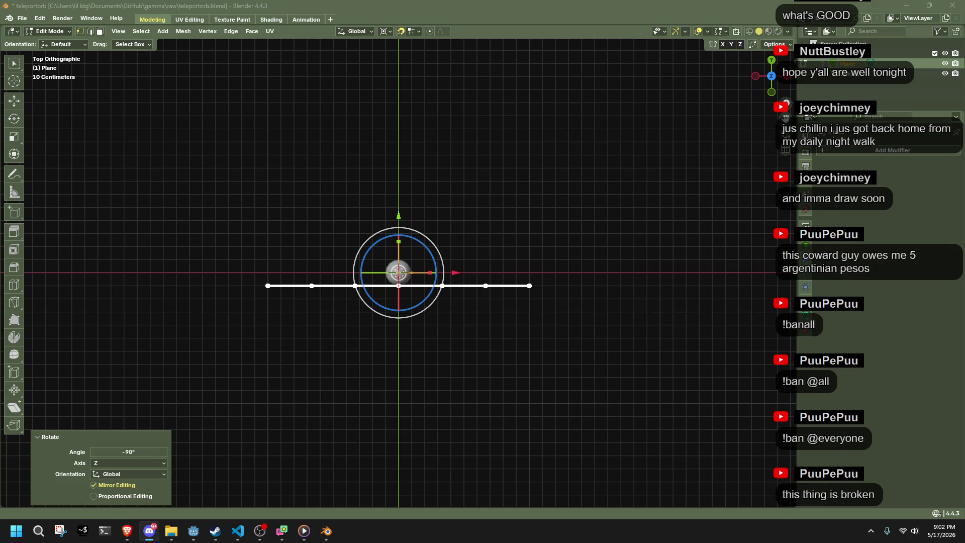
pyautogui.click(586, 285)
pyautogui.scroll(5, 422, 250)
pyautogui.scroll(-5, 236, 223)
pyautogui.moveTo(412, 218); pyautogui.dragTo(634, 315)
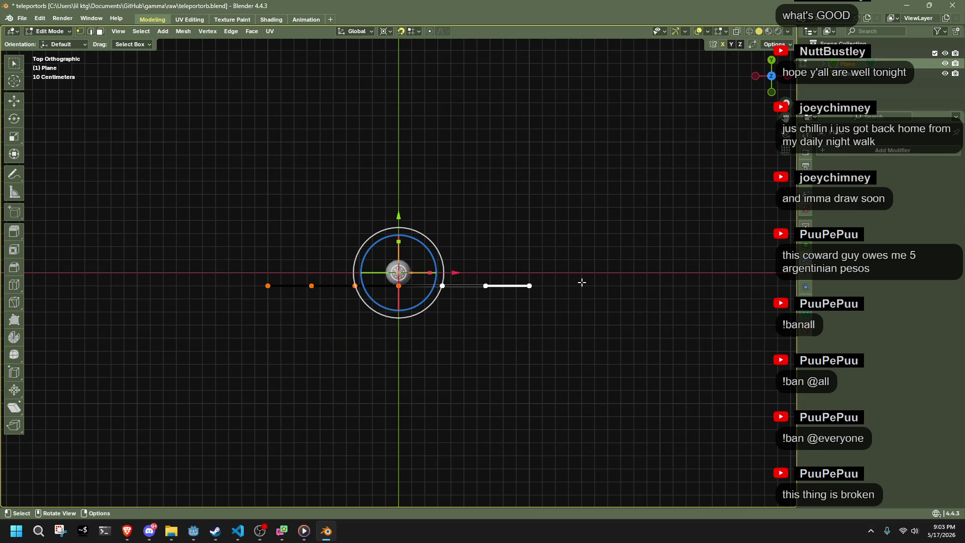
pyautogui.moveTo(385, 151); pyautogui.dragTo(422, 315)
pyautogui.moveTo(628, 341); pyautogui.dragTo(381, 190)
pyautogui.press('r')
pyautogui.press('Escape')
pyautogui.press('r')
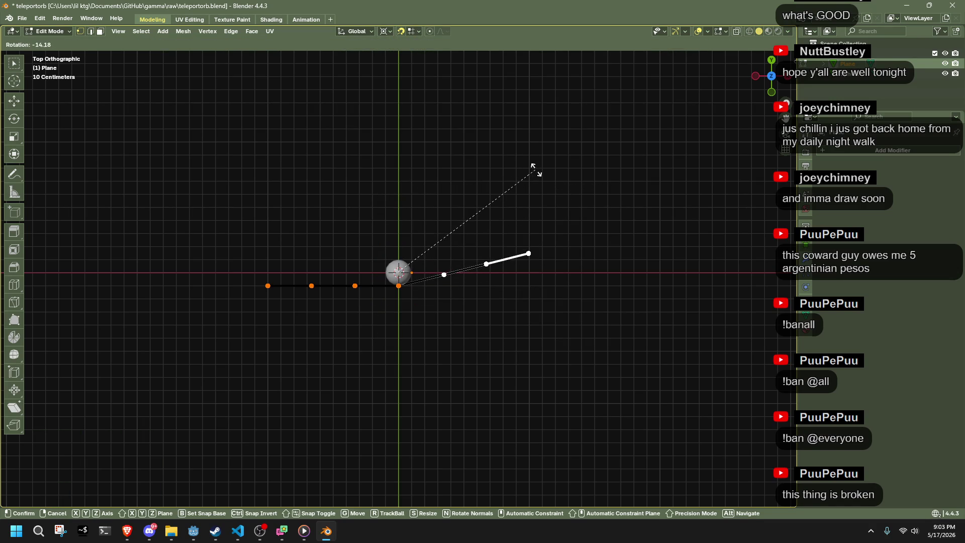
pyautogui.click(535, 169)
pyautogui.hotkey('ctrl', 'z')
pyautogui.scroll(3, 545, 338)
pyautogui.press('w')
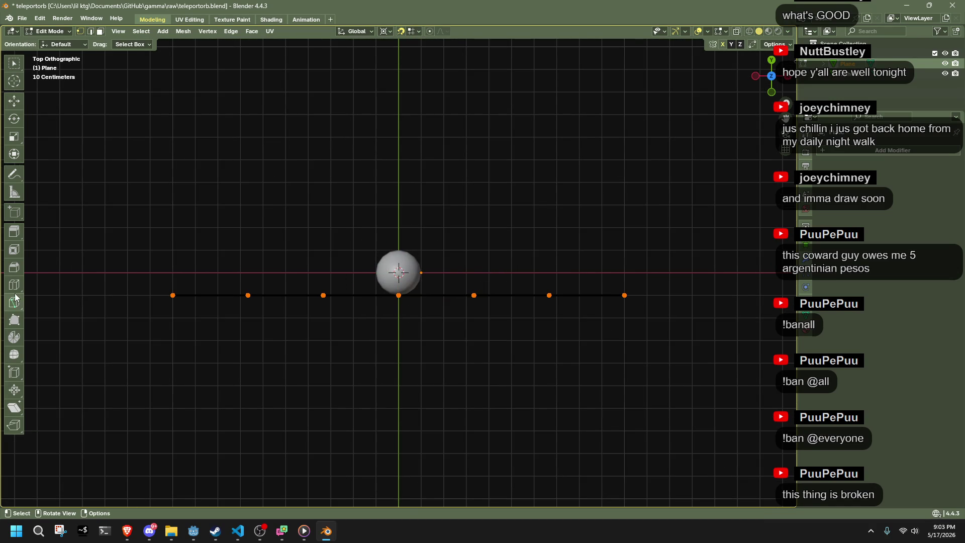
pyautogui.click(14, 301)
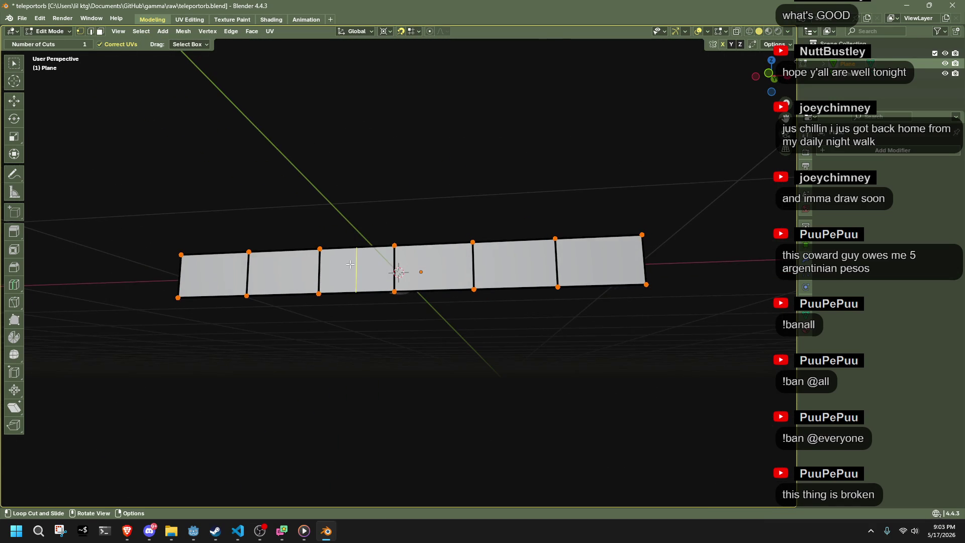
# Step: Add two loop cuts flanking the strip's centre
pyautogui.click(351, 265)
pyautogui.moveTo(432, 258); pyautogui.dragTo(431, 254)
pyautogui.click(431, 253)
pyautogui.moveTo(489, 403)
pyautogui.mouseDown()
pyautogui.moveTo(478, 408)
pyautogui.moveTo(730, 197)
pyautogui.mouseUp()
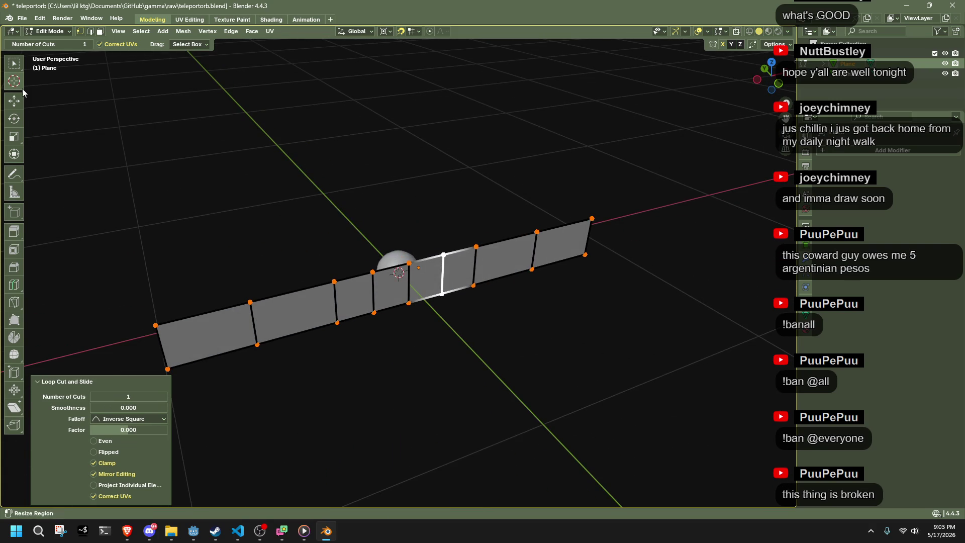
pyautogui.click(18, 160)
# Step: Add one lengthwise loop cut, splitting the strip into two rows, then select its right-hand vertices
pyautogui.moveTo(402, 425)
pyautogui.mouseDown()
pyautogui.moveTo(377, 424)
pyautogui.moveTo(317, 372)
pyautogui.moveTo(417, 386)
pyautogui.moveTo(68, 329)
pyautogui.mouseUp()
pyautogui.click(14, 289)
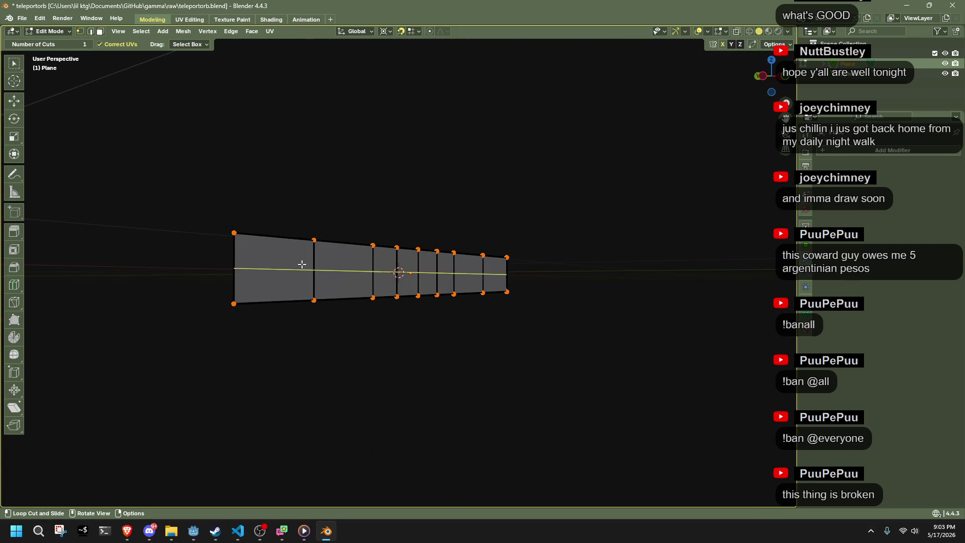
pyautogui.click(237, 275)
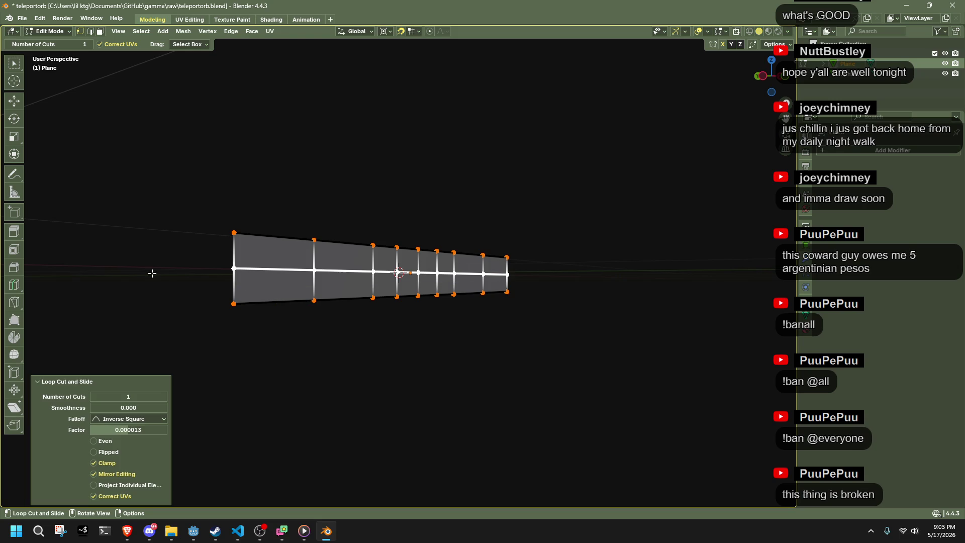
pyautogui.click(12, 157)
pyautogui.moveTo(445, 333)
pyautogui.mouseDown()
pyautogui.moveTo(546, 360)
pyautogui.moveTo(686, 186)
pyautogui.mouseUp()
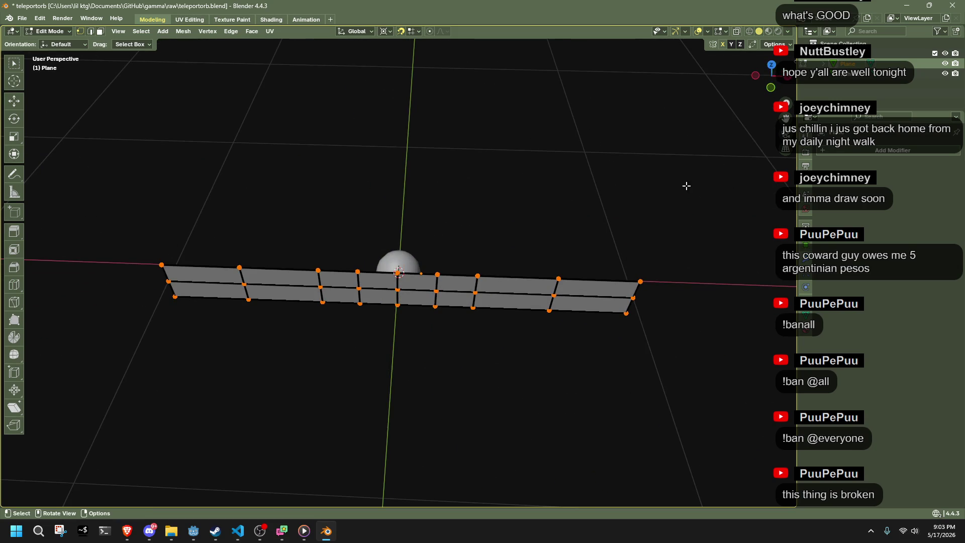
pyautogui.click(772, 67)
pyautogui.moveTo(684, 356); pyautogui.dragTo(432, 218)
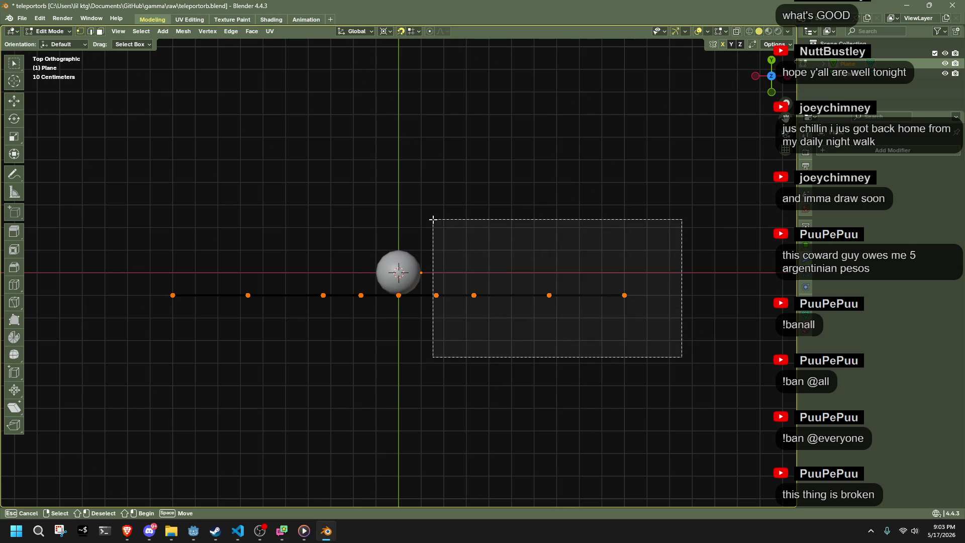
# Step: Box-select the strip's right-hand vertices and trial a small tilt, undoing it
pyautogui.hotkey('ctrl', 'z')
pyautogui.scroll(-2, 560, 362)
pyautogui.scroll(3, 560, 362)
pyautogui.moveTo(721, 401)
pyautogui.mouseDown()
pyautogui.moveTo(444, 211)
pyautogui.moveTo(412, 204)
pyautogui.mouseUp()
pyautogui.moveTo(749, 392); pyautogui.dragTo(437, 164)
pyautogui.press('r')
pyautogui.press('Escape')
pyautogui.moveTo(754, 383)
pyautogui.mouseDown()
pyautogui.moveTo(451, 198)
pyautogui.moveTo(402, 192)
pyautogui.mouseUp()
pyautogui.press('r')
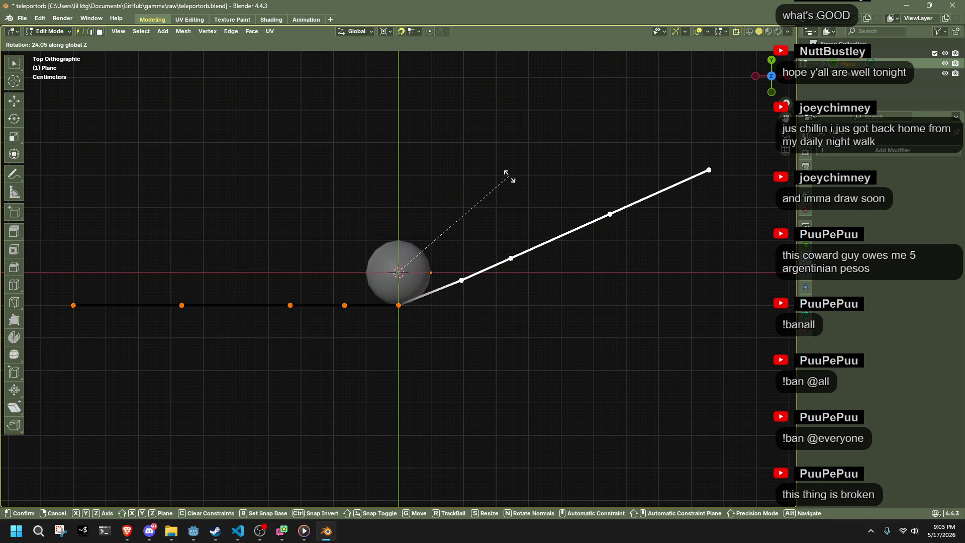
pyautogui.click(535, 208)
pyautogui.hotkey('ctrl', 'z')
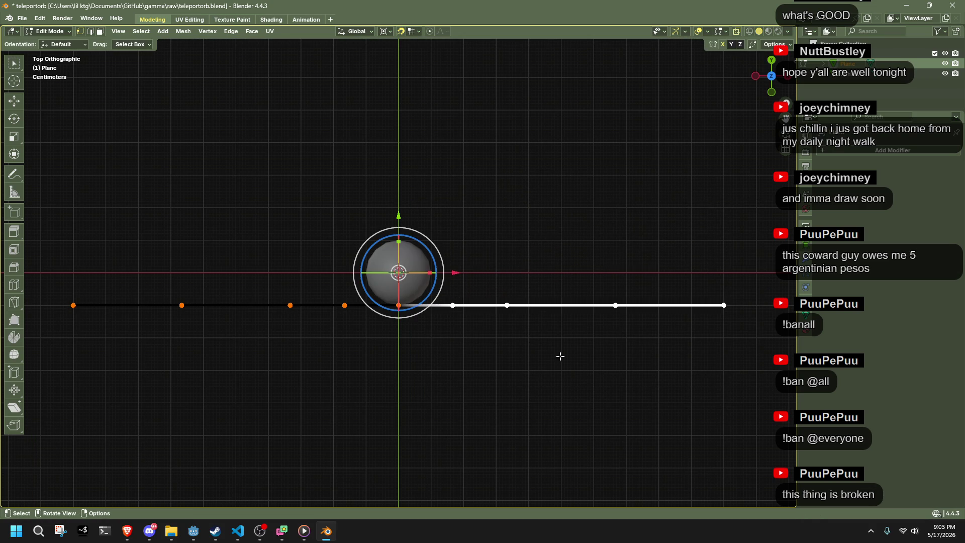
# Step: Select the centre and right-hand vertices, trial a rotation about the centre, then undo it
pyautogui.moveTo(438, 391); pyautogui.dragTo(370, 274)
pyautogui.moveTo(734, 390)
pyautogui.mouseDown()
pyautogui.moveTo(583, 247)
pyautogui.moveTo(400, 199)
pyautogui.mouseUp()
pyautogui.press('r')
pyautogui.click(610, 157)
pyautogui.hotkey('ctrl', 'z')
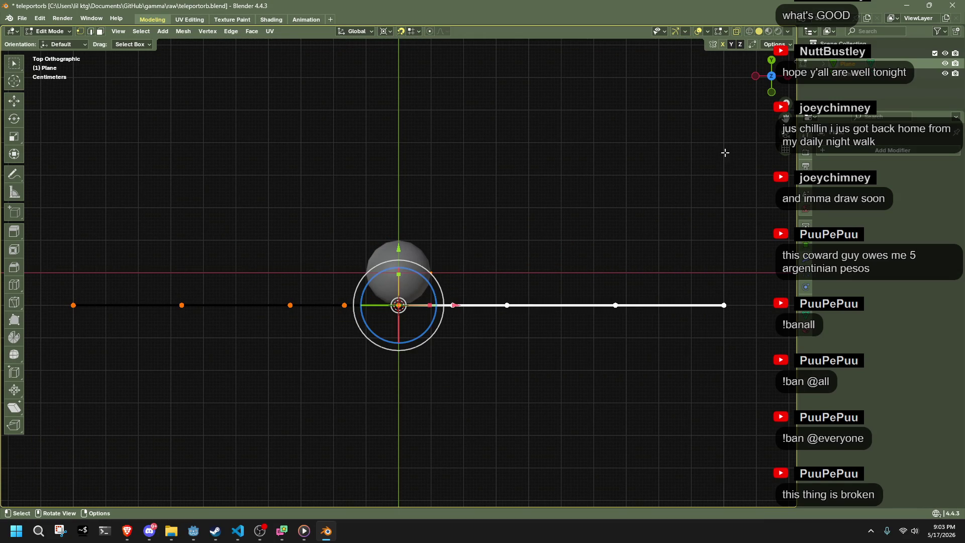
# Step: Run Mesh > Symmetrize to mirror the strip's left half onto the right
pyautogui.scroll(-3, 714, 135)
pyautogui.moveTo(315, 111); pyautogui.dragTo(189, 35)
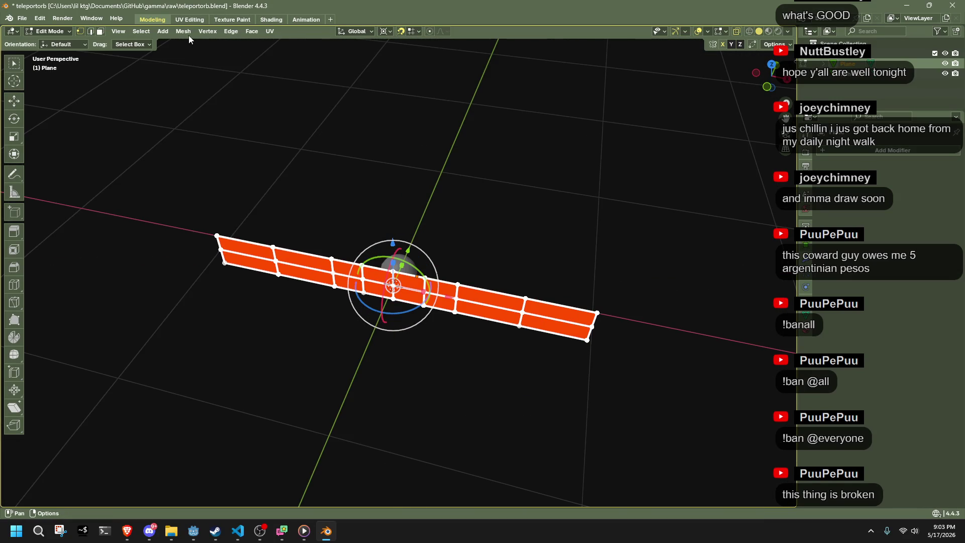
pyautogui.click(183, 31)
pyautogui.click(206, 187)
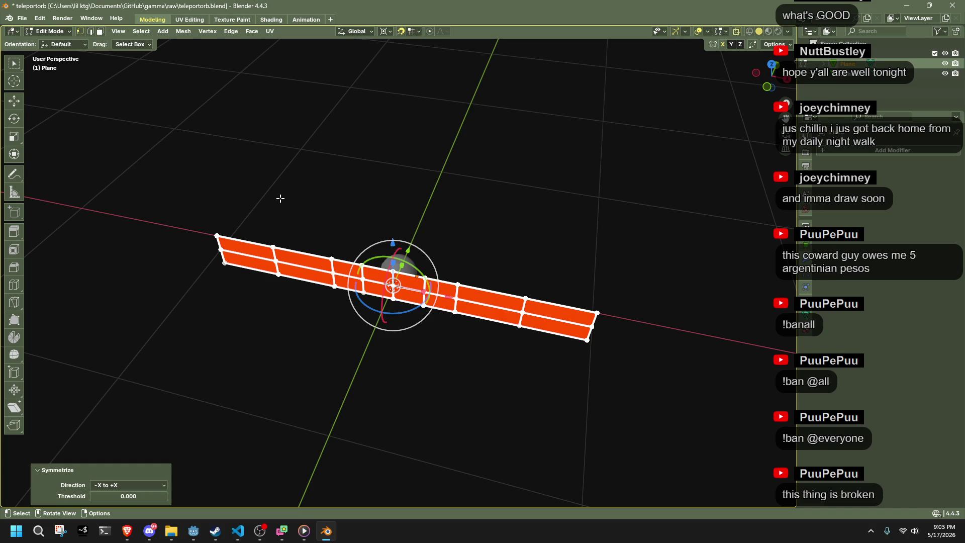
# Step: Clear the selection and box-select the strip's right half
pyautogui.hotkey('alt', 'a')
pyautogui.moveTo(448, 270); pyautogui.dragTo(551, 252)
pyautogui.press('a')
pyautogui.scroll(3, 603, 317)
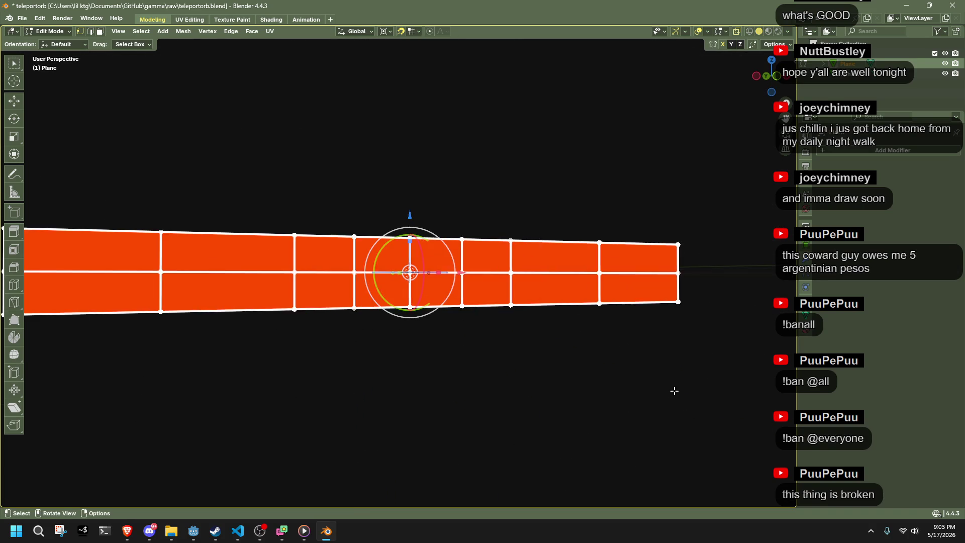
pyautogui.moveTo(659, 385); pyautogui.dragTo(729, 446)
pyautogui.hotkey('alt', 'a')
pyautogui.moveTo(435, 211); pyautogui.dragTo(754, 448)
# Step: Rotate the strip's right half around the vertical axis; a trial vertex pull is undone
pyautogui.press('r')
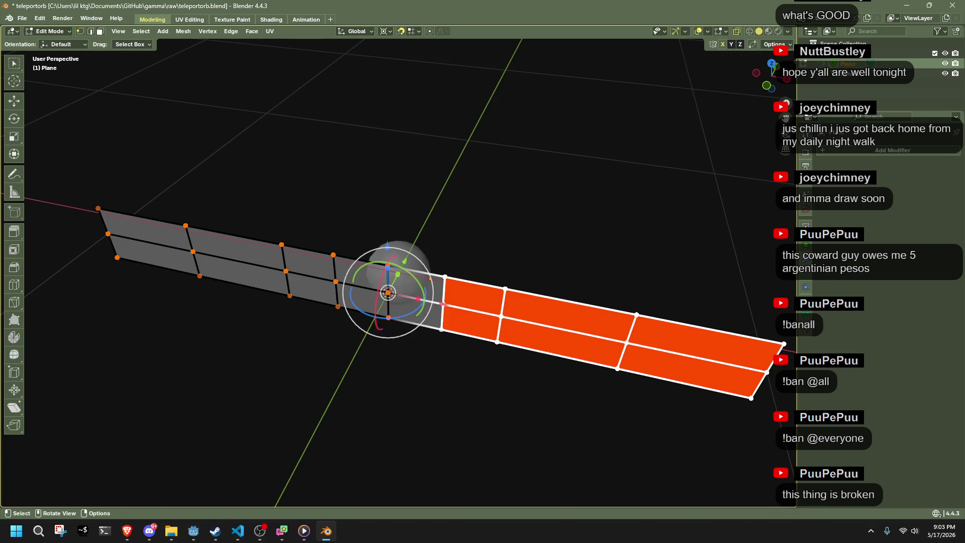
pyautogui.click(652, 396)
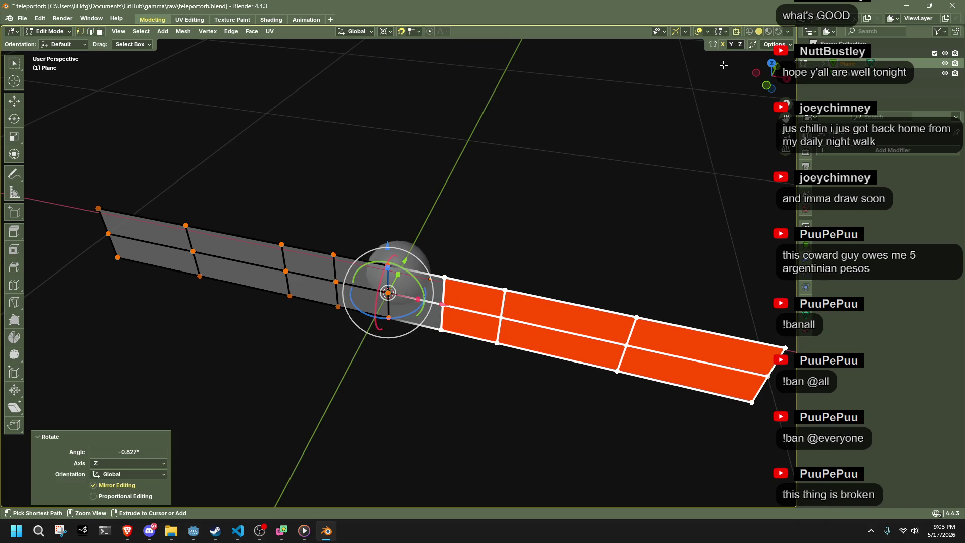
pyautogui.moveTo(645, 155)
pyautogui.mouseDown()
pyautogui.moveTo(709, 99)
pyautogui.moveTo(578, 227)
pyautogui.moveTo(521, 317)
pyautogui.moveTo(436, 267)
pyautogui.mouseUp()
pyautogui.moveTo(522, 240)
pyautogui.mouseDown()
pyautogui.moveTo(517, 194)
pyautogui.moveTo(517, 222)
pyautogui.moveTo(544, 200)
pyautogui.moveTo(528, 177)
pyautogui.mouseUp()
pyautogui.hotkey('ctrl', 'z')
# Step: Apply all transforms to the strip in Object Mode, then return to Edit Mode
pyautogui.press('Tab')
pyautogui.hotkey('ctrl', 'a')
pyautogui.click(495, 217)
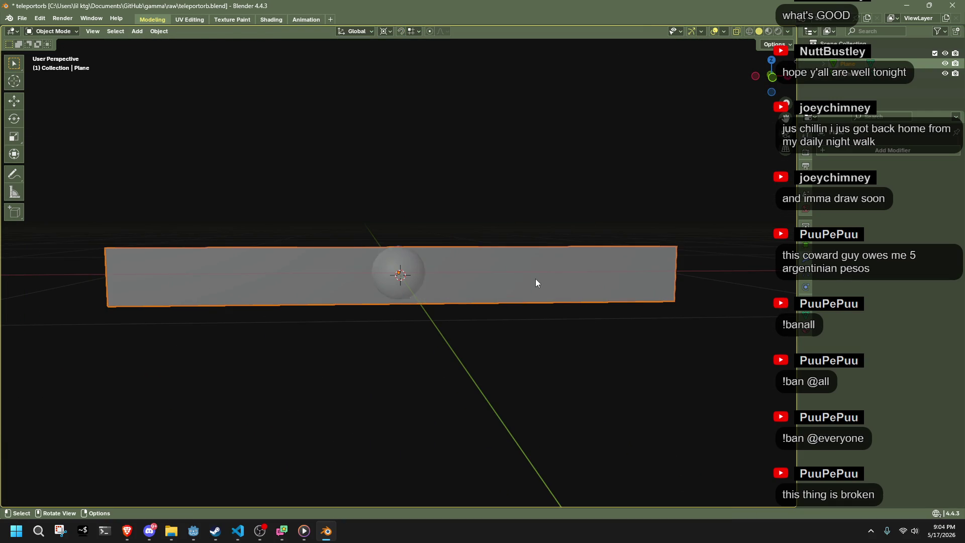
pyautogui.press('Tab')
pyautogui.hotkey('alt', 'a')
pyautogui.moveTo(495, 246); pyautogui.dragTo(481, 240)
pyautogui.press('Escape')
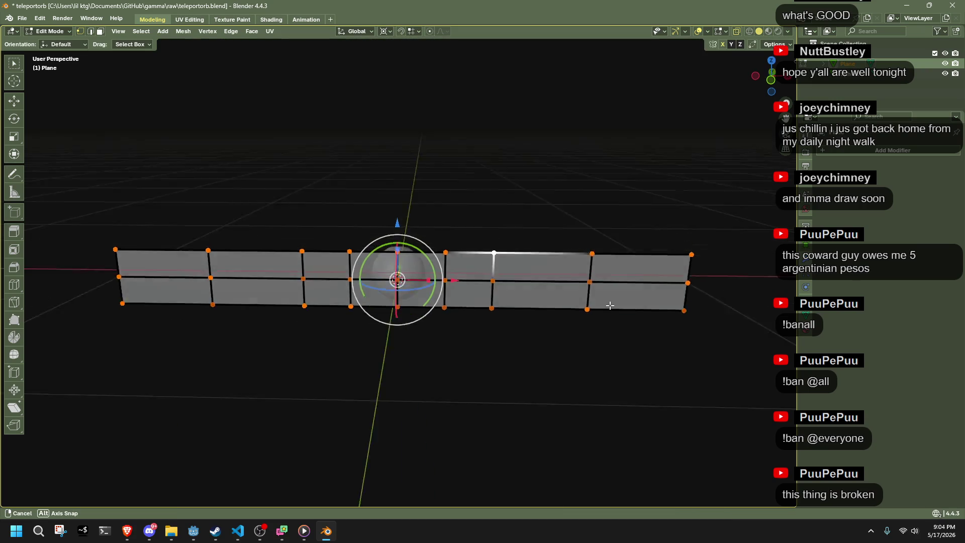
# Step: In top view, tilt the strip's right half with a rotation
pyautogui.moveTo(717, 386); pyautogui.dragTo(460, 179)
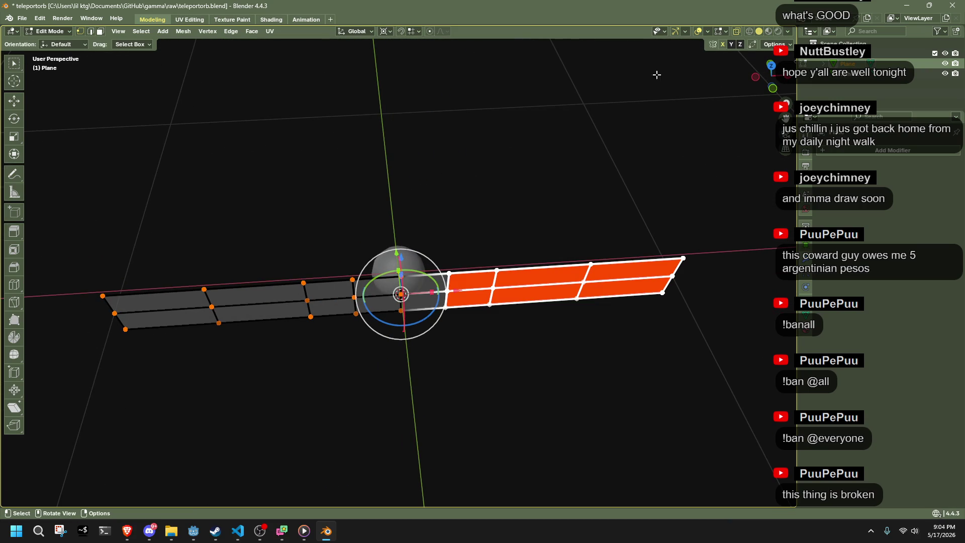
pyautogui.click(770, 65)
pyautogui.scroll(3, 733, 301)
pyautogui.press('r')
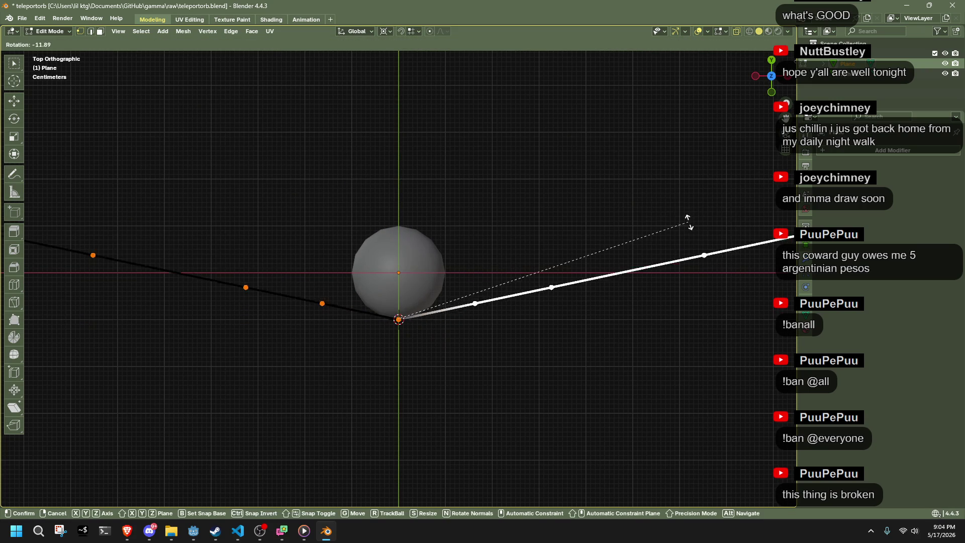
pyautogui.click(646, 265)
# Step: Rotate the right-hand edge chain upward around the centre
pyautogui.moveTo(476, 193); pyautogui.dragTo(711, 366)
pyautogui.moveTo(453, 178); pyautogui.dragTo(643, 353)
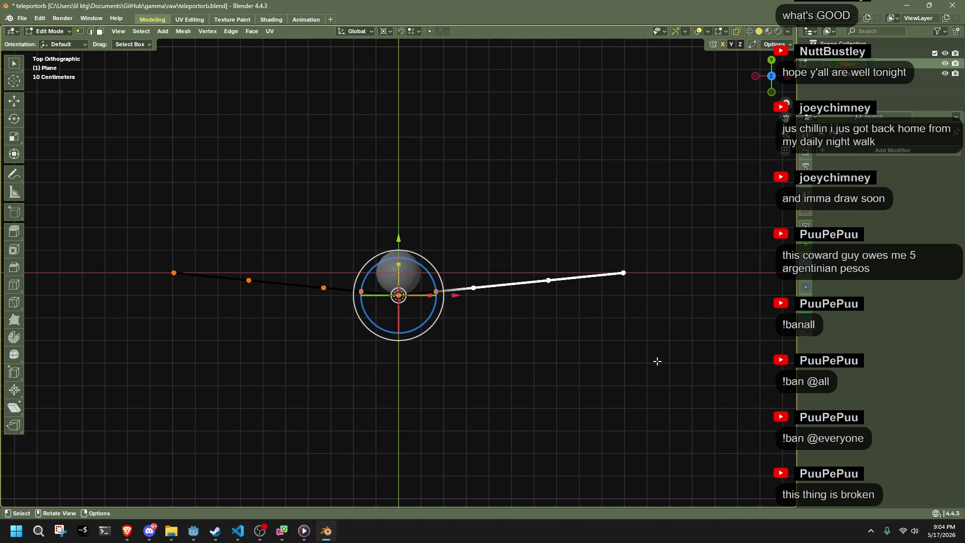
pyautogui.press('r')
pyautogui.press('Escape')
pyautogui.hotkey('ctrl', 'z')
pyautogui.hotkey('ctrl', 'z')
pyautogui.hotkey('ctrl', 'z')
pyautogui.moveTo(666, 361)
pyautogui.mouseDown()
pyautogui.moveTo(539, 214)
pyautogui.moveTo(457, 172)
pyautogui.mouseUp()
pyautogui.press('r')
pyautogui.click(467, 136)
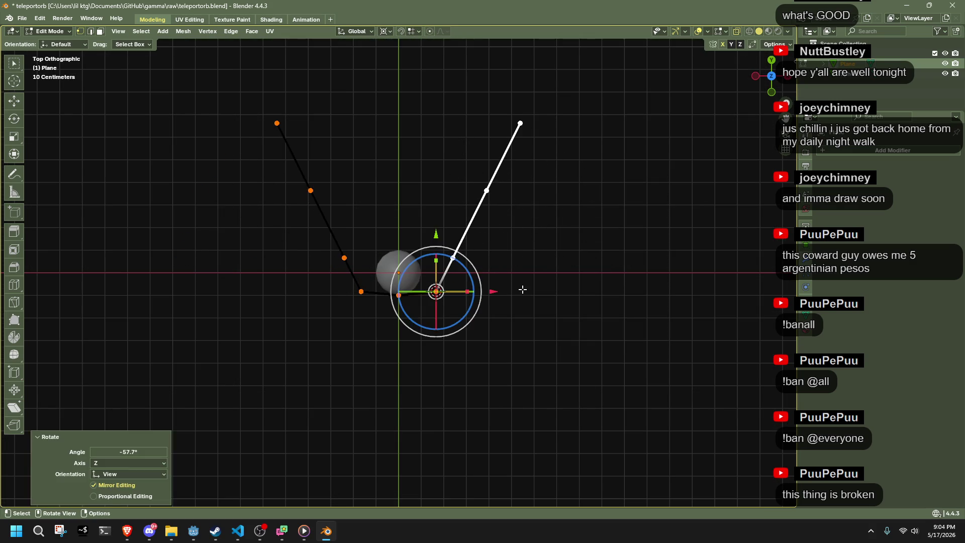
pyautogui.press('e')
pyautogui.click(521, 218)
# Step: Select the middle edge loop and slide it along the strip
pyautogui.moveTo(502, 261)
pyautogui.mouseDown()
pyautogui.moveTo(422, 241)
pyautogui.moveTo(493, 458)
pyautogui.moveTo(477, 442)
pyautogui.mouseUp()
pyautogui.press('g')
pyautogui.press('g')
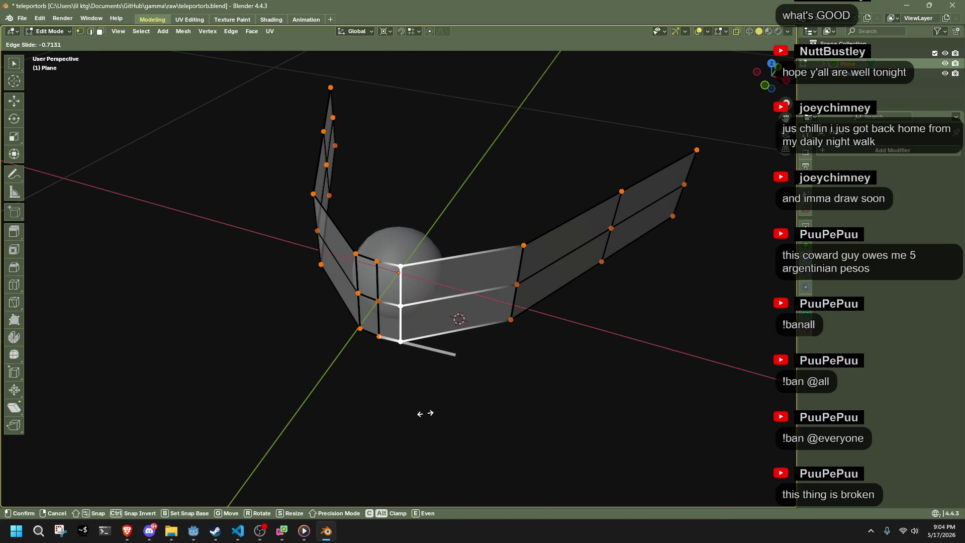
pyautogui.click(425, 414)
pyautogui.press('g')
pyautogui.press('g')
pyautogui.rightClick(442, 418)
# Step: In top view, move the right-side vertices so they follow the curve around the sphere
pyautogui.moveTo(441, 400); pyautogui.dragTo(492, 387)
pyautogui.click(772, 68)
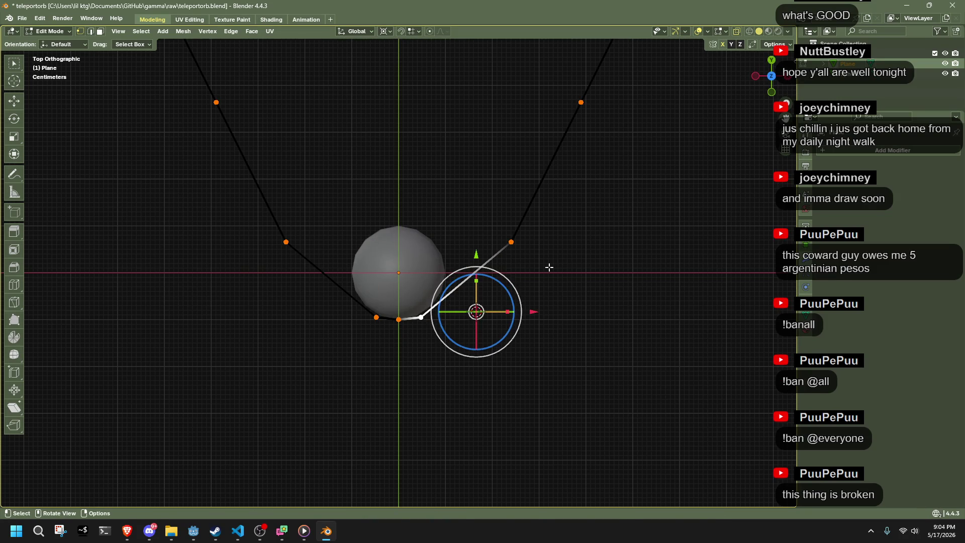
pyautogui.press('g')
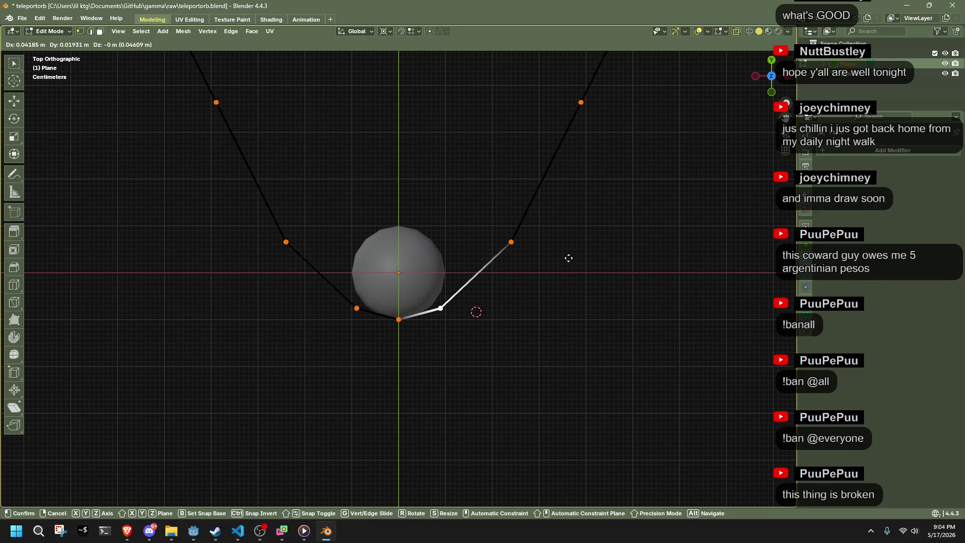
pyautogui.click(566, 262)
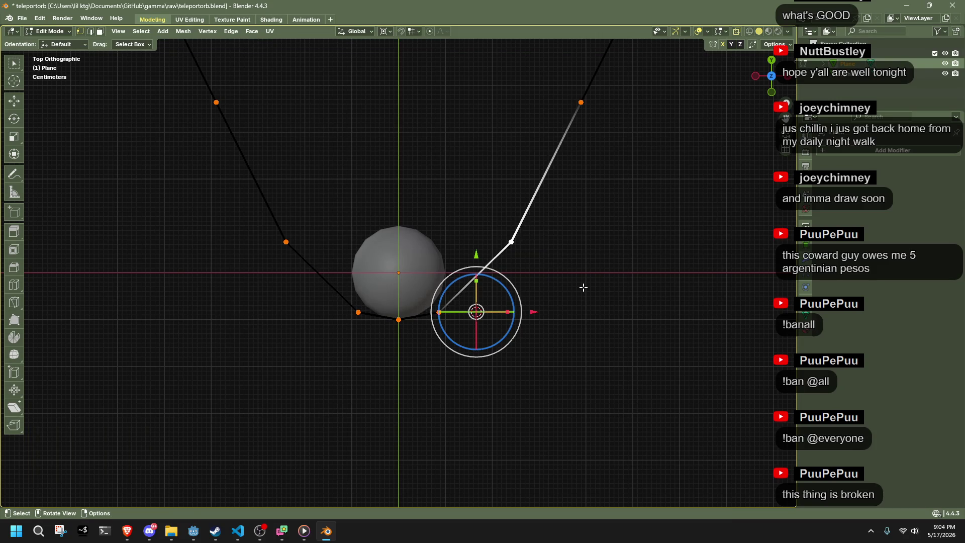
pyautogui.scroll(-3, 532, 247)
pyautogui.scroll(6, 533, 246)
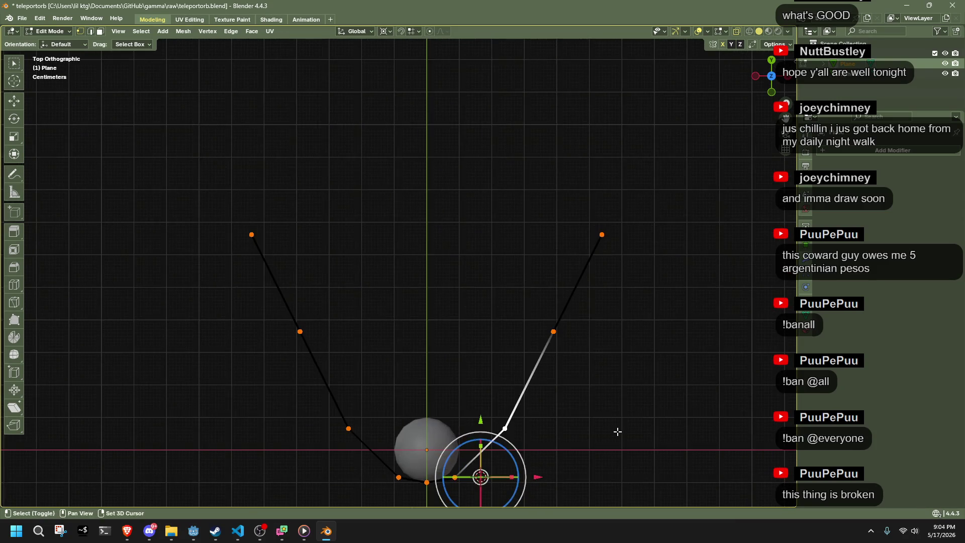
pyautogui.press('g')
pyautogui.click(556, 299)
pyautogui.moveTo(567, 288); pyautogui.dragTo(578, 352)
# Step: Delete the vertices and faces at the strip's far right end
pyautogui.moveTo(584, 390)
pyautogui.mouseDown()
pyautogui.moveTo(519, 401)
pyautogui.moveTo(391, 391)
pyautogui.moveTo(370, 375)
pyautogui.moveTo(493, 407)
pyautogui.moveTo(552, 404)
pyautogui.mouseUp()
pyautogui.moveTo(634, 402); pyautogui.dragTo(525, 180)
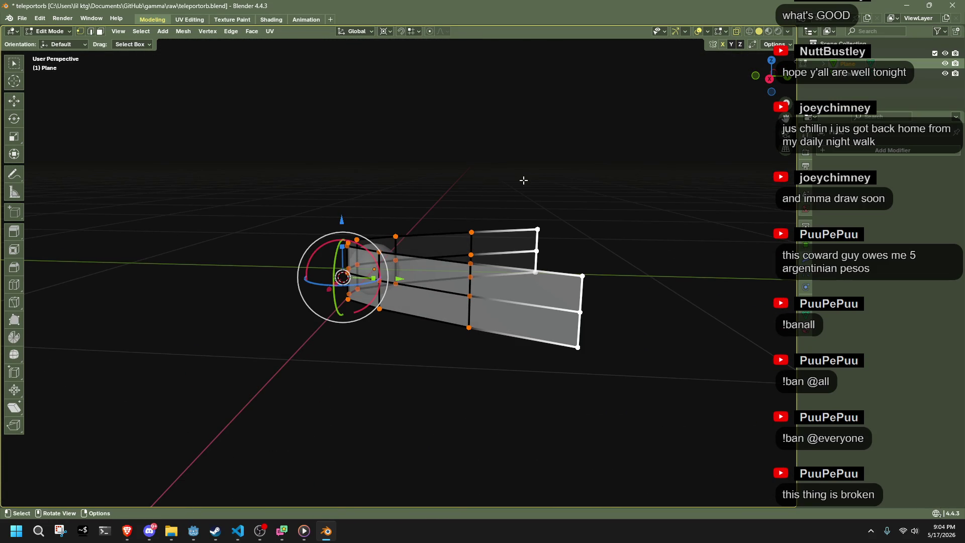
pyautogui.press('x')
pyautogui.click(541, 184)
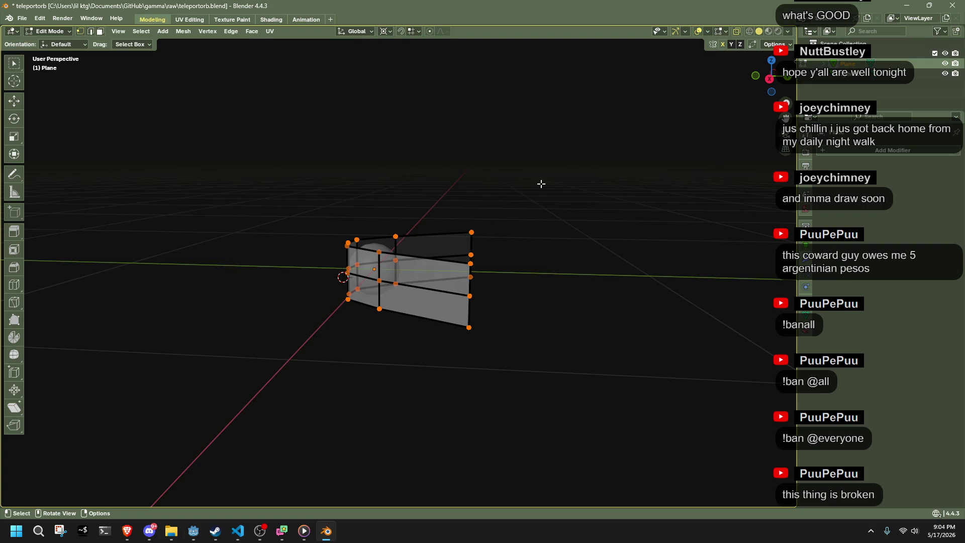
pyautogui.press('Tab')
pyautogui.click(539, 186)
# Step: Scale the middle edge loop outward by about 1.16 in top view, then return to Object Mode
pyautogui.moveTo(499, 291)
pyautogui.mouseDown()
pyautogui.moveTo(455, 363)
pyautogui.moveTo(319, 354)
pyautogui.moveTo(269, 330)
pyautogui.moveTo(344, 328)
pyautogui.moveTo(306, 297)
pyautogui.mouseUp()
pyautogui.press('Tab')
pyautogui.scroll(-2, 281, 329)
pyautogui.moveTo(425, 255)
pyautogui.mouseDown()
pyautogui.moveTo(529, 288)
pyautogui.moveTo(407, 276)
pyautogui.mouseUp()
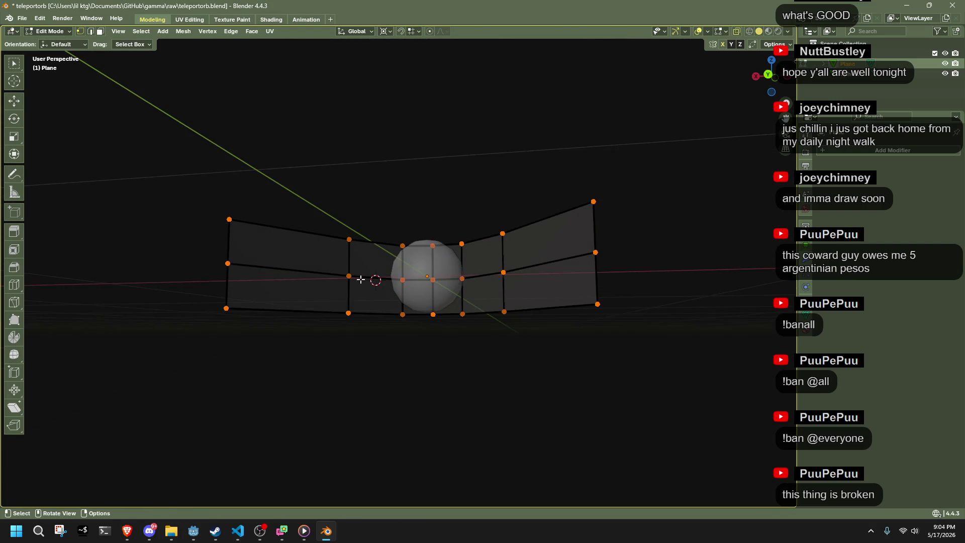
pyautogui.moveTo(213, 254); pyautogui.dragTo(595, 280)
pyautogui.moveTo(544, 244)
pyautogui.mouseDown()
pyautogui.moveTo(593, 282)
pyautogui.moveTo(653, 286)
pyautogui.mouseUp()
pyautogui.moveTo(340, 266); pyautogui.dragTo(532, 284)
pyautogui.keyDown('ctrl'); pyautogui.moveTo(157, 227); pyautogui.dragTo(259, 321); pyautogui.keyUp('ctrl')
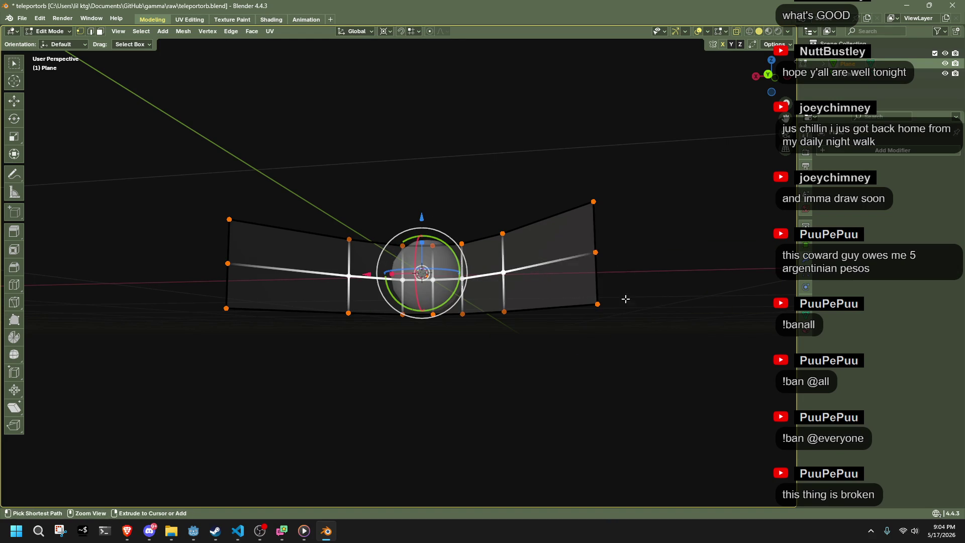
pyautogui.press('KP_7')
pyautogui.press('KP_7')
pyautogui.press('s')
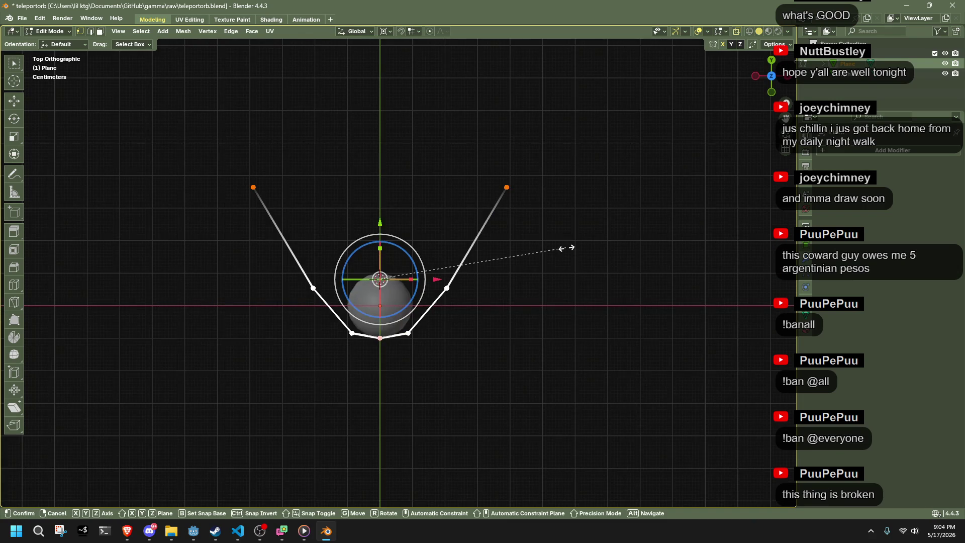
pyautogui.click(608, 279)
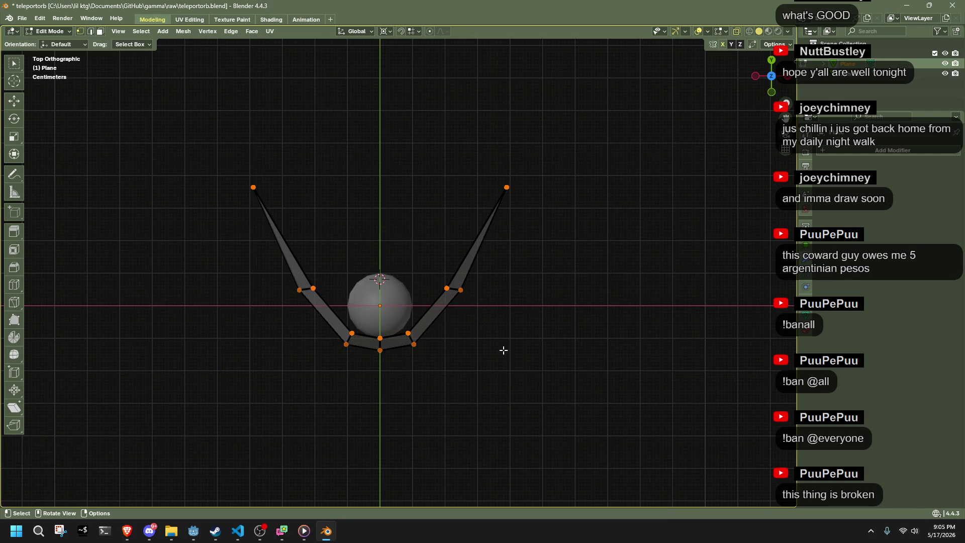
pyautogui.press('Tab')
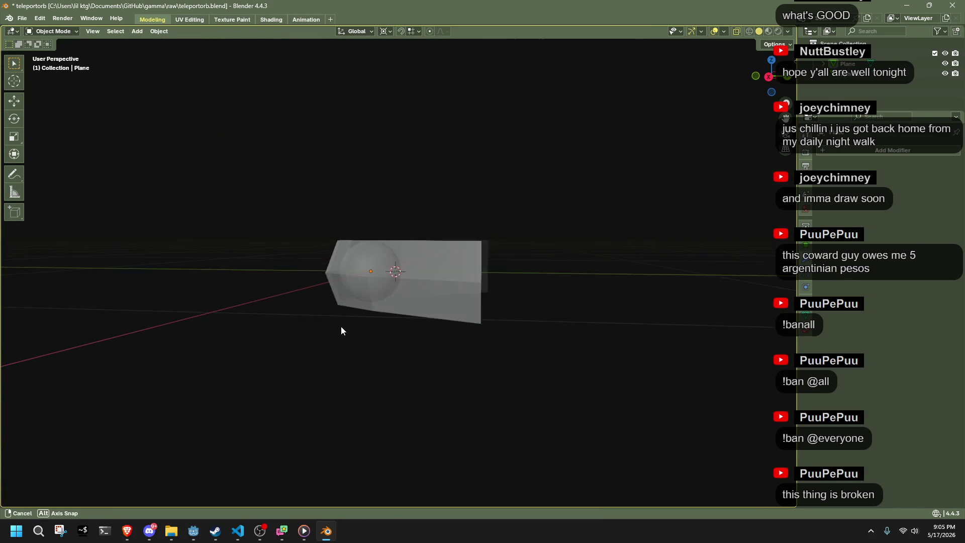
# Step: Select the strip and apply Alt+N > Average to its normals, then return to Object Mode
pyautogui.click(367, 297)
pyautogui.press('Tab')
pyautogui.hotkey('alt', 'n')
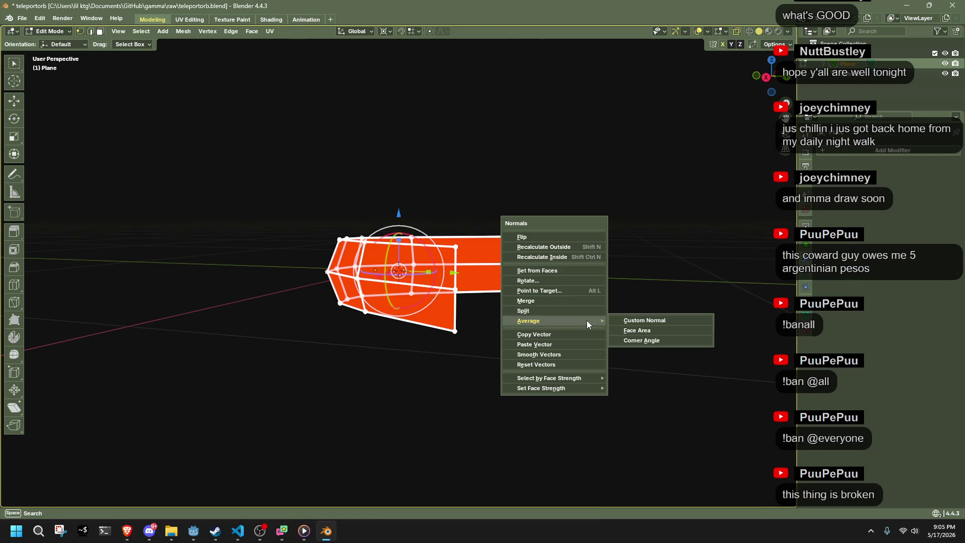
pyautogui.click(631, 332)
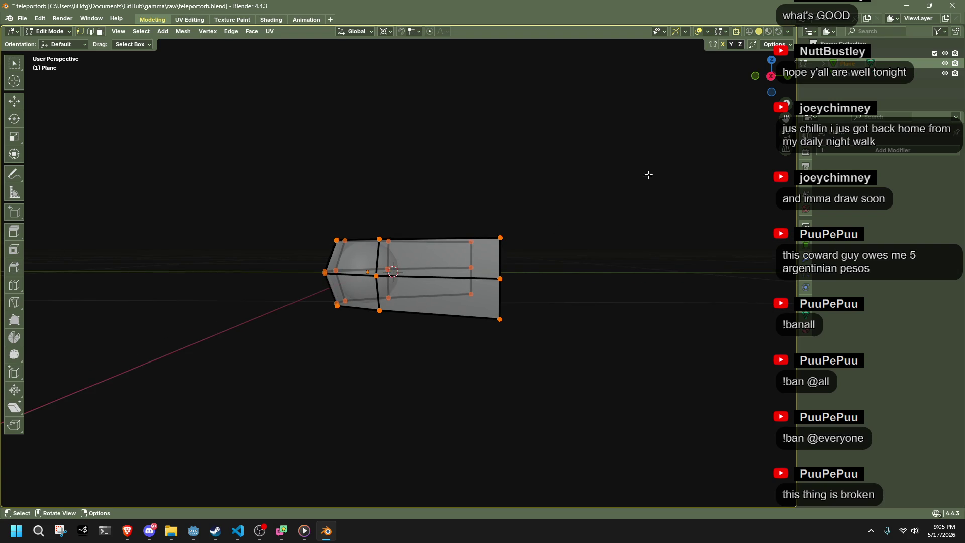
pyautogui.click(771, 77)
pyautogui.press('Tab')
pyautogui.scroll(3, 367, 394)
pyautogui.moveTo(366, 394)
pyautogui.mouseDown()
pyautogui.moveTo(348, 360)
pyautogui.moveTo(505, 381)
pyautogui.moveTo(564, 376)
pyautogui.moveTo(558, 360)
pyautogui.moveTo(498, 409)
pyautogui.moveTo(607, 337)
pyautogui.moveTo(662, 330)
pyautogui.moveTo(656, 345)
pyautogui.moveTo(454, 372)
pyautogui.moveTo(347, 354)
pyautogui.moveTo(246, 321)
pyautogui.moveTo(290, 323)
pyautogui.moveTo(373, 289)
pyautogui.mouseUp()
pyautogui.click(372, 290)
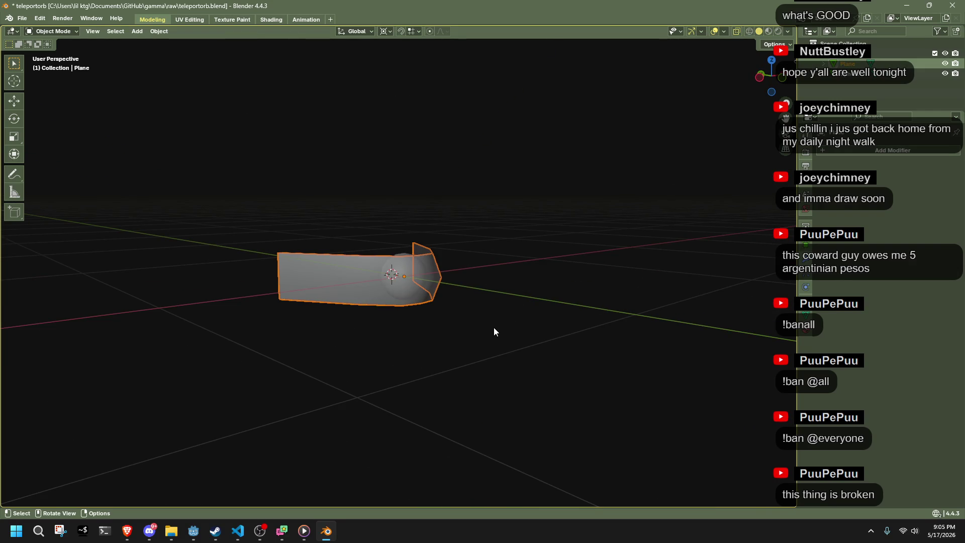
pyautogui.click(322, 380)
pyautogui.scroll(4, 338, 377)
# Step: Save the teleportorb.blend file
pyautogui.click(306, 301)
pyautogui.click(167, 150)
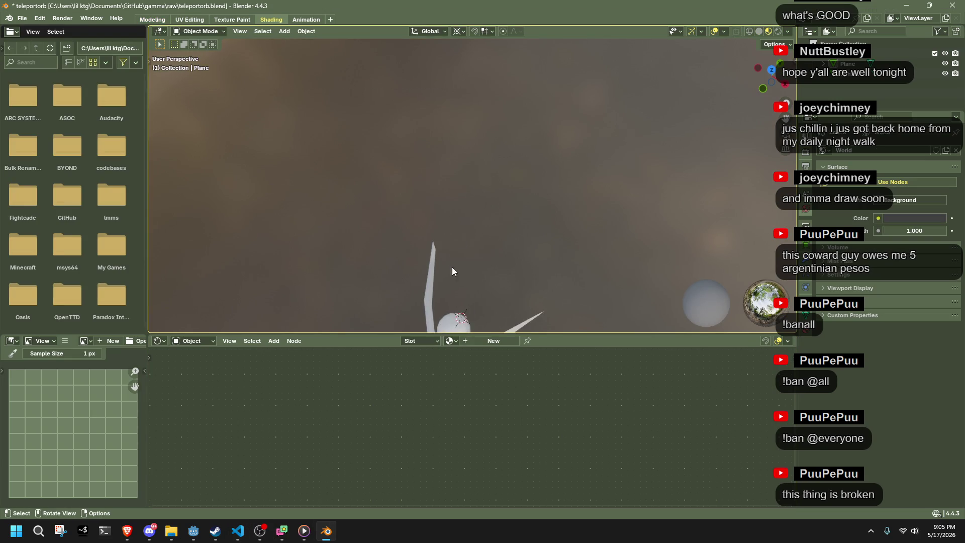
pyautogui.moveTo(452, 267)
pyautogui.mouseDown()
pyautogui.moveTo(493, 202)
pyautogui.moveTo(493, 266)
pyautogui.moveTo(433, 251)
pyautogui.mouseUp()
pyautogui.scroll(-2, 484, 259)
pyautogui.hotkey('ctrl', 's')
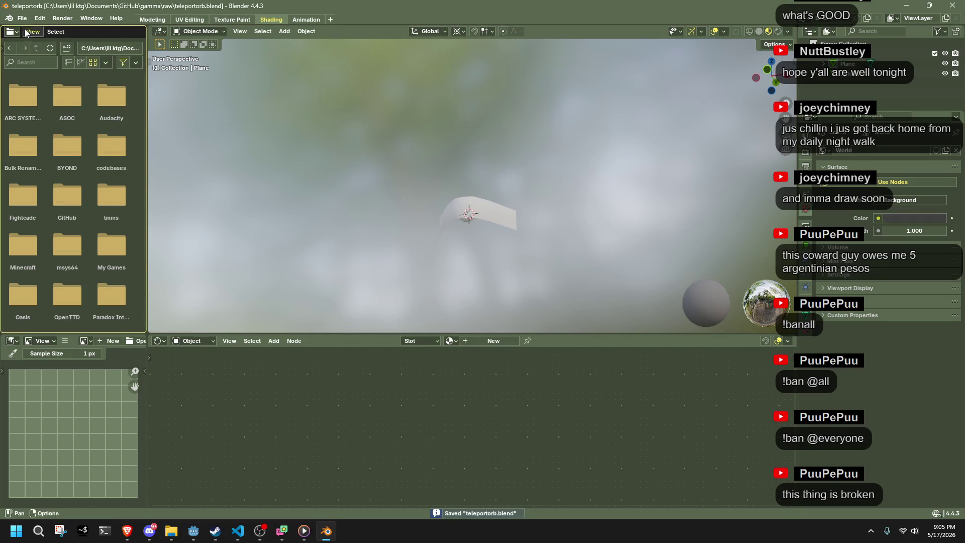
# Step: Open the glTF 2.0 export aimed at TeleportOrb.gltf, dismiss it, and switch to Godot
pyautogui.click(22, 18)
pyautogui.moveTo(62, 171)
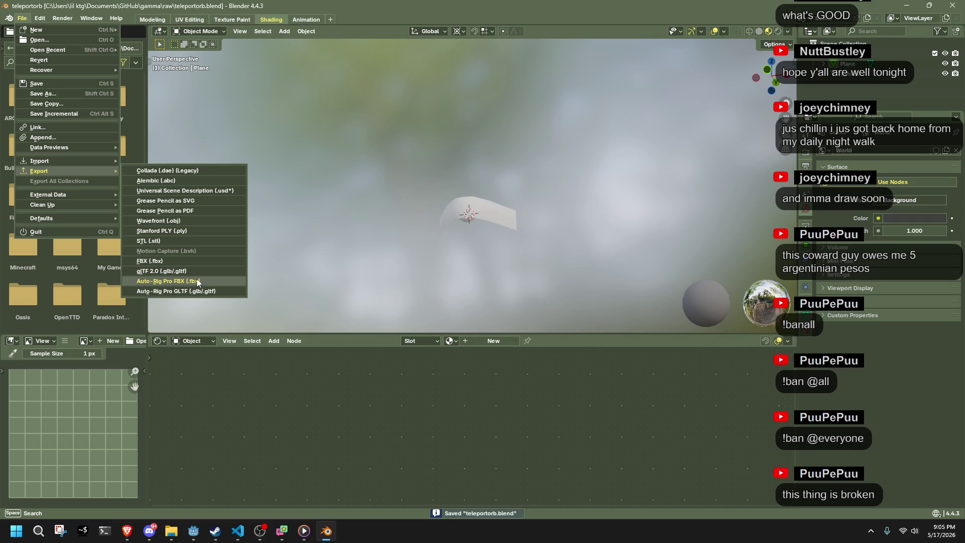
pyautogui.click(179, 271)
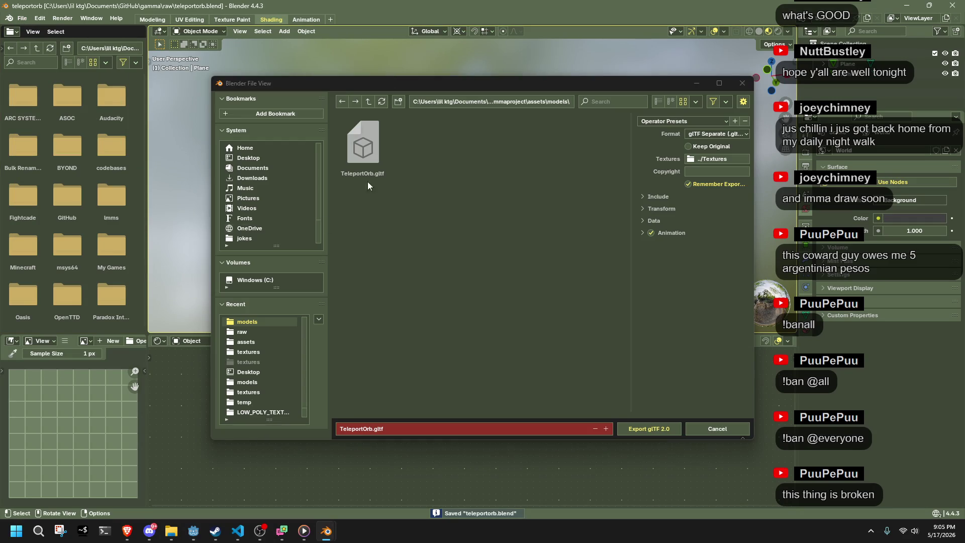
pyautogui.press('Escape')
pyautogui.hotkey('alt', 'Tab')
pyautogui.hotkey('alt', 'Tab')
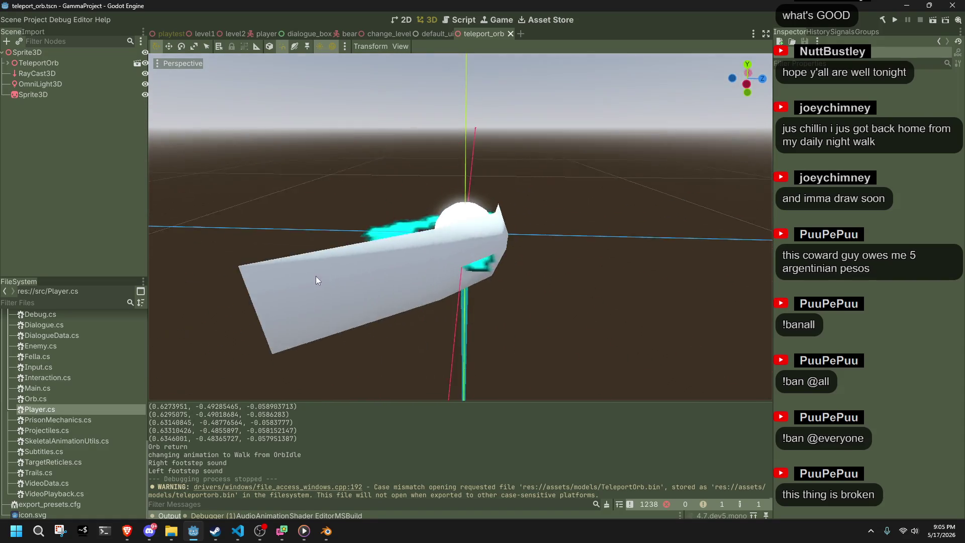
pyautogui.moveTo(316, 276)
pyautogui.mouseDown()
pyautogui.moveTo(343, 307)
pyautogui.moveTo(405, 333)
pyautogui.moveTo(568, 337)
pyautogui.moveTo(694, 272)
pyautogui.moveTo(702, 323)
pyautogui.moveTo(722, 258)
pyautogui.moveTo(331, 228)
pyautogui.moveTo(517, 248)
pyautogui.moveTo(364, 261)
pyautogui.moveTo(255, 291)
pyautogui.mouseUp()
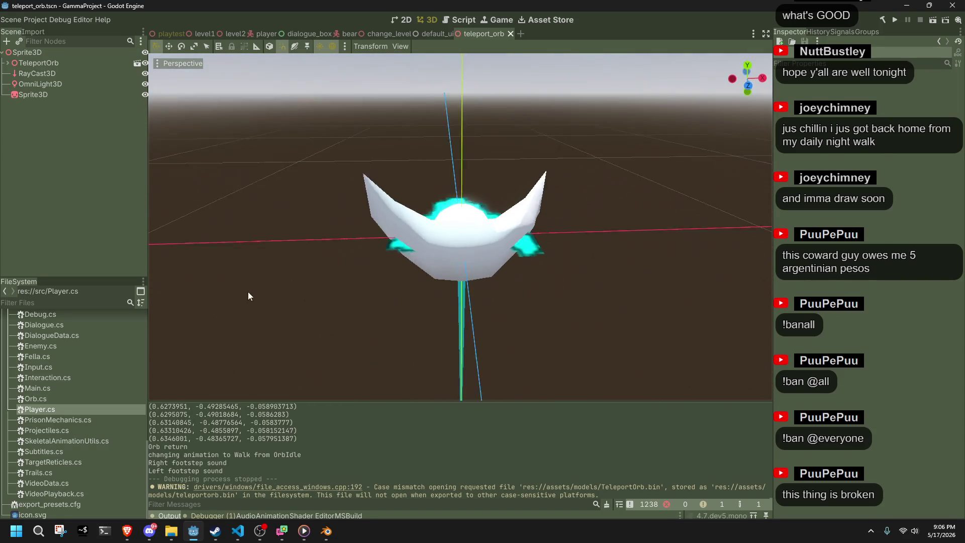
pyautogui.hotkey('alt', 'Tab')
pyautogui.moveTo(481, 208)
pyautogui.mouseDown()
pyautogui.moveTo(451, 298)
pyautogui.moveTo(406, 292)
pyautogui.moveTo(460, 276)
pyautogui.moveTo(500, 201)
pyautogui.moveTo(511, 204)
pyautogui.mouseUp()
# Step: Stretch the ribbon plane along Z and compare it in wireframe and material preview shading
pyautogui.click(512, 203)
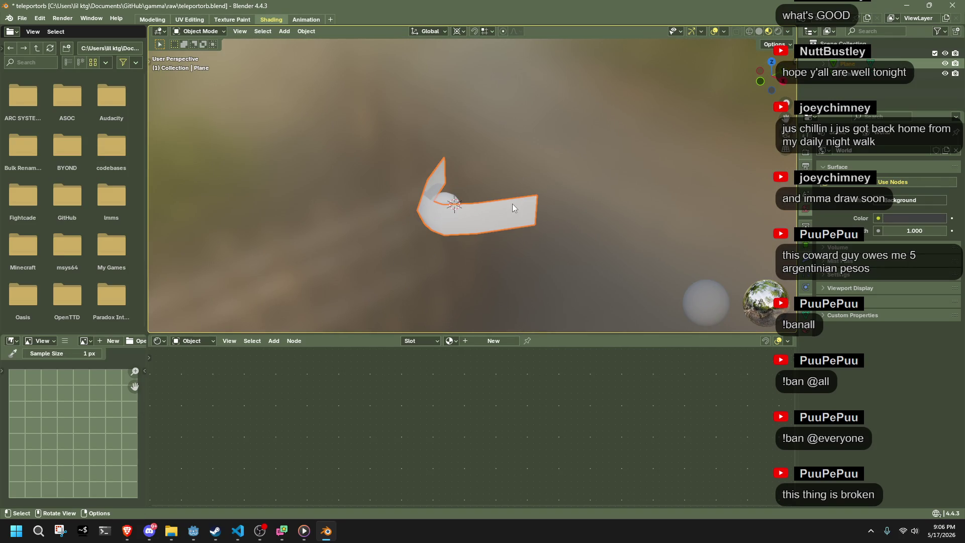
pyautogui.moveTo(538, 155); pyautogui.dragTo(595, 230)
pyautogui.press('z')
pyautogui.click(612, 231)
pyautogui.moveTo(560, 254); pyautogui.dragTo(332, 17)
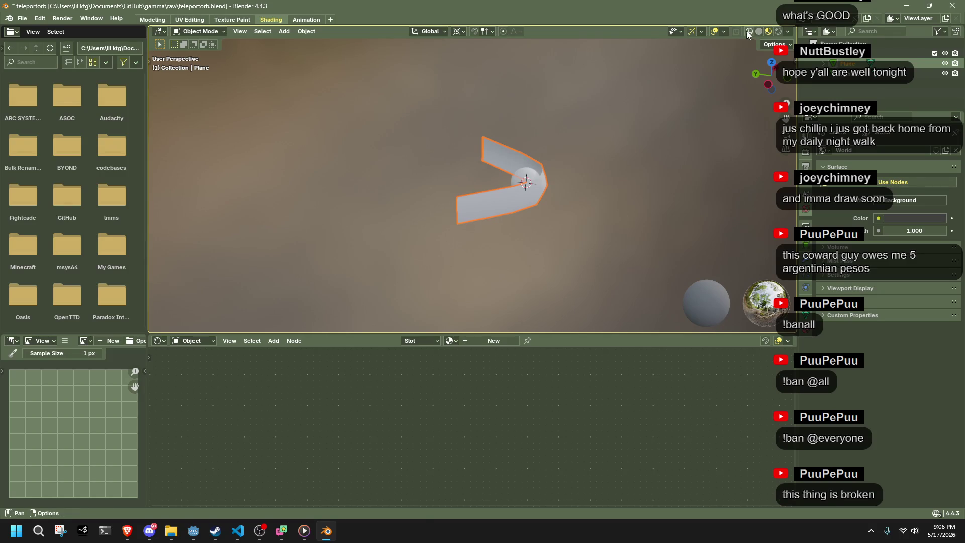
pyautogui.click(749, 31)
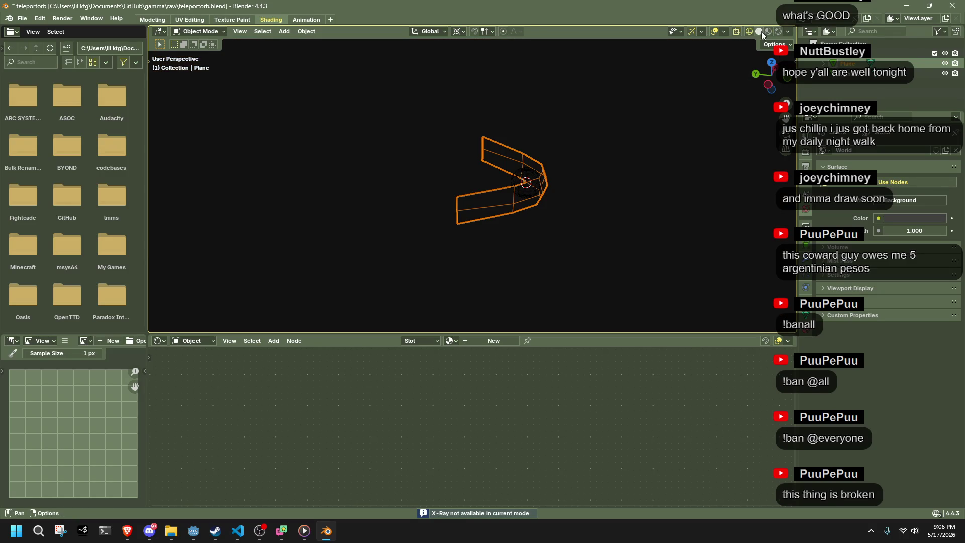
pyautogui.click(769, 32)
pyautogui.moveTo(674, 176)
pyautogui.mouseDown()
pyautogui.moveTo(508, 150)
pyautogui.moveTo(472, 171)
pyautogui.moveTo(682, 98)
pyautogui.mouseUp()
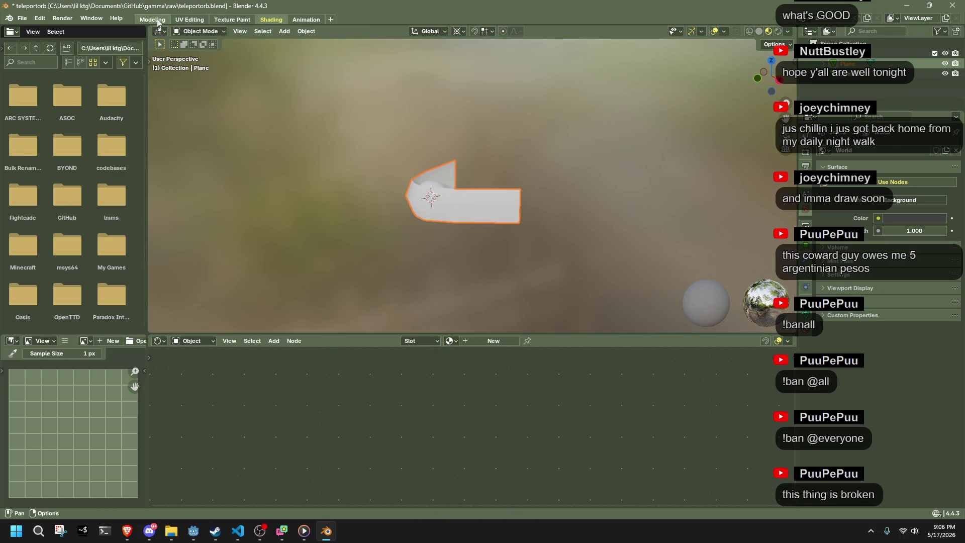
# Step: In the Modeling workspace, mirror the whole plane mesh along Y with scale -1 and save
pyautogui.click(153, 19)
pyautogui.press('a')
pyautogui.moveTo(549, 295)
pyautogui.mouseDown()
pyautogui.moveTo(592, 291)
pyautogui.moveTo(618, 263)
pyautogui.moveTo(613, 256)
pyautogui.mouseUp()
pyautogui.press('s')
pyautogui.press('y')
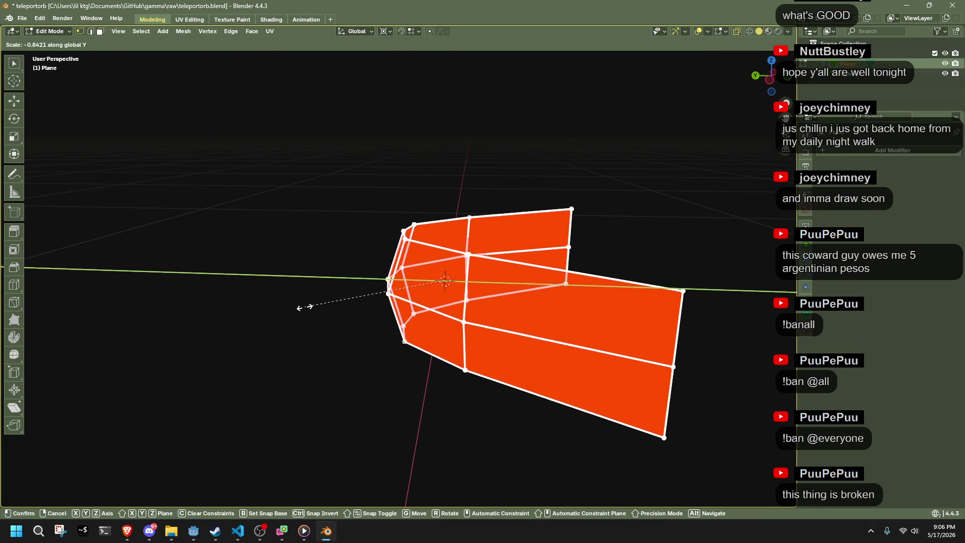
pyautogui.click(293, 347)
pyautogui.click(138, 454)
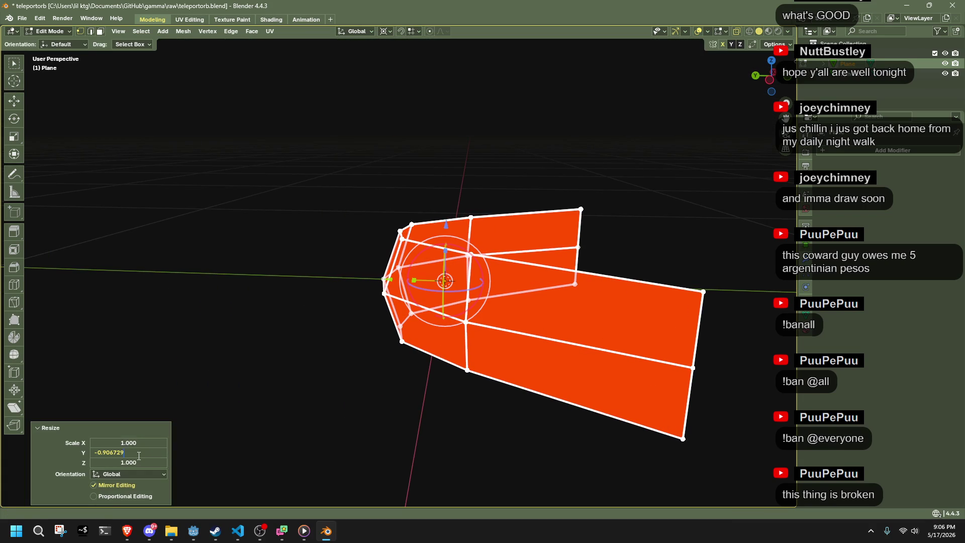
pyautogui.write('-1')
pyautogui.press('Return')
pyautogui.click(236, 384)
pyautogui.hotkey('ctrl', 's')
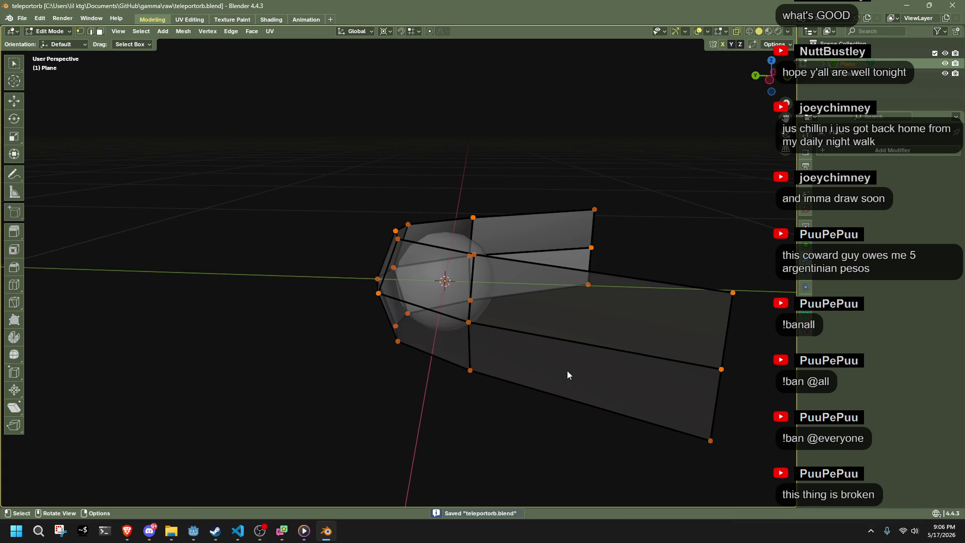
# Step: Average the plane's normals by Face Area, return to Object Mode and save
pyautogui.press('Tab')
pyautogui.press('Tab')
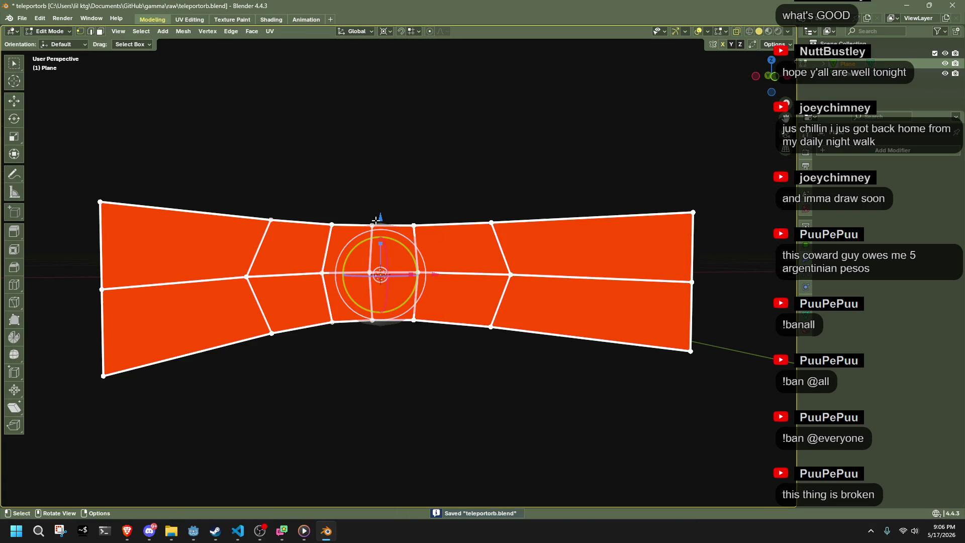
pyautogui.hotkey('alt', 'n')
pyautogui.moveTo(499, 276)
pyautogui.click(540, 285)
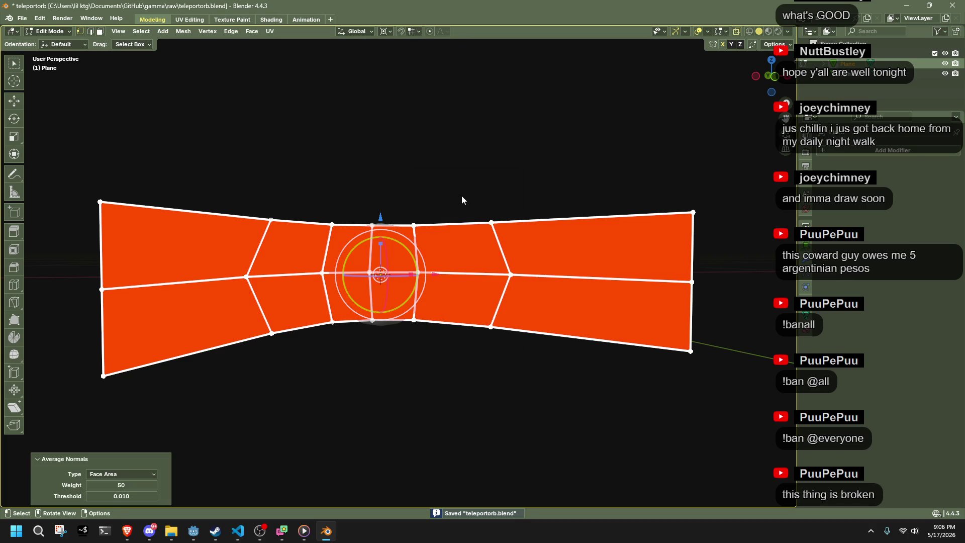
pyautogui.press('Tab')
pyautogui.moveTo(427, 186); pyautogui.dragTo(508, 216)
pyautogui.hotkey('ctrl', 's')
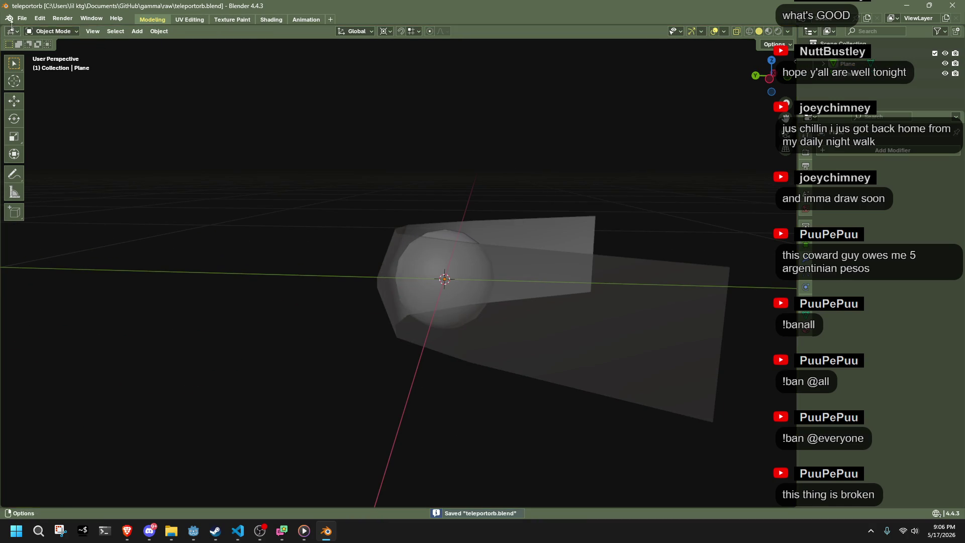
# Step: Export the orb as TeleportOrb.gltf and inspect the reimported result in Godot
pyautogui.click(22, 18)
pyautogui.moveTo(73, 171)
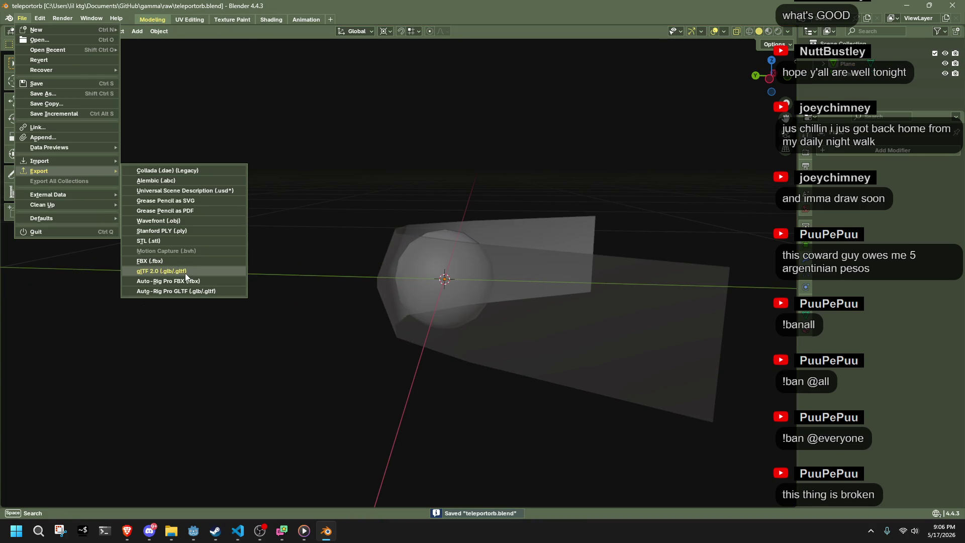
pyautogui.click(185, 273)
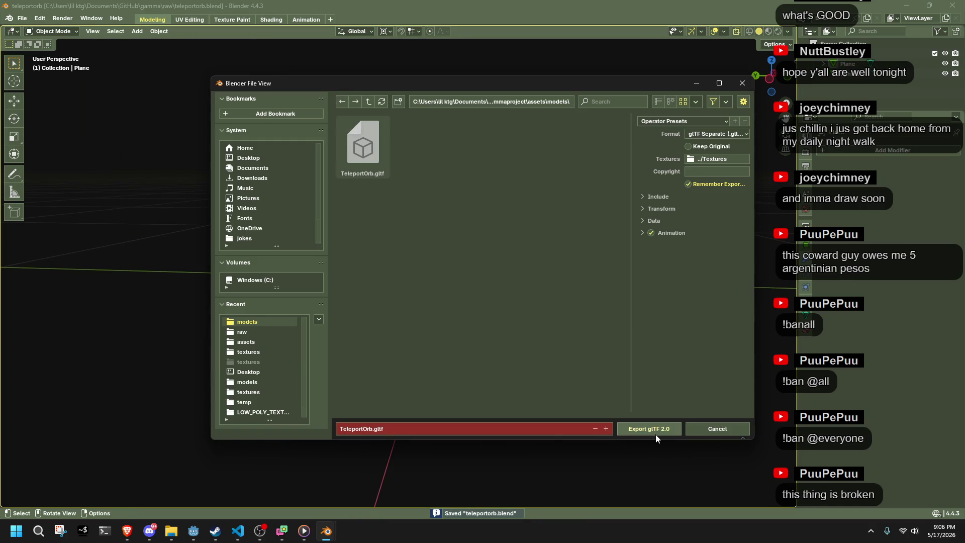
pyautogui.click(655, 433)
pyautogui.hotkey('alt', 'Tab')
pyautogui.moveTo(529, 375)
pyautogui.mouseDown()
pyautogui.moveTo(462, 291)
pyautogui.moveTo(226, 282)
pyautogui.moveTo(317, 246)
pyautogui.moveTo(476, 253)
pyautogui.mouseUp()
pyautogui.hotkey('alt', 'Tab')
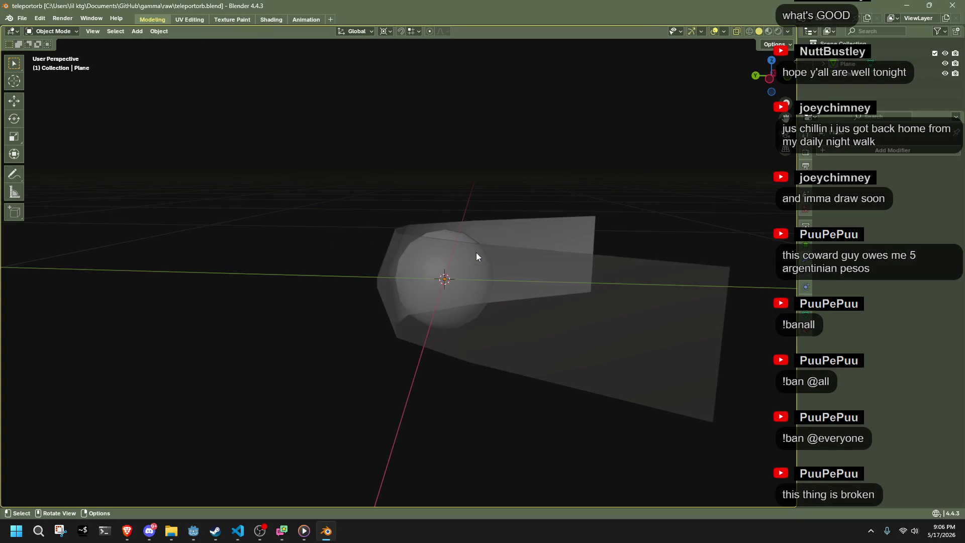
# Step: Recalculate the ribbon plane's normals to face outside and save the file
pyautogui.click(533, 298)
pyautogui.press('Tab')
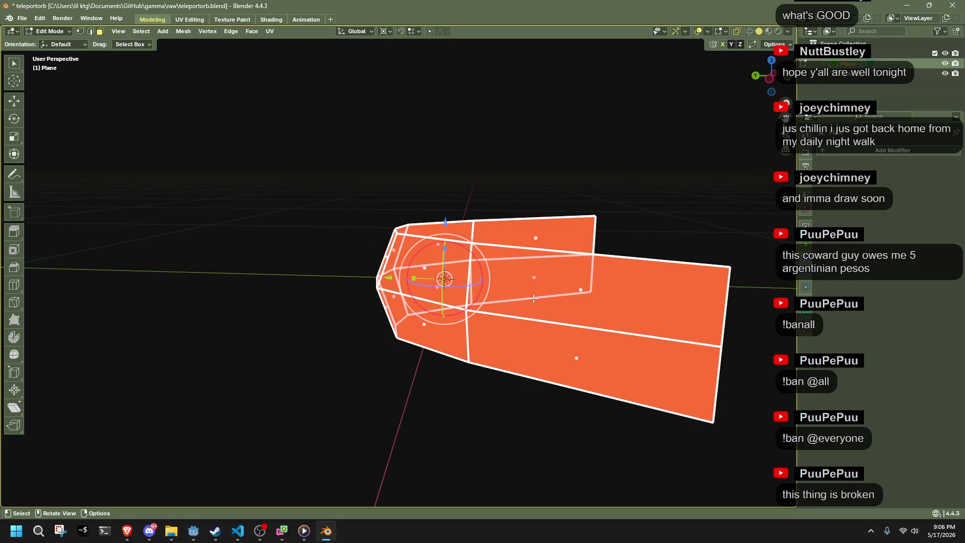
pyautogui.hotkey('alt', 'n')
pyautogui.click(489, 227)
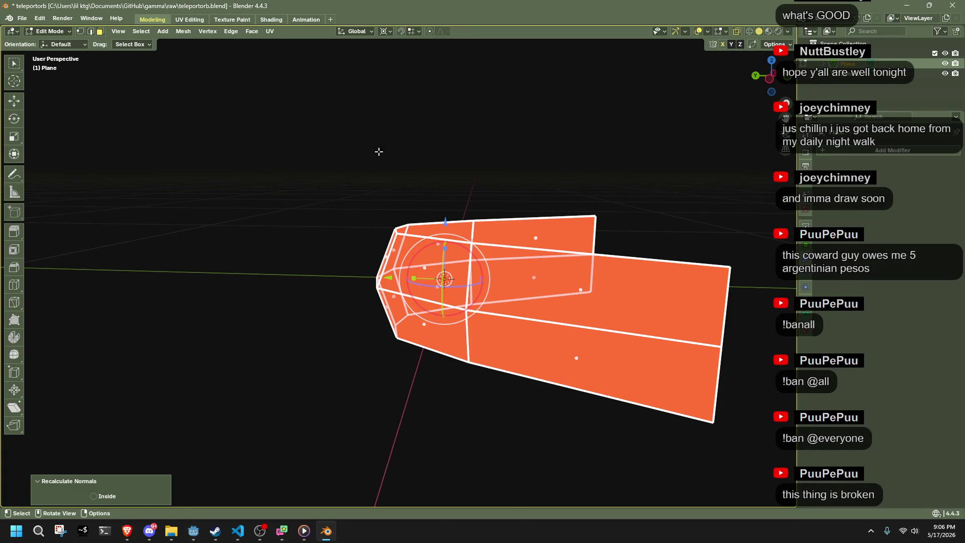
pyautogui.hotkey('alt', 'a')
pyautogui.hotkey('ctrl', 's')
# Step: Add glTF 2.0 export to Quick Favorites and export the orb through it
pyautogui.press('q')
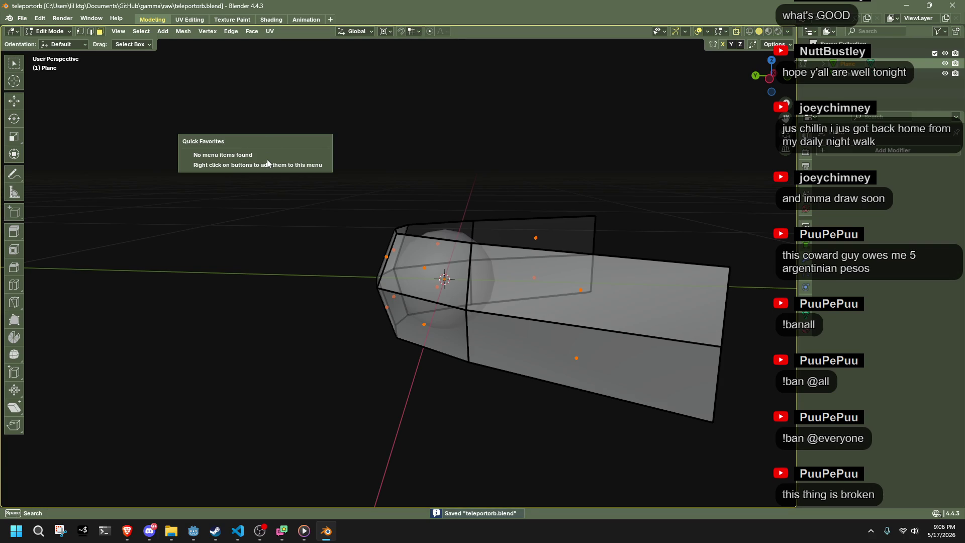
pyautogui.click(22, 18)
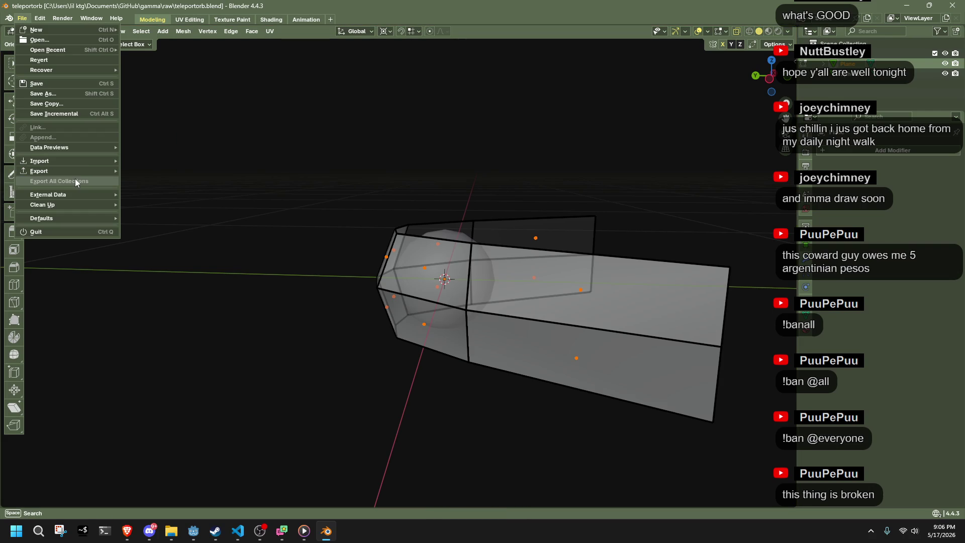
pyautogui.moveTo(63, 174)
pyautogui.rightClick(169, 271)
pyautogui.click(169, 269)
pyautogui.press('q')
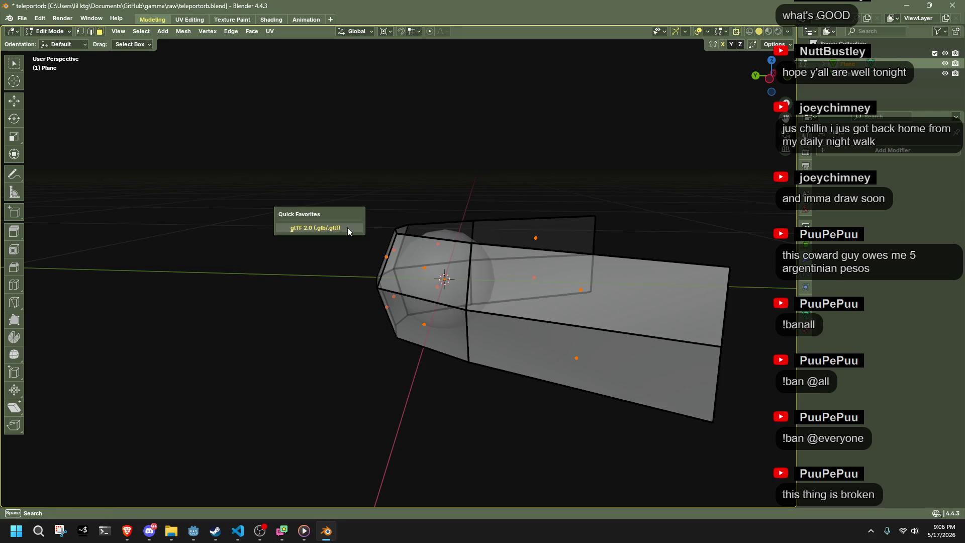
pyautogui.click(348, 227)
pyautogui.click(645, 431)
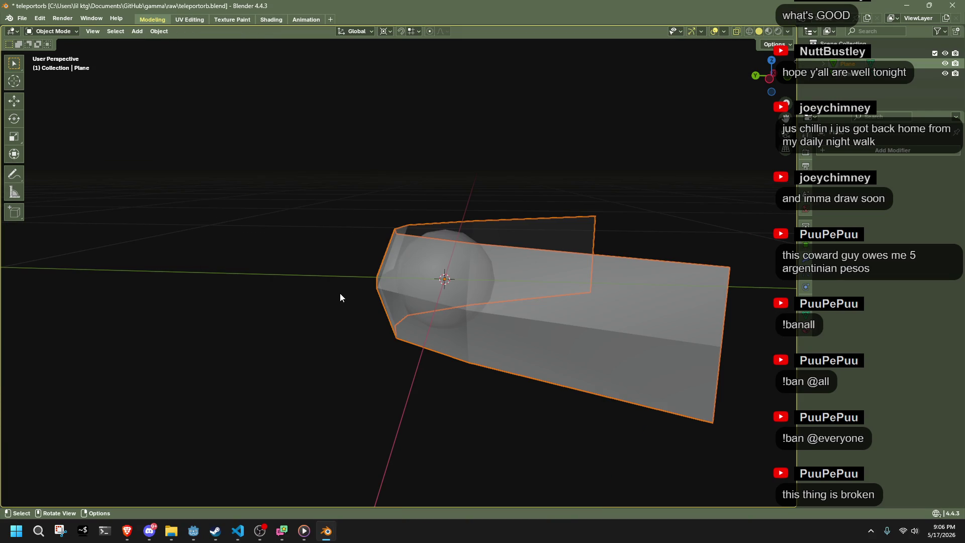
# Step: Average all the plane's normals by Face Area in Edit Mode
pyautogui.press('Tab')
pyautogui.press('a')
pyautogui.hotkey('alt', 'n')
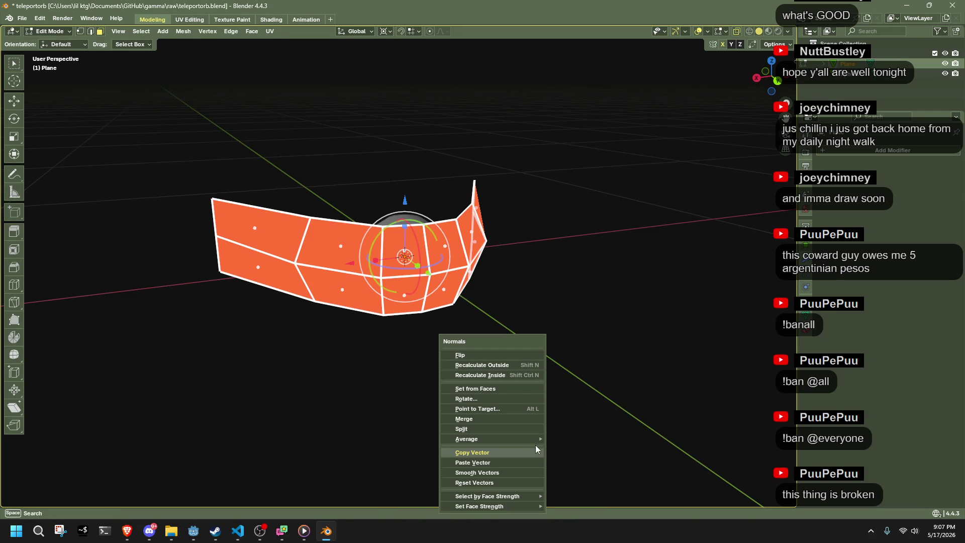
pyautogui.moveTo(534, 439)
pyautogui.click(568, 436)
pyautogui.click(524, 348)
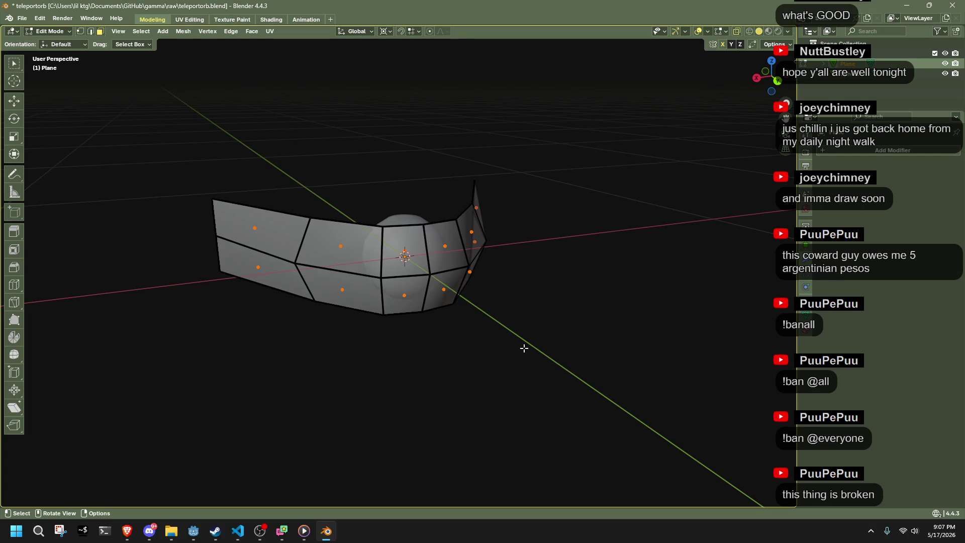
# Step: Re-export the updated orb via Quick Favorites and view it in Godot
pyautogui.press('q')
pyautogui.click(523, 347)
pyautogui.click(639, 426)
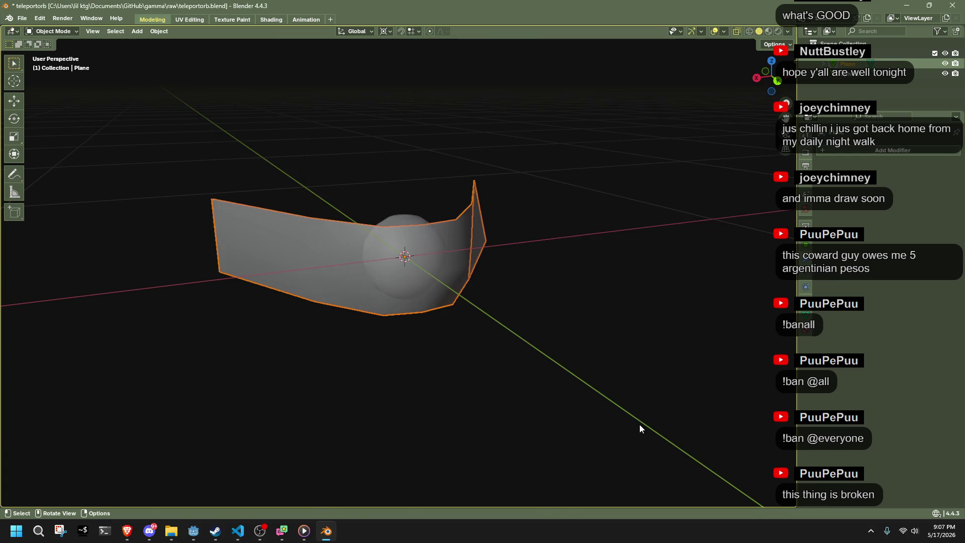
pyautogui.hotkey('alt', 'Tab')
pyautogui.moveTo(330, 348)
pyautogui.mouseDown()
pyautogui.moveTo(301, 352)
pyautogui.moveTo(479, 202)
pyautogui.moveTo(659, 211)
pyautogui.moveTo(651, 165)
pyautogui.moveTo(388, 256)
pyautogui.mouseUp()
# Step: Select the Plane mesh, find TeleportOrb.gltf in FileSystem and open its advanced import settings
pyautogui.click(388, 257)
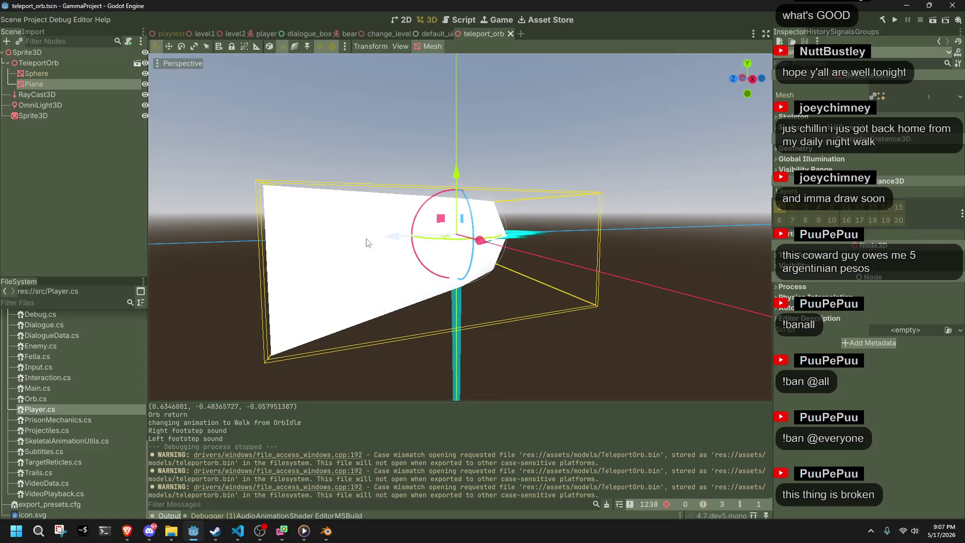
pyautogui.scroll(10, 50, 402)
pyautogui.rightClick(30, 376)
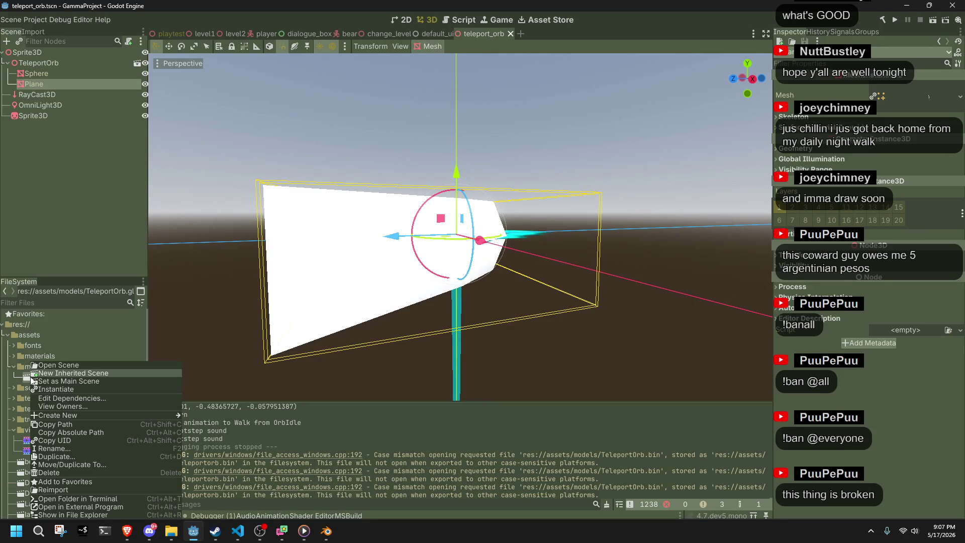
pyautogui.press('Escape')
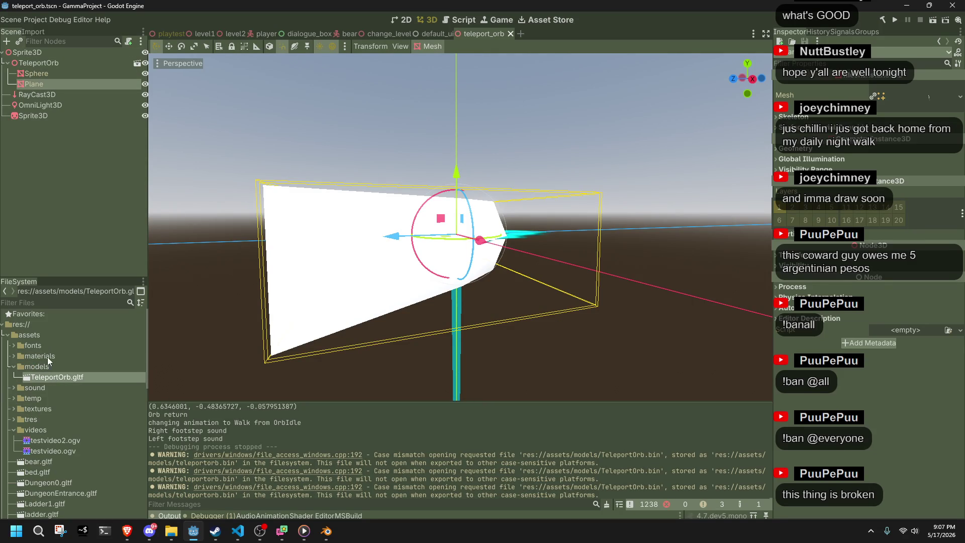
pyautogui.click(29, 31)
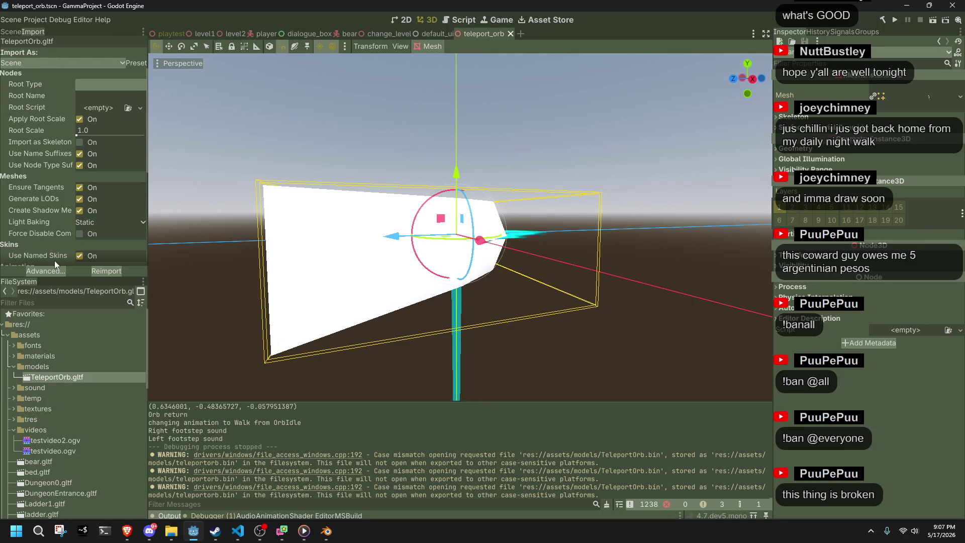
pyautogui.click(49, 271)
# Step: On the Plane node, leave Occluder Disabled and change its Cast Shadow setting
pyautogui.click(150, 125)
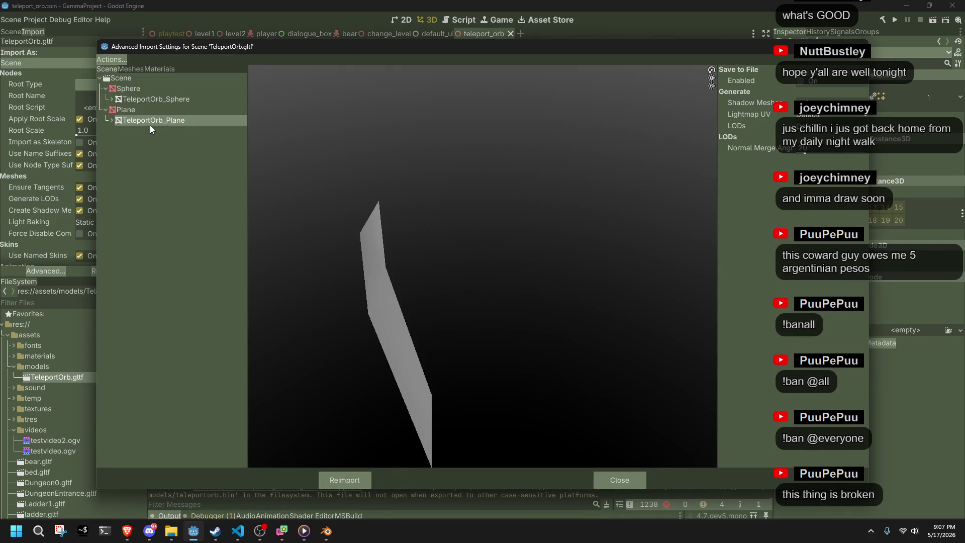
pyautogui.click(138, 109)
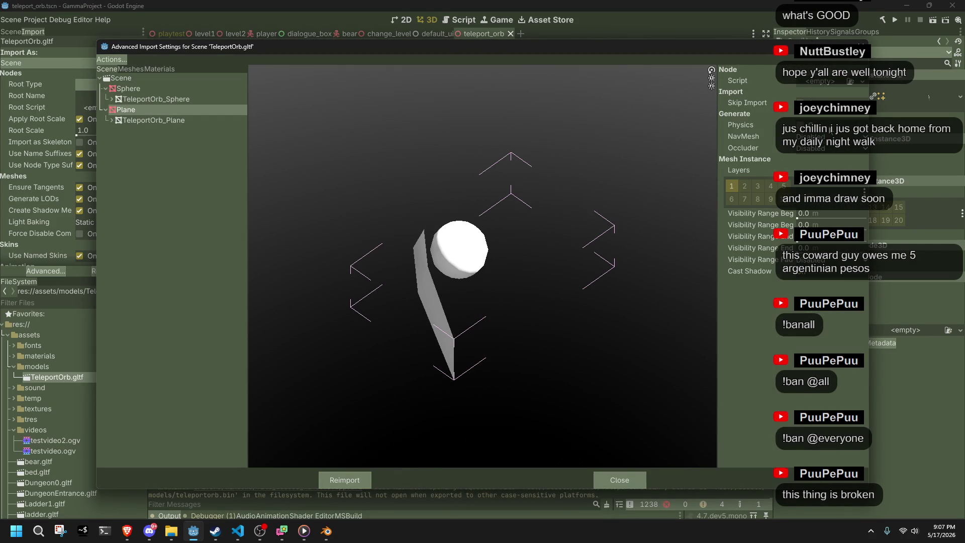
pyautogui.click(830, 147)
pyautogui.click(825, 159)
pyautogui.click(823, 151)
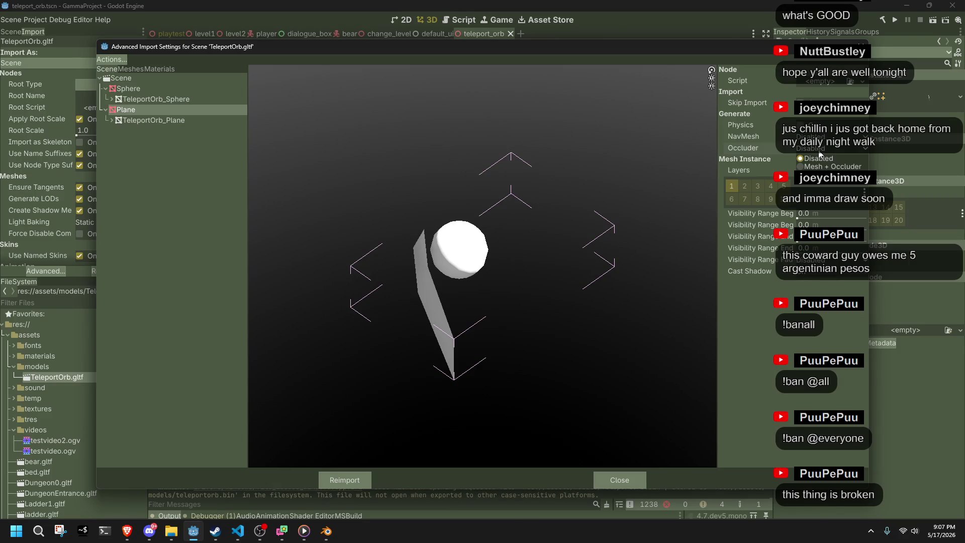
pyautogui.click(818, 153)
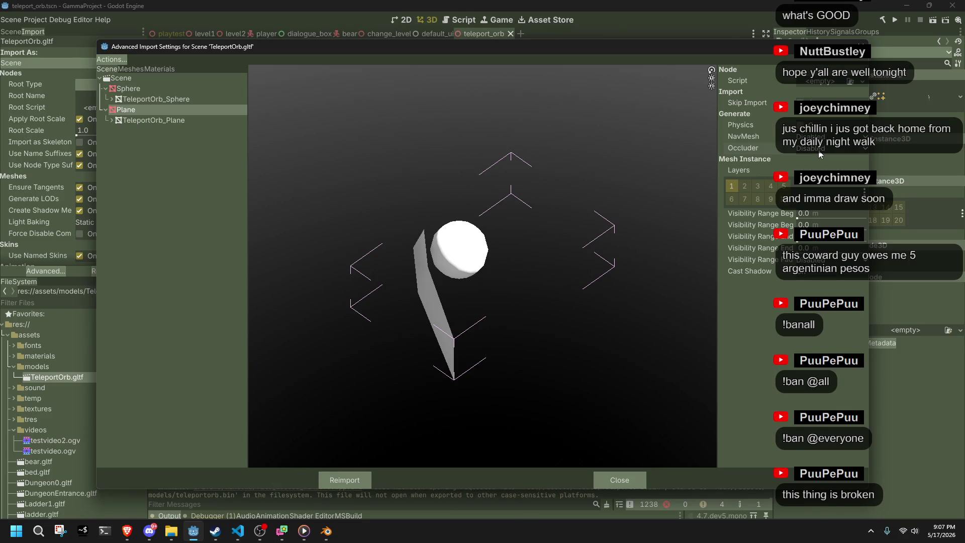
pyautogui.click(814, 274)
pyautogui.click(814, 281)
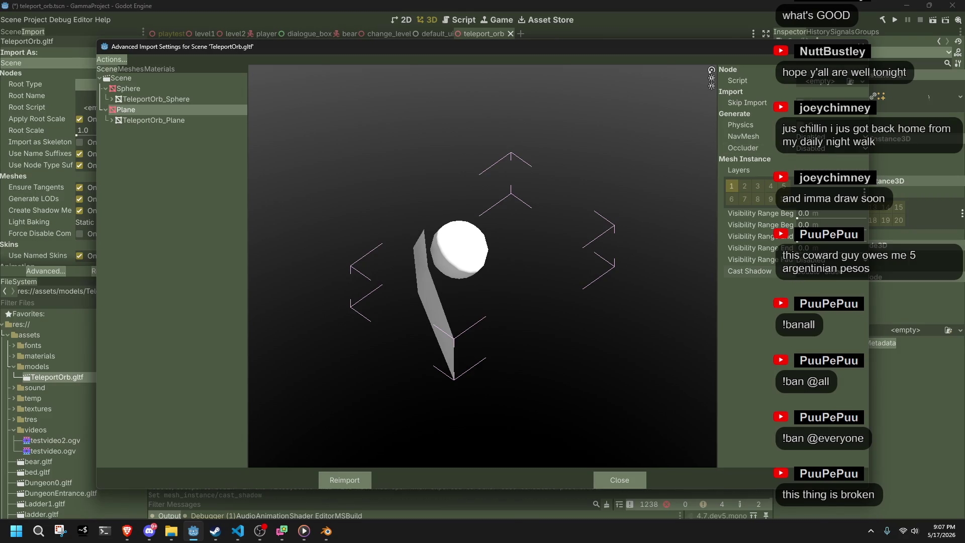
pyautogui.click(815, 260)
pyautogui.click(814, 261)
# Step: Change the TeleportOrb_Plane mesh's LOD setting and inspect the plane in the preview
pyautogui.click(206, 120)
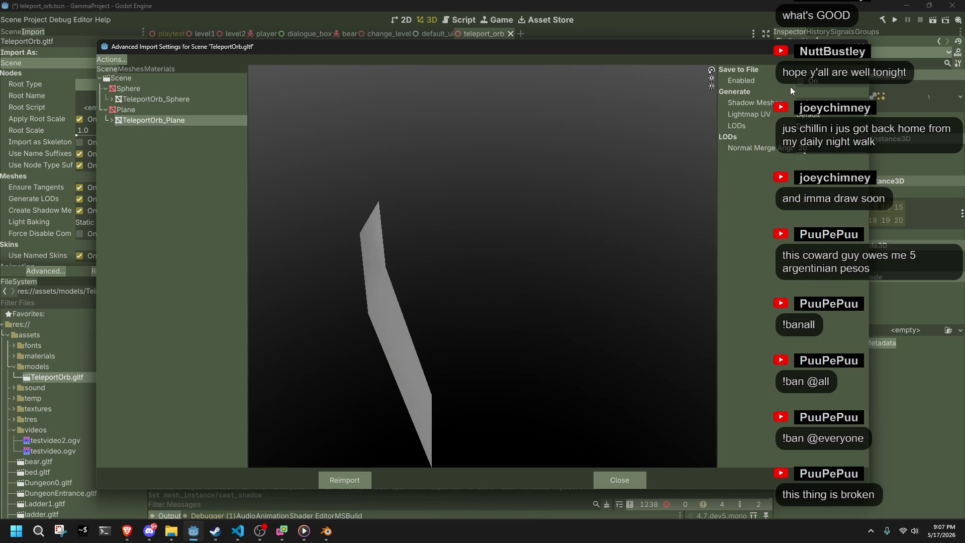
pyautogui.click(825, 126)
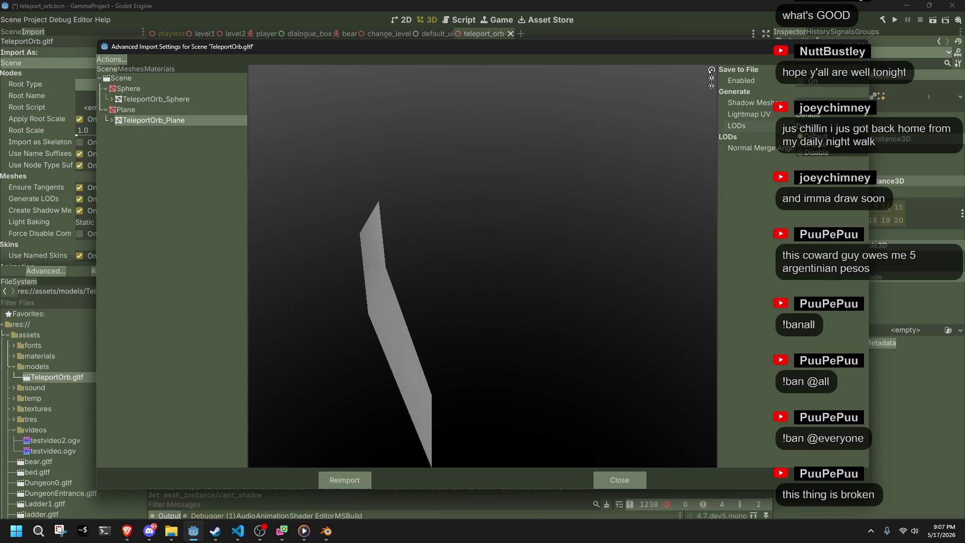
pyautogui.click(814, 144)
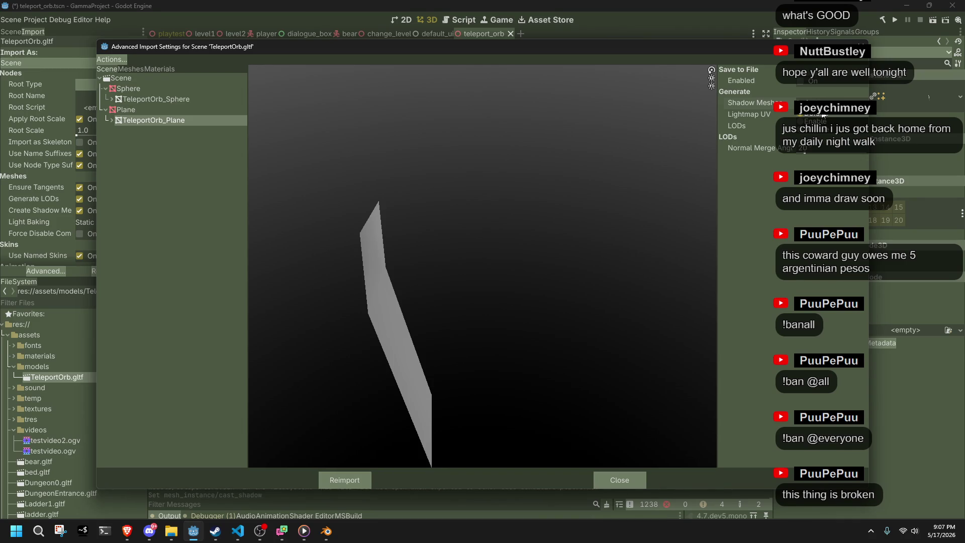
pyautogui.moveTo(600, 106); pyautogui.dragTo(440, 232)
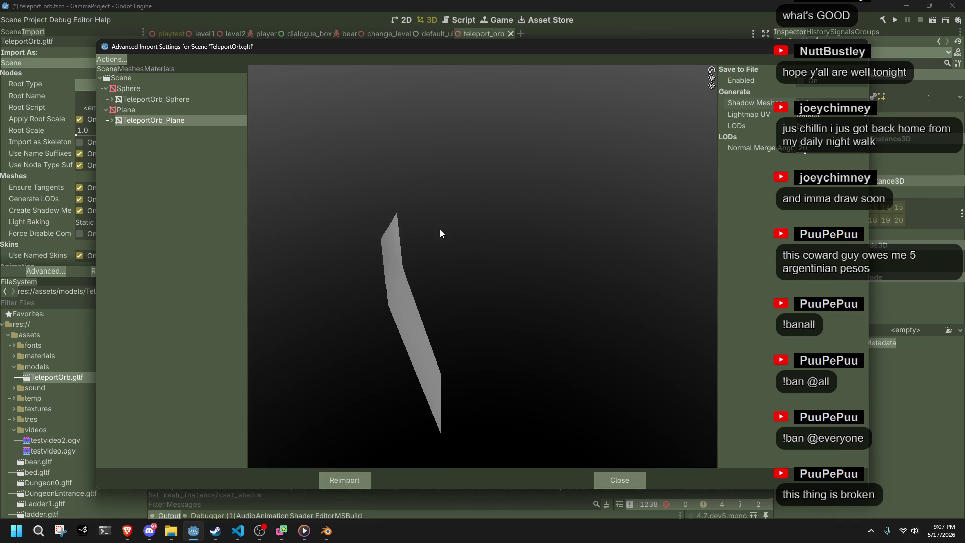
pyautogui.moveTo(415, 293); pyautogui.dragTo(588, 247)
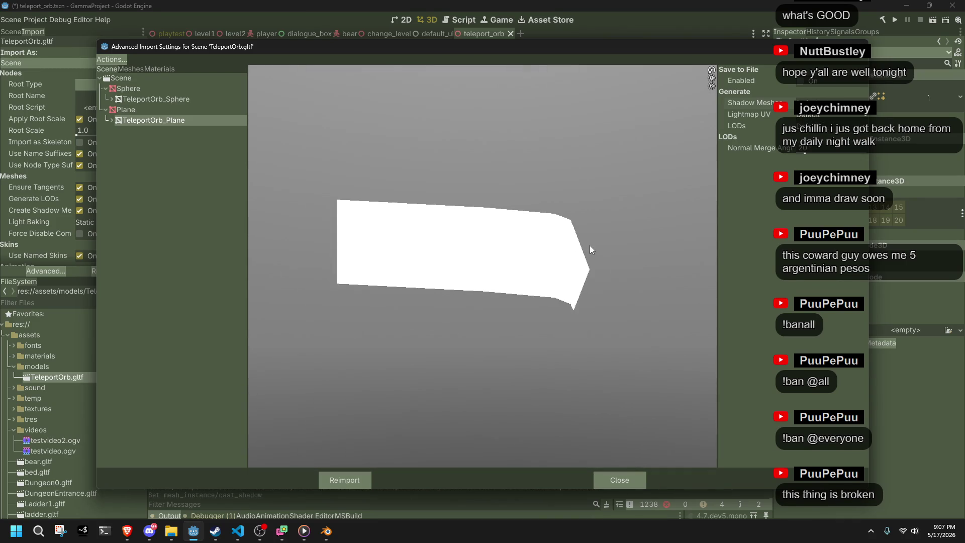
pyautogui.click(126, 110)
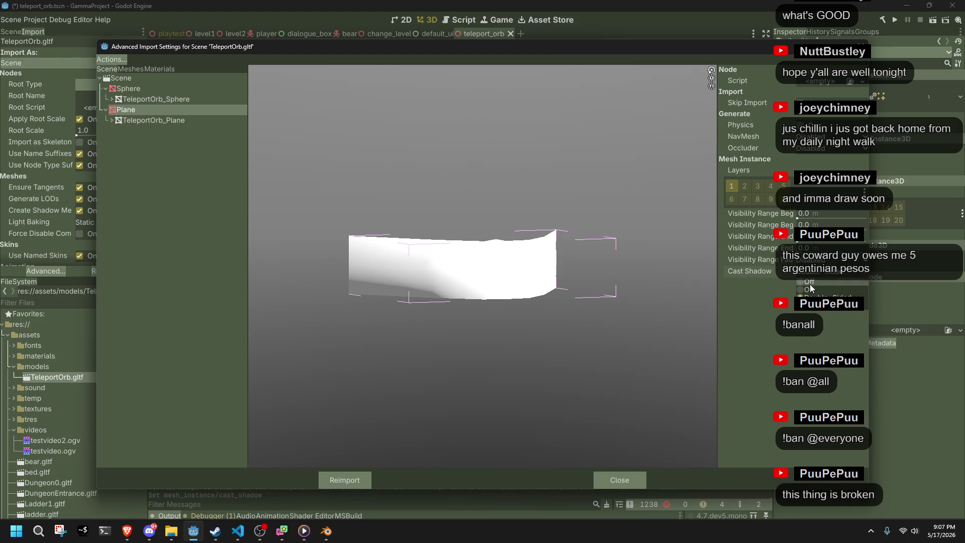
pyautogui.moveTo(649, 307)
pyautogui.mouseDown()
pyautogui.moveTo(592, 319)
pyautogui.moveTo(663, 313)
pyautogui.mouseUp()
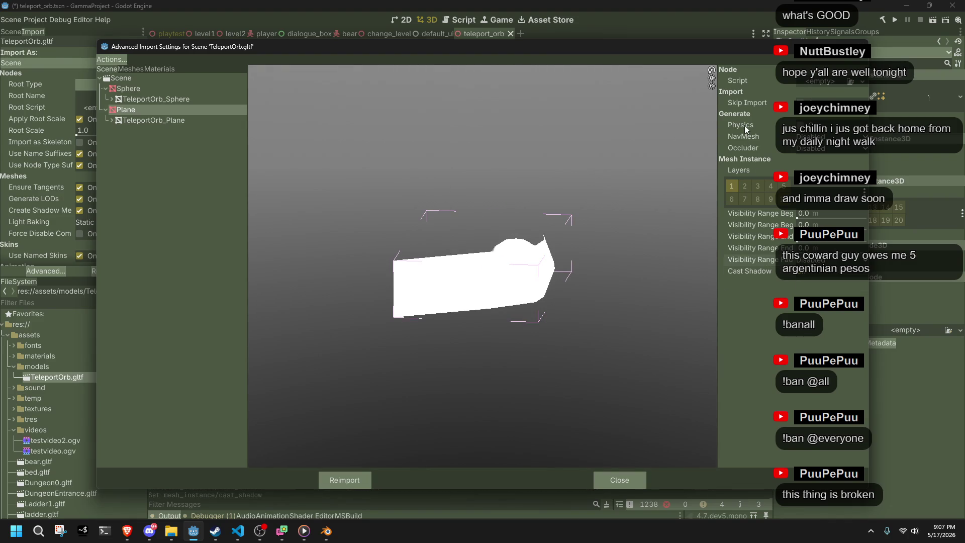
pyautogui.click(820, 148)
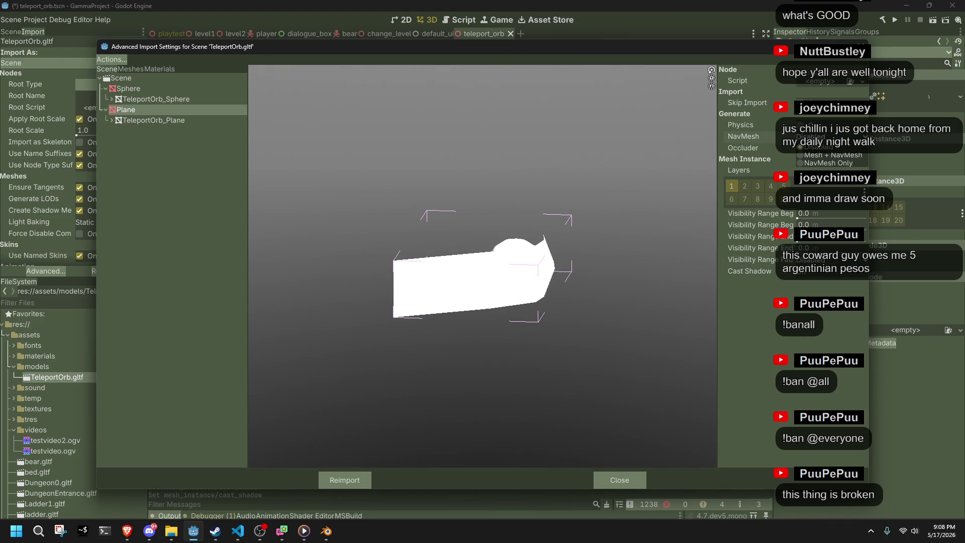
pyautogui.click(819, 148)
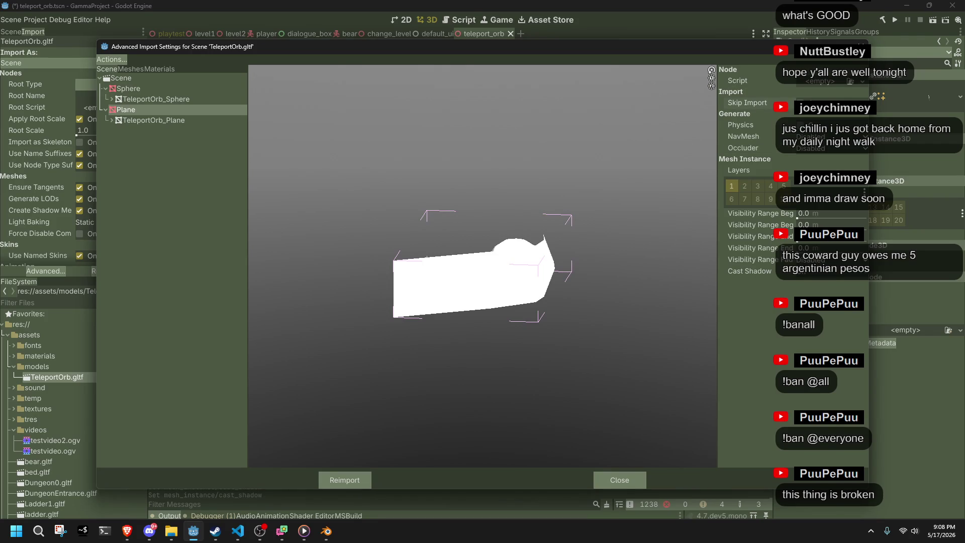
# Step: Close the advanced import settings, return to Blender and save teleportorb.blend
pyautogui.hotkey('alt', 'Tab')
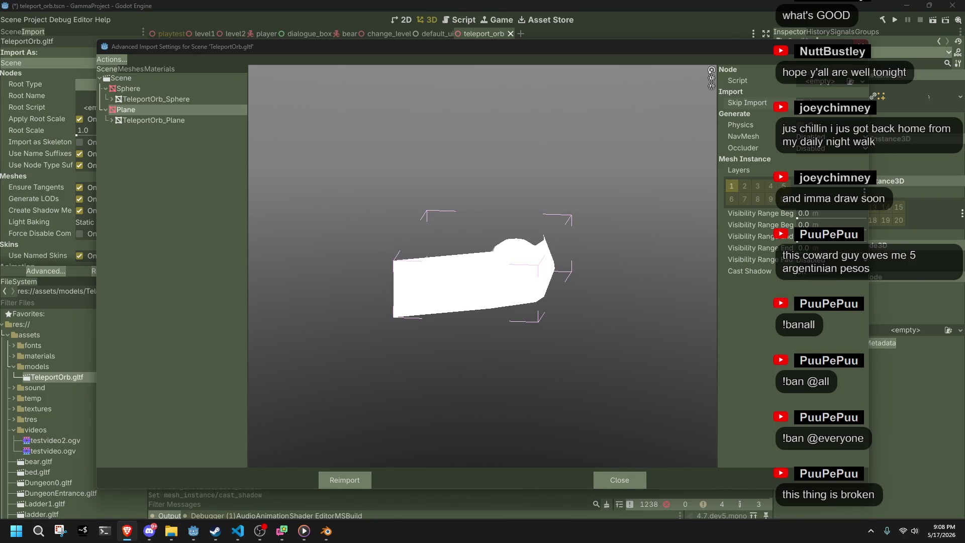
pyautogui.click(619, 480)
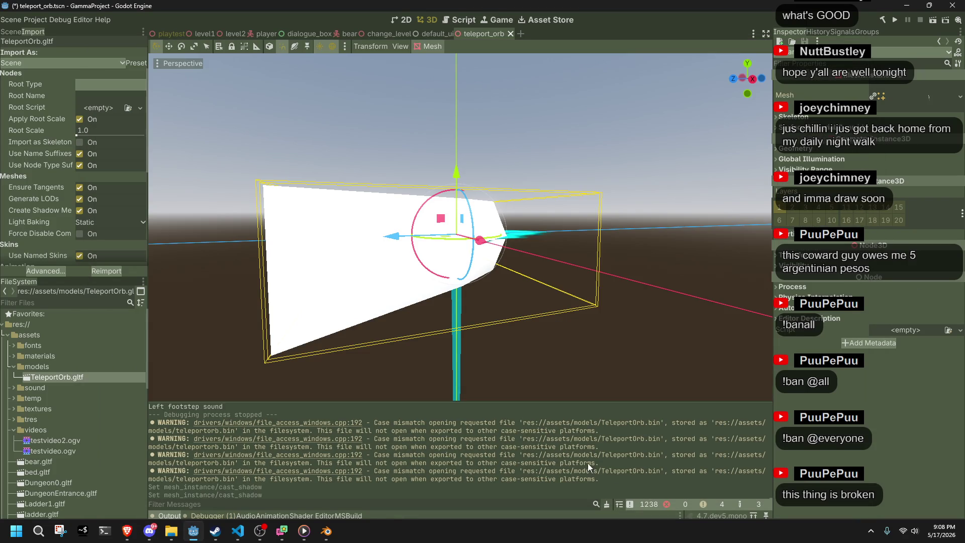
pyautogui.moveTo(219, 397)
pyautogui.mouseDown()
pyautogui.moveTo(352, 262)
pyautogui.moveTo(367, 258)
pyautogui.moveTo(251, 294)
pyautogui.mouseUp()
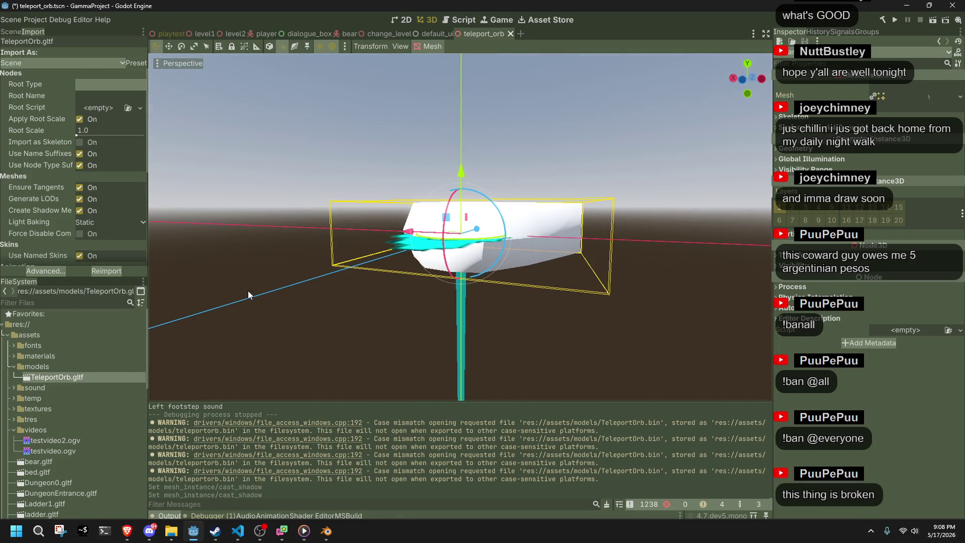
pyautogui.click(327, 531)
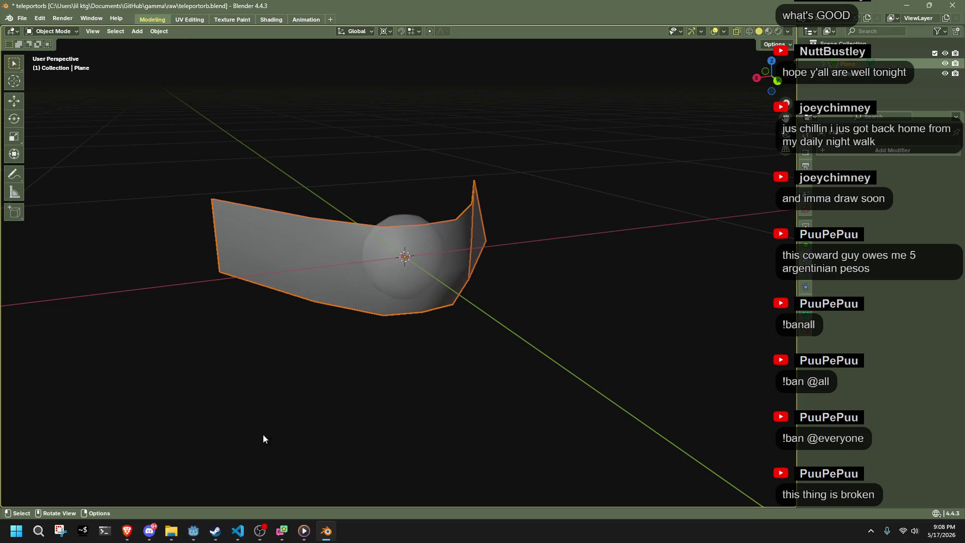
pyautogui.click(250, 328)
pyautogui.hotkey('ctrl', 's')
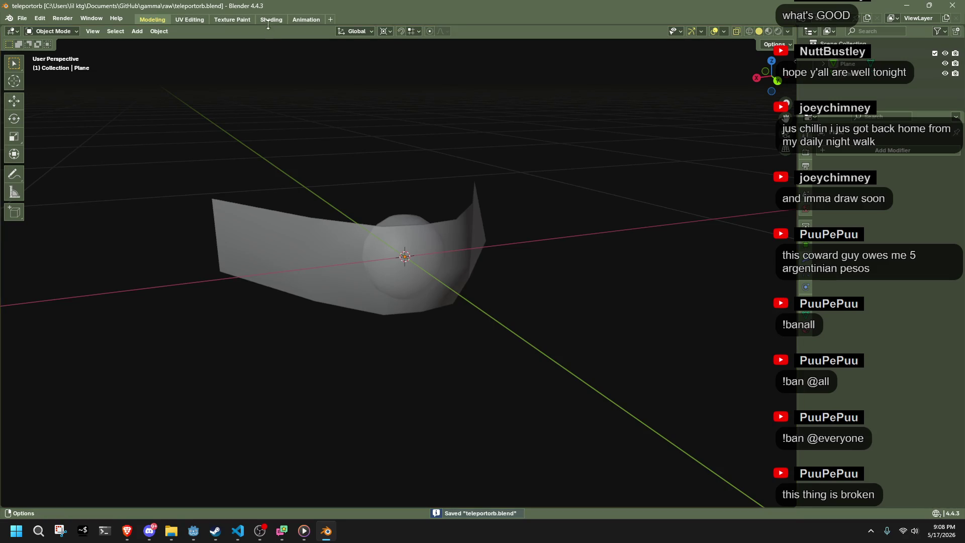
# Step: In the Shading workspace, create a new plane material with a cyan base colour, Blue 1.0
pyautogui.click(268, 22)
pyautogui.moveTo(550, 165)
pyautogui.mouseDown()
pyautogui.moveTo(470, 279)
pyautogui.moveTo(737, 285)
pyautogui.moveTo(349, 255)
pyautogui.moveTo(472, 297)
pyautogui.mouseUp()
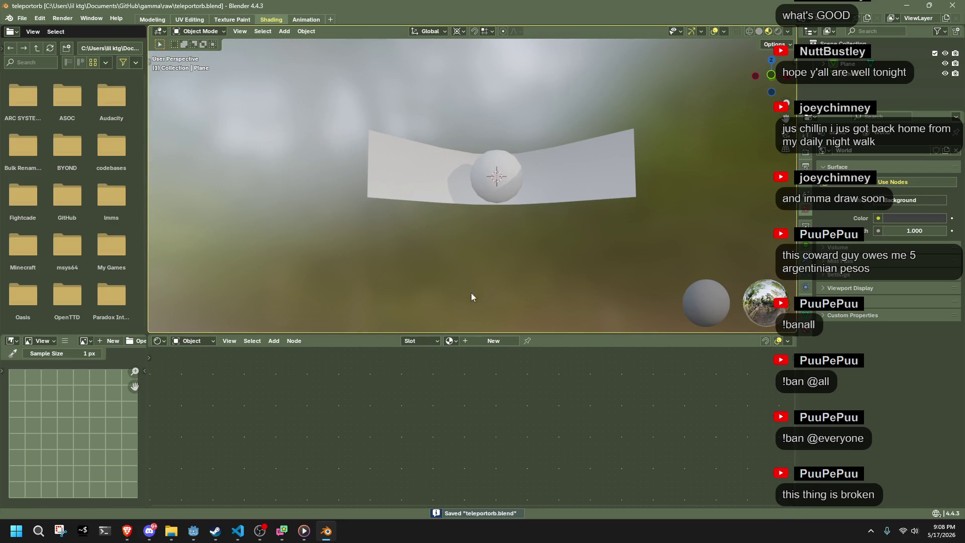
pyautogui.click(481, 342)
pyautogui.press('Home')
pyautogui.click(430, 380)
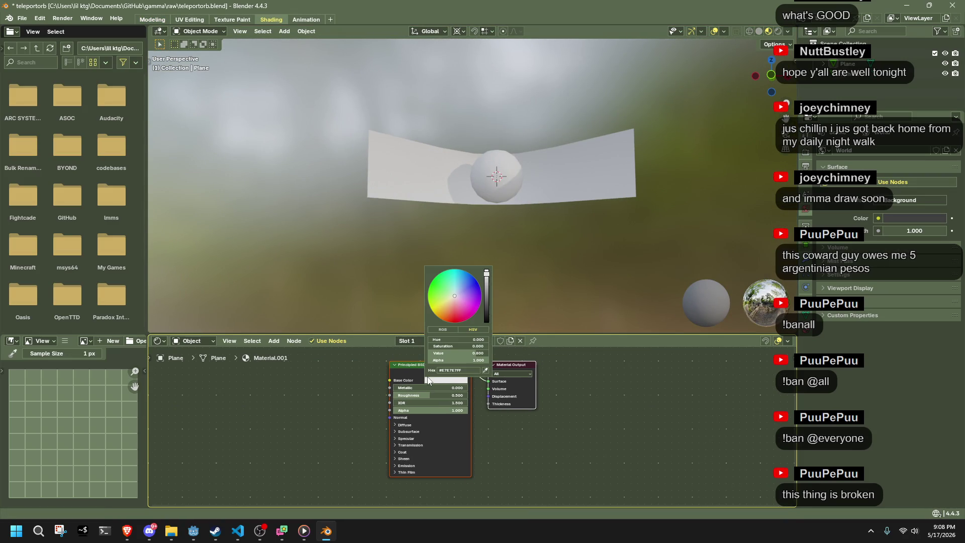
pyautogui.moveTo(456, 288); pyautogui.dragTo(457, 271)
pyautogui.click(443, 329)
pyautogui.click(470, 353)
pyautogui.write('1')
pyautogui.press('Return')
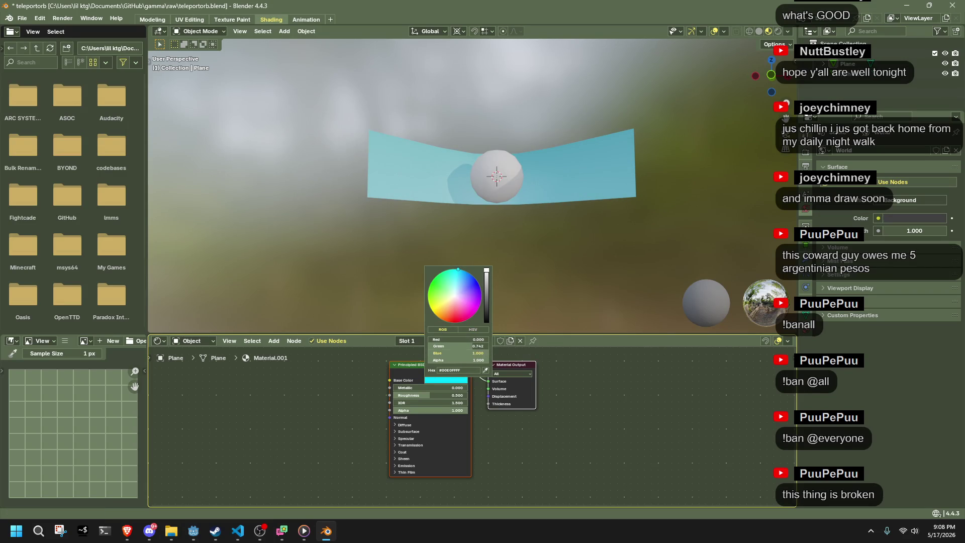
# Step: Delete the Principled BSDF node, undo the deletion, and save the file
pyautogui.moveTo(455, 207)
pyautogui.mouseDown()
pyautogui.moveTo(567, 254)
pyautogui.moveTo(590, 245)
pyautogui.moveTo(480, 348)
pyautogui.mouseUp()
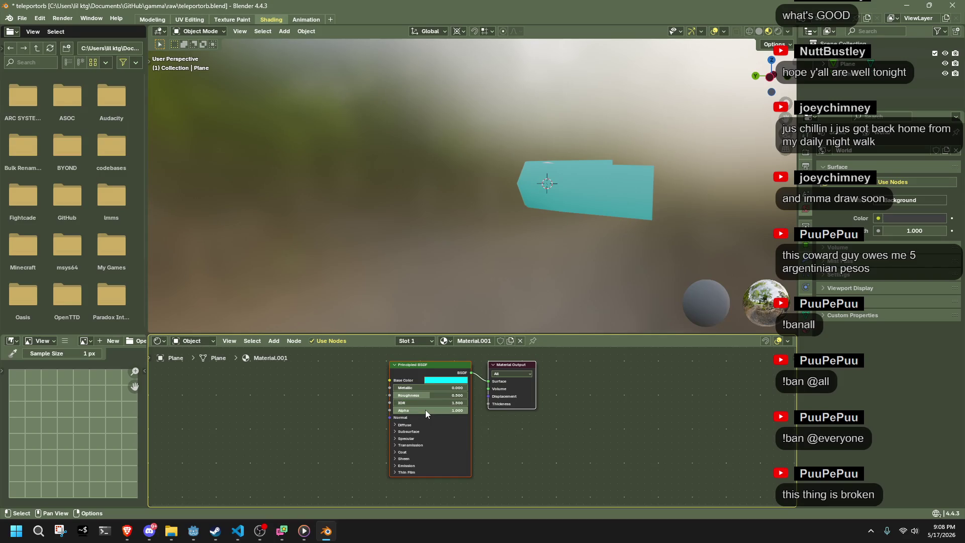
pyautogui.click(424, 370)
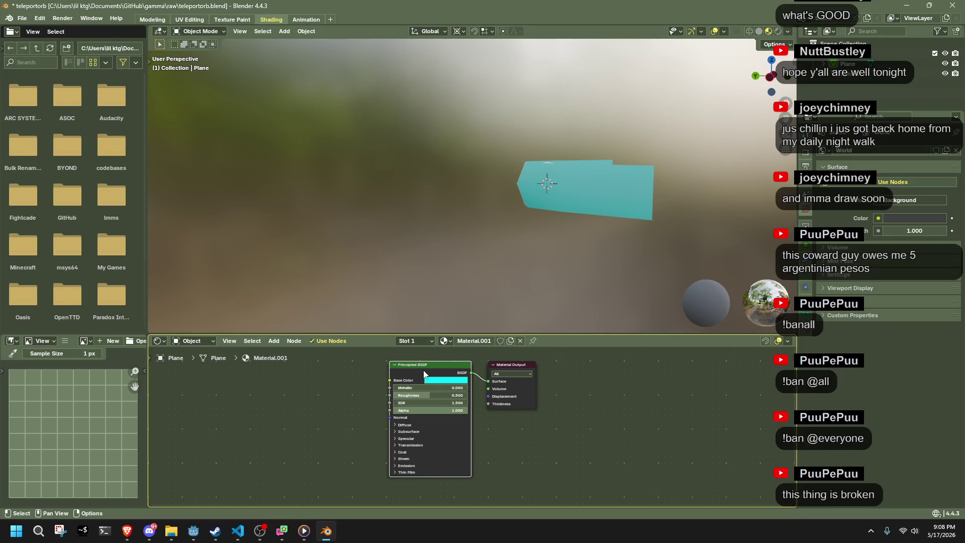
pyautogui.press('Delete')
pyautogui.rightClick(423, 370)
pyautogui.moveTo(368, 370)
pyautogui.moveTo(486, 434)
pyautogui.moveTo(478, 415)
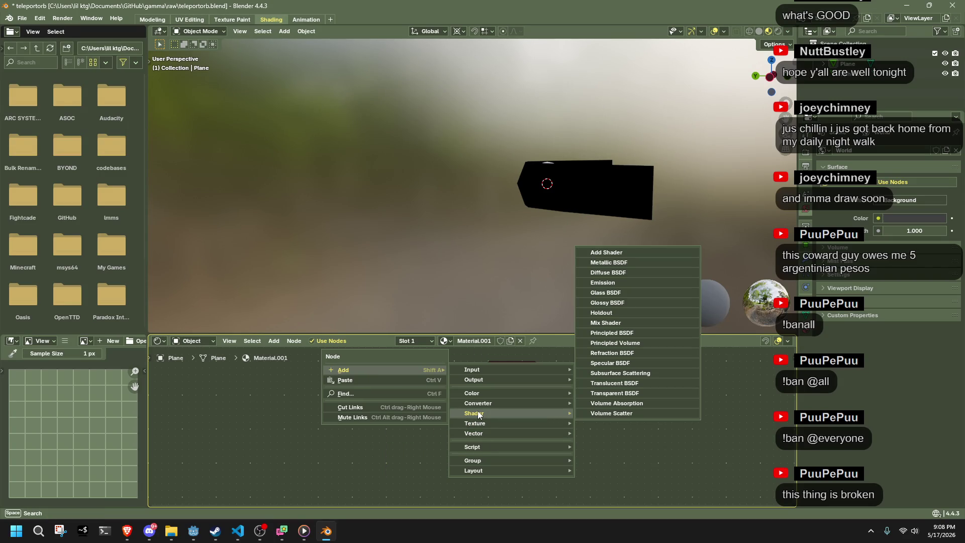
pyautogui.hotkey('ctrl', 'z')
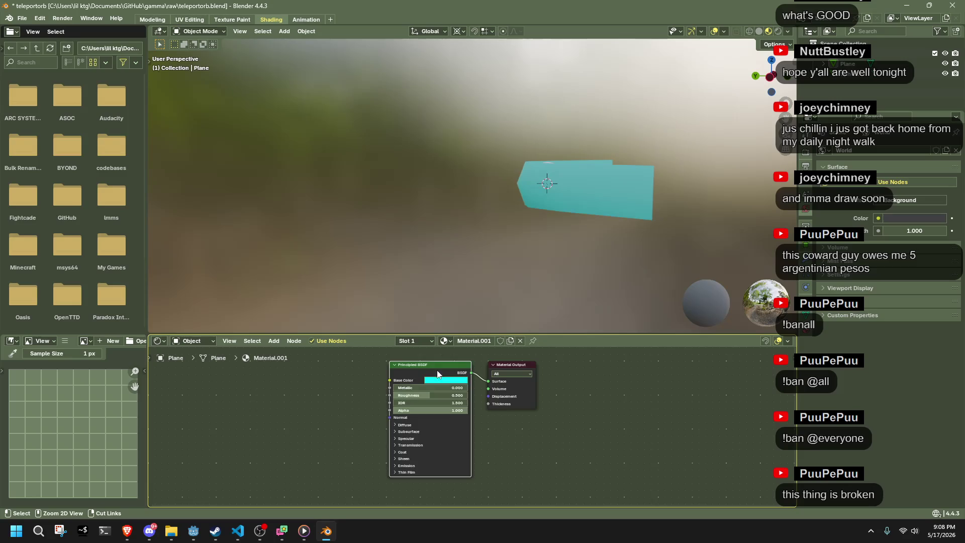
pyautogui.hotkey('ctrl', 's')
# Step: Select the sphere and bring up its material settings
pyautogui.moveTo(603, 270)
pyautogui.mouseDown()
pyautogui.moveTo(555, 275)
pyautogui.moveTo(502, 222)
pyautogui.mouseUp()
pyautogui.click(455, 244)
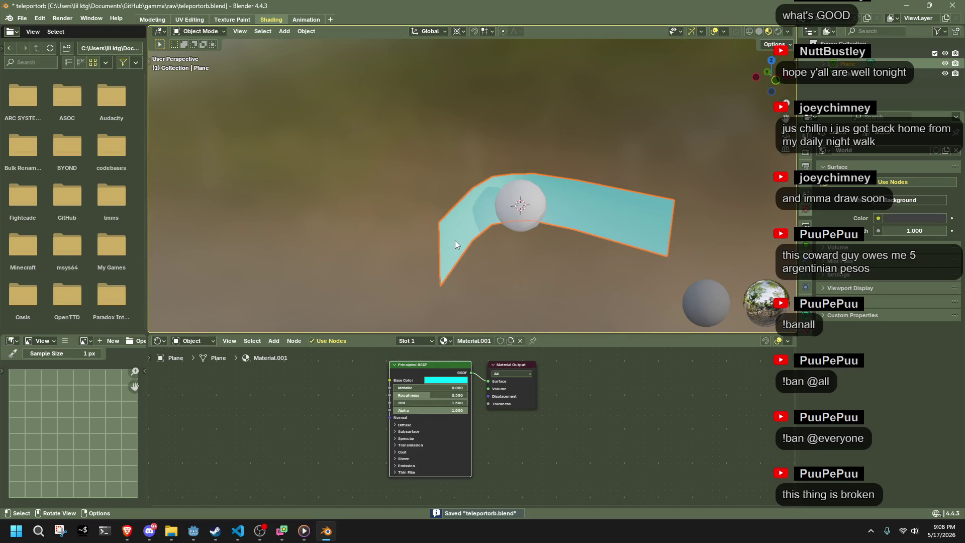
pyautogui.click(515, 211)
pyautogui.click(806, 327)
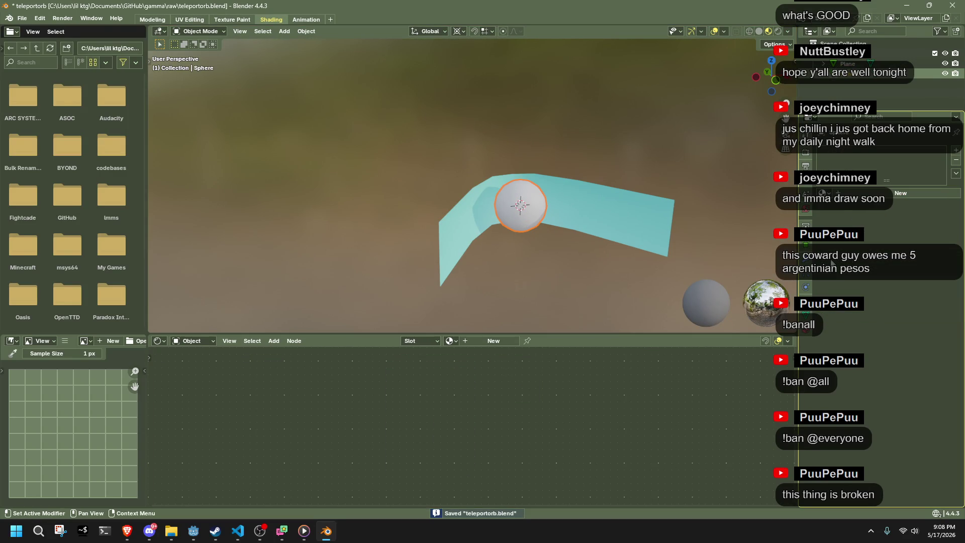
# Step: Assign the original Material to the sphere from the materials list
pyautogui.click(822, 193)
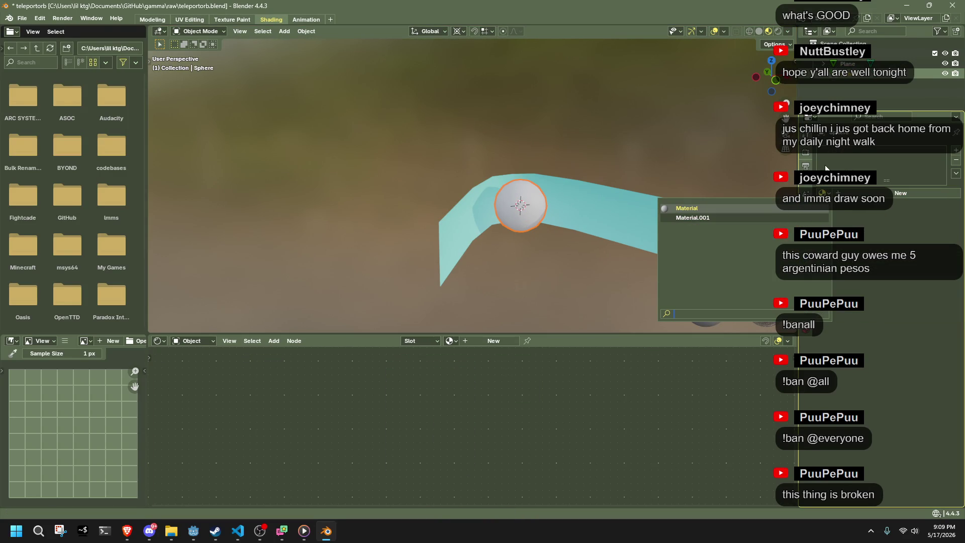
pyautogui.click(420, 187)
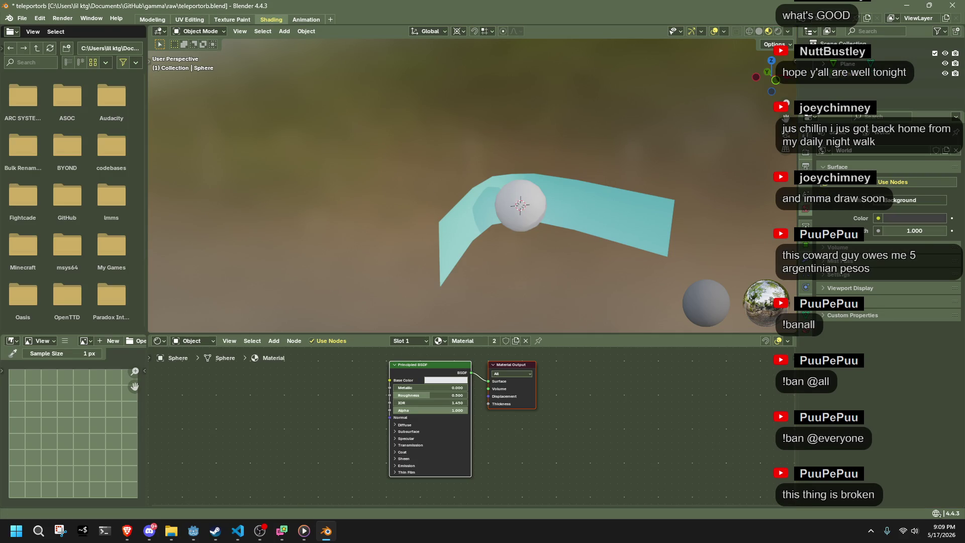
pyautogui.hotkey('alt', 'Tab')
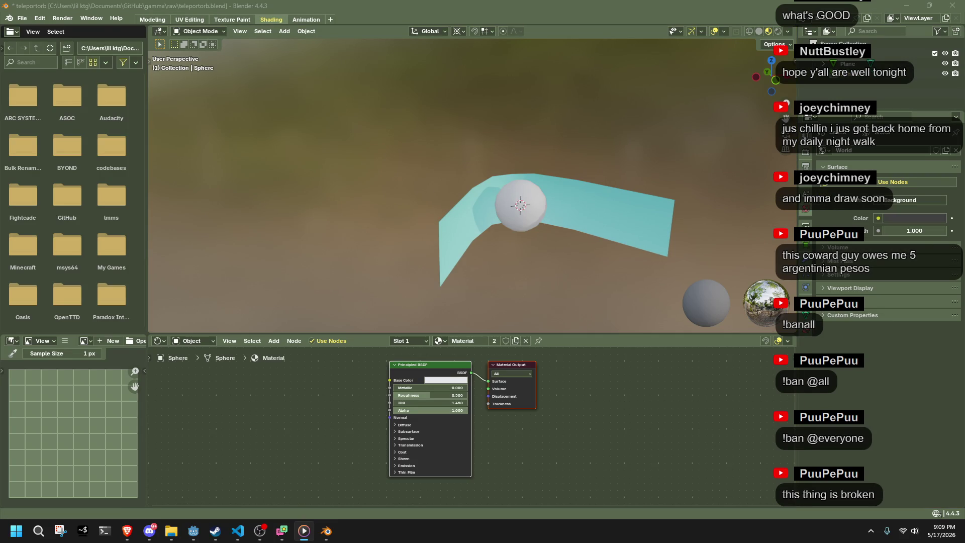
pyautogui.hotkey('alt', 'Tab')
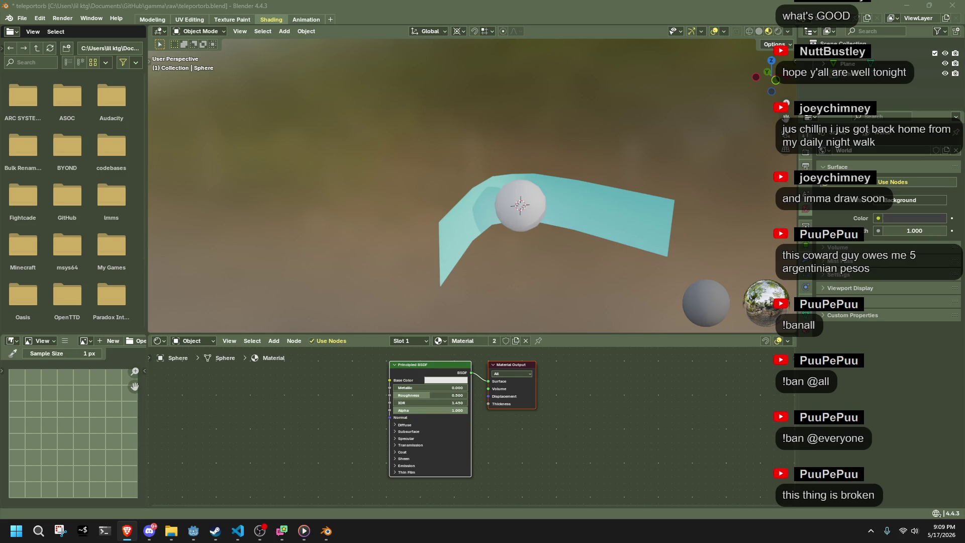
# Step: Reselect the sphere, assign the cyan Material.001 to it and save the blend file
pyautogui.click(528, 204)
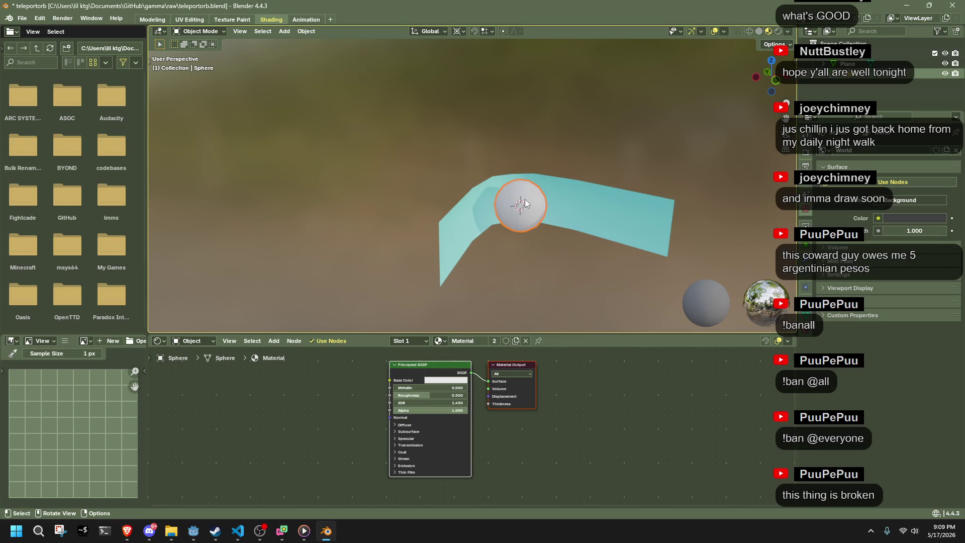
pyautogui.click(807, 274)
pyautogui.click(823, 193)
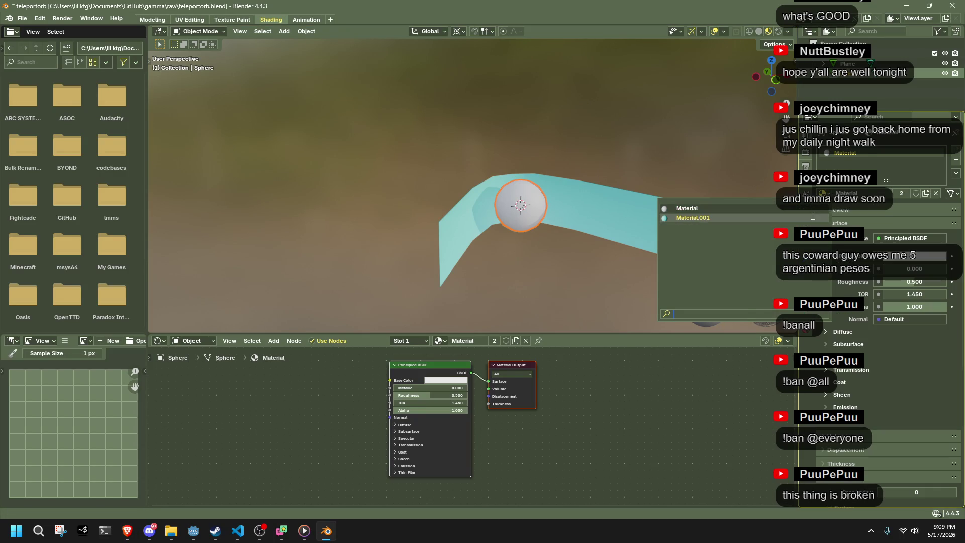
pyautogui.click(693, 216)
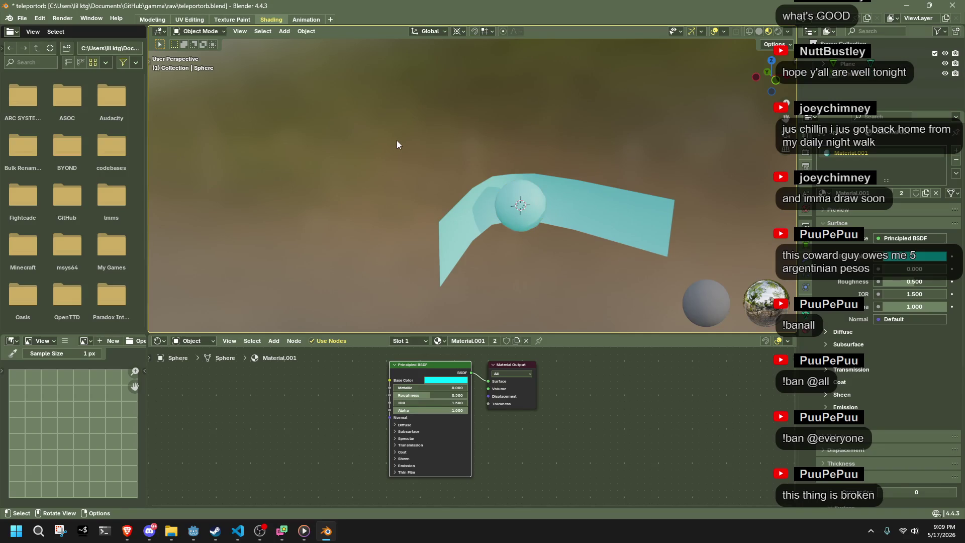
pyautogui.click(405, 157)
pyautogui.hotkey('ctrl', 's')
pyautogui.click(22, 22)
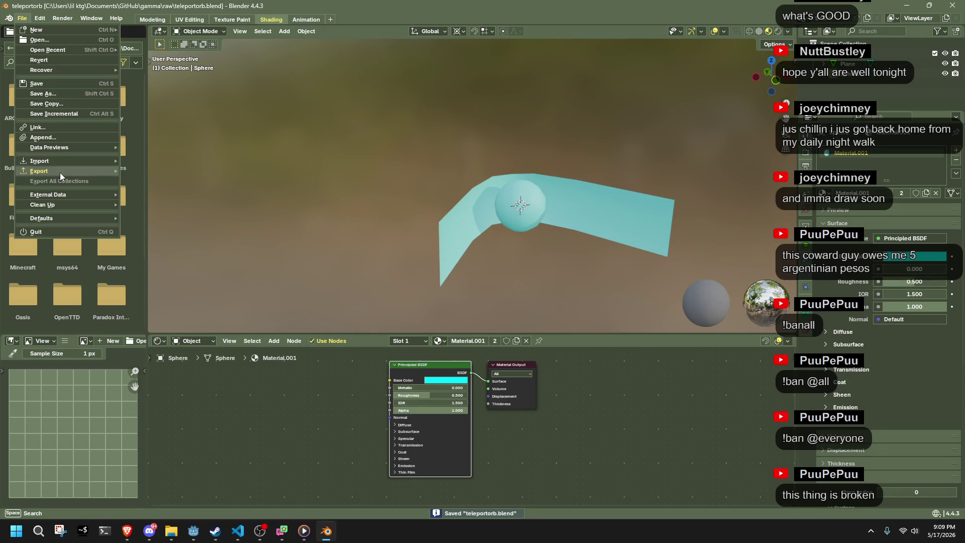
# Step: Export the orb as TeleportOrb.gltf via glTF 2.0 and view the reimported orb in Godot
pyautogui.moveTo(59, 172)
pyautogui.click(168, 274)
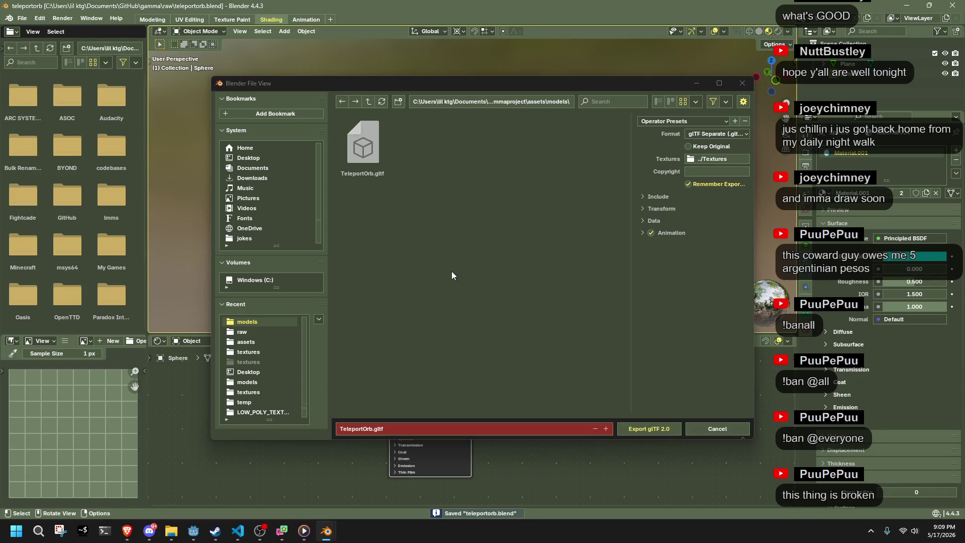
pyautogui.click(629, 433)
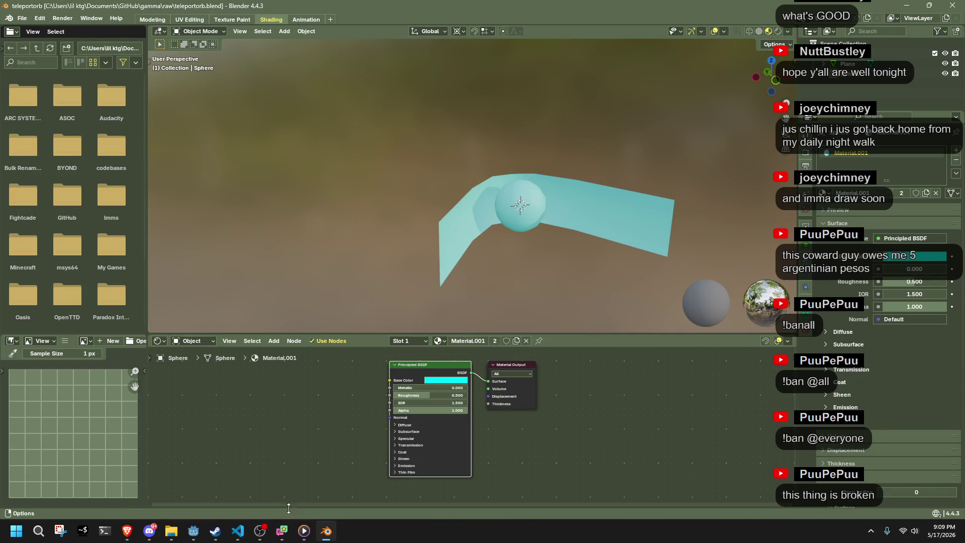
pyautogui.click(193, 531)
pyautogui.moveTo(322, 330)
pyautogui.mouseDown()
pyautogui.moveTo(522, 318)
pyautogui.moveTo(707, 342)
pyautogui.moveTo(750, 255)
pyautogui.moveTo(514, 249)
pyautogui.moveTo(301, 267)
pyautogui.moveTo(225, 321)
pyautogui.mouseUp()
# Step: Expand the materials folder and bring up actions for the pure_black material
pyautogui.scroll(4, 695, 259)
pyautogui.click(13, 357)
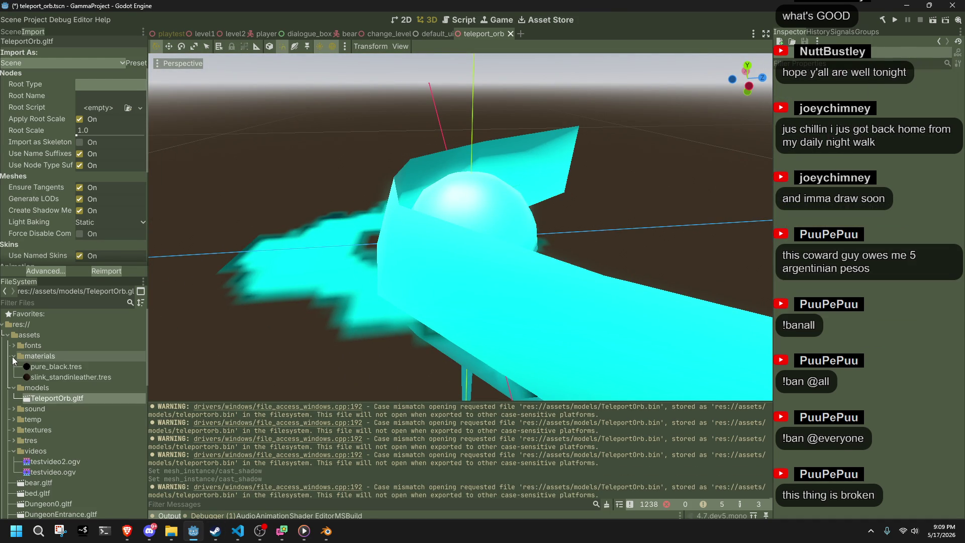
pyautogui.click(47, 368)
pyautogui.rightClick(47, 367)
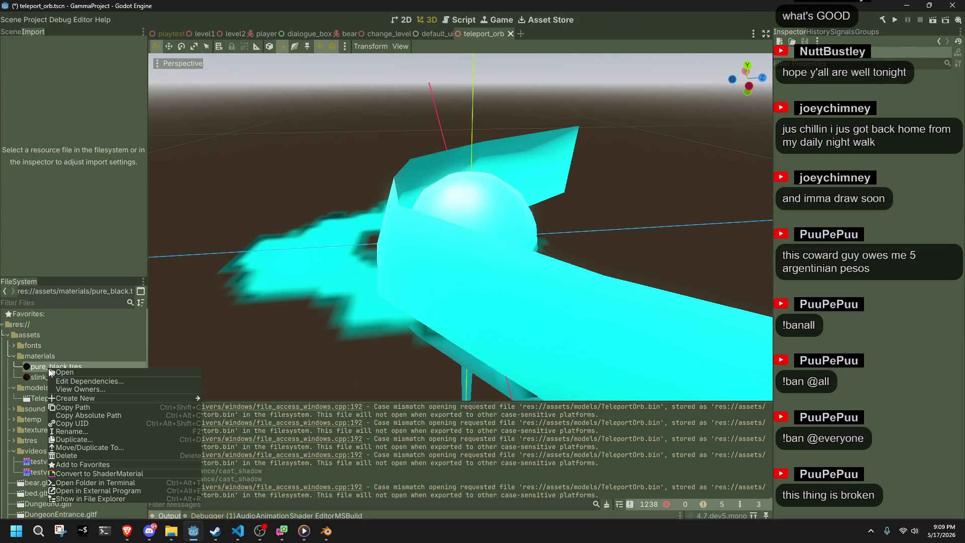
# Step: Duplicate pure_black.tres and name the copy orbmaterial.tres
pyautogui.click(85, 441)
pyautogui.doubleClick(398, 266)
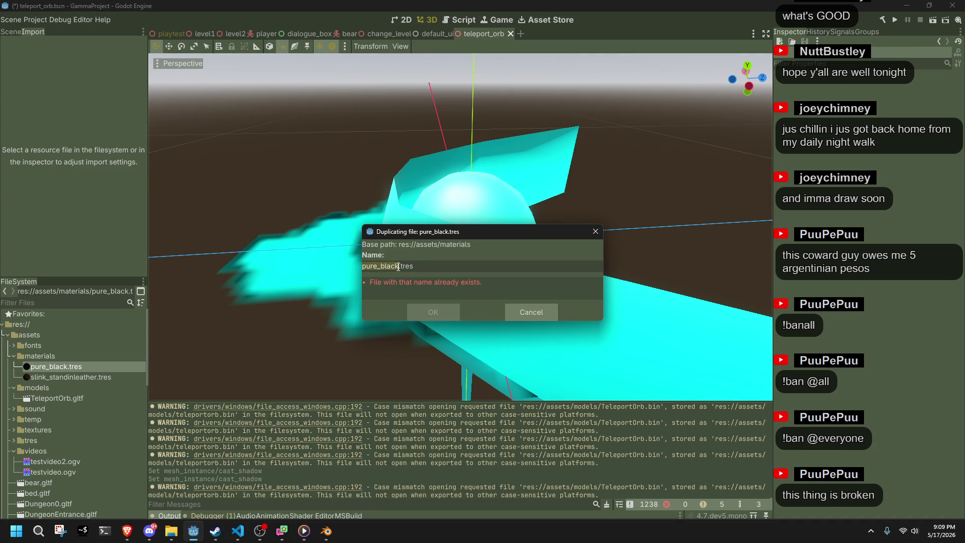
pyautogui.write('orb')
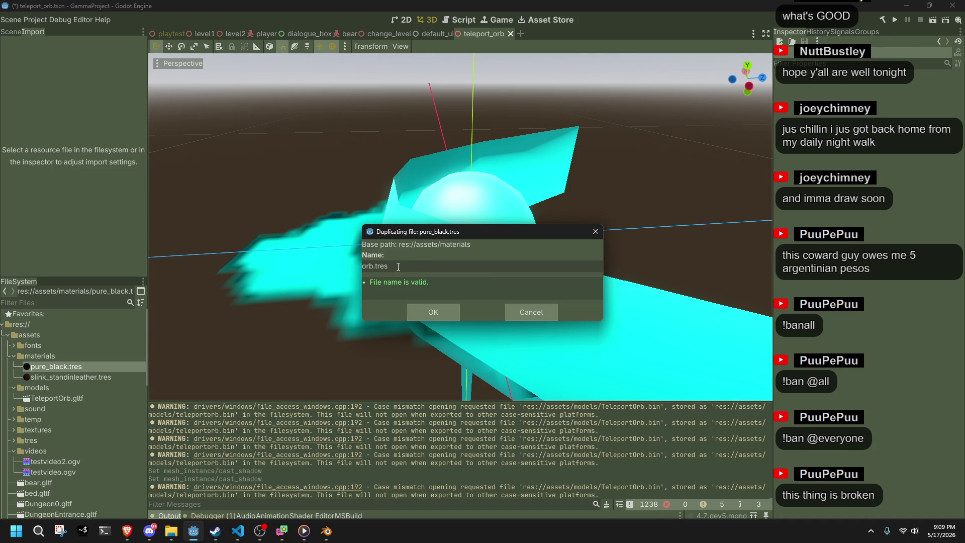
pyautogui.write('mat')
pyautogui.write('erial')
pyautogui.click(424, 303)
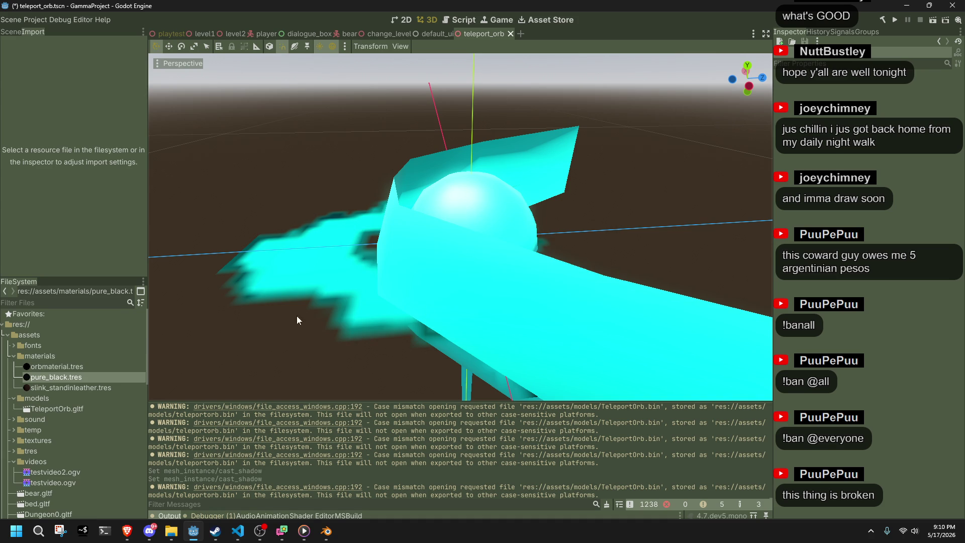
# Step: Set orbmaterial.tres albedo colour to cyan (00ffff) in the Inspector
pyautogui.click(65, 367)
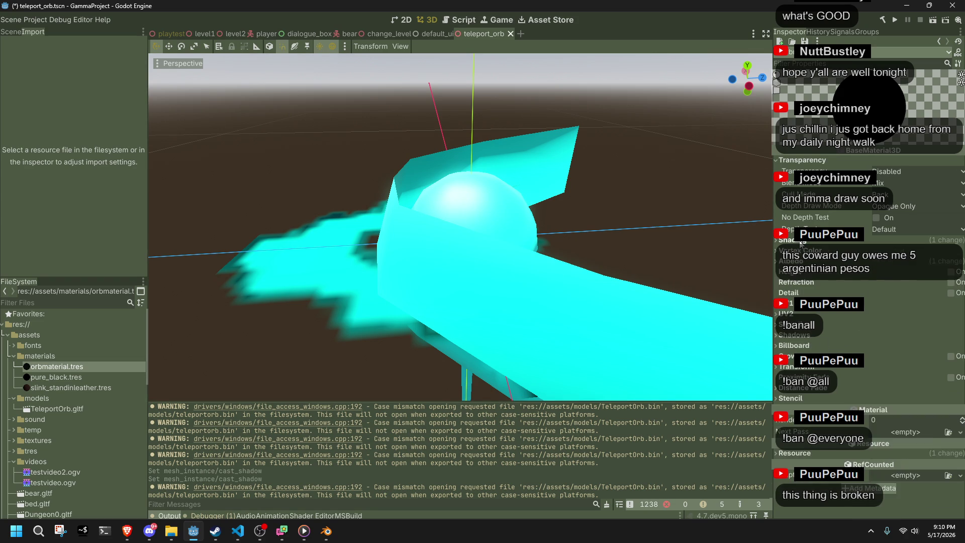
pyautogui.click(803, 261)
pyautogui.click(917, 278)
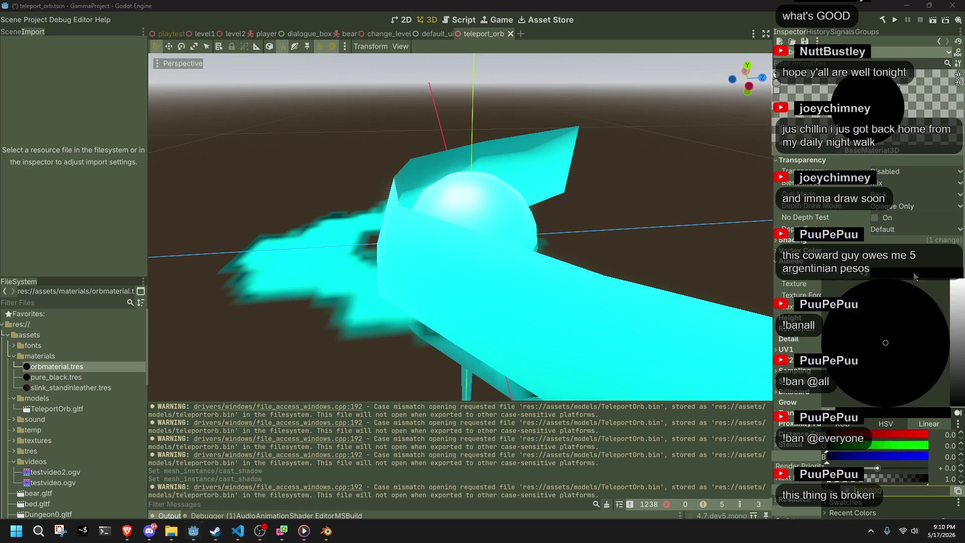
pyautogui.moveTo(900, 459)
pyautogui.mouseDown()
pyautogui.moveTo(928, 459)
pyautogui.moveTo(929, 446)
pyautogui.mouseUp()
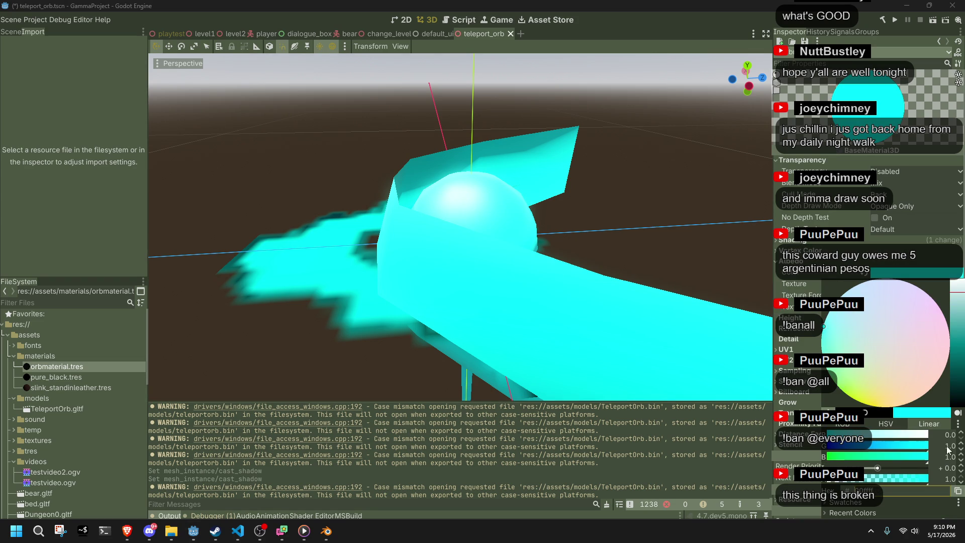
pyautogui.press('Escape')
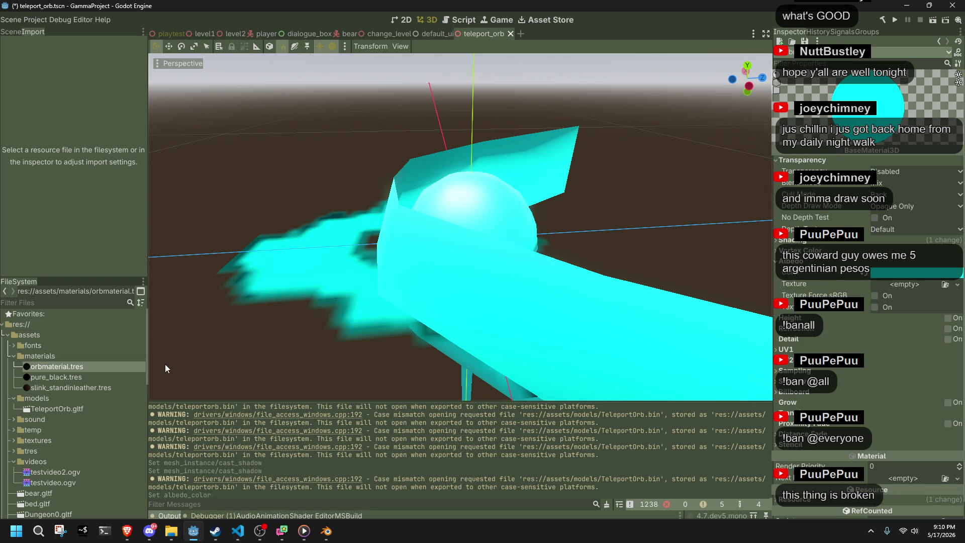
# Step: Save the scene and material, leaving the orbmaterial.tres name unchanged
pyautogui.moveTo(333, 216)
pyautogui.mouseDown()
pyautogui.moveTo(399, 216)
pyautogui.moveTo(316, 244)
pyautogui.mouseUp()
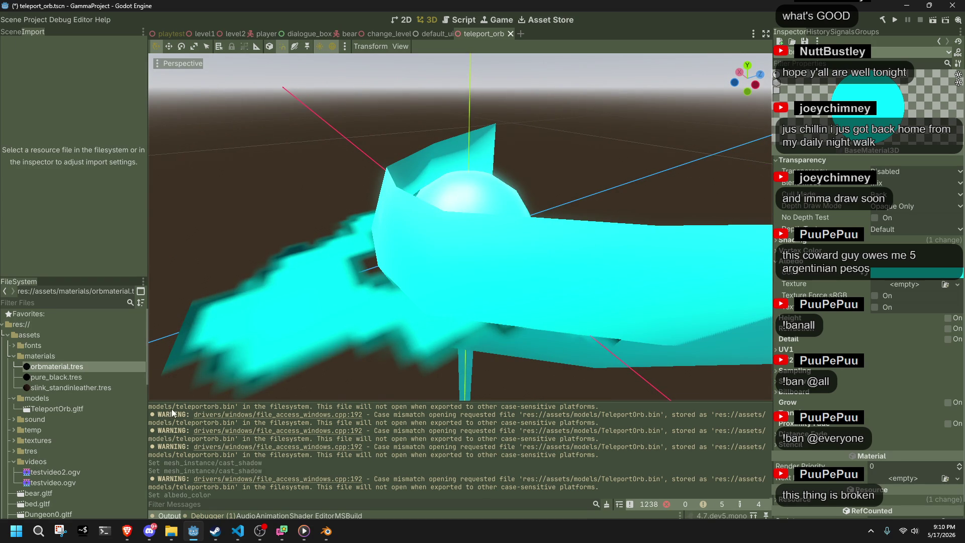
pyautogui.hotkey('ctrl', 's')
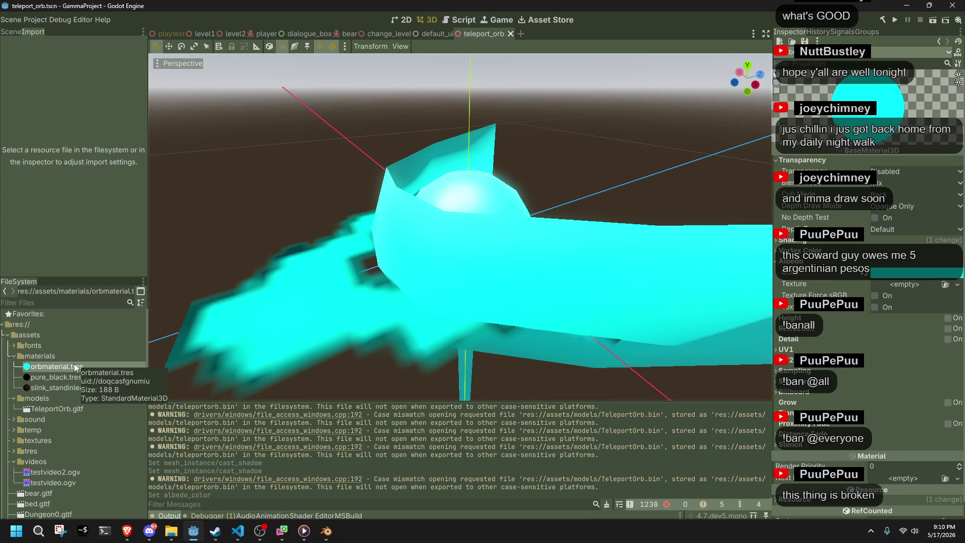
pyautogui.press('F2')
pyautogui.click(39, 368)
pyautogui.press('Return')
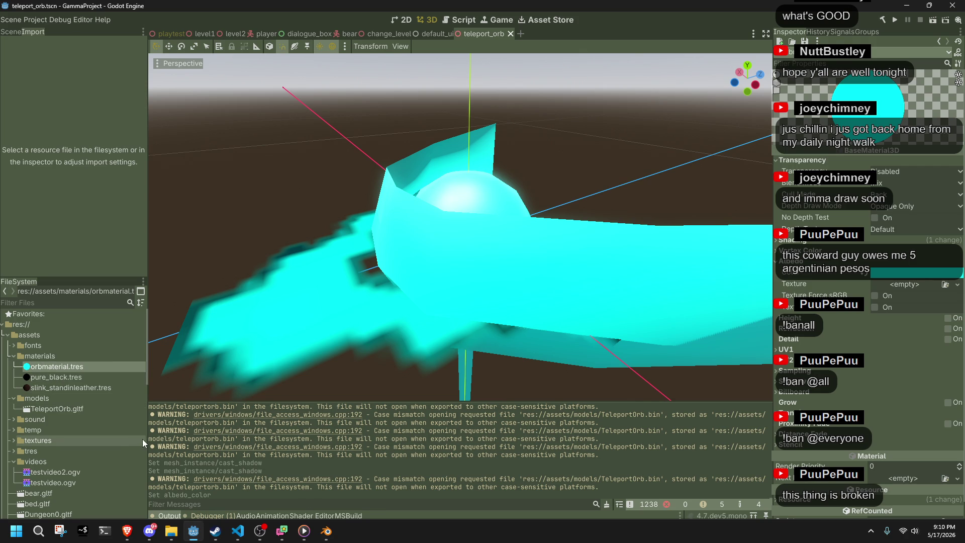
# Step: Select the TeleportOrb.gltf model file in the FileSystem dock
pyautogui.scroll(-3, 127, 442)
pyautogui.scroll(3, 127, 442)
pyautogui.click(50, 410)
# Step: Open Advanced Import Settings for TeleportOrb.gltf and inspect the Plane mesh and node
pyautogui.rightClick(50, 411)
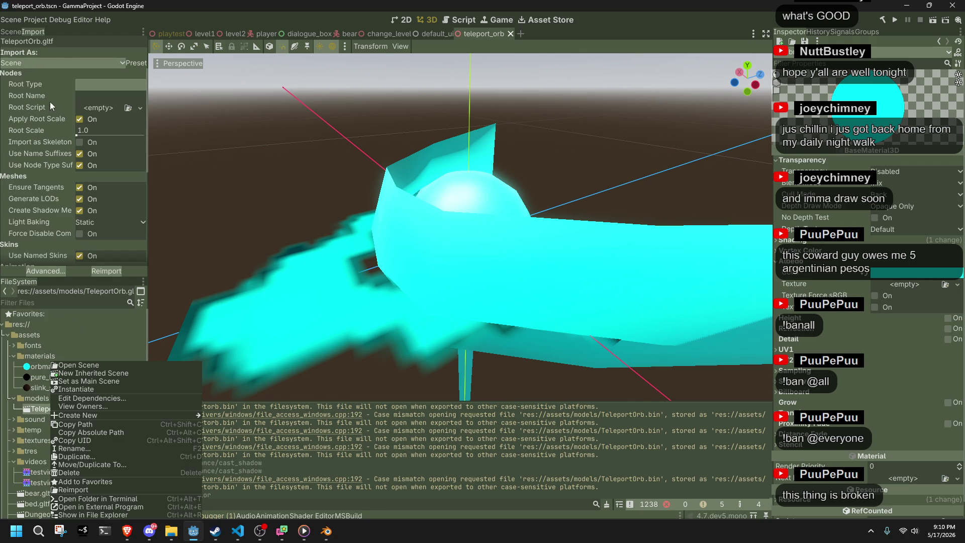
pyautogui.click(66, 261)
pyautogui.click(46, 271)
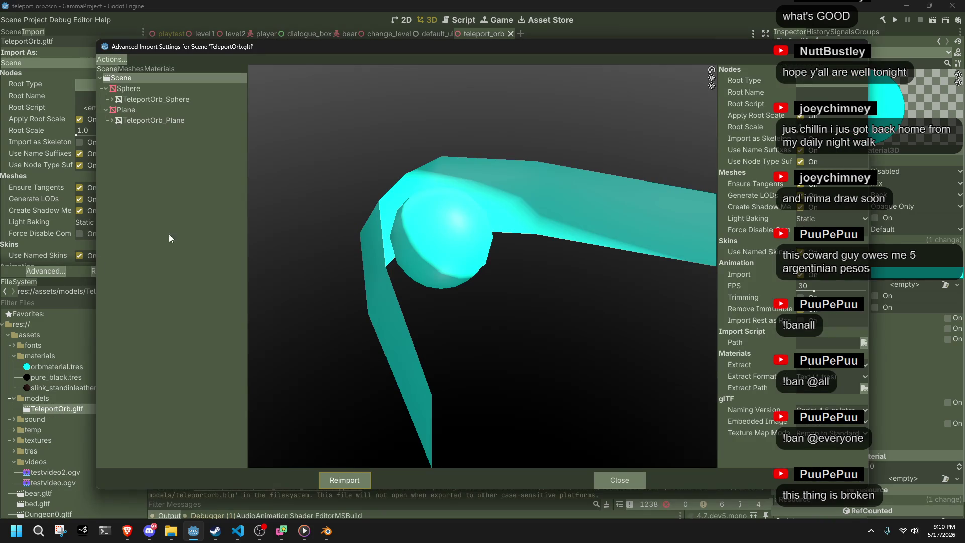
pyautogui.click(153, 121)
pyautogui.click(151, 110)
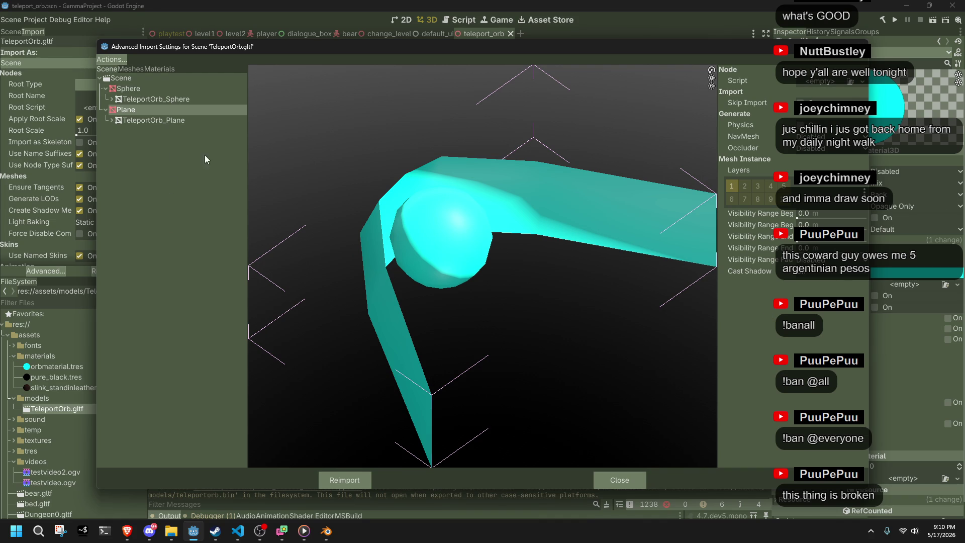
# Step: Check the imported materials, which list only Material.001, then return to Blender
pyautogui.click(150, 69)
pyautogui.click(141, 79)
pyautogui.scroll(-2, 505, 262)
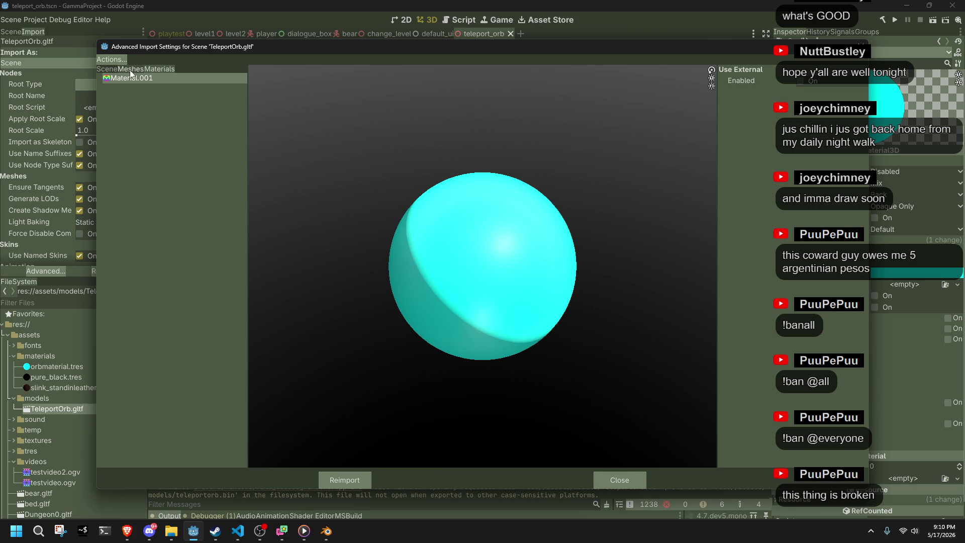
pyautogui.click(325, 532)
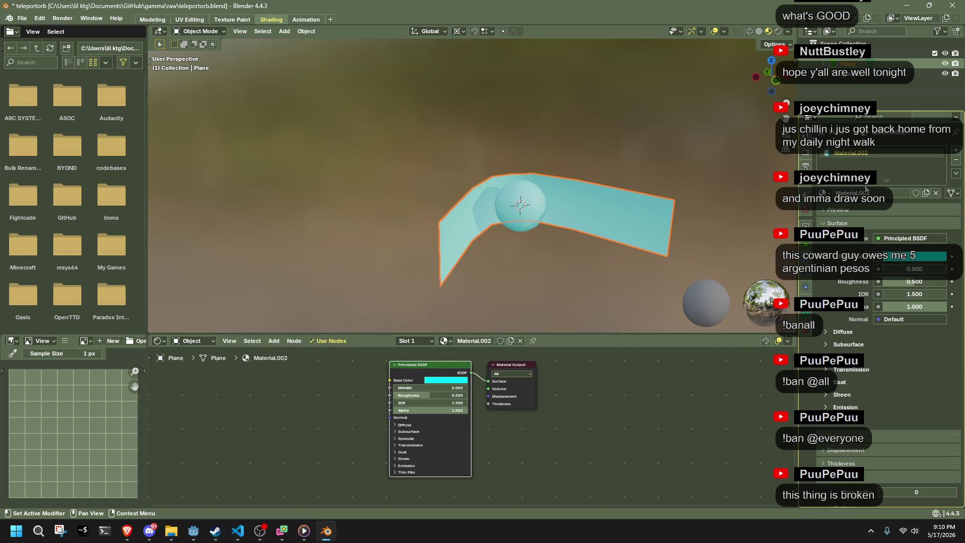
# Step: Rename the plane's Material.002 to OrbSeeThrough and put Material.001 on the plane
pyautogui.click(822, 193)
pyautogui.doubleClick(845, 155)
pyautogui.write('Or')
pyautogui.write('gh')
pyautogui.press('Return')
pyautogui.click(821, 193)
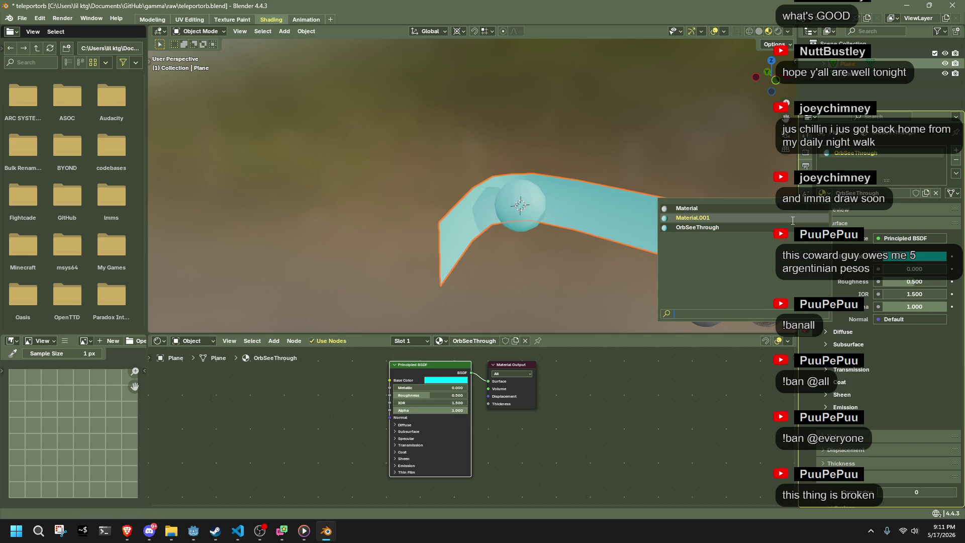
pyautogui.click(791, 217)
# Step: Rename the plane to Orb and give it the OrbSeeThrough material
pyautogui.press('F2')
pyautogui.write('Orb')
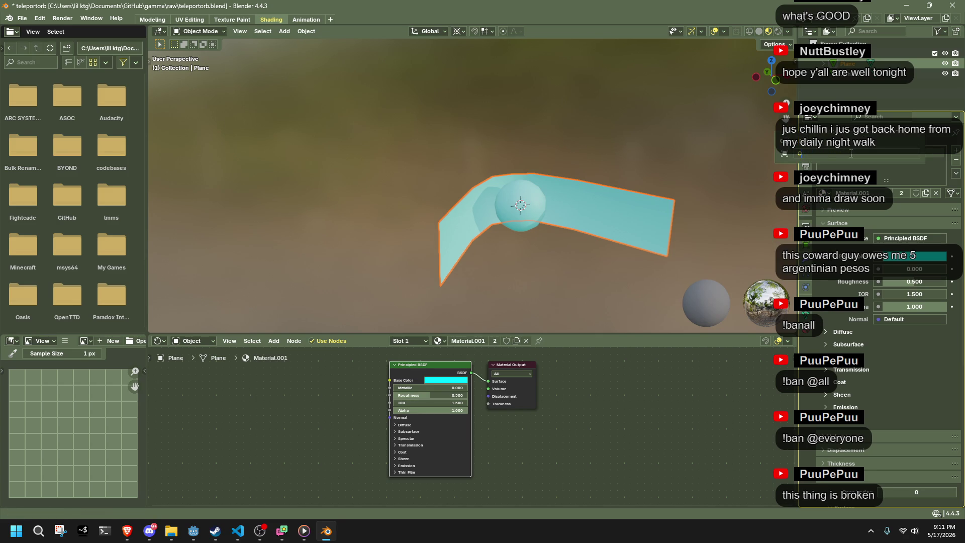
pyautogui.press('Return')
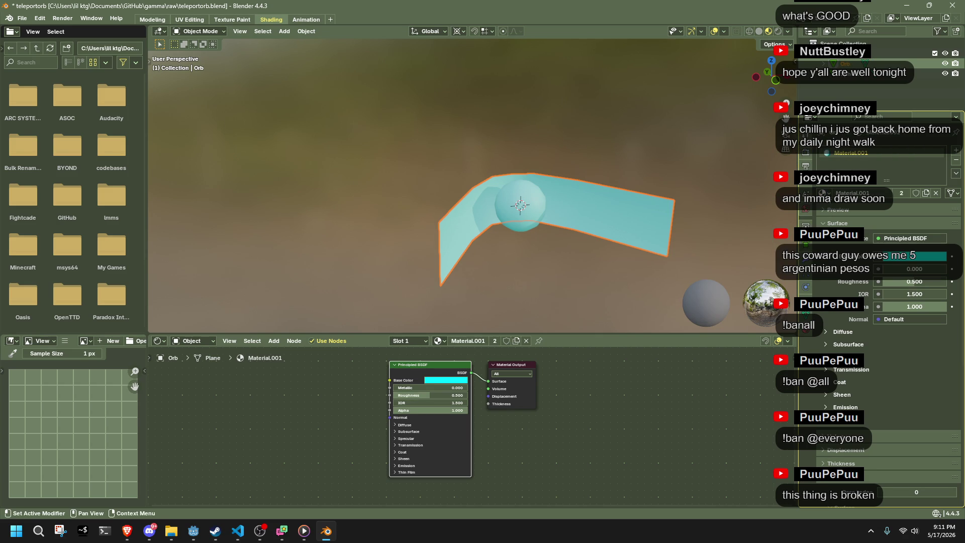
pyautogui.click(821, 193)
pyautogui.click(791, 218)
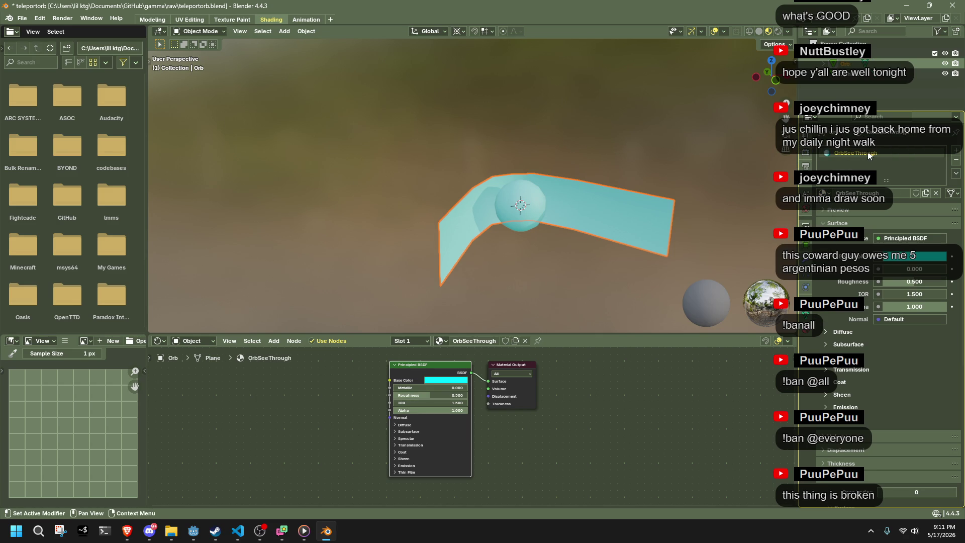
# Step: Rename the Orb.001 sphere to Orb in the Outliner
pyautogui.press('F2')
pyautogui.click(851, 75)
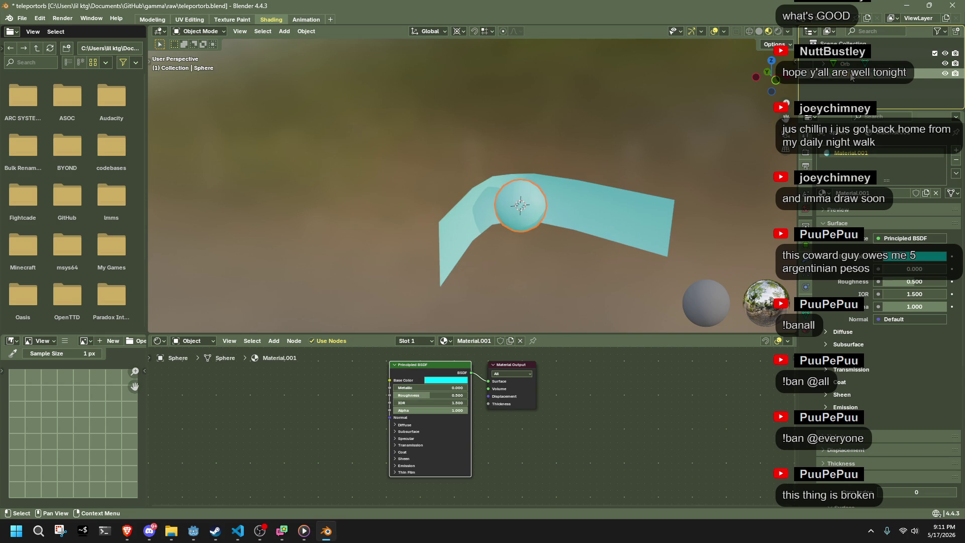
pyautogui.doubleClick(851, 77)
pyautogui.write('Orb')
pyautogui.press('Return')
pyautogui.click(849, 64)
pyautogui.doubleClick(849, 66)
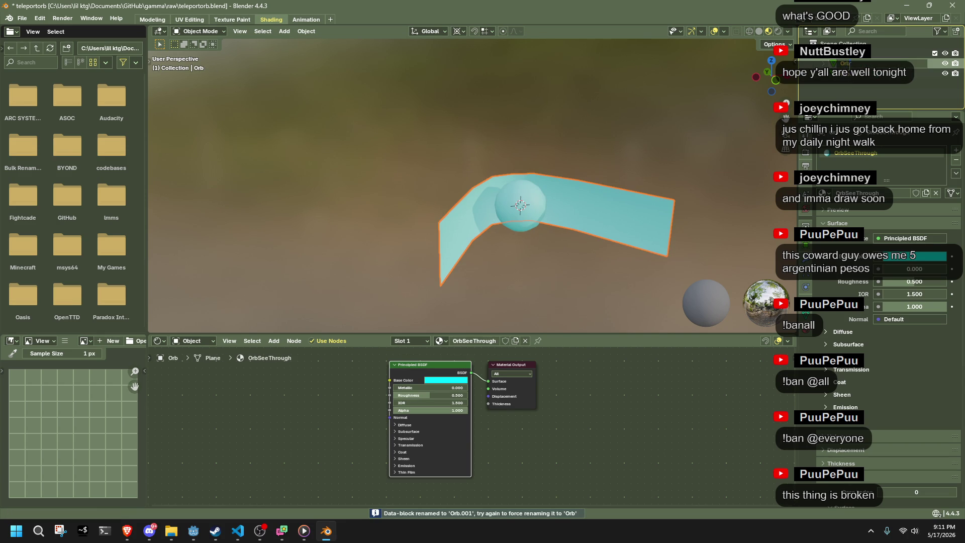
pyautogui.click(853, 63)
pyautogui.doubleClick(853, 64)
pyautogui.write('Orb')
pyautogui.press('Return')
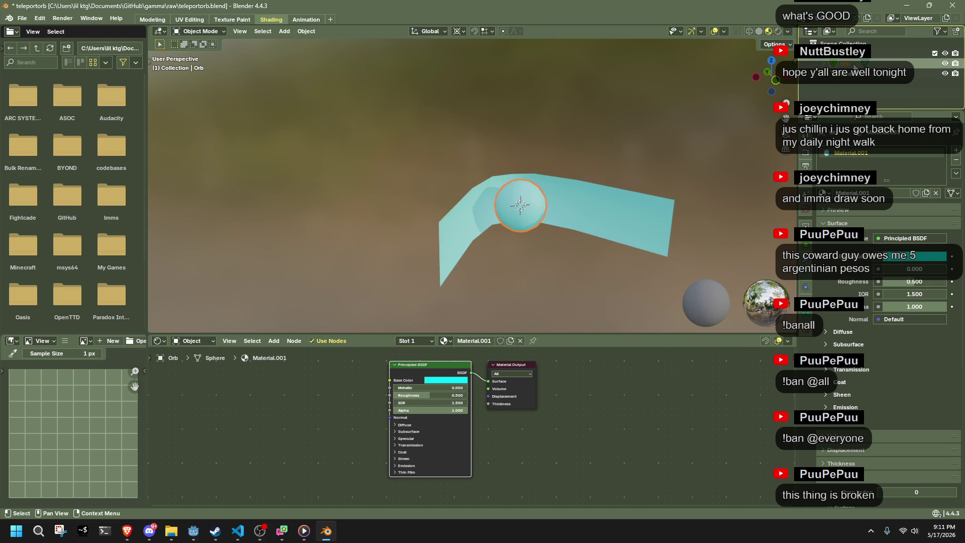
# Step: Give the sphere the cyan OrbSeeThrough material and rename it Orb2Sided
pyautogui.doubleClick(838, 153)
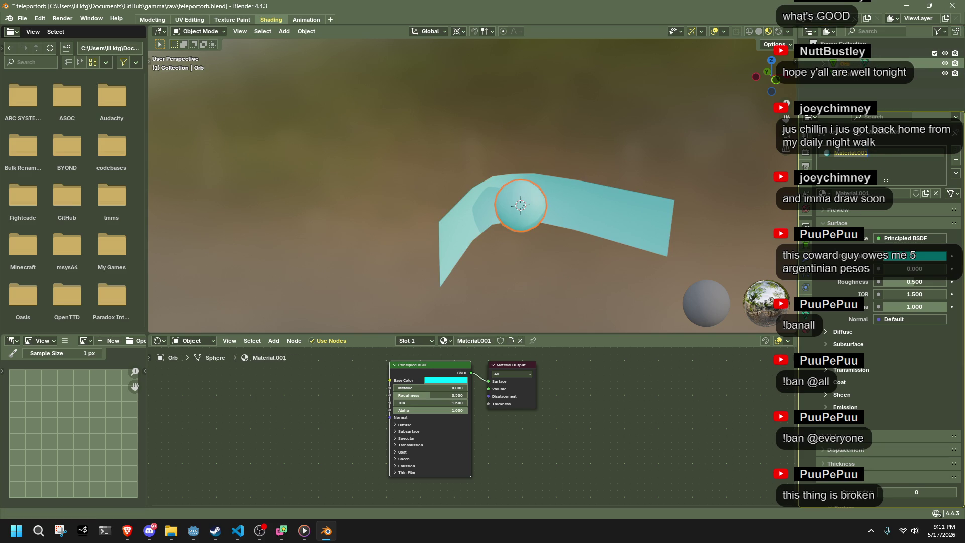
pyautogui.write('P')
pyautogui.press('Return')
pyautogui.click(822, 193)
pyautogui.click(689, 228)
pyautogui.doubleClick(859, 155)
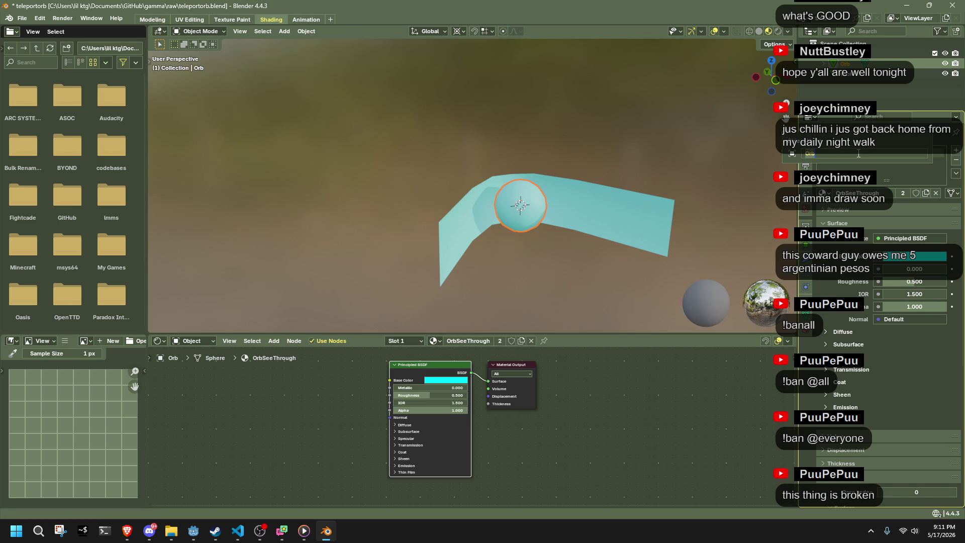
pyautogui.press('Escape')
pyautogui.press('BackSpace')
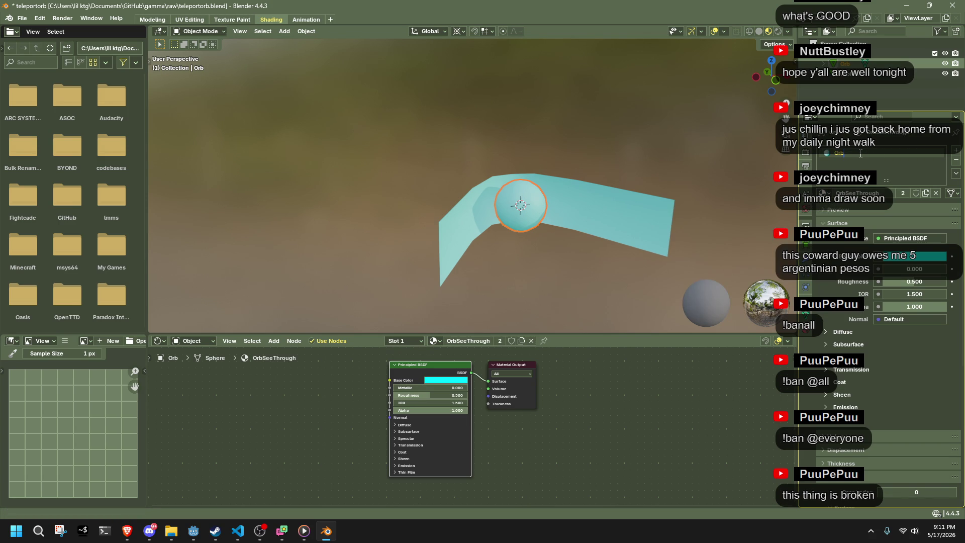
pyautogui.write('2Sided')
pyautogui.press('Return')
# Step: Save teleportorb.blend and export the orb as glTF 2.0 via Quick Favorites
pyautogui.hotkey('ctrl', 's')
pyautogui.click(22, 18)
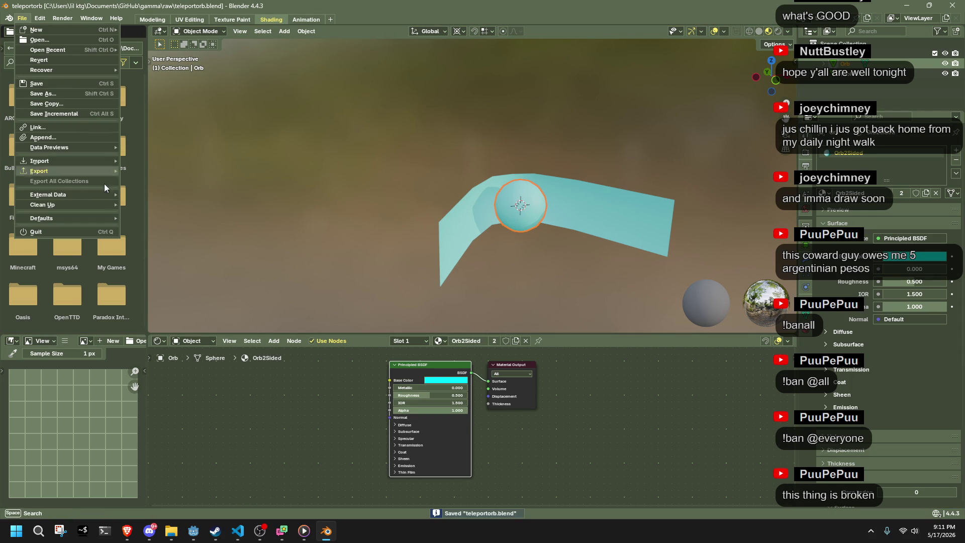
pyautogui.click(347, 125)
pyautogui.press('q')
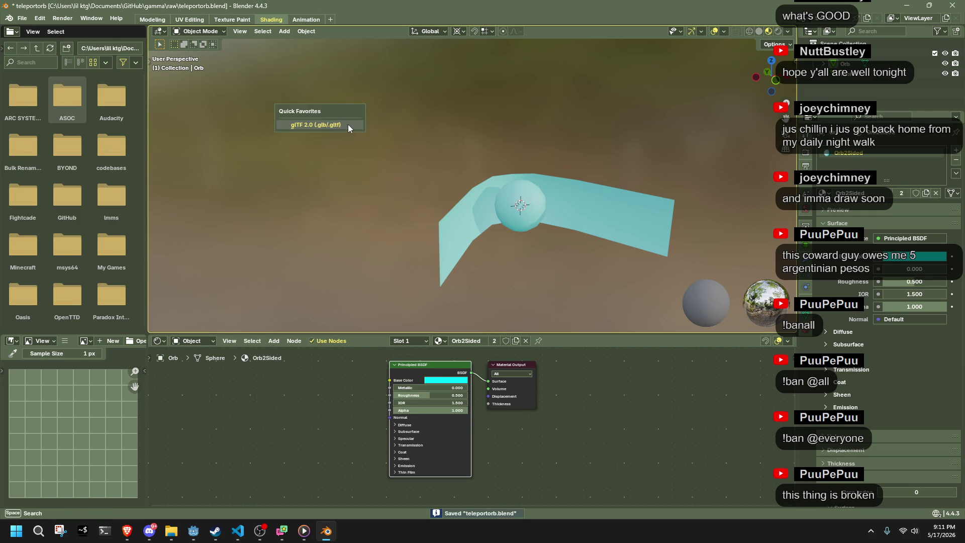
pyautogui.click(348, 125)
pyautogui.click(648, 427)
pyautogui.hotkey('alt', 'Tab')
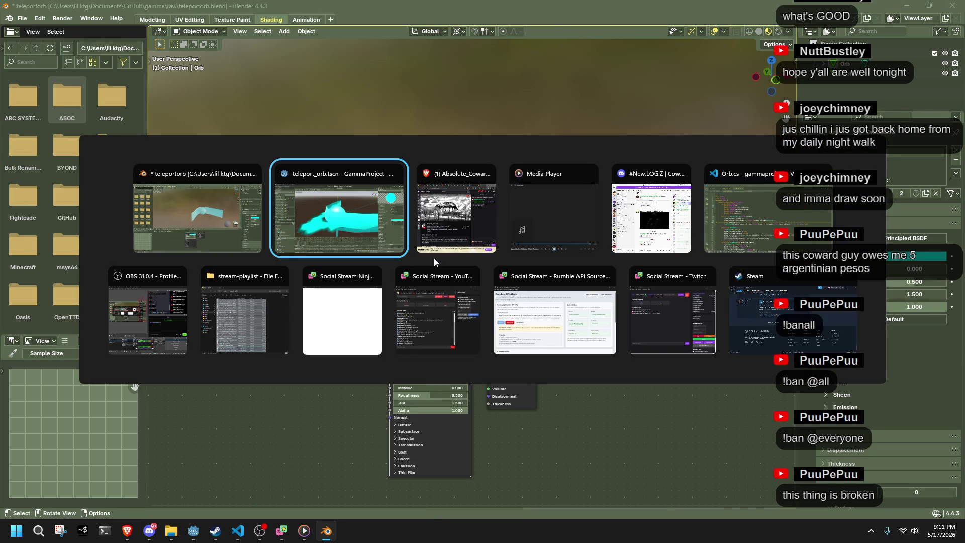
# Step: Reopen TeleportOrb.gltf's Advanced Import Settings and confirm the material is now Orb2Sided
pyautogui.click(101, 69)
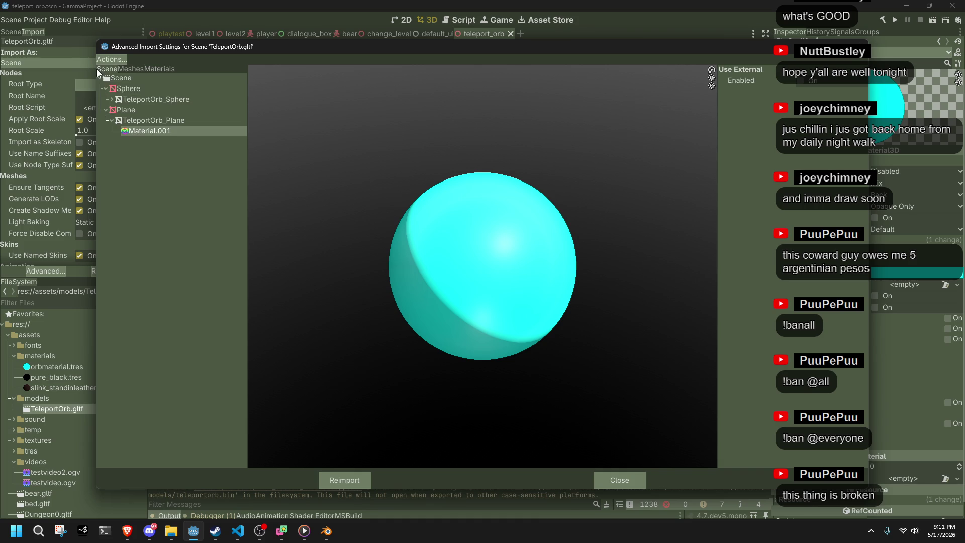
pyautogui.click(619, 480)
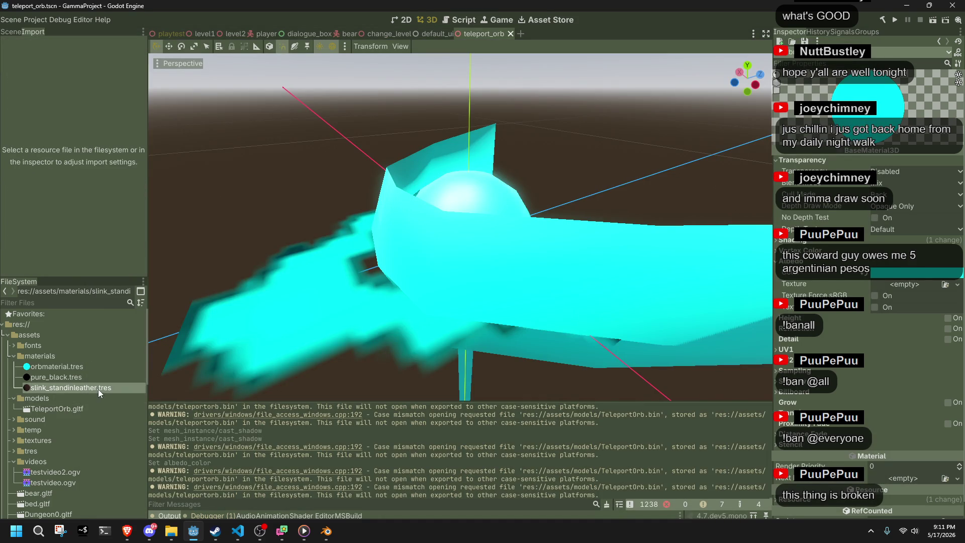
pyautogui.click(108, 410)
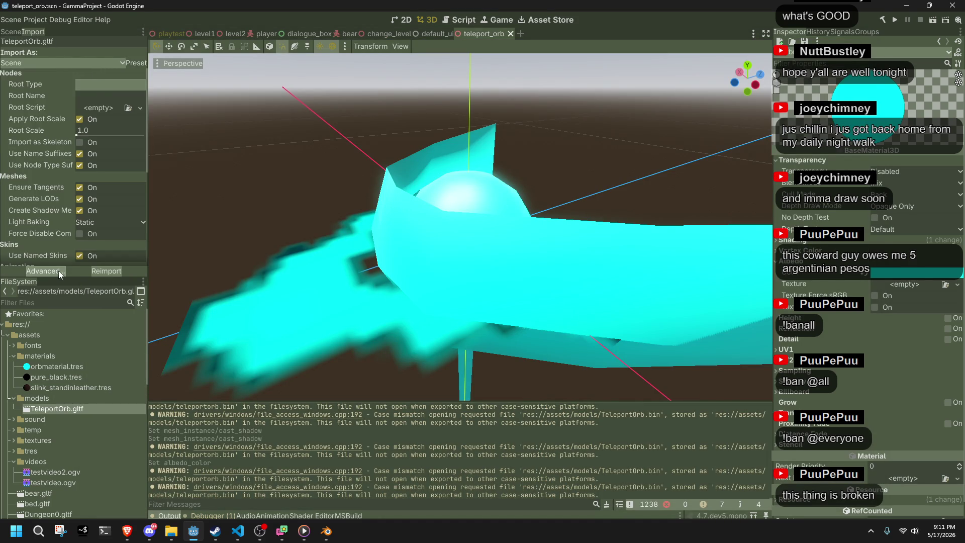
pyautogui.click(53, 271)
pyautogui.click(144, 98)
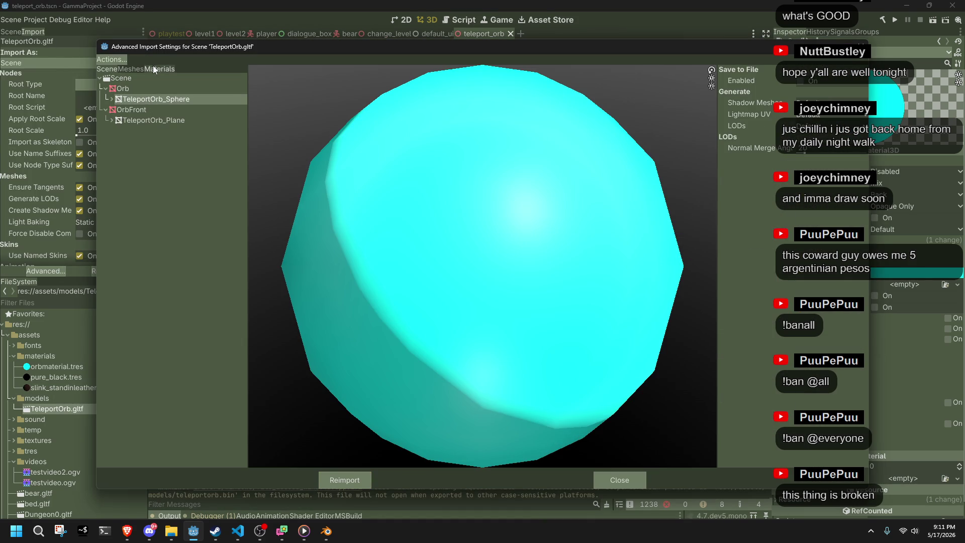
pyautogui.click(158, 69)
pyautogui.click(129, 79)
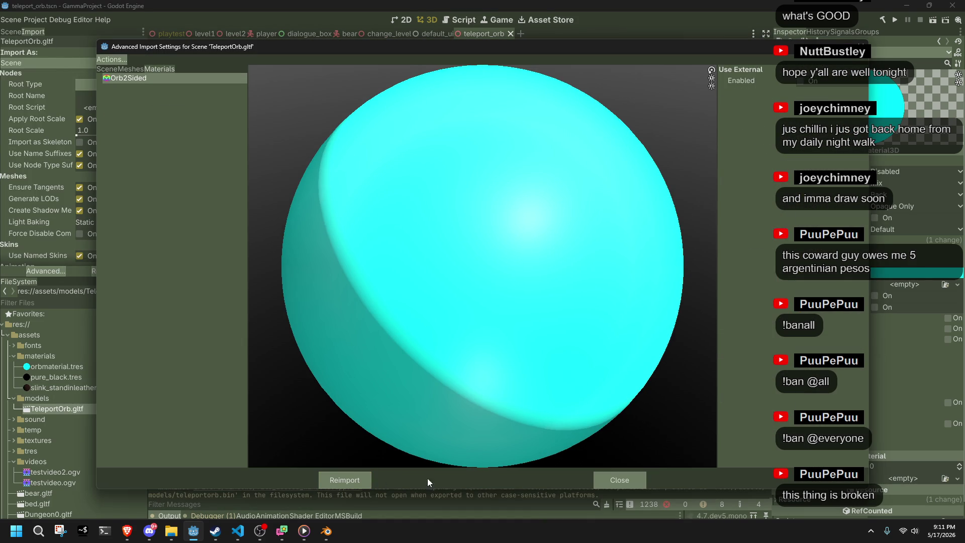
# Step: Reimport TeleportOrb.gltf, then return to Blender and select the orb sphere
pyautogui.click(346, 482)
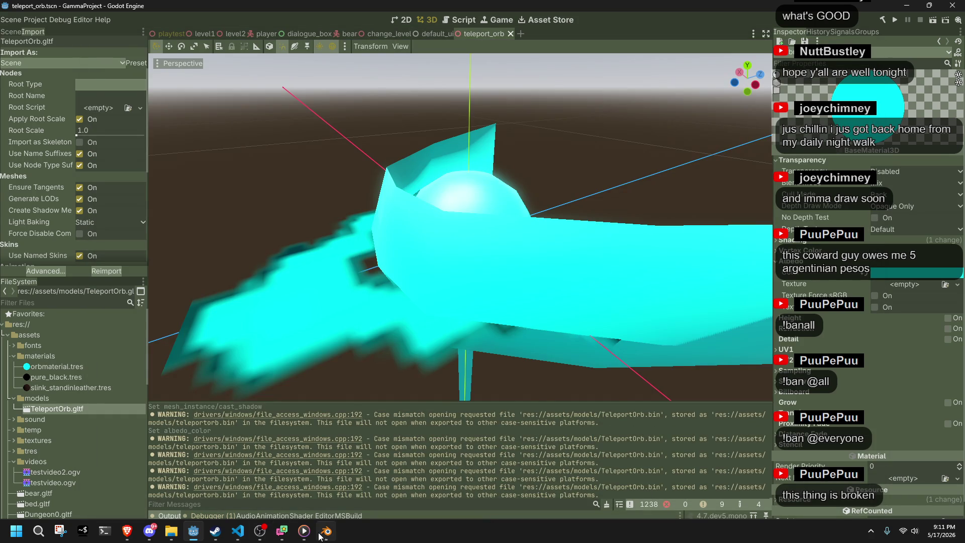
pyautogui.click(326, 531)
pyautogui.click(848, 64)
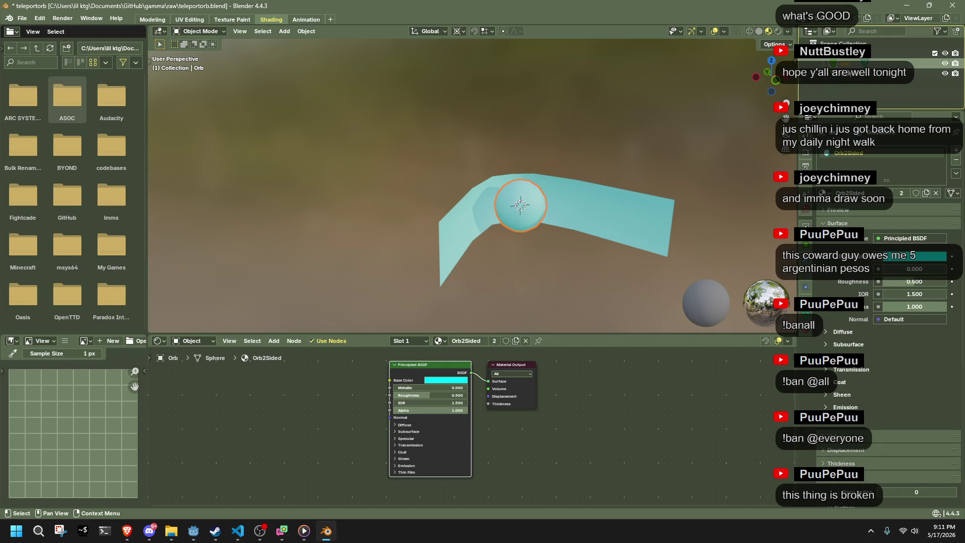
# Step: Assign the Orb material to the sphere with a fake user and save
pyautogui.click(823, 193)
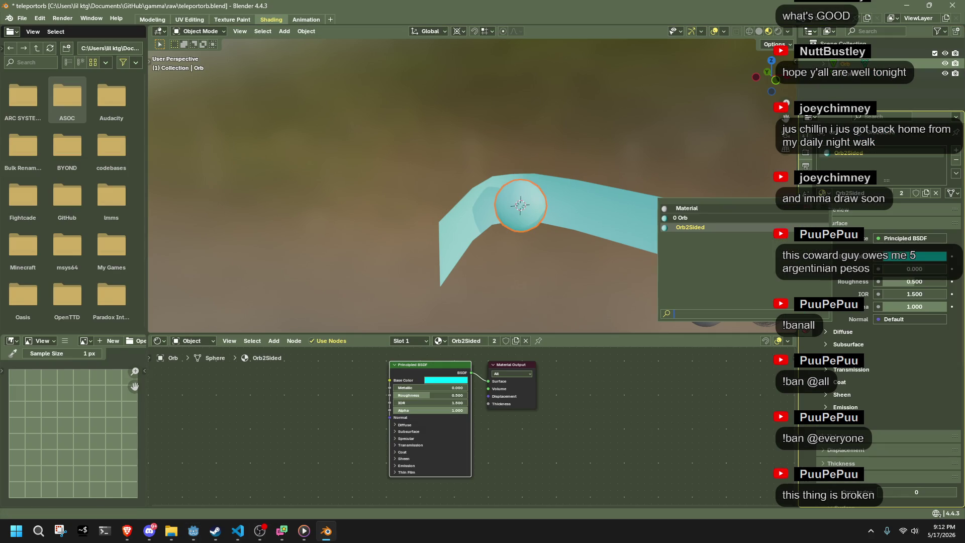
pyautogui.click(702, 221)
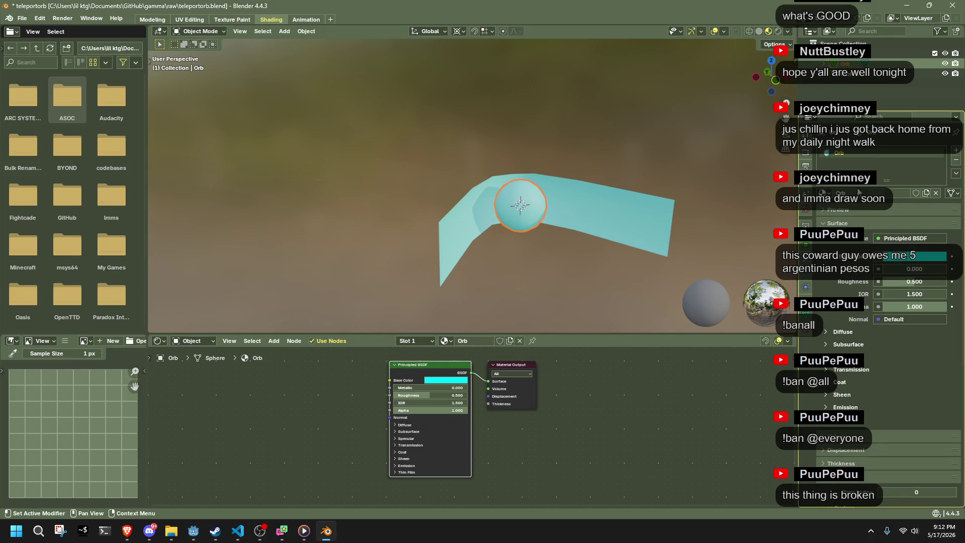
pyautogui.click(916, 193)
pyautogui.hotkey('ctrl', 's')
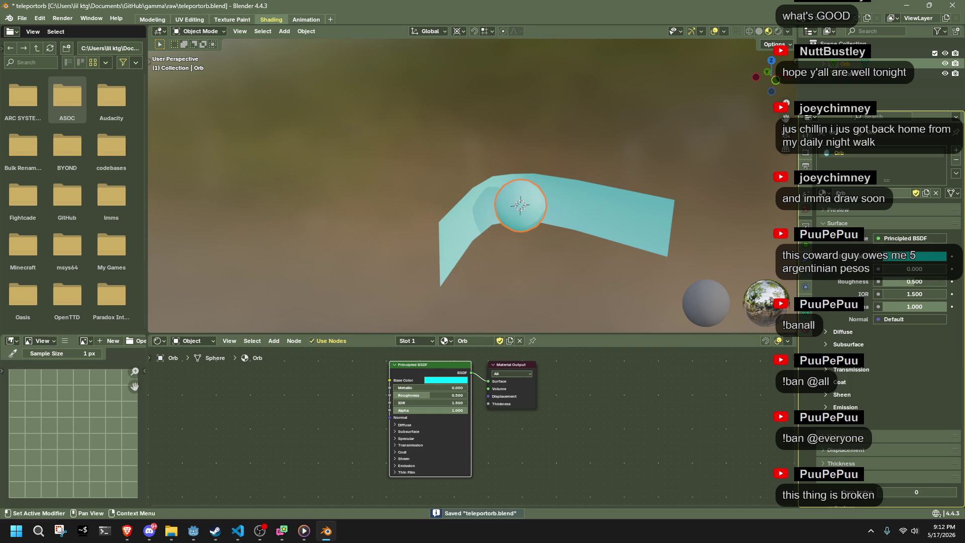
# Step: Try Orb2Sided and the default Material on the sphere, then settle on Orb and save
pyautogui.click(822, 193)
pyautogui.click(704, 228)
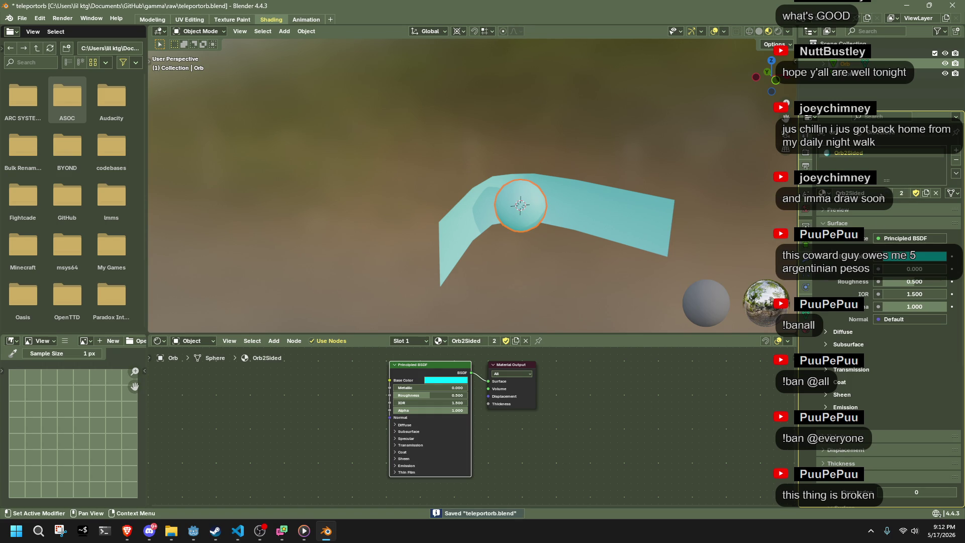
pyautogui.click(822, 193)
pyautogui.click(704, 214)
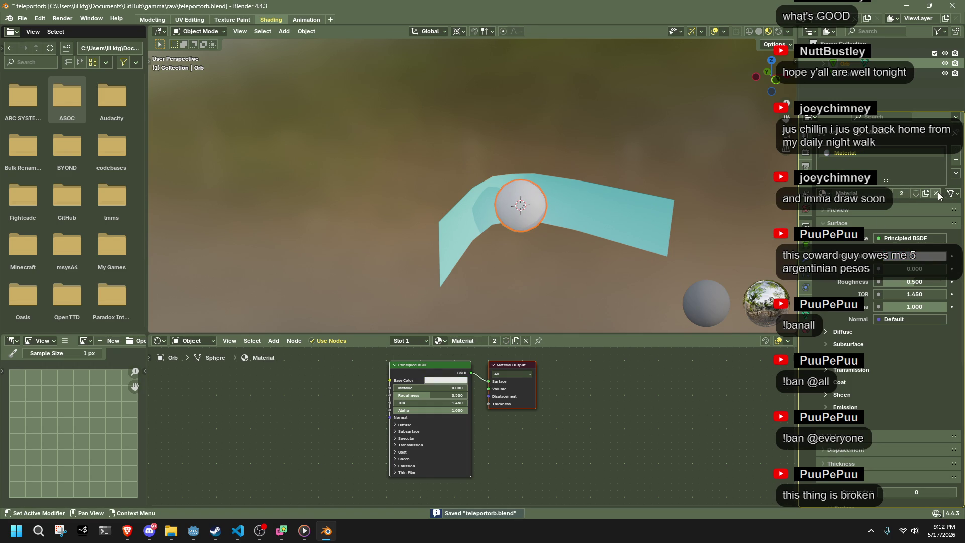
pyautogui.click(936, 193)
pyautogui.hotkey('ctrl', 's')
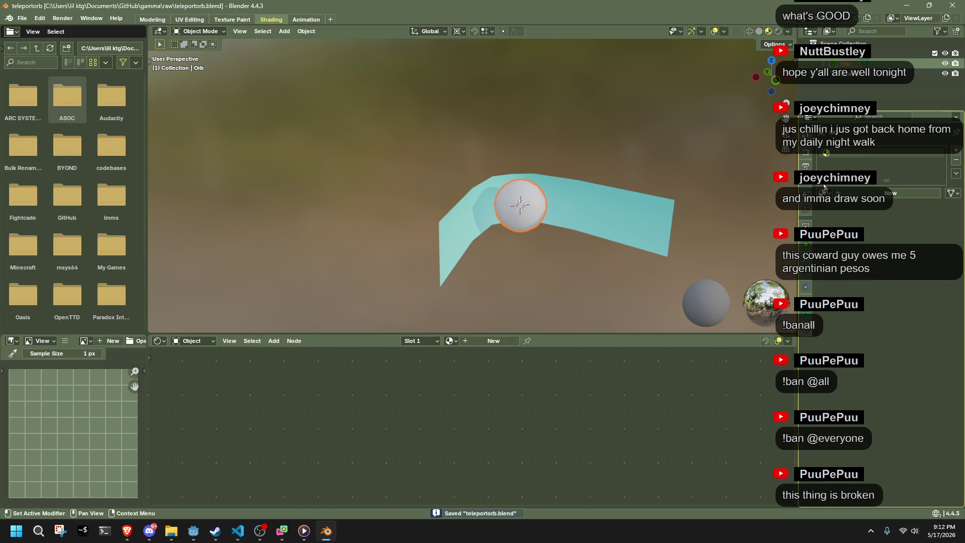
pyautogui.click(823, 193)
pyautogui.click(704, 217)
pyautogui.hotkey('ctrl', 's')
# Step: Purge the six unused data-blocks via File > Clean Up and save teleportorb.blend
pyautogui.click(22, 18)
pyautogui.moveTo(76, 208)
pyautogui.click(166, 204)
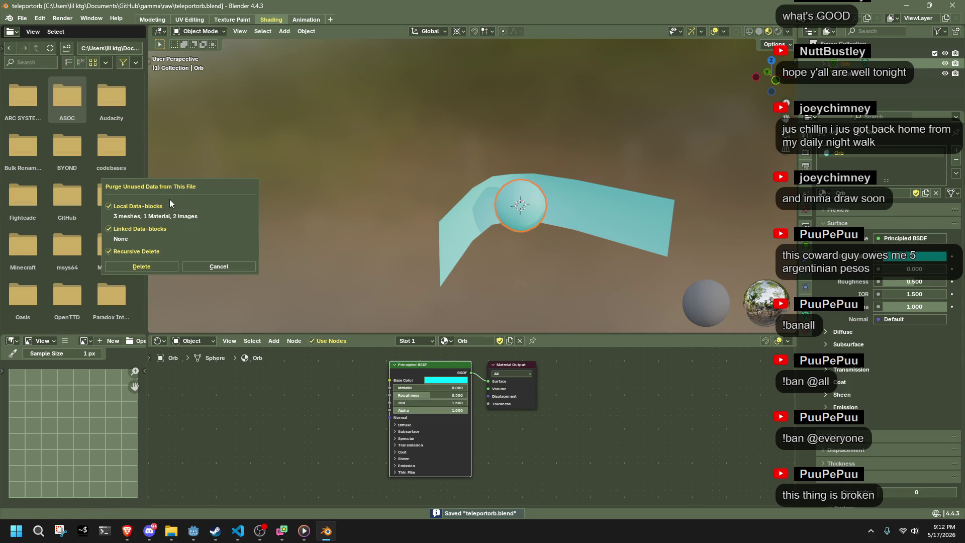
pyautogui.click(149, 265)
pyautogui.moveTo(345, 245)
pyautogui.mouseDown()
pyautogui.moveTo(586, 279)
pyautogui.moveTo(606, 271)
pyautogui.mouseUp()
pyautogui.hotkey('ctrl', 's')
# Step: Re-export the orb as glTF 2.0 over TeleportOrb.gltf
pyautogui.click(21, 19)
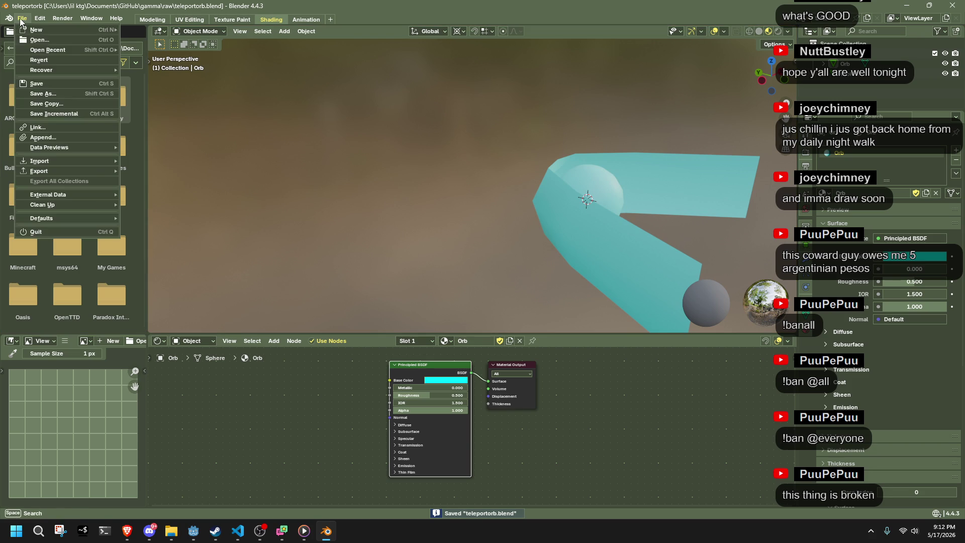
pyautogui.press('F3')
pyautogui.press('Return')
pyautogui.click(661, 429)
pyautogui.hotkey('alt', 'Tab')
pyautogui.moveTo(486, 239)
pyautogui.mouseDown()
pyautogui.moveTo(414, 235)
pyautogui.moveTo(599, 285)
pyautogui.moveTo(653, 264)
pyautogui.moveTo(605, 234)
pyautogui.mouseUp()
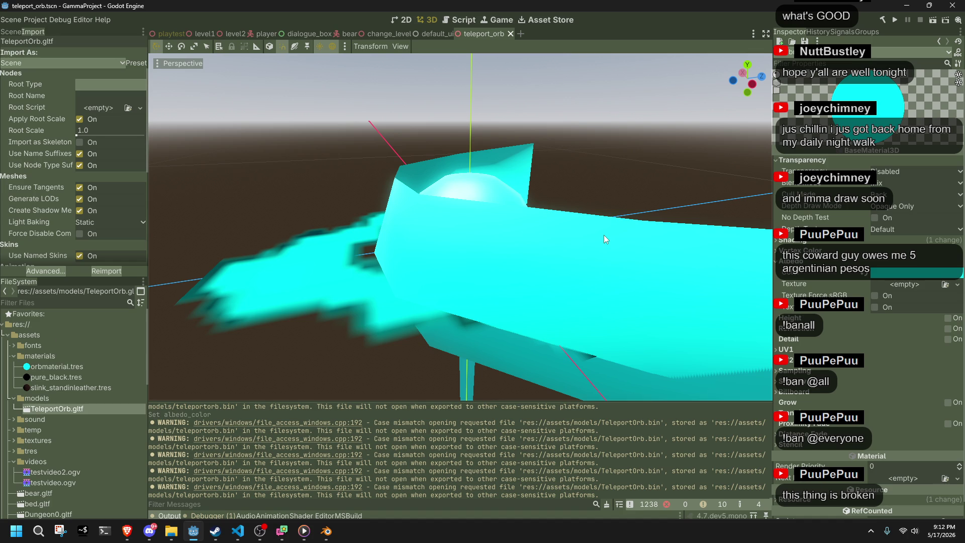
pyautogui.moveTo(603, 235)
pyautogui.mouseDown()
pyautogui.moveTo(453, 234)
pyautogui.moveTo(351, 188)
pyautogui.moveTo(372, 181)
pyautogui.mouseUp()
pyautogui.scroll(-10, 468, 204)
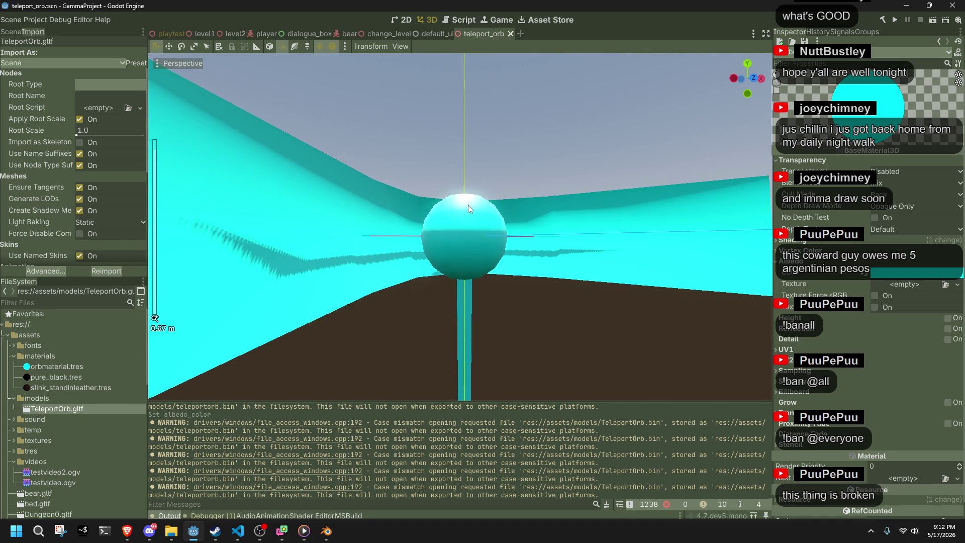
pyautogui.scroll(3, 468, 204)
pyautogui.moveTo(521, 224); pyautogui.dragTo(693, 267)
pyautogui.hotkey('alt', 'Tab')
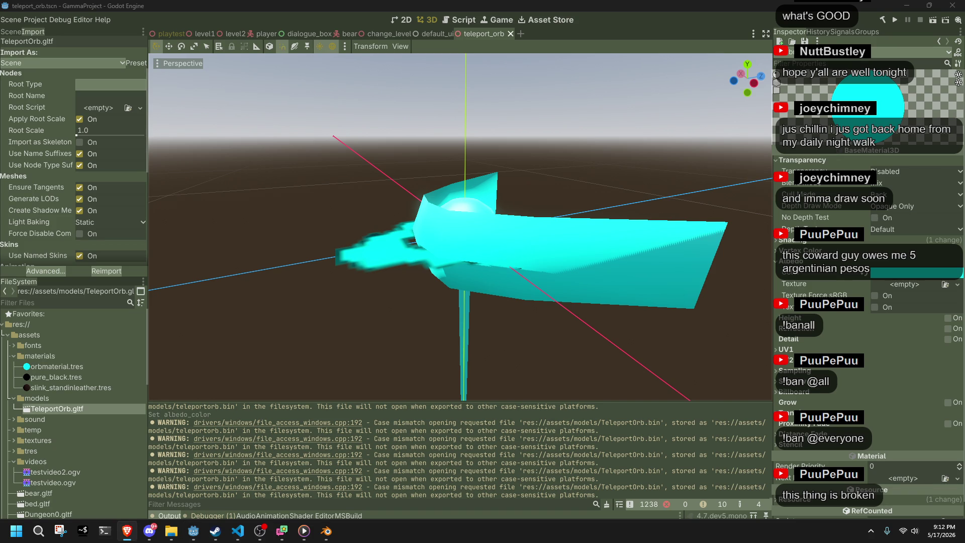
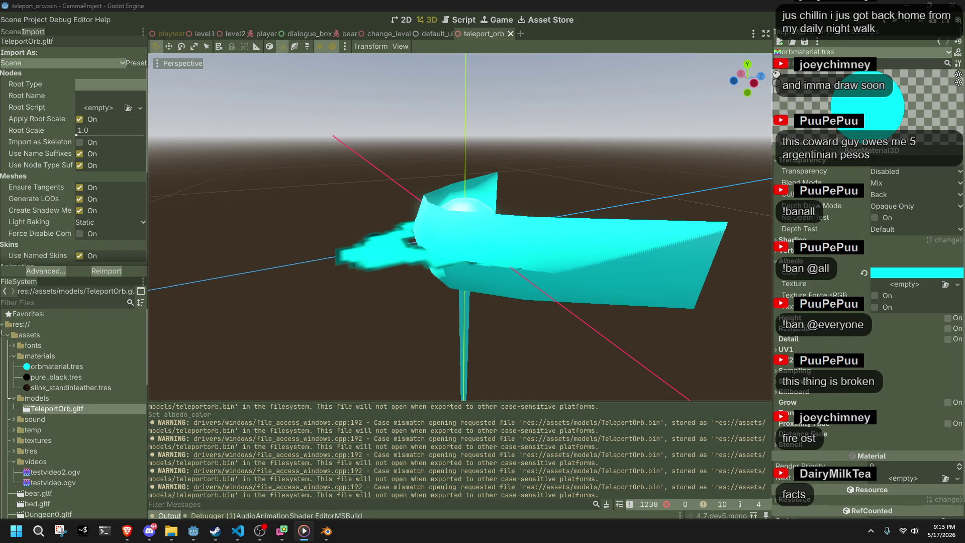
# Step: Check the music player, dismiss its media file picker, and return to the Godot editor
pyautogui.click(304, 531)
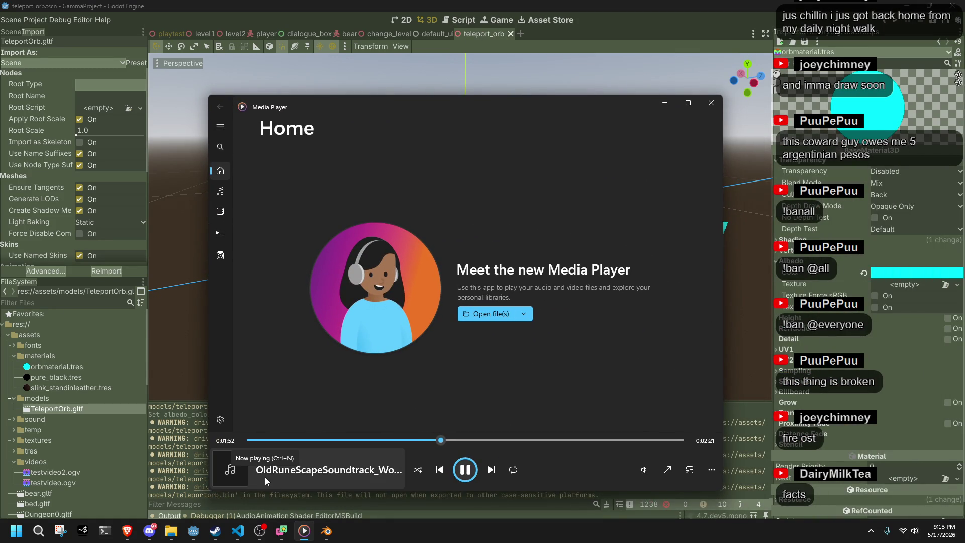
pyautogui.click(492, 313)
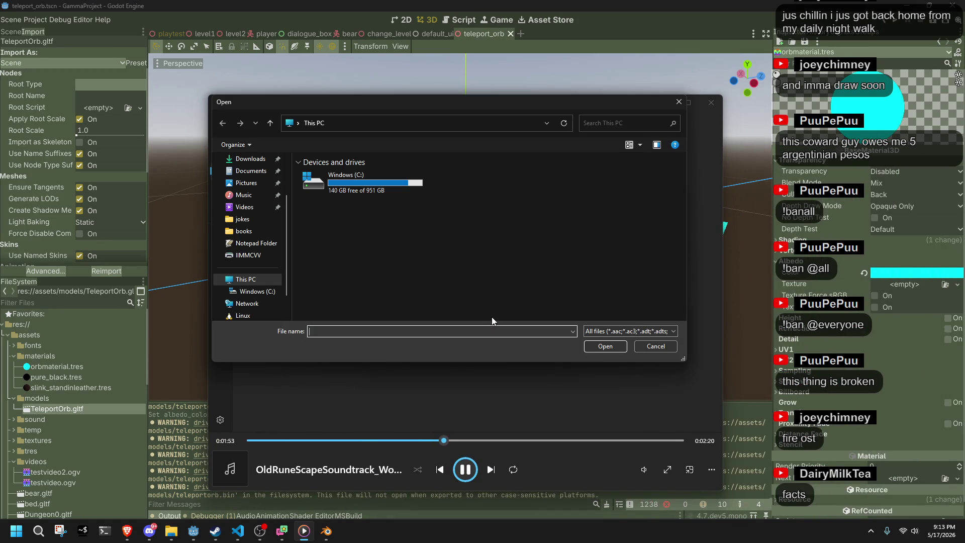
pyautogui.click(678, 103)
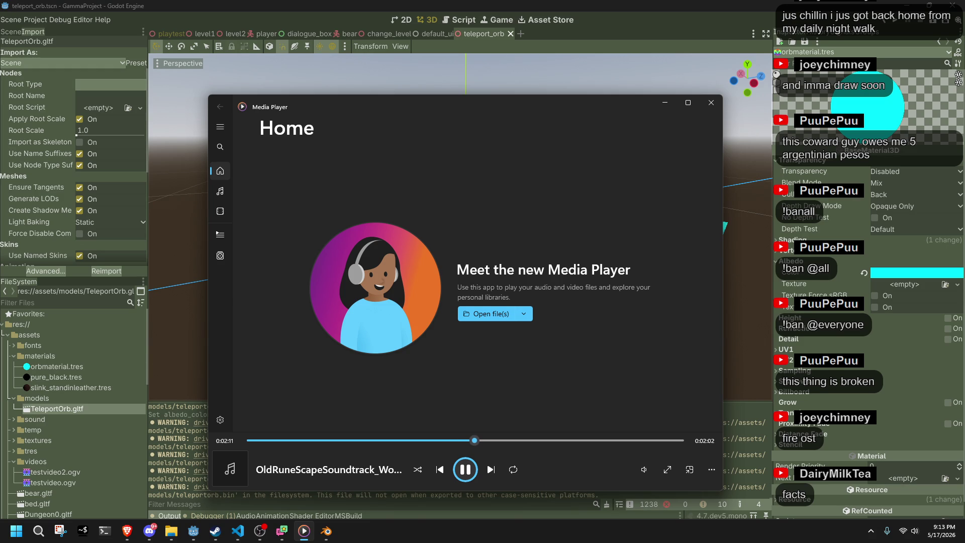
pyautogui.press('super+e')
pyautogui.hotkey('alt', 'Tab')
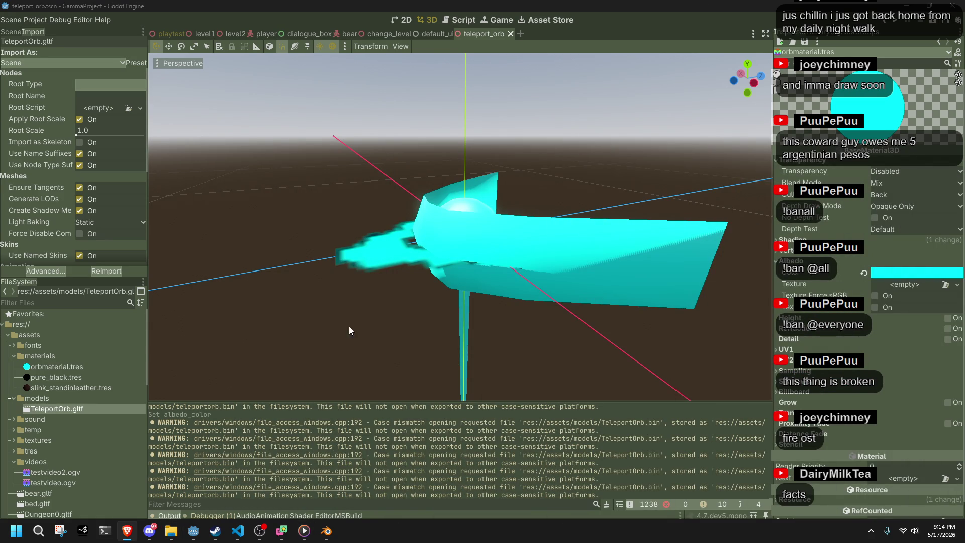
# Step: In TeleportOrb.gltf's advanced import settings, try an external file for Orb2Sided, then cancel
pyautogui.scroll(3, 343, 349)
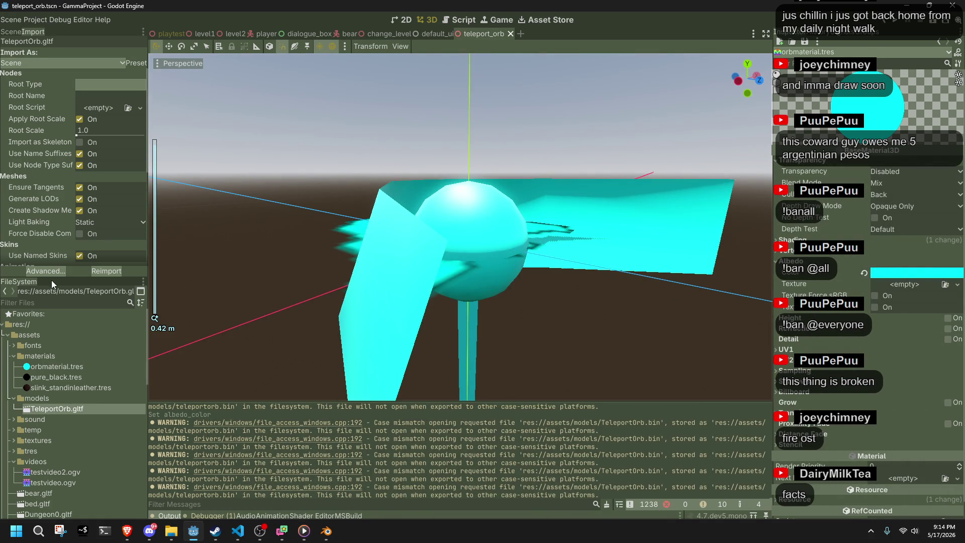
pyautogui.click(45, 272)
pyautogui.click(132, 91)
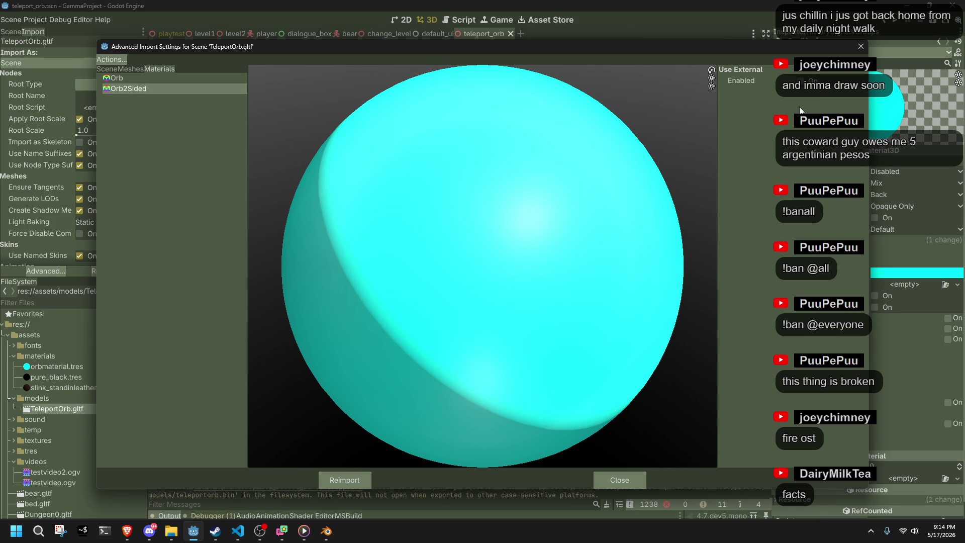
pyautogui.click(800, 81)
pyautogui.click(861, 96)
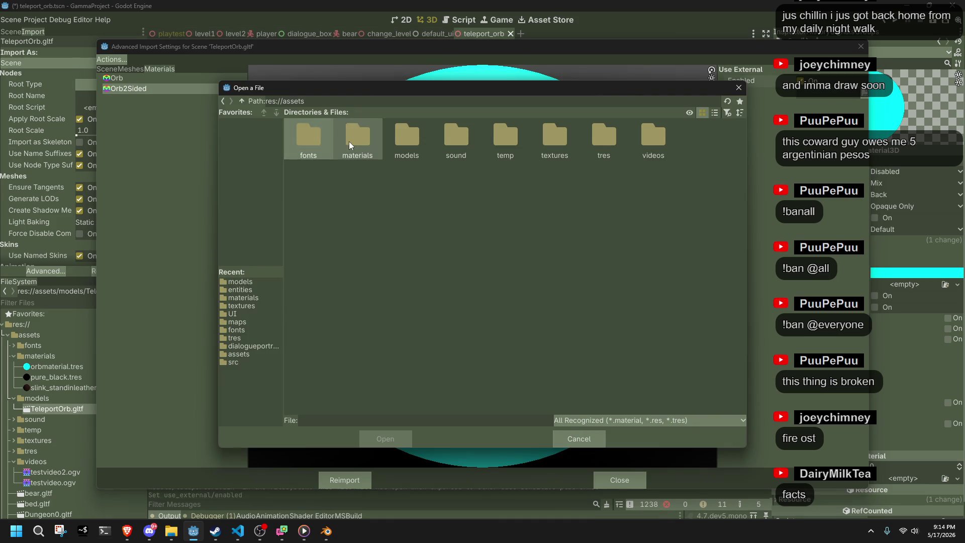
pyautogui.doubleClick(348, 140)
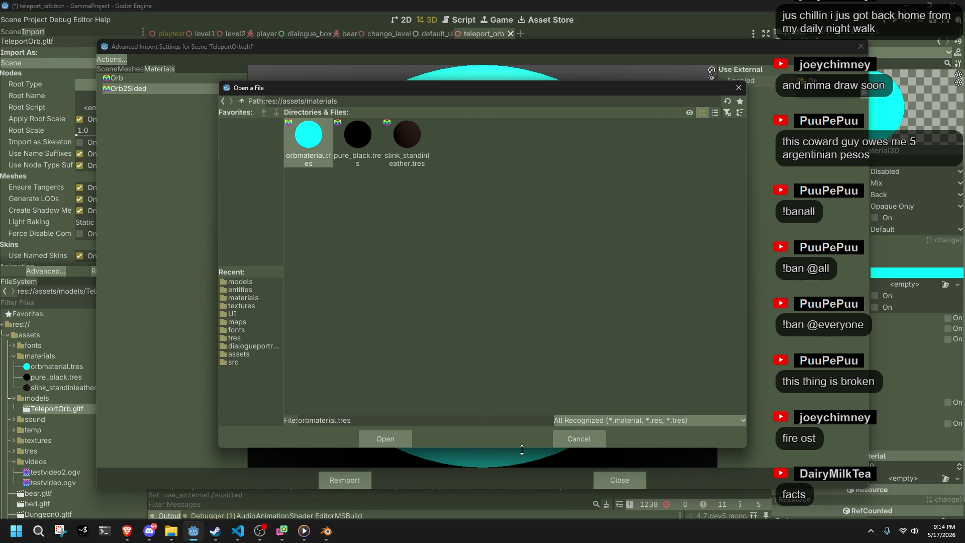
pyautogui.click(579, 440)
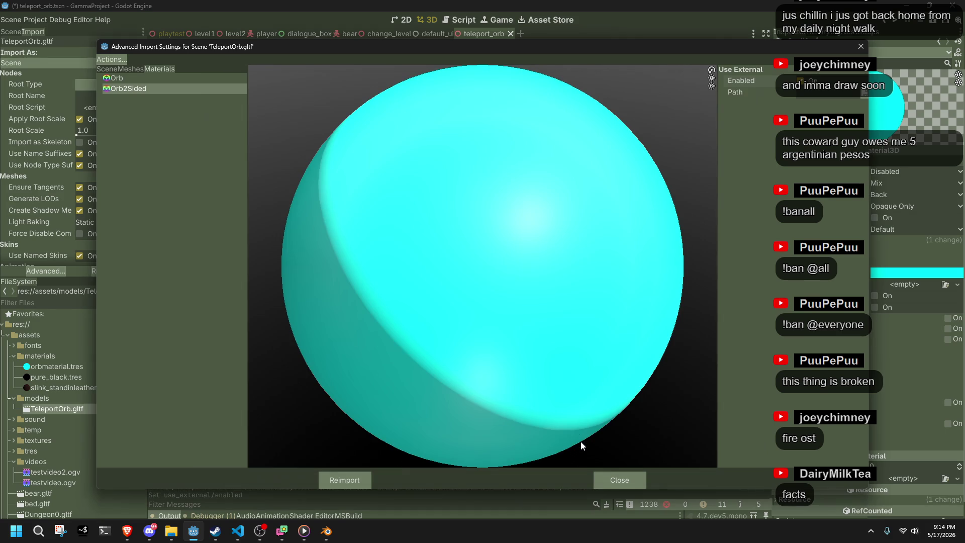
# Step: Link the Orb material to assets/materials/orbmaterial.tres and reimport the model
pyautogui.click(127, 77)
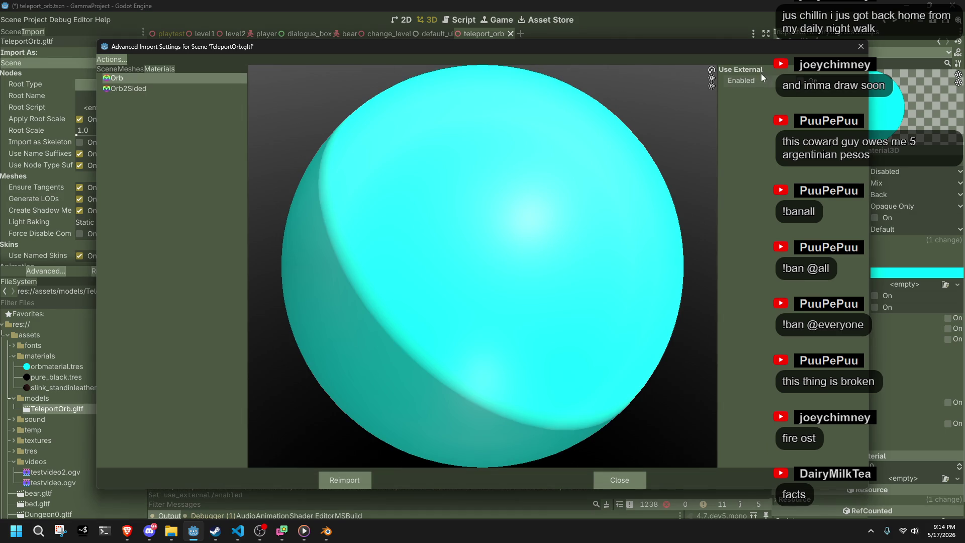
pyautogui.click(865, 95)
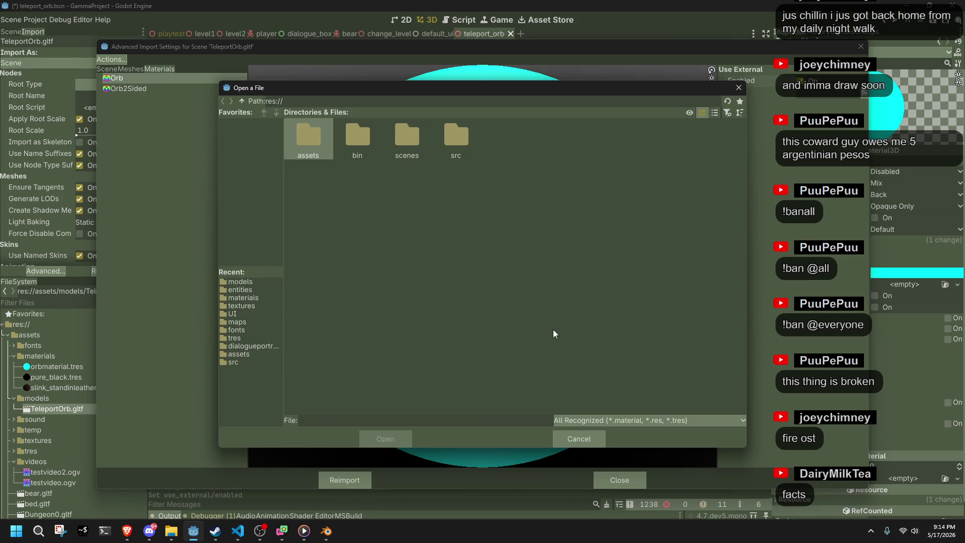
pyautogui.doubleClick(304, 145)
pyautogui.doubleClick(352, 145)
pyautogui.doubleClick(315, 151)
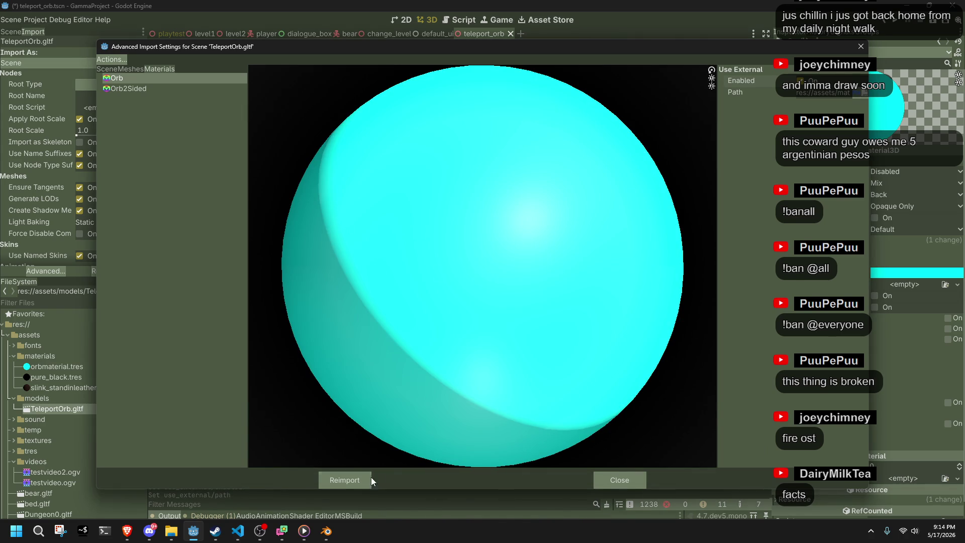
pyautogui.click(364, 480)
pyautogui.moveTo(416, 329)
pyautogui.mouseDown()
pyautogui.moveTo(333, 318)
pyautogui.moveTo(496, 260)
pyautogui.mouseUp()
pyautogui.rightClick(35, 369)
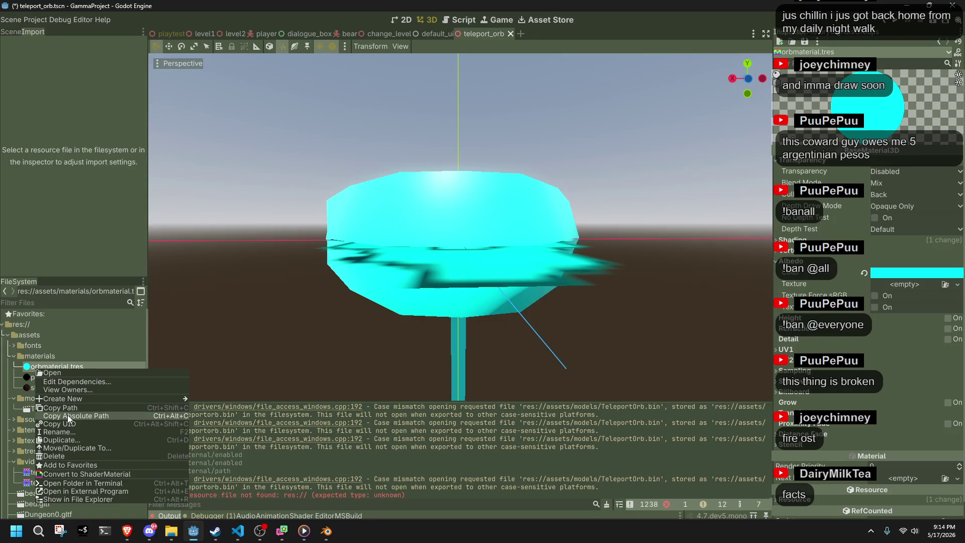
# Step: Duplicate orbmaterial.tres as orbmaterial2sided.tres and open it in the Inspector
pyautogui.click(70, 436)
pyautogui.press('Right')
pyautogui.write('2sid')
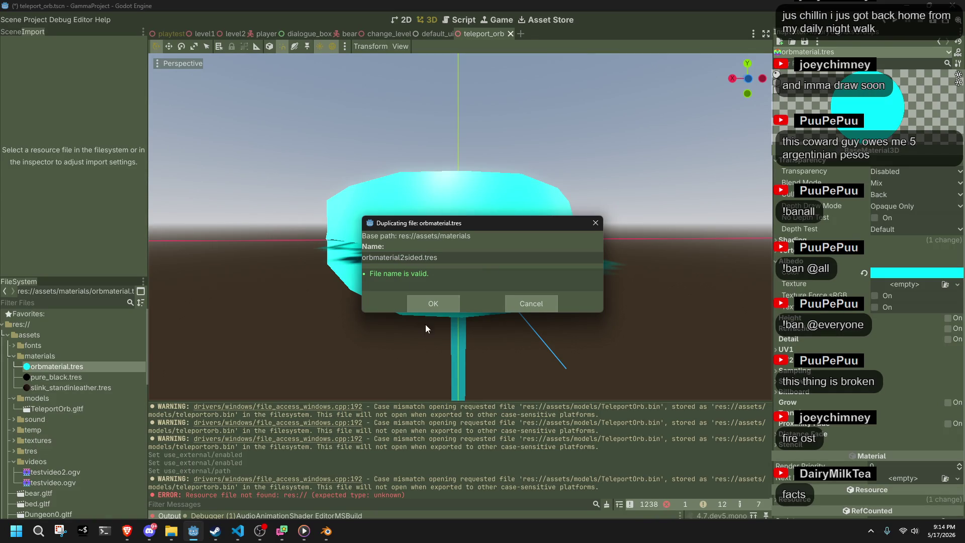
pyautogui.press('Return')
pyautogui.click(87, 367)
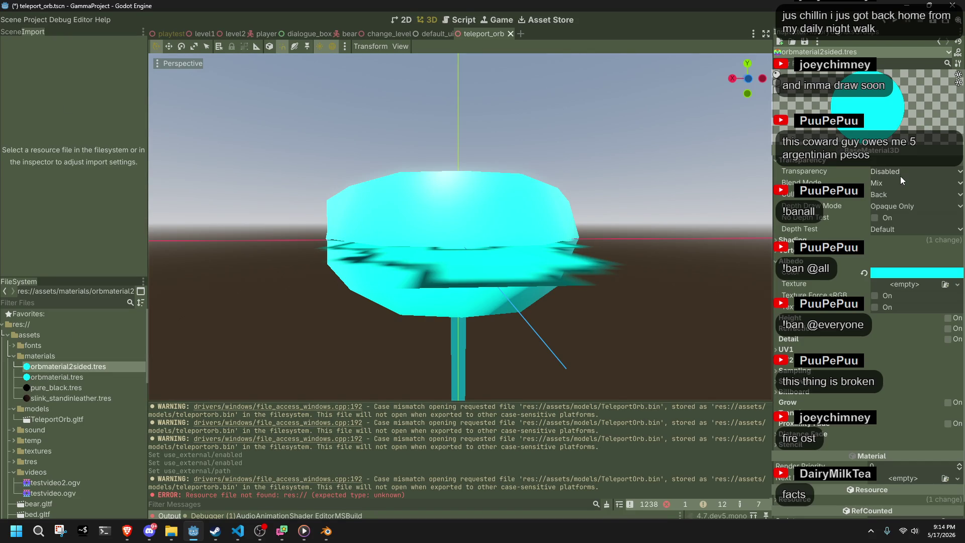
# Step: Set orbmaterial2sided.tres Cull Mode to Disabled so both faces render
pyautogui.click(901, 203)
pyautogui.click(875, 215)
pyautogui.click(790, 239)
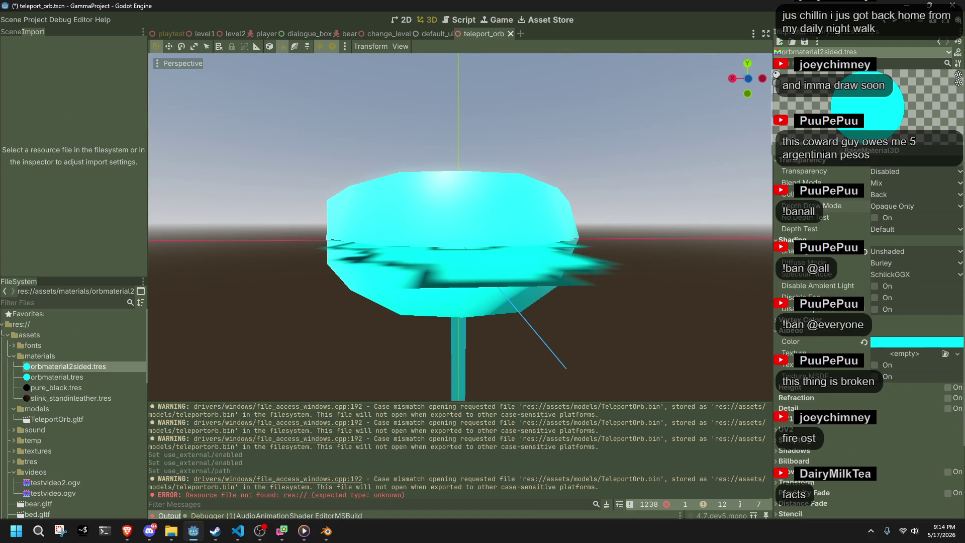
pyautogui.click(790, 240)
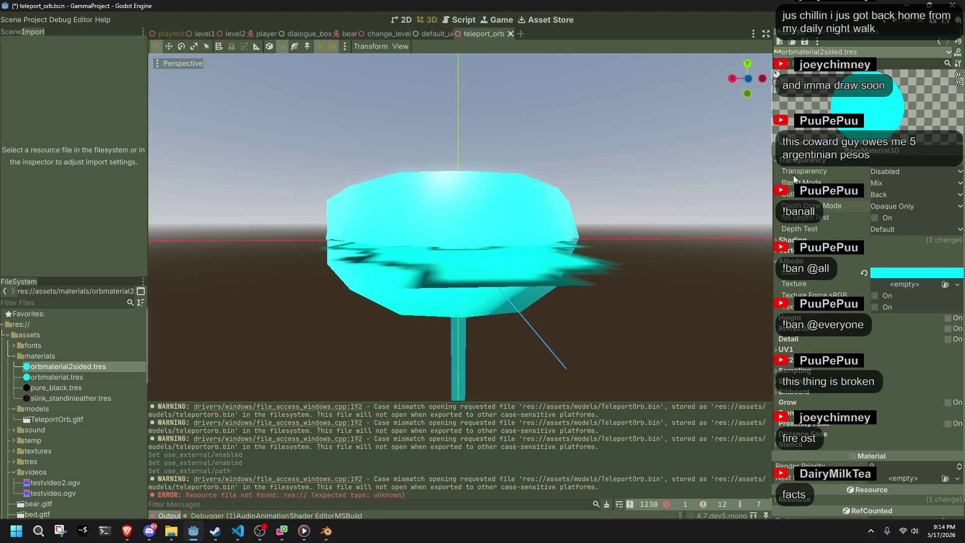
pyautogui.click(781, 262)
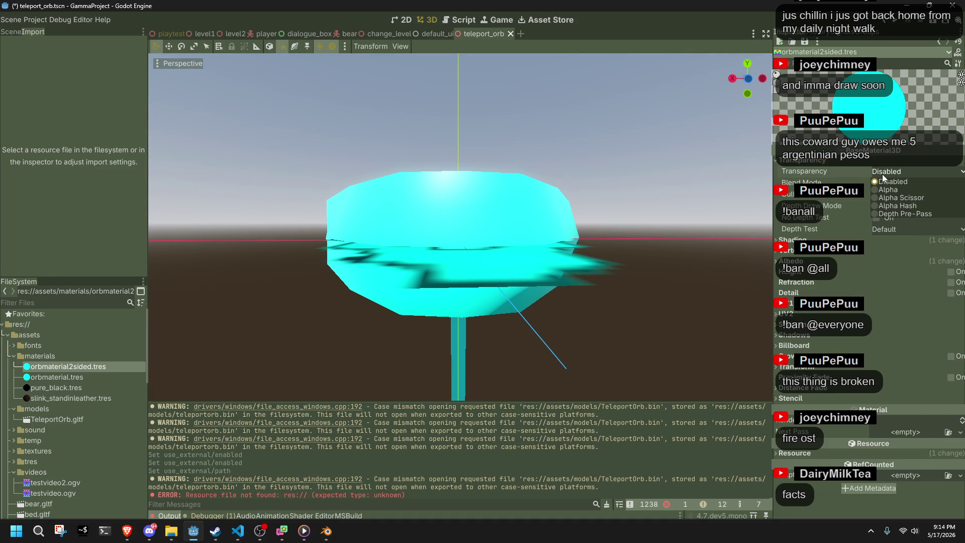
pyautogui.click(881, 185)
pyautogui.click(881, 185)
pyautogui.click(889, 194)
pyautogui.click(892, 221)
# Step: Orbit around the orb in the scene and select the OrbFront mesh
pyautogui.moveTo(443, 281)
pyautogui.mouseDown()
pyautogui.moveTo(424, 300)
pyautogui.moveTo(577, 273)
pyautogui.moveTo(426, 261)
pyautogui.moveTo(493, 134)
pyautogui.moveTo(479, 157)
pyautogui.moveTo(433, 189)
pyautogui.moveTo(357, 182)
pyautogui.moveTo(474, 146)
pyautogui.moveTo(452, 189)
pyautogui.moveTo(414, 171)
pyautogui.mouseUp()
pyautogui.scroll(-2, 493, 133)
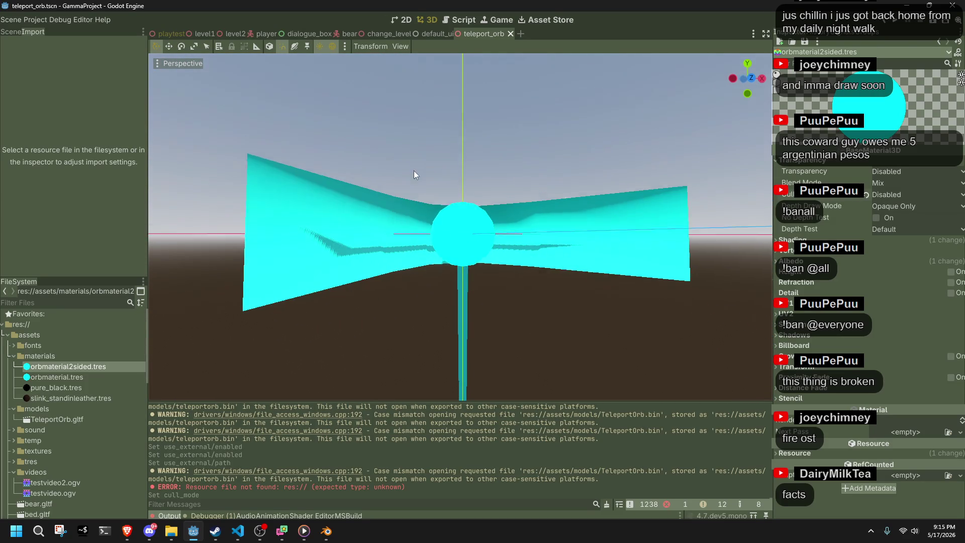
pyautogui.click(334, 249)
pyautogui.moveTo(343, 108)
pyautogui.mouseDown()
pyautogui.moveTo(381, 125)
pyautogui.moveTo(382, 209)
pyautogui.moveTo(358, 177)
pyautogui.moveTo(422, 225)
pyautogui.moveTo(611, 238)
pyautogui.mouseUp()
pyautogui.click(610, 238)
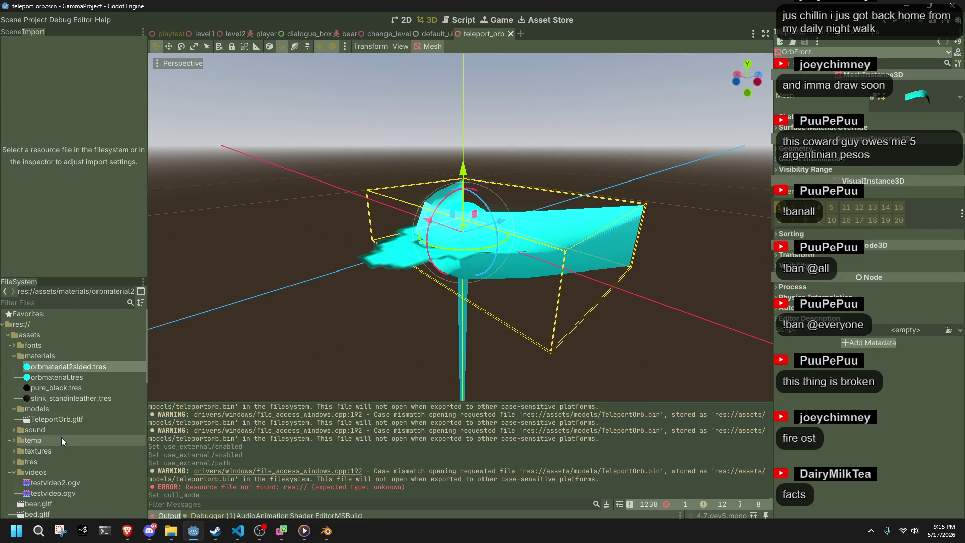
# Step: Link Orb2Sided to the external orbmaterial2sided.tres file and reimport TeleportOrb.gltf
pyautogui.click(57, 419)
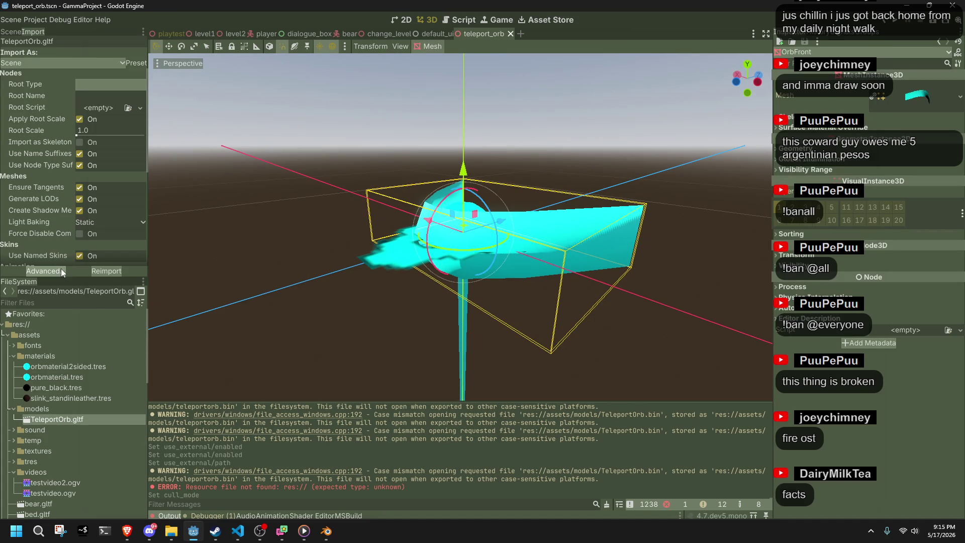
pyautogui.click(62, 268)
pyautogui.click(141, 90)
pyautogui.click(863, 96)
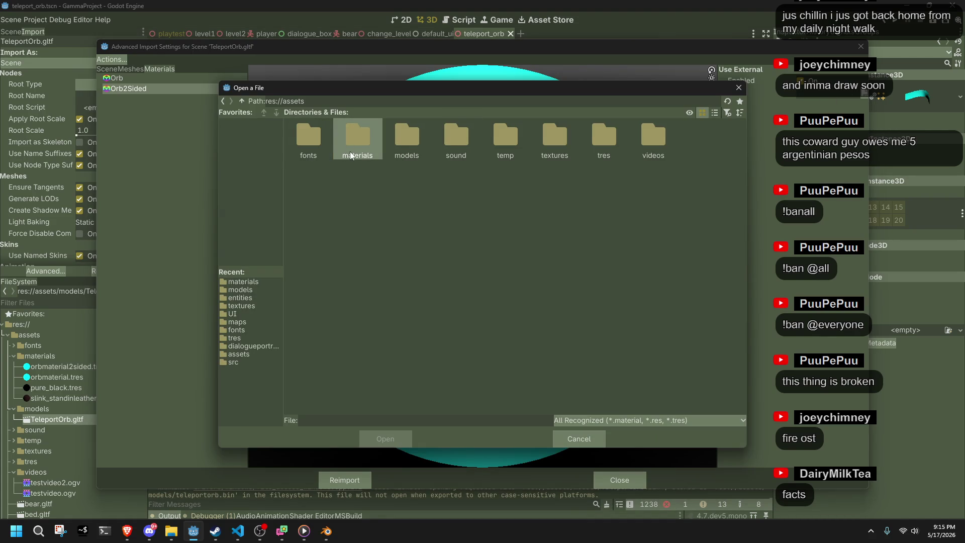
pyautogui.doubleClick(350, 152)
pyautogui.doubleClick(319, 148)
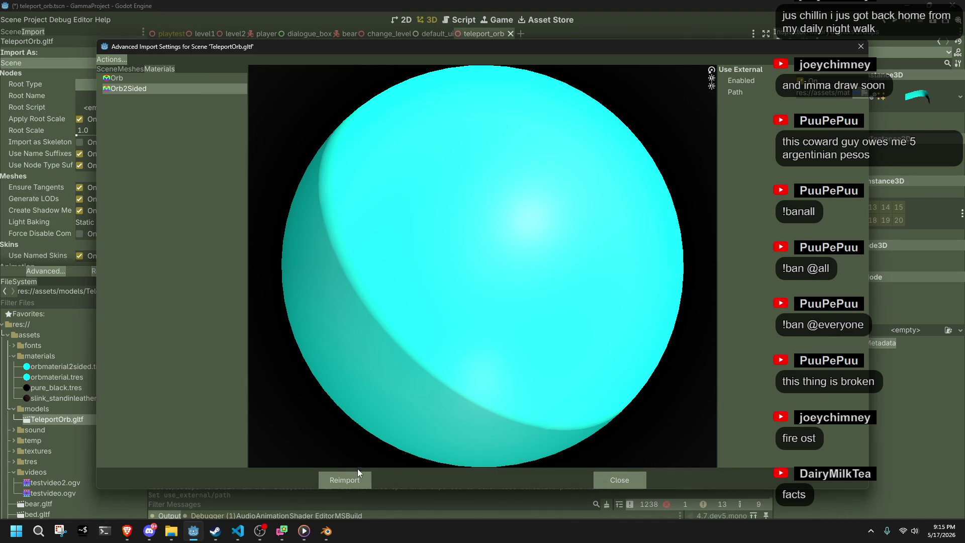
pyautogui.click(352, 478)
# Step: Deselect the orb, save the Godot scene, and switch over to Blender
pyautogui.click(188, 135)
pyautogui.hotkey('ctrl', 's')
pyautogui.scroll(-5, 243, 264)
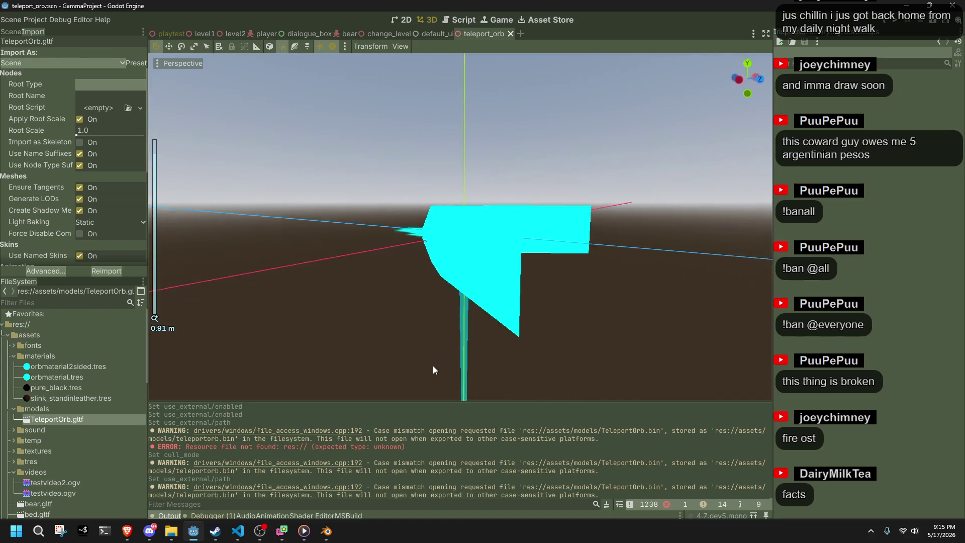
pyautogui.click(326, 532)
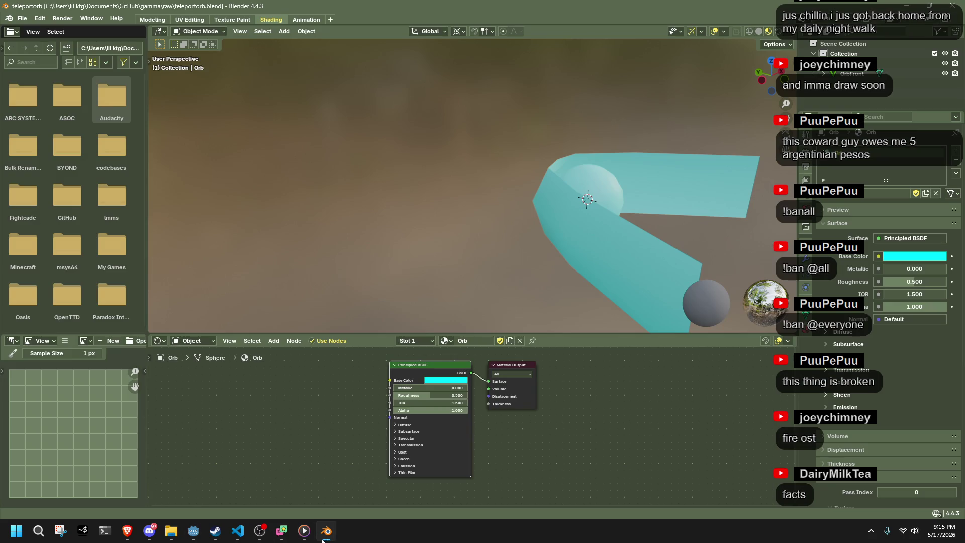
# Step: Orbit to view OrbFront's cyan plane from the side and save the blend file
pyautogui.click(586, 279)
pyautogui.moveTo(586, 279); pyautogui.dragTo(326, 267)
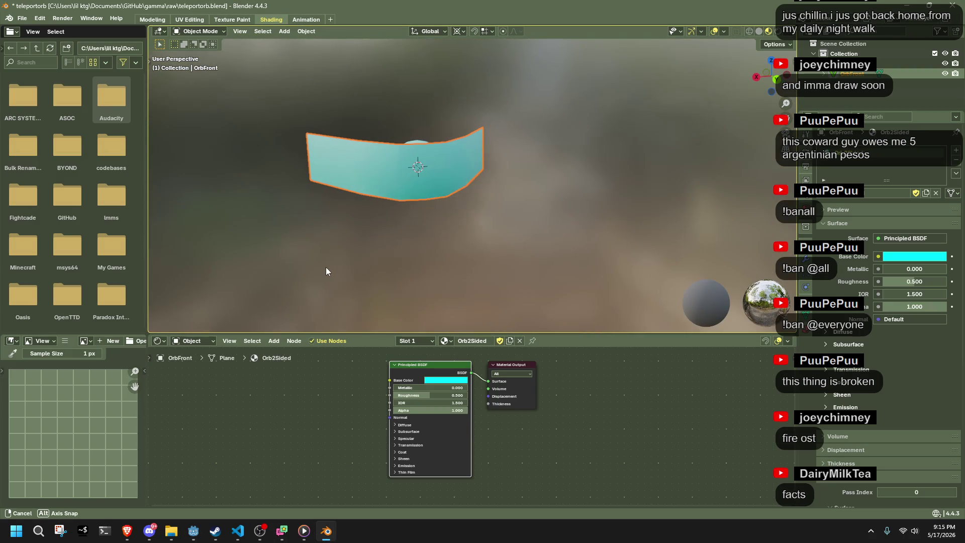
pyautogui.click(326, 267)
pyautogui.scroll(3, 377, 261)
pyautogui.moveTo(417, 258)
pyautogui.mouseDown()
pyautogui.moveTo(484, 276)
pyautogui.moveTo(544, 206)
pyautogui.moveTo(552, 229)
pyautogui.moveTo(698, 252)
pyautogui.moveTo(738, 242)
pyautogui.moveTo(702, 200)
pyautogui.moveTo(532, 245)
pyautogui.moveTo(269, 220)
pyautogui.moveTo(446, 281)
pyautogui.moveTo(267, 373)
pyautogui.mouseUp()
pyautogui.hotkey('ctrl', 's')
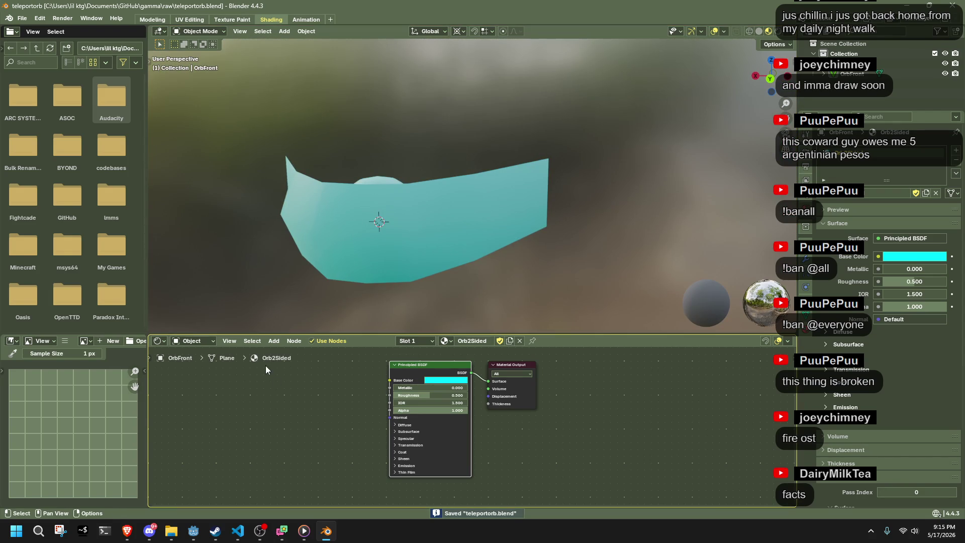
# Step: Add an Image Texture node and connect its Color to the Principled BSDF Base Color
pyautogui.click(435, 381)
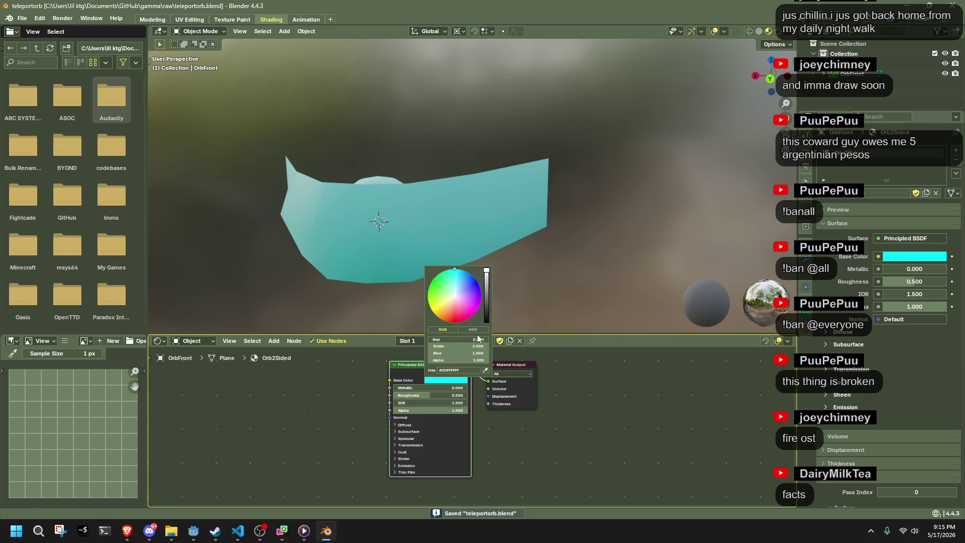
pyautogui.click(271, 343)
pyautogui.moveTo(294, 352)
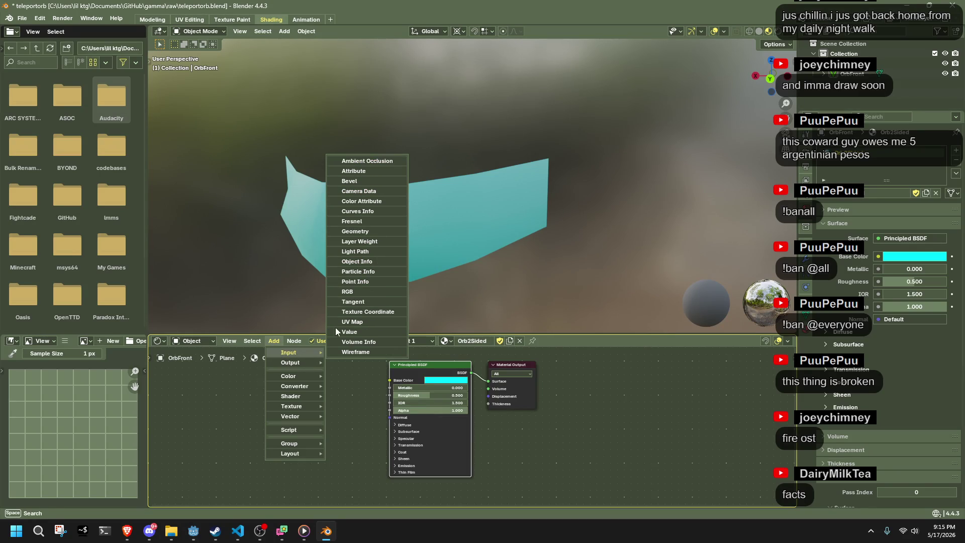
pyautogui.moveTo(306, 405)
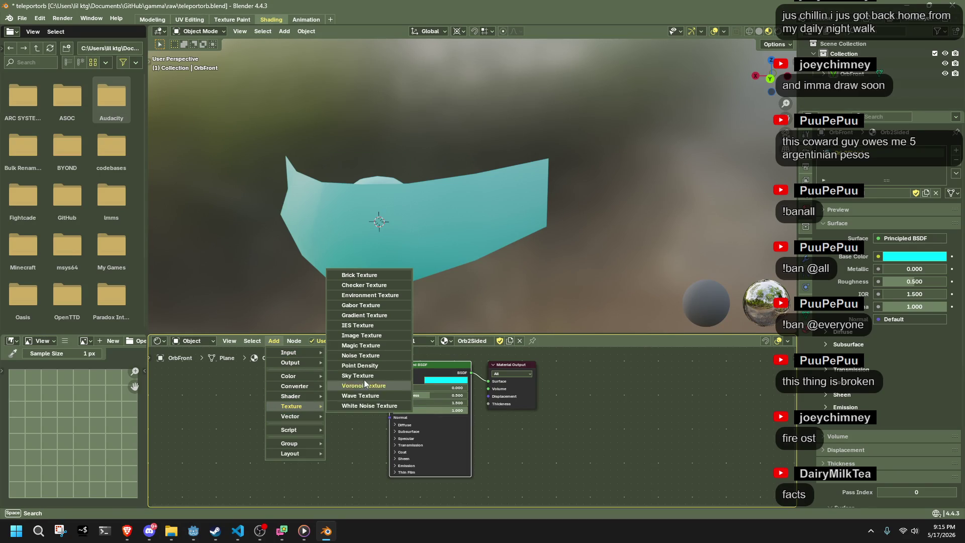
pyautogui.click(361, 335)
pyautogui.click(322, 440)
pyautogui.moveTo(321, 424); pyautogui.dragTo(384, 382)
pyautogui.moveTo(304, 415); pyautogui.dragTo(333, 386)
# Step: Set the Image Texture node's interpolation to Closest
pyautogui.click(319, 436)
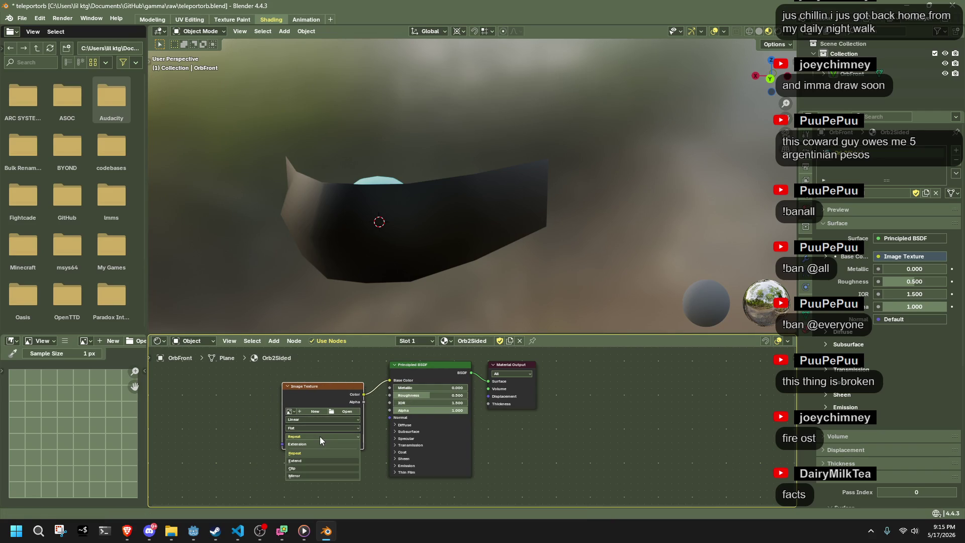
pyautogui.click(312, 426)
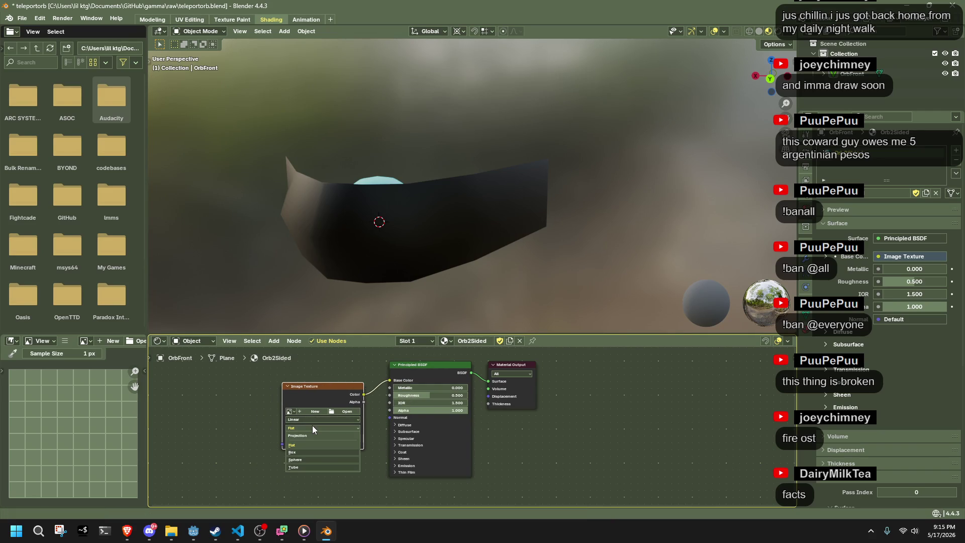
pyautogui.click(303, 418)
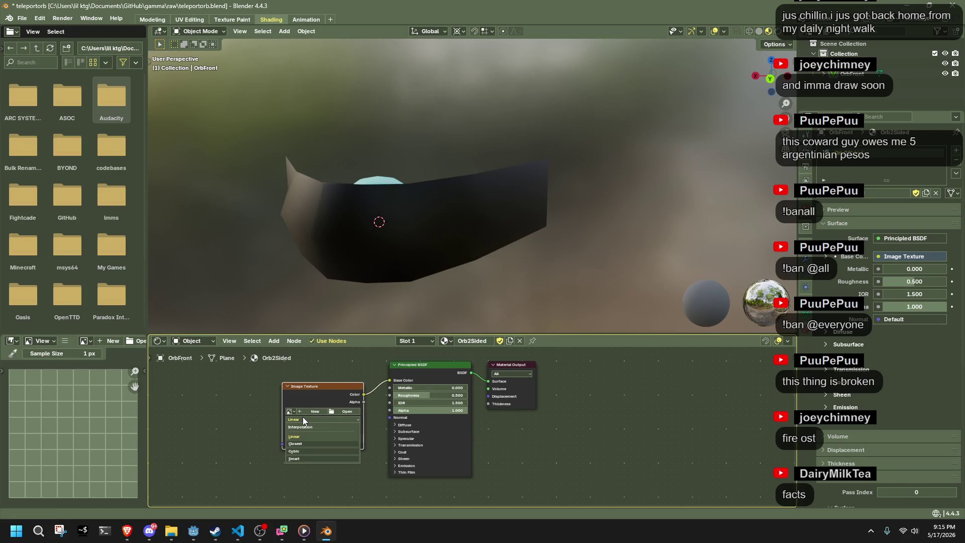
pyautogui.click(305, 442)
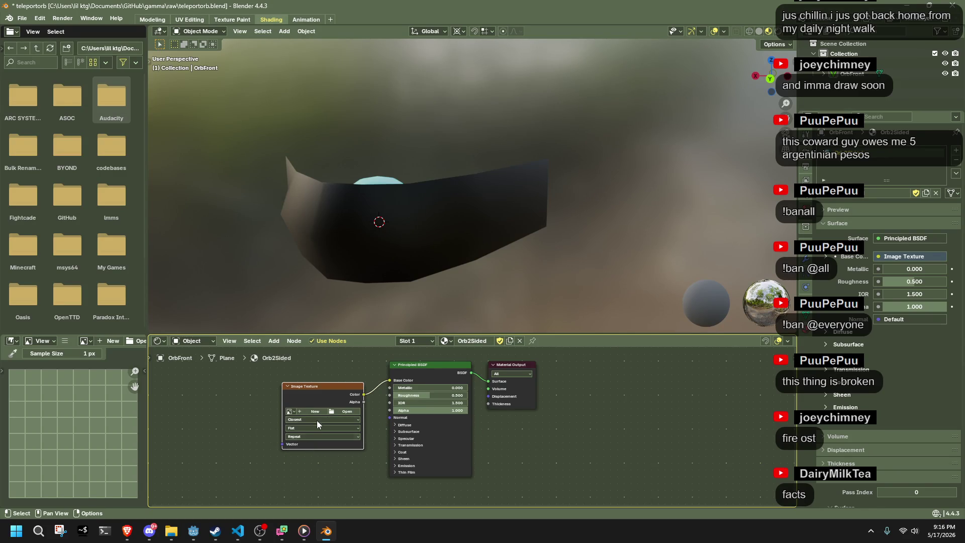
pyautogui.click(315, 411)
pyautogui.click(349, 424)
pyautogui.write('256')
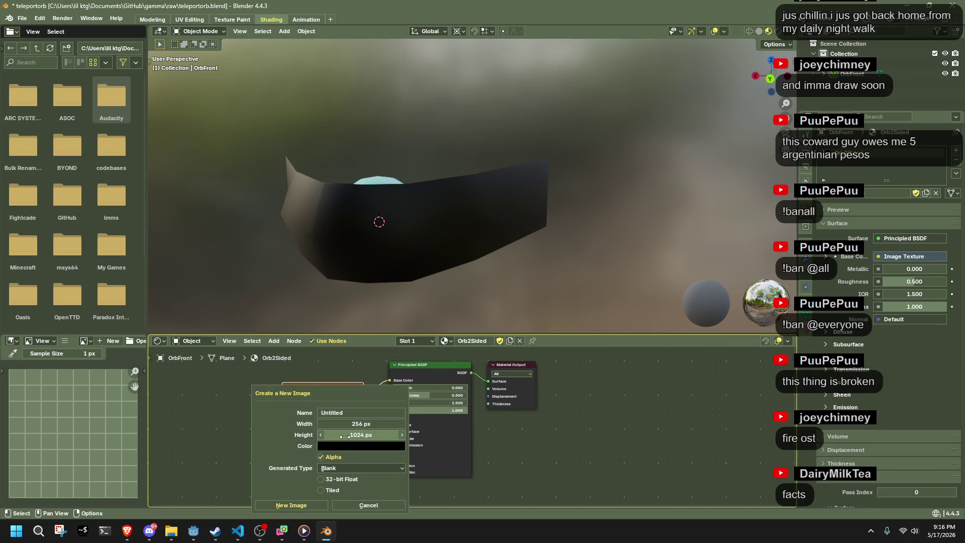
# Step: Generate a blank white 256 × 256 image in the texture node and view the now-white plane
pyautogui.click(346, 436)
pyautogui.write('256')
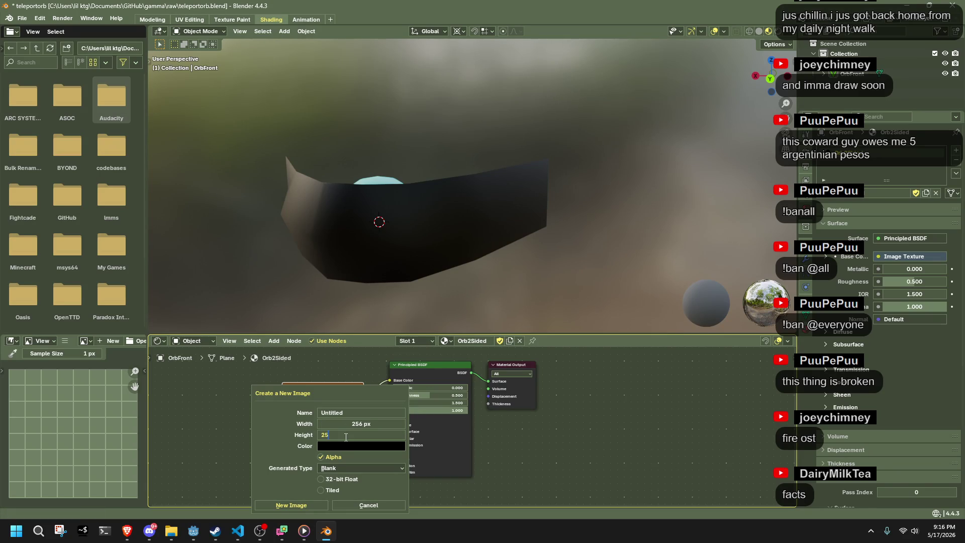
pyautogui.press('Return')
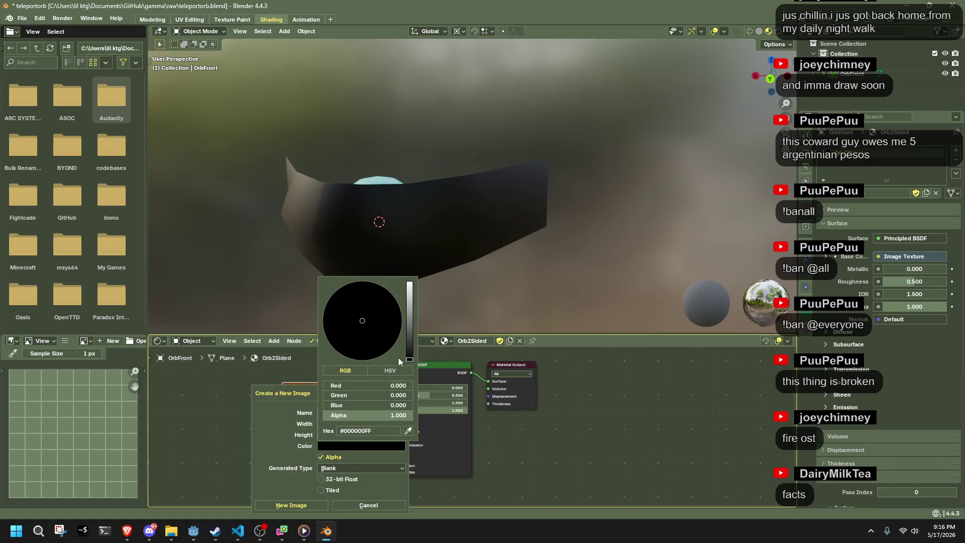
pyautogui.moveTo(410, 358); pyautogui.dragTo(410, 281)
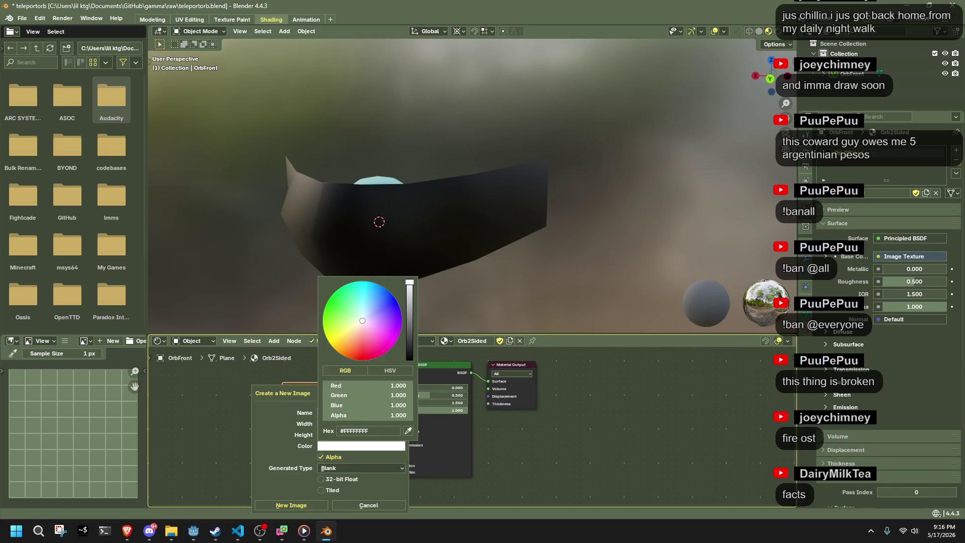
pyautogui.click(321, 469)
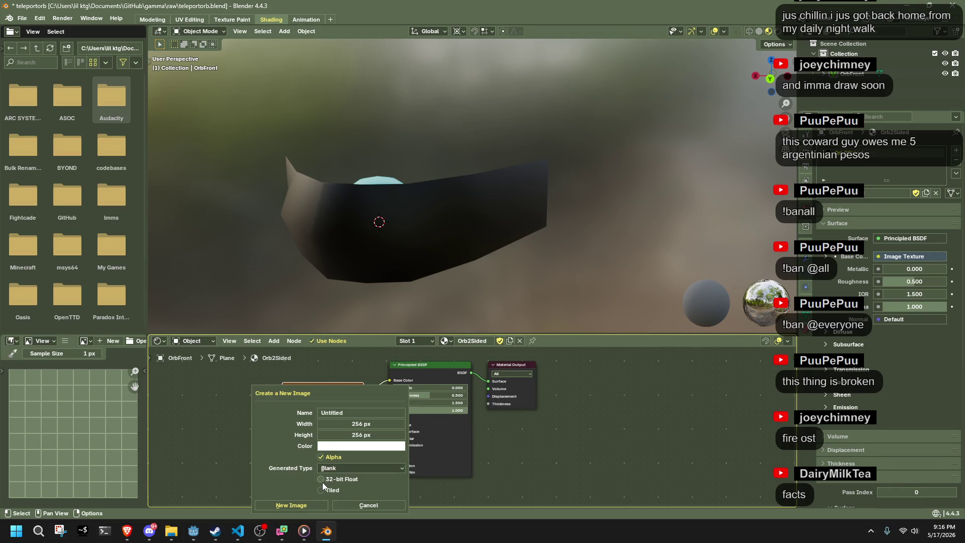
pyautogui.click(327, 479)
pyautogui.click(306, 504)
pyautogui.click(317, 259)
pyautogui.scroll(1, 317, 259)
pyautogui.moveTo(317, 257)
pyautogui.mouseDown()
pyautogui.moveTo(383, 264)
pyautogui.moveTo(395, 221)
pyautogui.mouseUp()
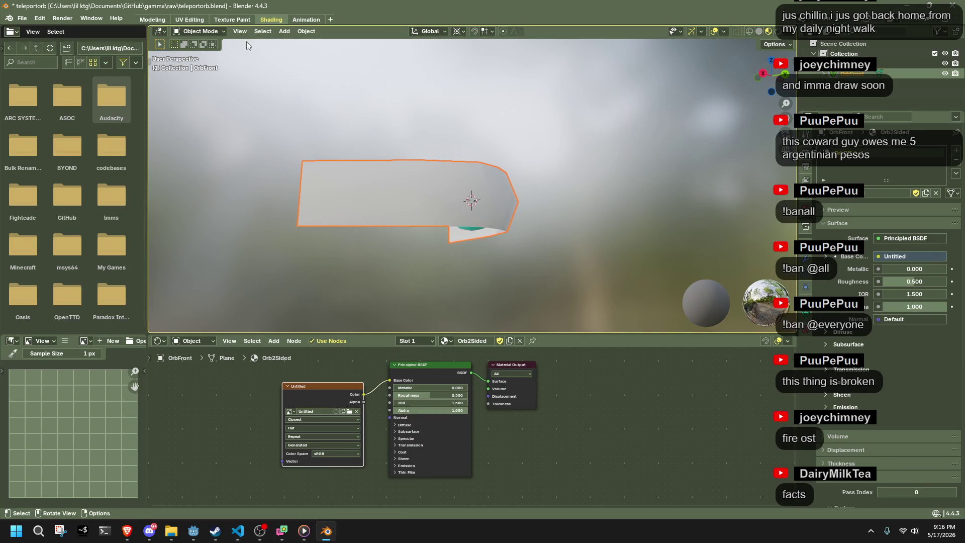
# Step: Look over the UV Editing workspace and add-workspace menu, returning to Shading
pyautogui.click(194, 19)
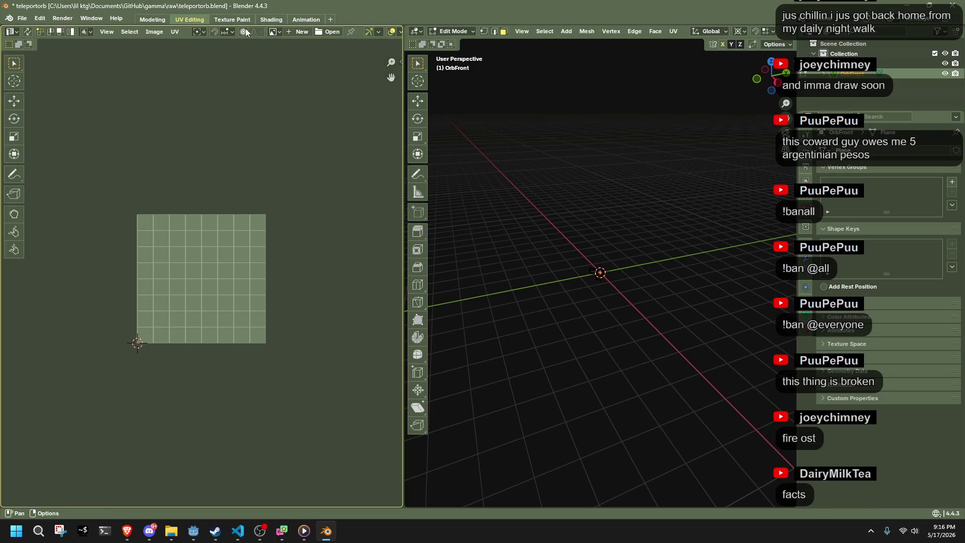
pyautogui.click(276, 20)
pyautogui.click(331, 20)
pyautogui.moveTo(308, 48)
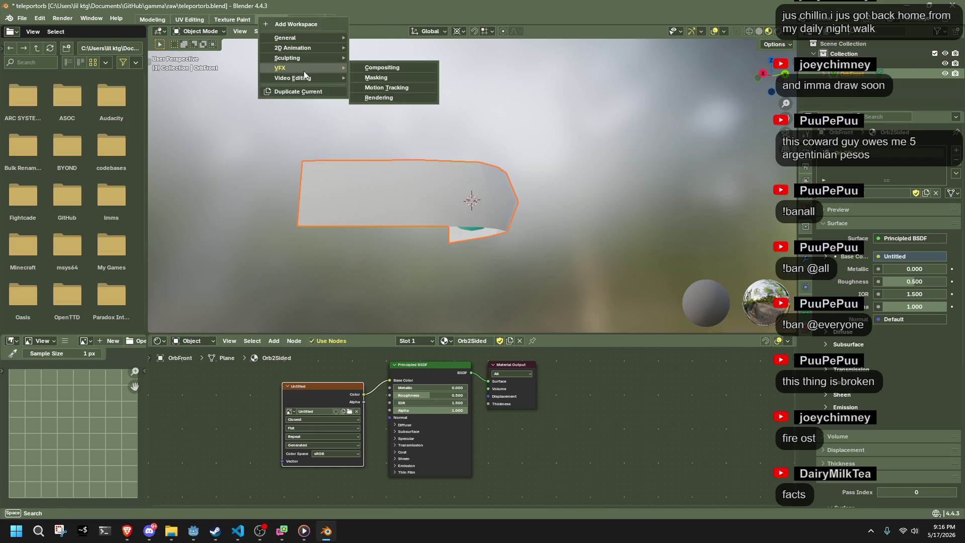
pyautogui.click(365, 143)
# Step: Rename the Untitled image to OrbFront and save the blend file
pyautogui.click(311, 411)
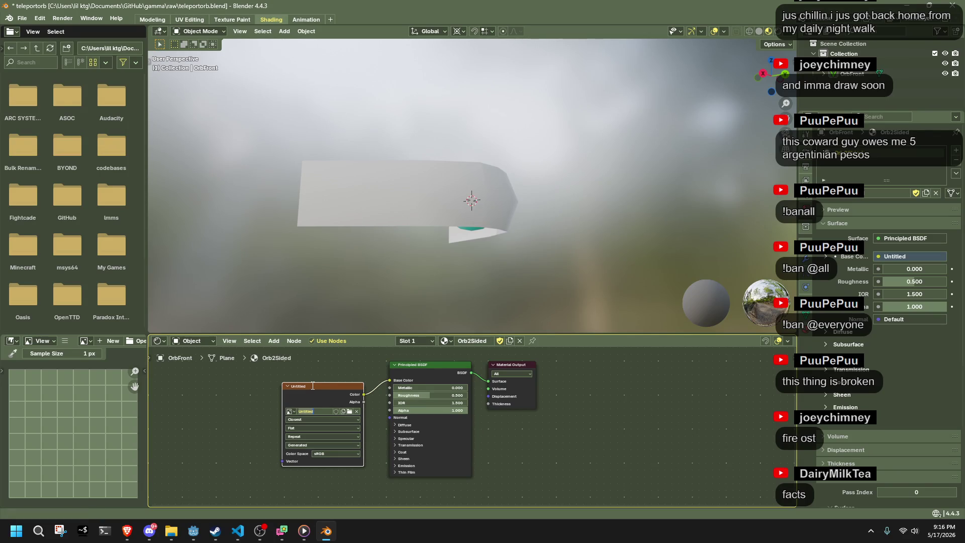
pyautogui.write('o')
pyautogui.press('BackSpace')
pyautogui.press('Return')
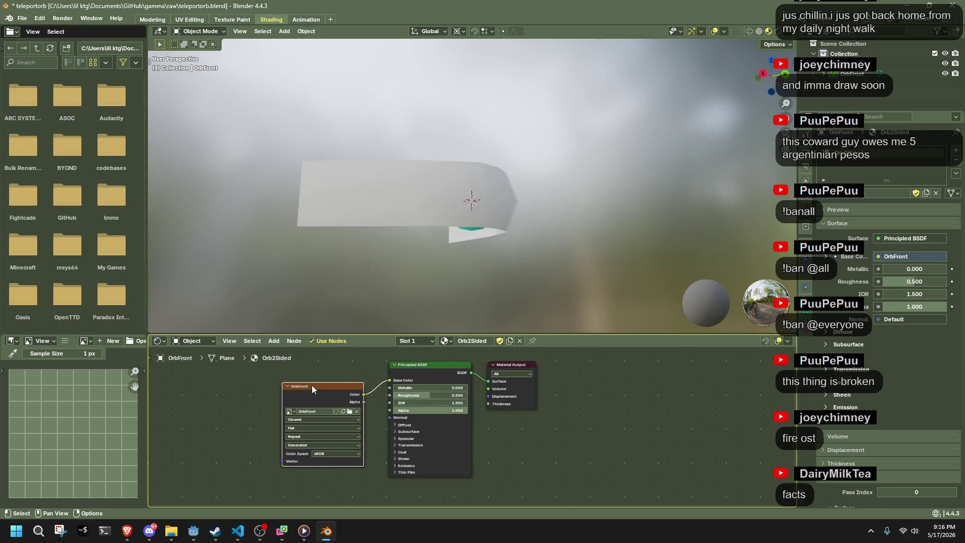
pyautogui.hotkey('ctrl', 's')
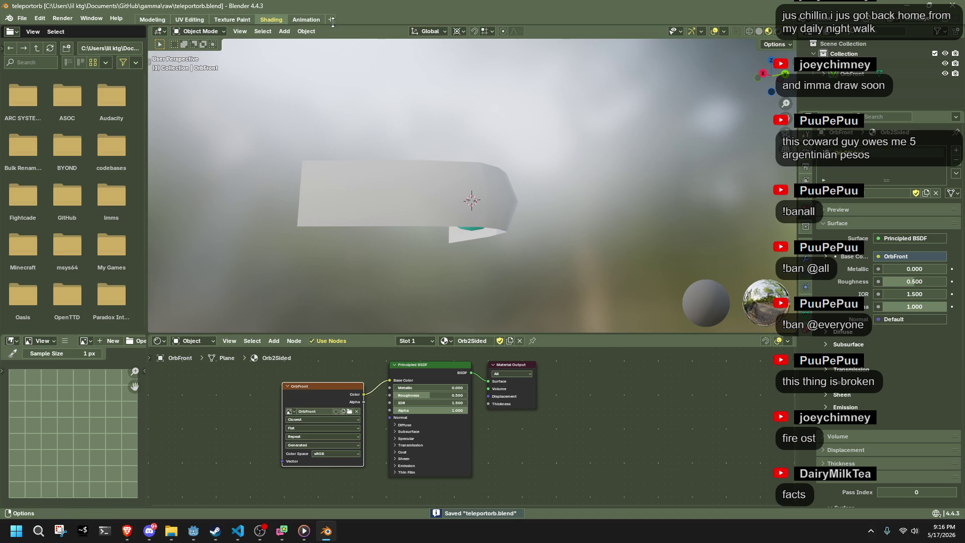
# Step: Add a Texture Paint workspace, delete the duplicate Texture Paint.001, and switch to it
pyautogui.click(332, 18)
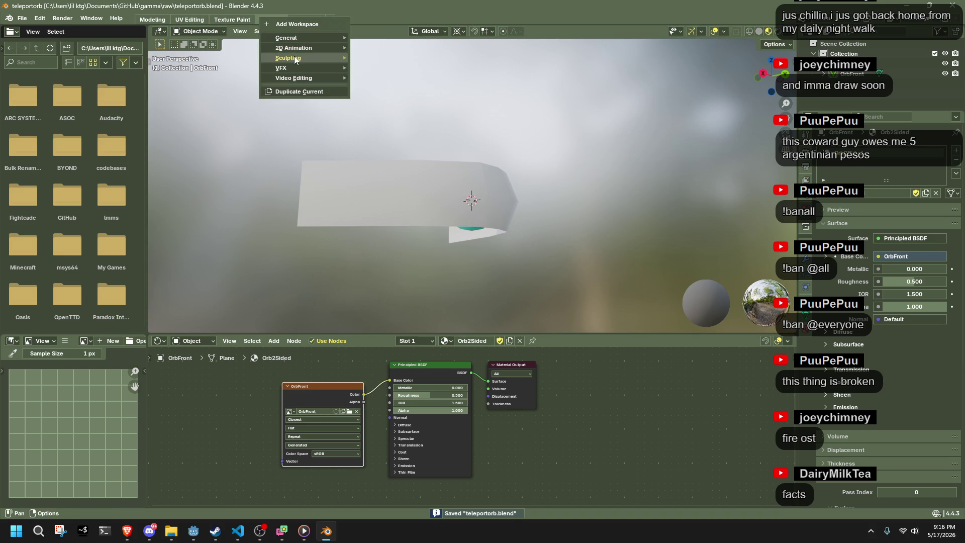
pyautogui.moveTo(301, 37)
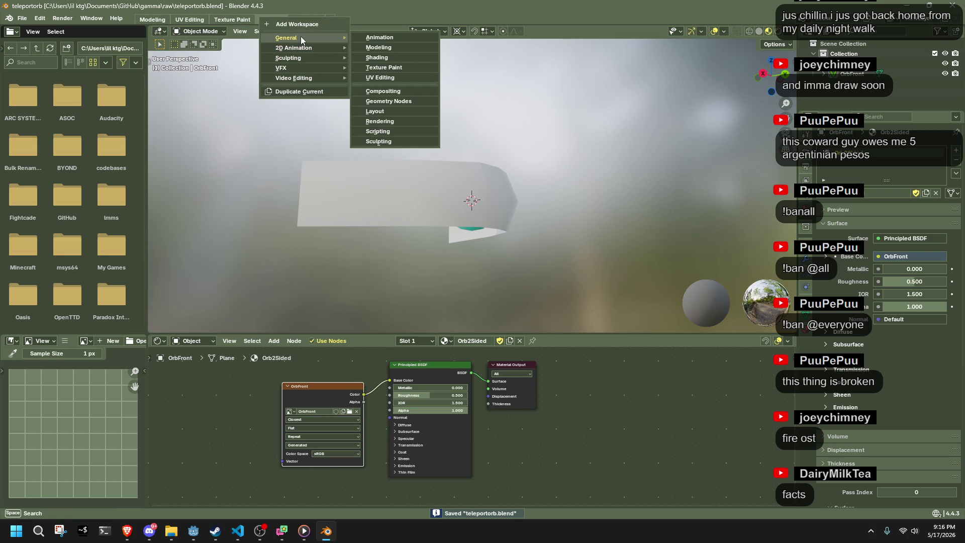
pyautogui.click(381, 66)
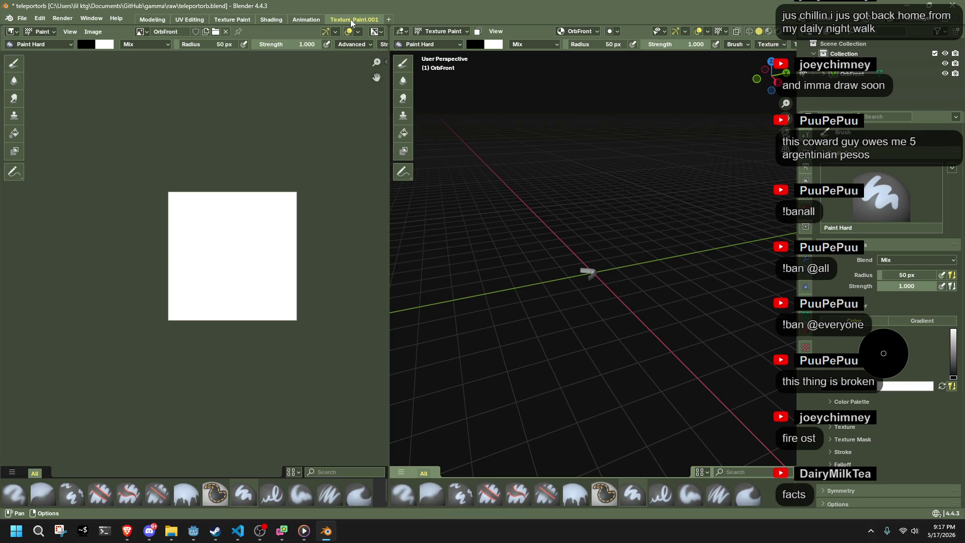
pyautogui.rightClick(365, 21)
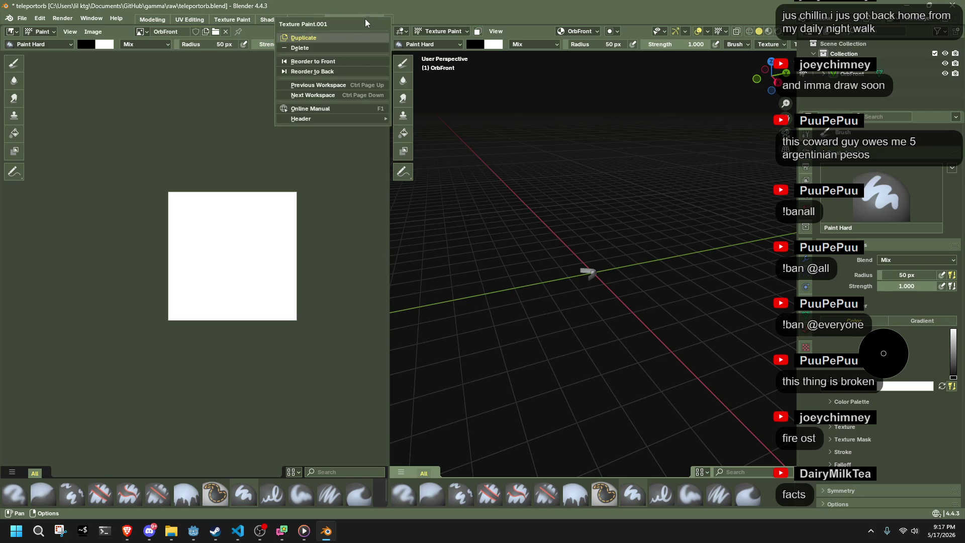
pyautogui.click(339, 47)
pyautogui.click(223, 21)
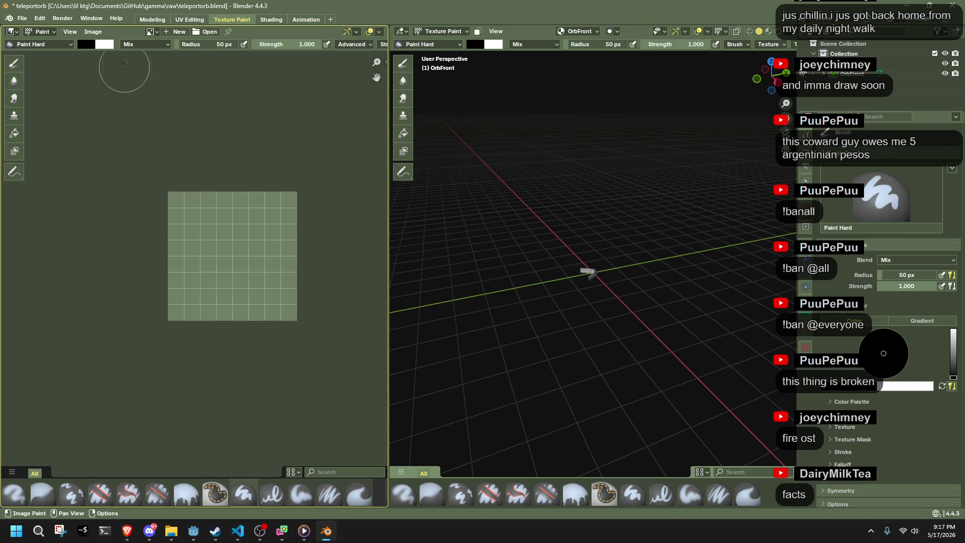
# Step: Load the OrbFront image into the Texture Paint image editor
pyautogui.click(151, 31)
pyautogui.click(163, 47)
pyautogui.scroll(4, 283, 258)
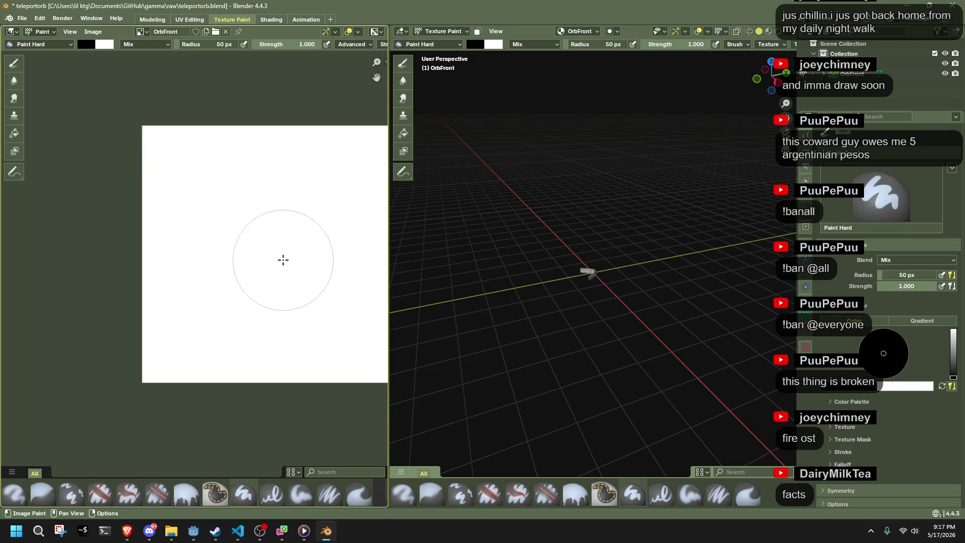
pyautogui.scroll(-2, 210, 286)
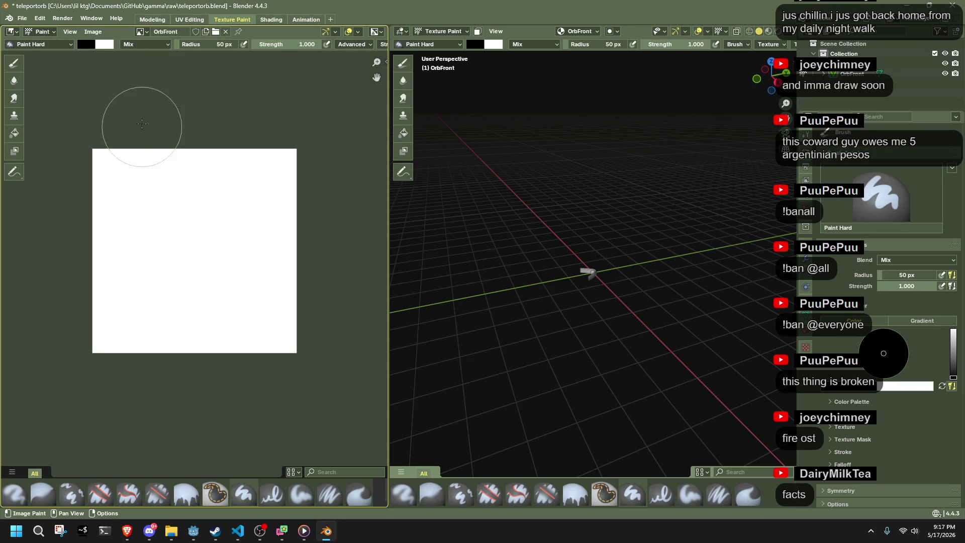
# Step: Save the image as OrbFront.png in the raw/Textures folder
pyautogui.click(147, 35)
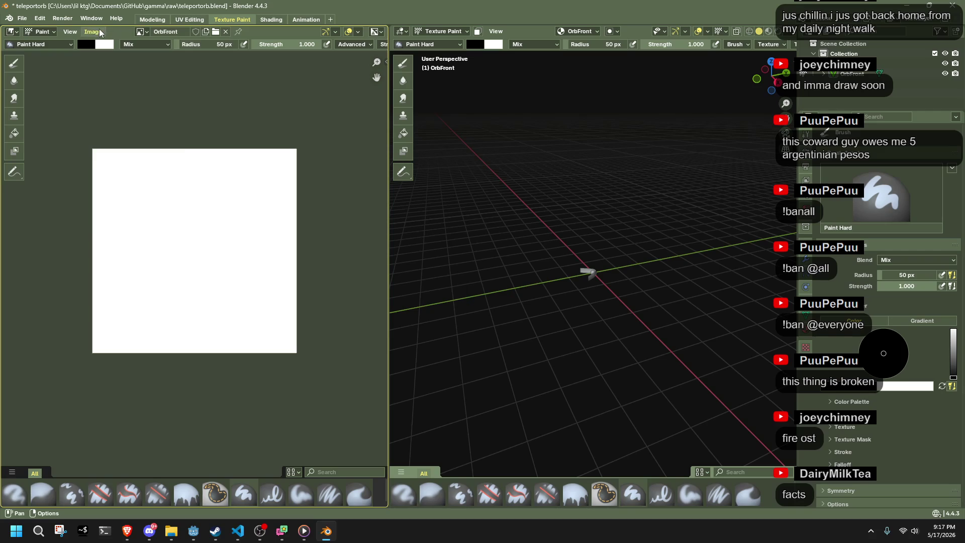
pyautogui.click(95, 31)
pyautogui.click(123, 144)
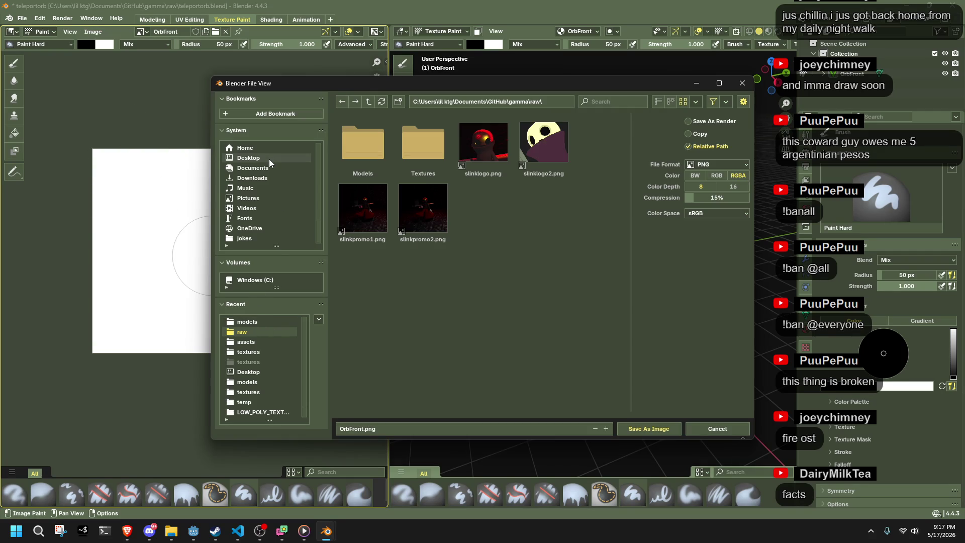
pyautogui.click(246, 342)
pyautogui.click(244, 332)
pyautogui.click(426, 165)
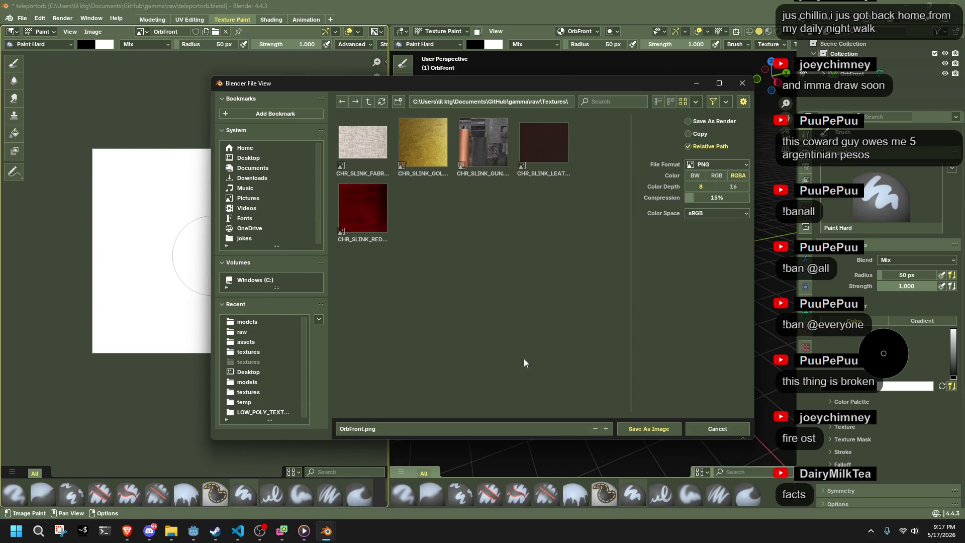
pyautogui.click(641, 428)
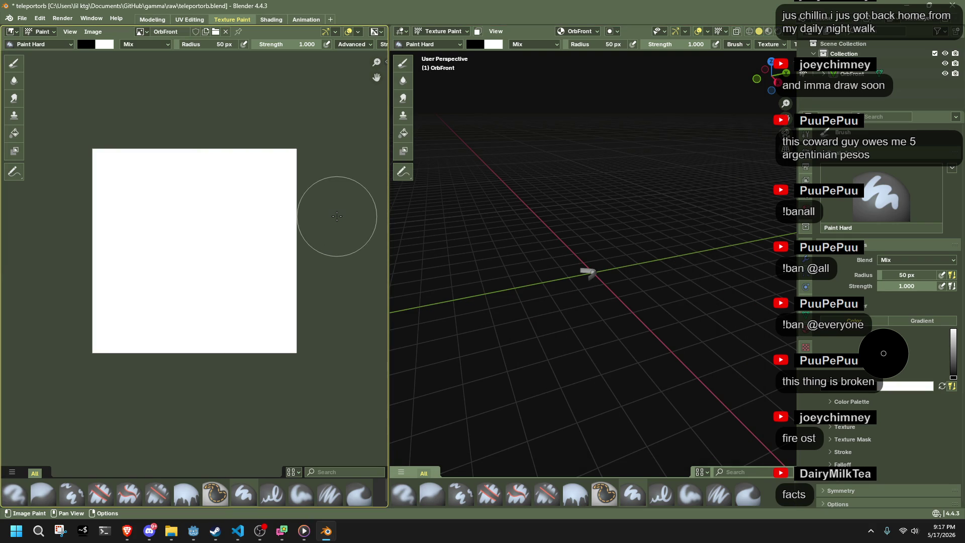
pyautogui.click(168, 534)
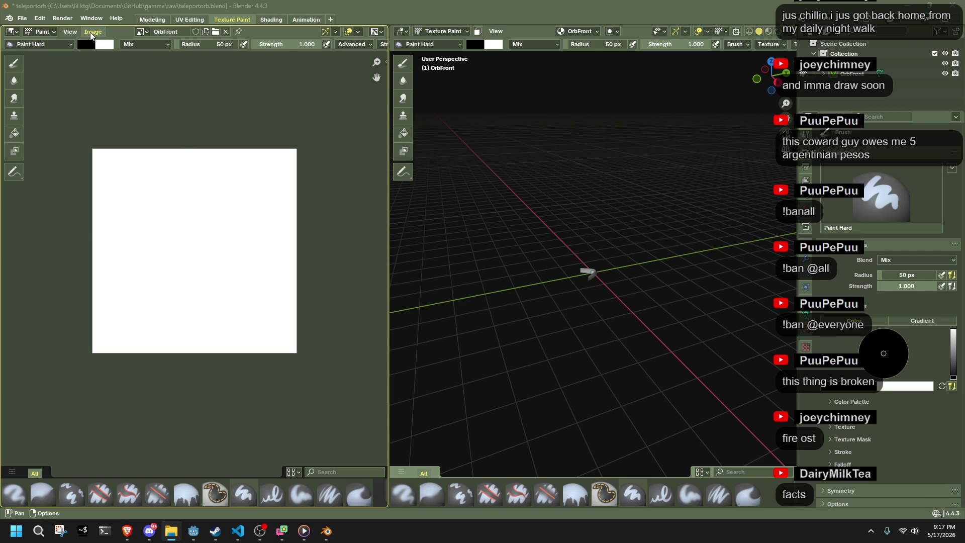
pyautogui.click(93, 31)
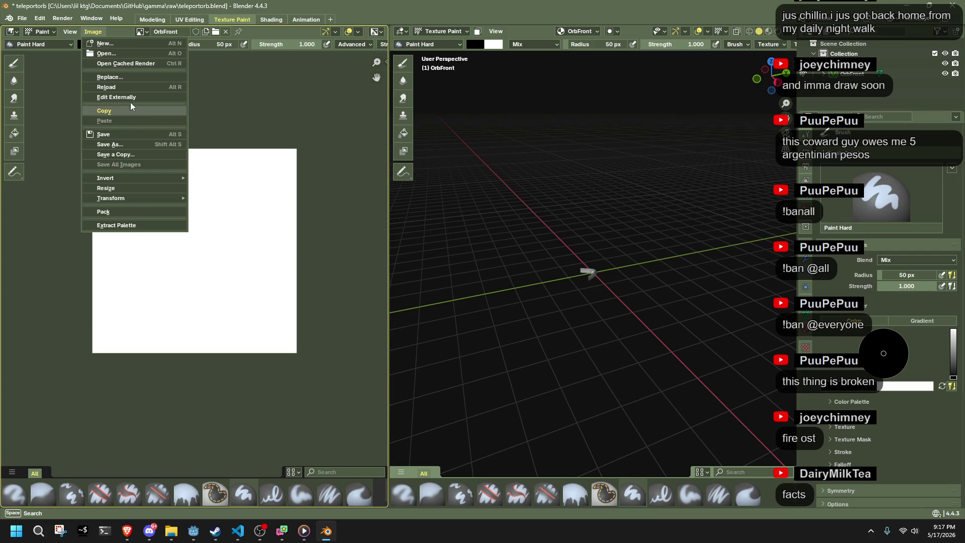
pyautogui.click(116, 97)
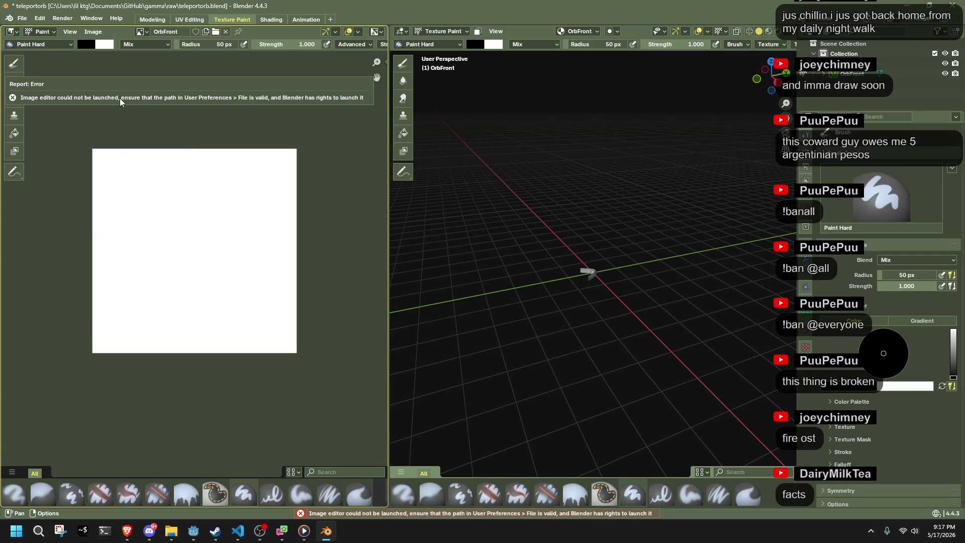
pyautogui.click(22, 18)
pyautogui.moveTo(40, 18)
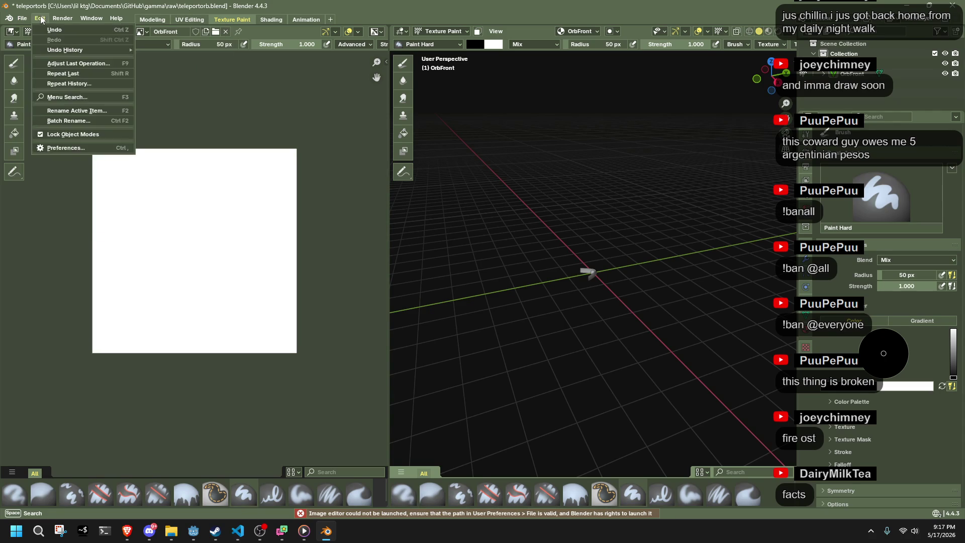
pyautogui.click(53, 150)
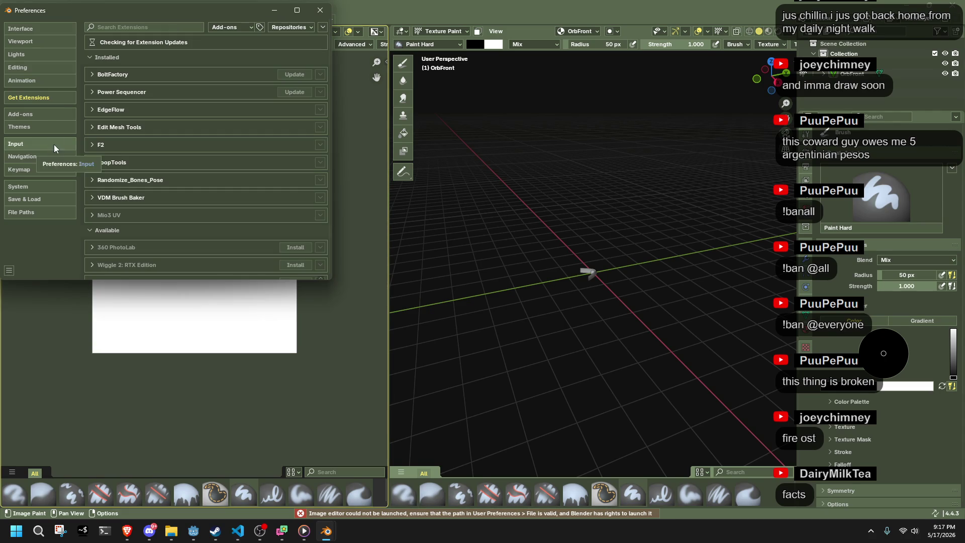
pyautogui.click(110, 27)
pyautogui.write('image editor')
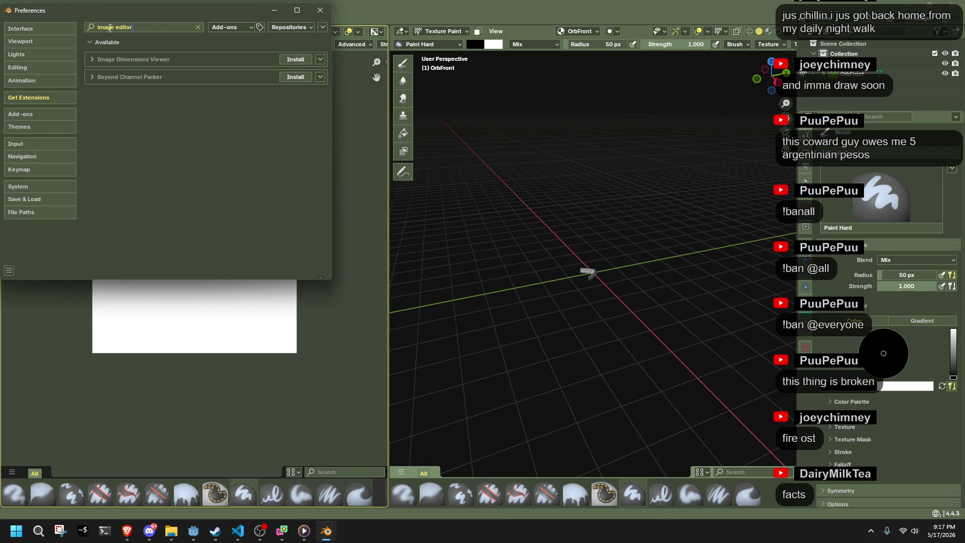
pyautogui.scroll(5, 151, 121)
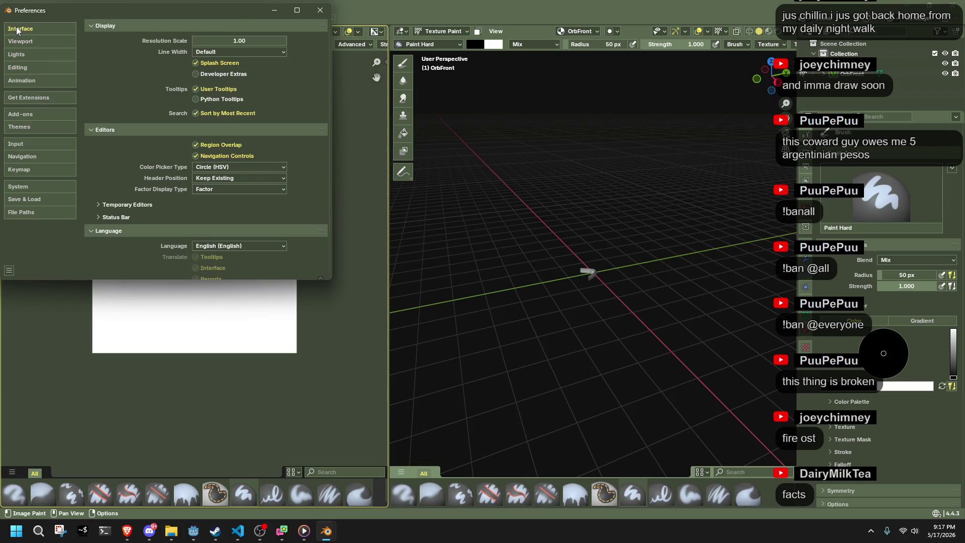
pyautogui.scroll(-2, 146, 146)
pyautogui.scroll(2, 146, 145)
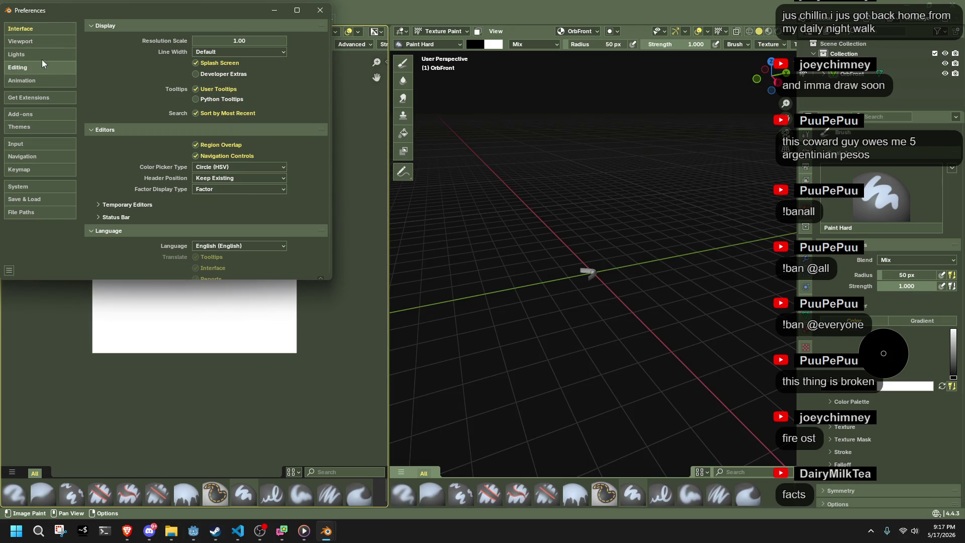
pyautogui.moveTo(77, 20)
pyautogui.mouseDown()
pyautogui.moveTo(158, 75)
pyautogui.moveTo(354, 106)
pyautogui.mouseUp()
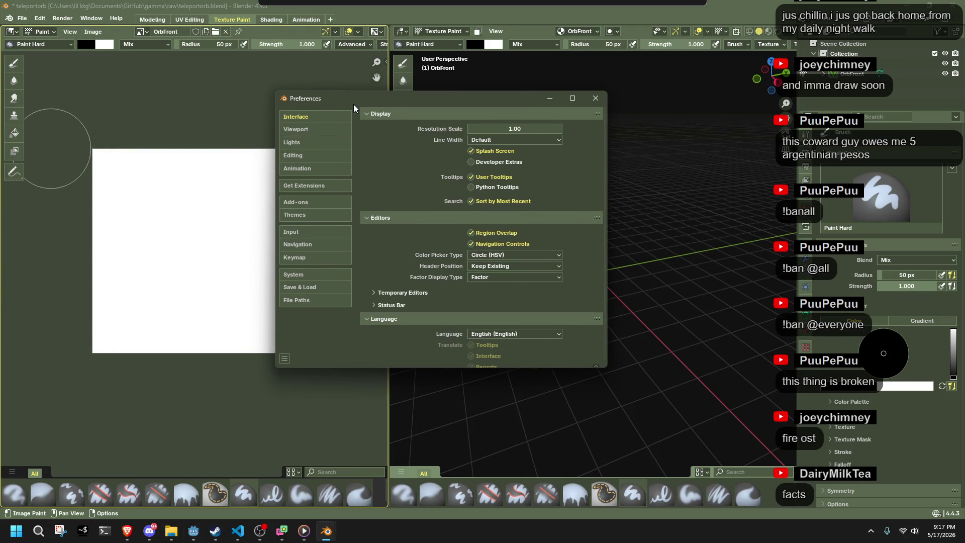
pyautogui.click(322, 157)
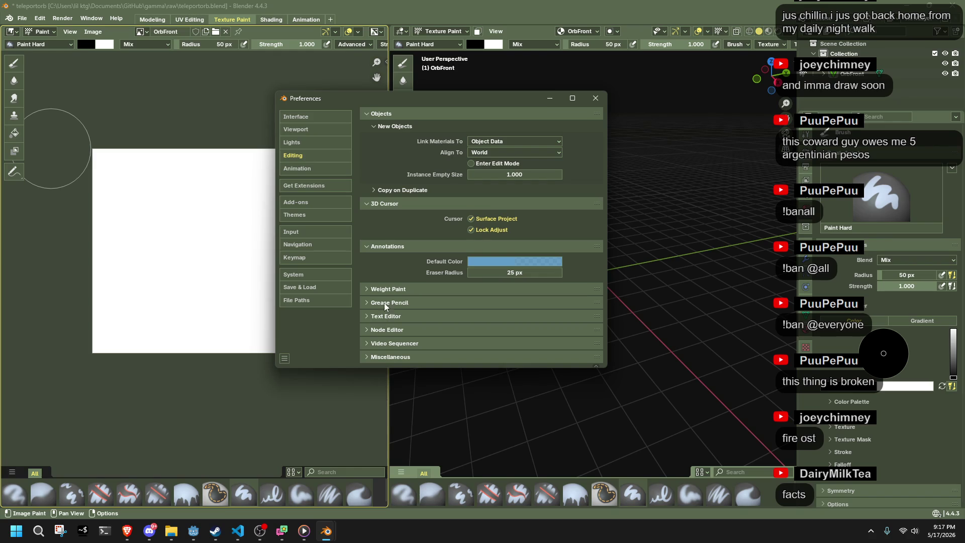
pyautogui.click(385, 203)
pyautogui.click(385, 216)
pyautogui.click(388, 298)
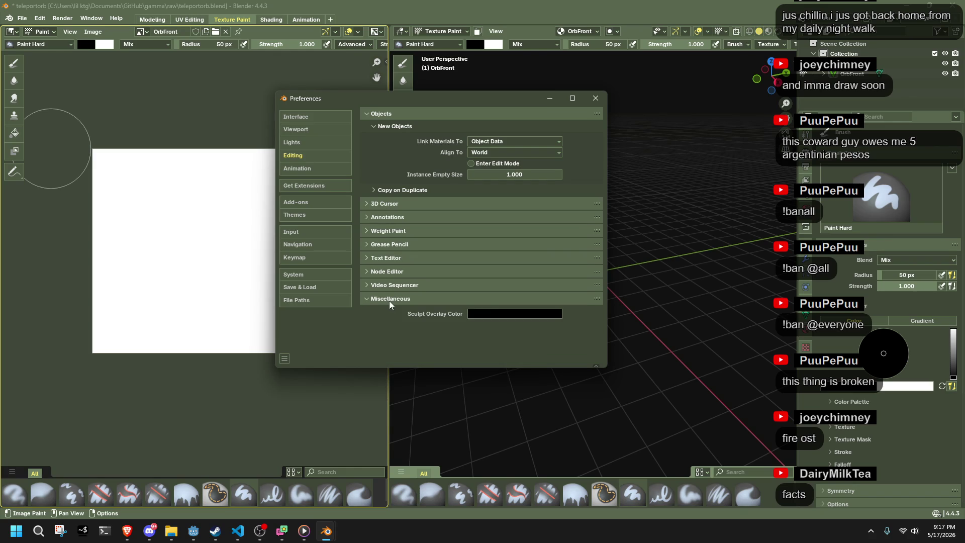
pyautogui.click(393, 285)
pyautogui.click(389, 271)
pyautogui.click(388, 258)
pyautogui.click(382, 244)
pyautogui.click(378, 231)
pyautogui.click(375, 217)
pyautogui.click(366, 204)
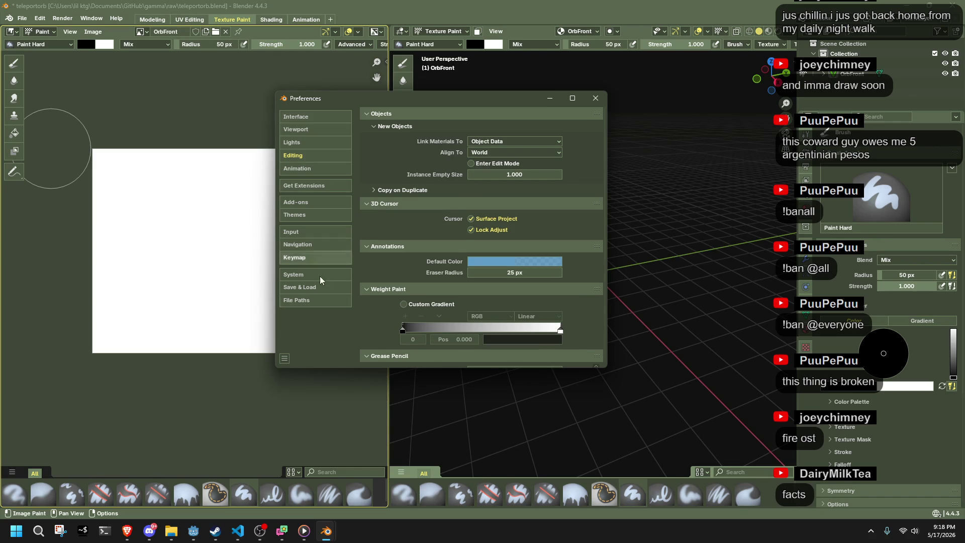
pyautogui.click(318, 300)
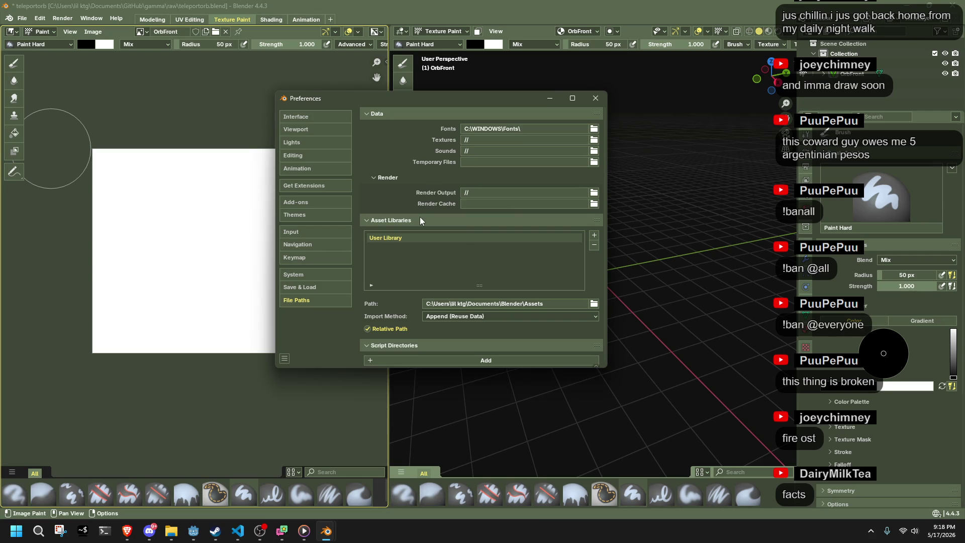
pyautogui.scroll(-1, 420, 217)
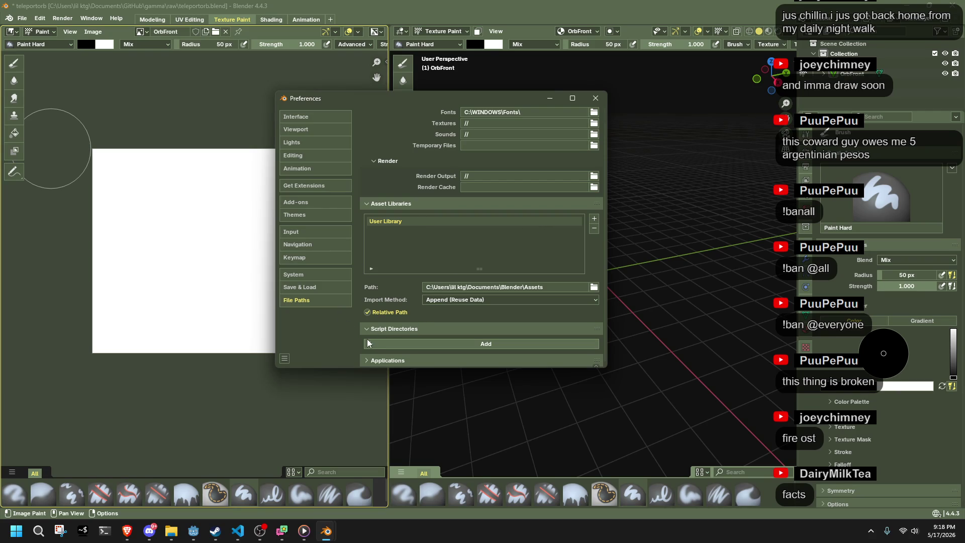
pyautogui.click(319, 287)
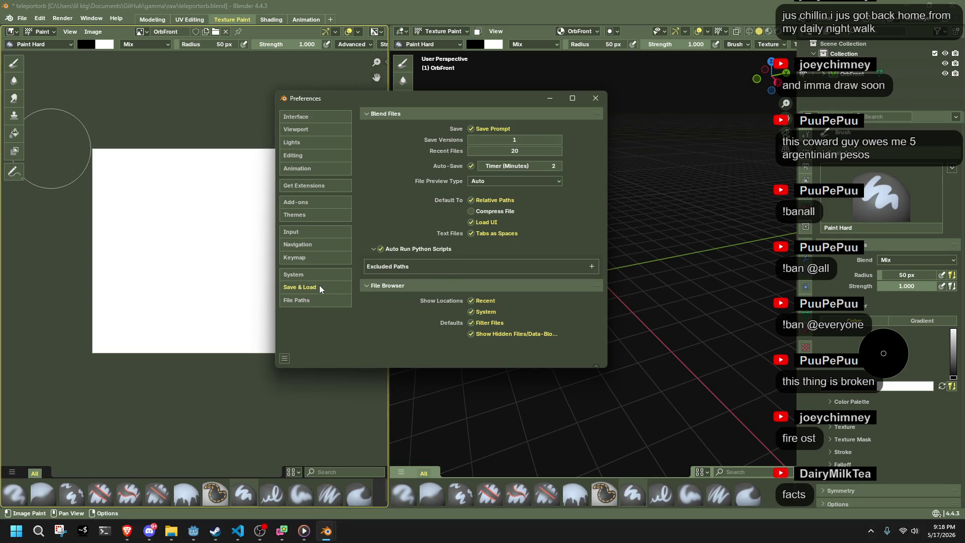
pyautogui.click(296, 277)
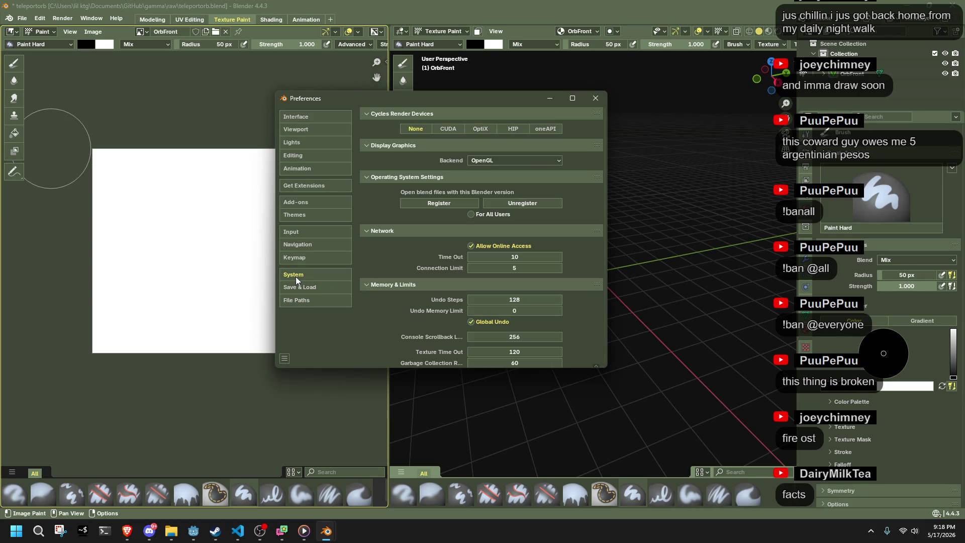
pyautogui.click(484, 161)
pyautogui.click(485, 167)
pyautogui.scroll(-6, 370, 256)
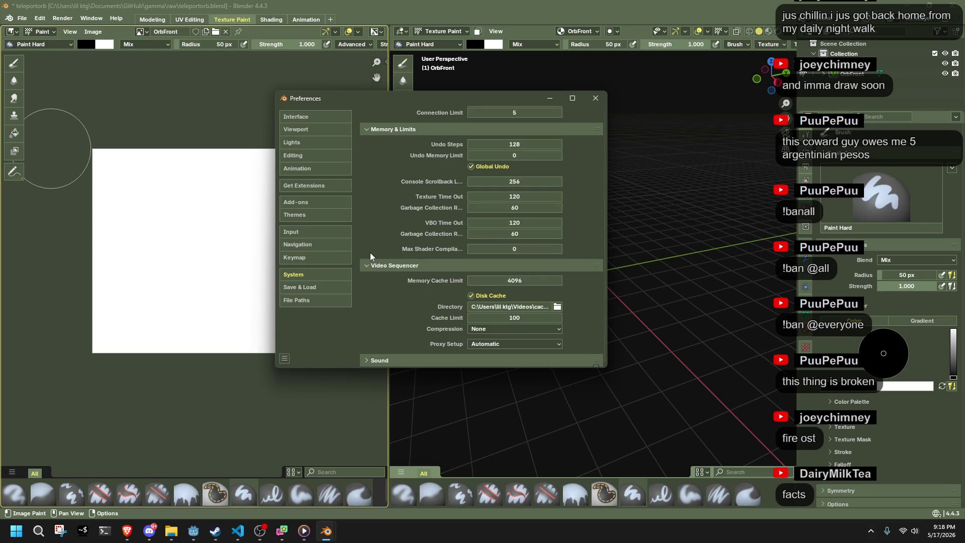
pyautogui.click(296, 257)
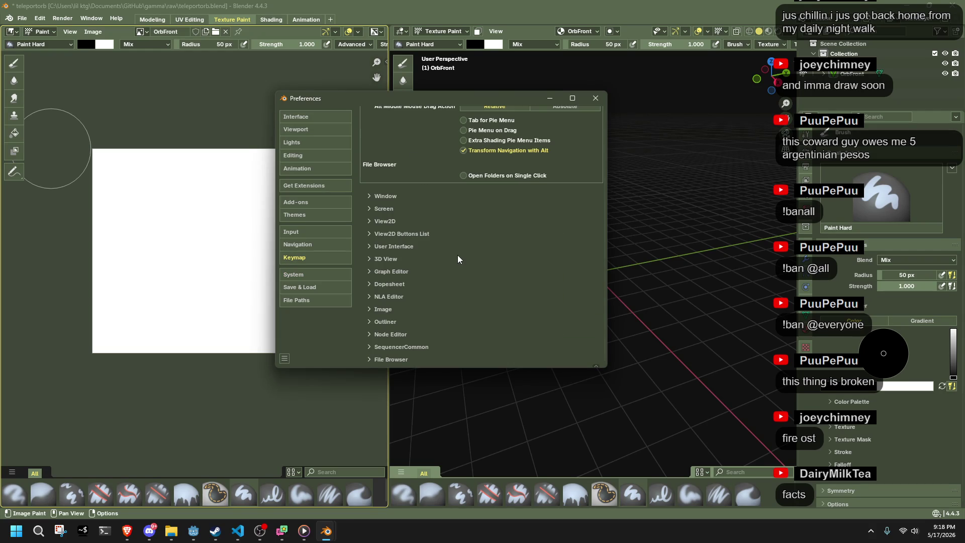
pyautogui.scroll(6, 441, 257)
pyautogui.click(323, 247)
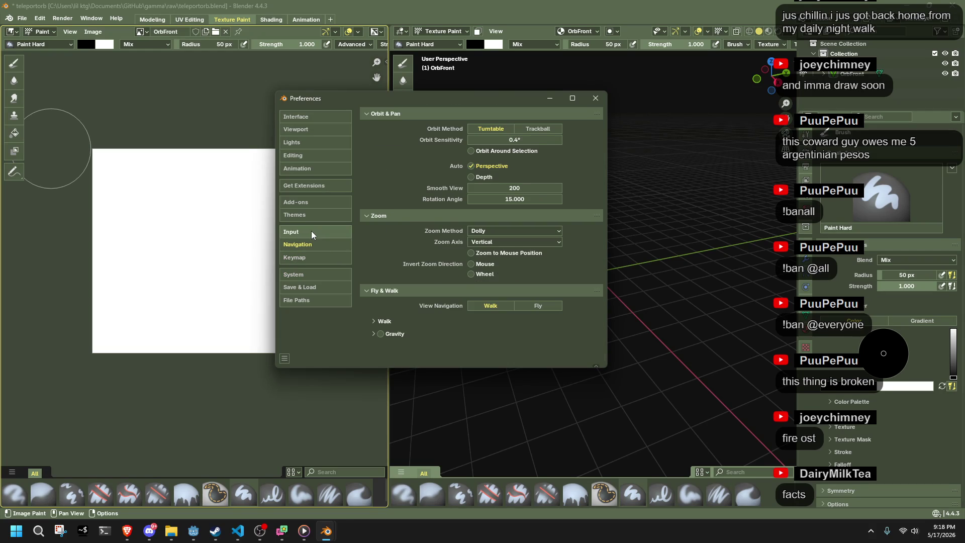
pyautogui.click(312, 233)
pyautogui.click(302, 185)
pyautogui.click(300, 169)
pyautogui.click(296, 157)
pyautogui.click(595, 98)
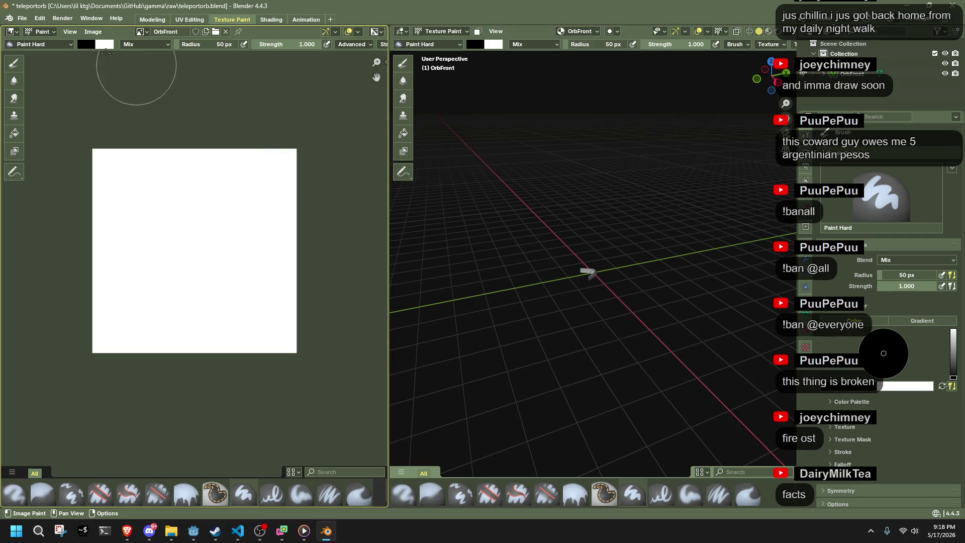
pyautogui.click(93, 32)
pyautogui.click(113, 99)
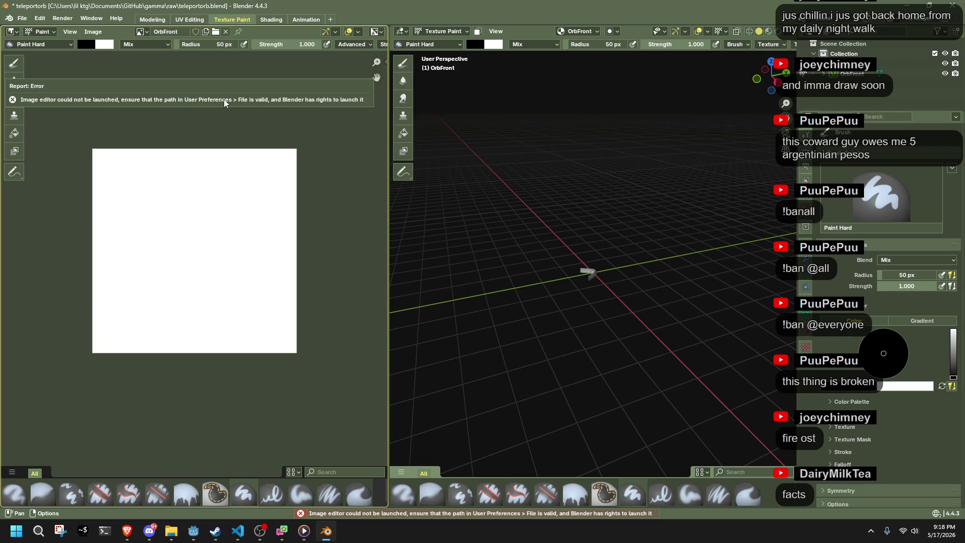
pyautogui.click(40, 18)
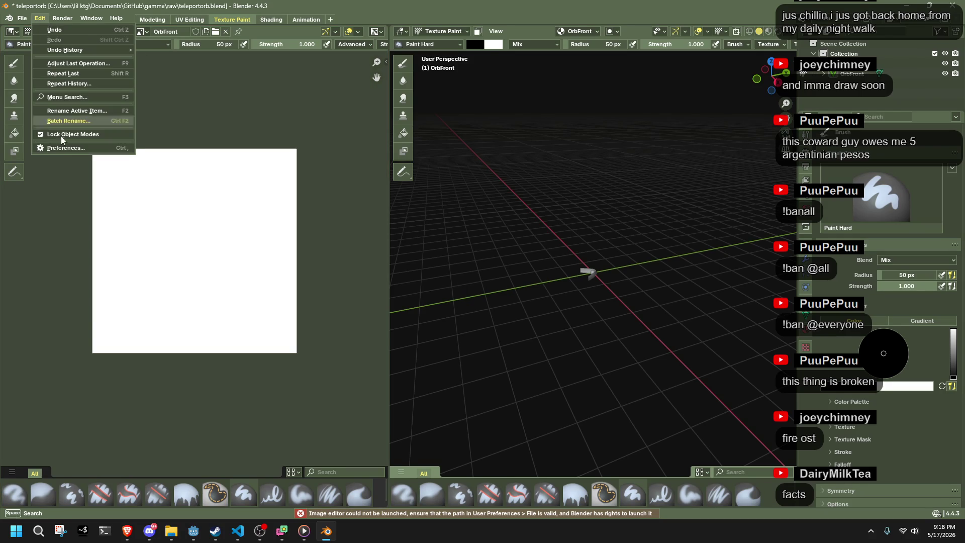
pyautogui.click(54, 148)
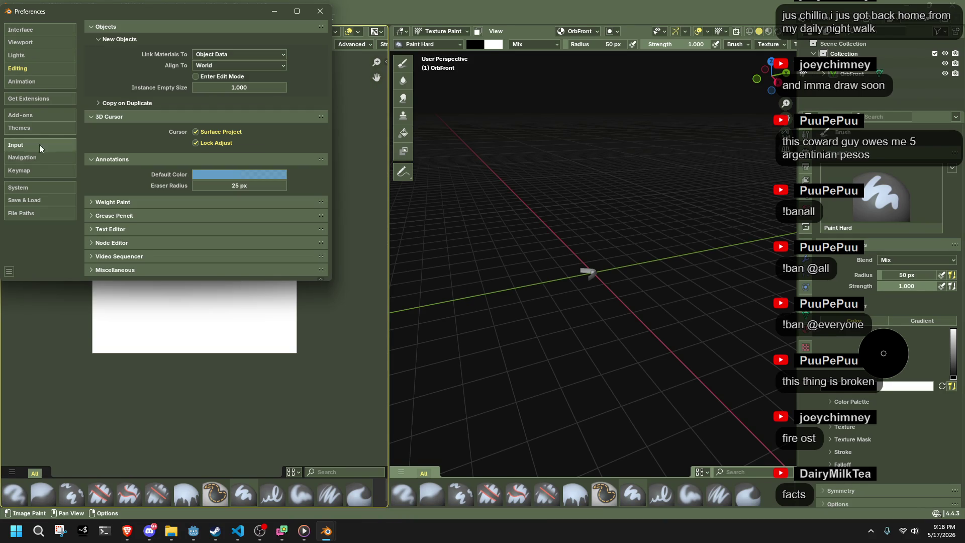
pyautogui.click(320, 11)
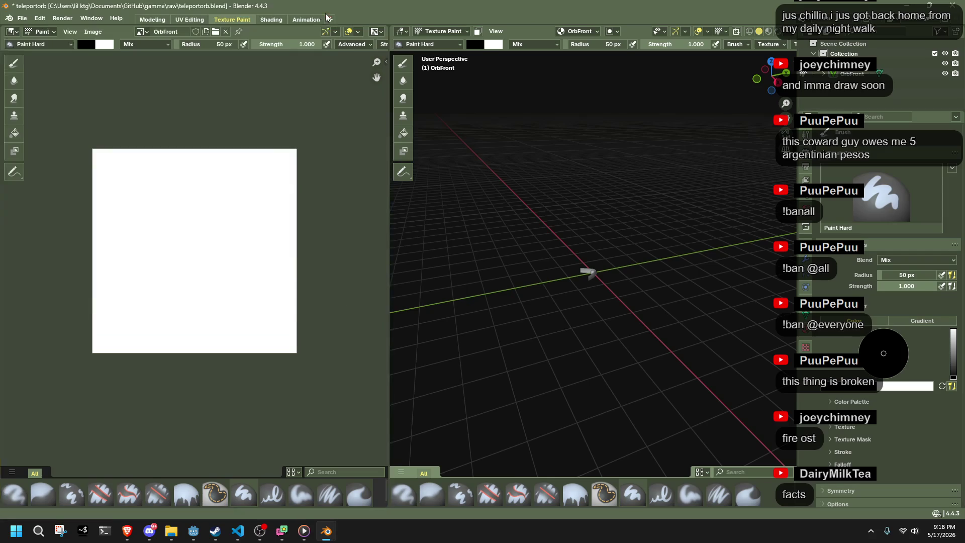
pyautogui.moveTo(282, 531)
pyautogui.click(39, 531)
pyautogui.press('Escape')
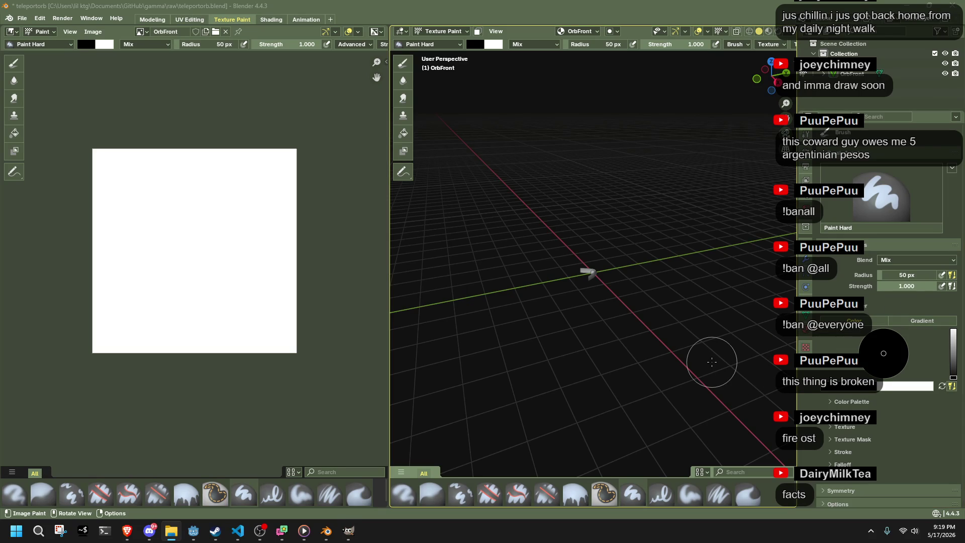
# Step: Zoom in and reposition the OrbFront Image Texture node in the Shading workspace
pyautogui.scroll(4, 695, 294)
pyautogui.scroll(5, 695, 295)
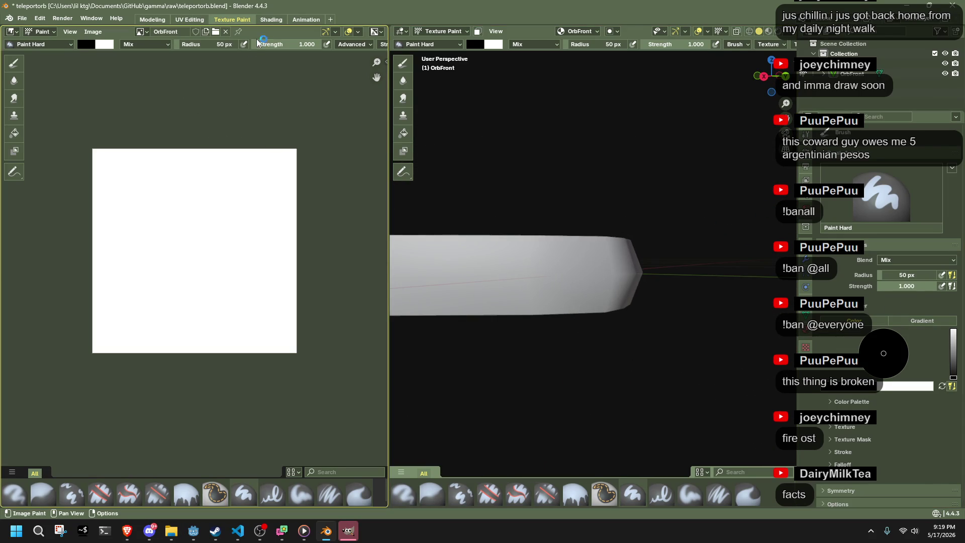
pyautogui.click(271, 19)
pyautogui.moveTo(360, 389)
pyautogui.mouseDown()
pyautogui.moveTo(328, 383)
pyautogui.moveTo(372, 410)
pyautogui.mouseUp()
pyautogui.scroll(1, 418, 472)
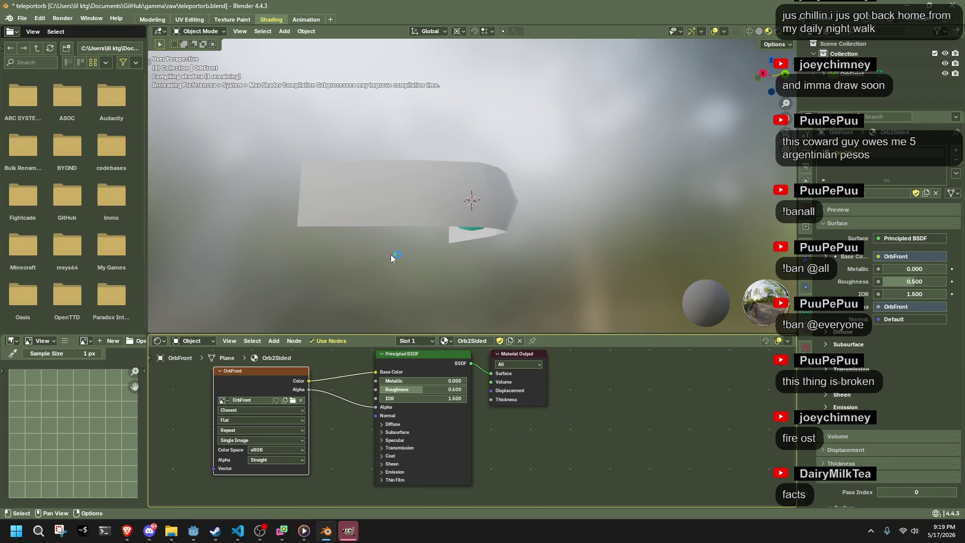
# Step: View the mesh front-on in Modeling, then cycle through UV Editing and Texture Paint back to Shading
pyautogui.click(157, 20)
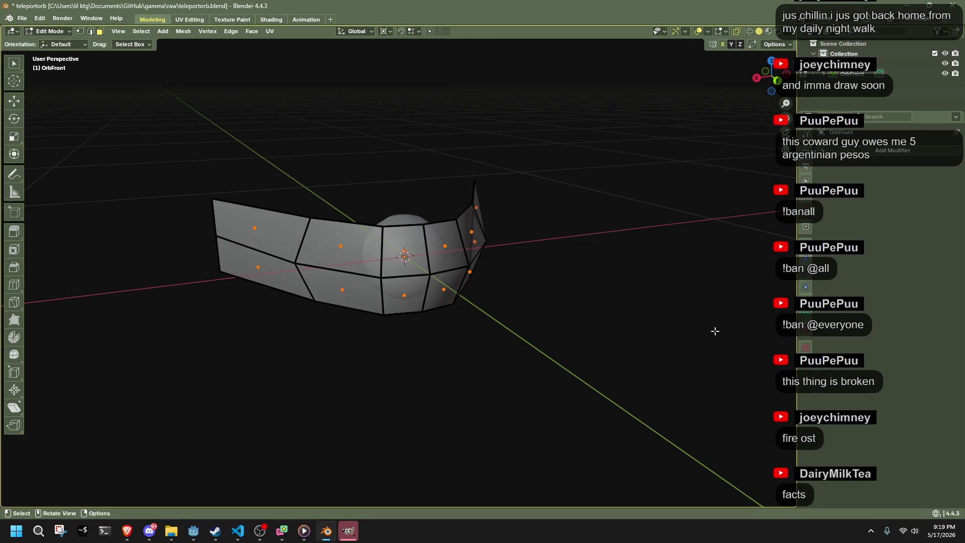
pyautogui.moveTo(360, 225)
pyautogui.mouseDown()
pyautogui.moveTo(316, 213)
pyautogui.moveTo(294, 175)
pyautogui.mouseUp()
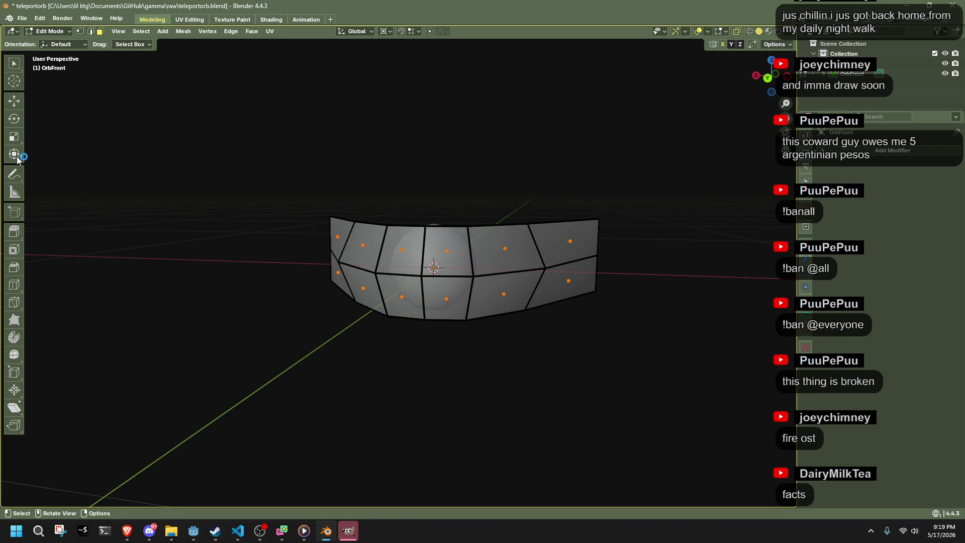
pyautogui.click(189, 20)
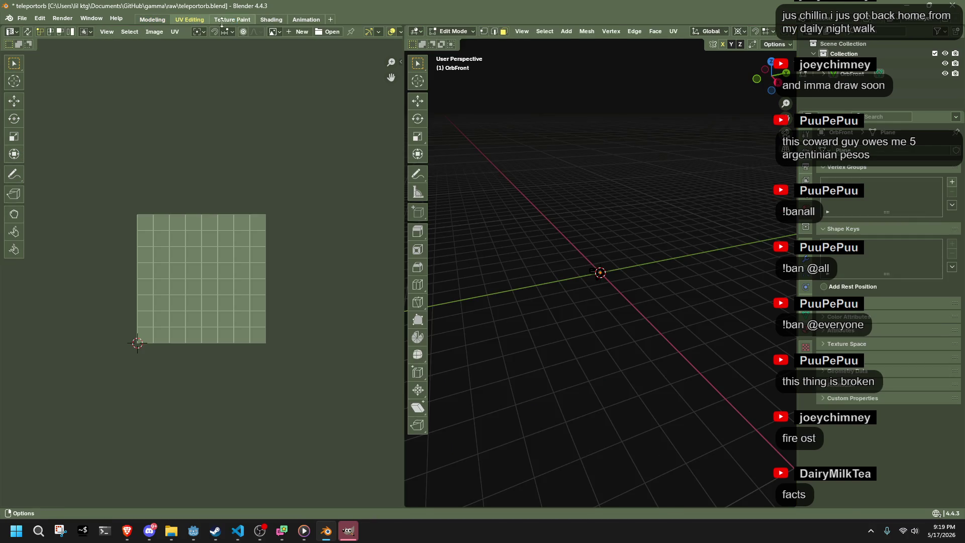
pyautogui.click(232, 20)
pyautogui.click(265, 21)
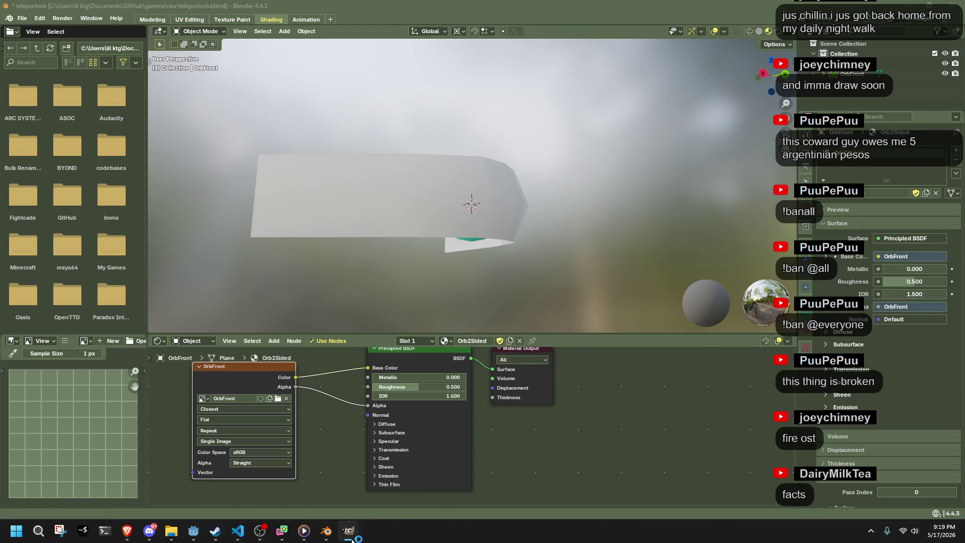
# Step: Select the OrbFront object in the Shading viewport and bring GIMP to the front
pyautogui.click(647, 235)
pyautogui.scroll(4, 503, 212)
pyautogui.click(464, 203)
pyautogui.scroll(-2, 465, 203)
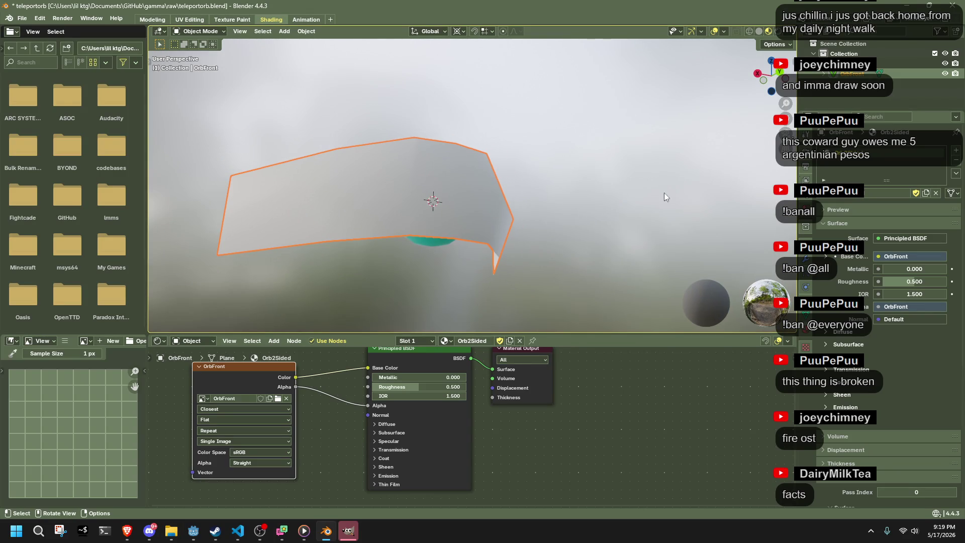
pyautogui.click(349, 531)
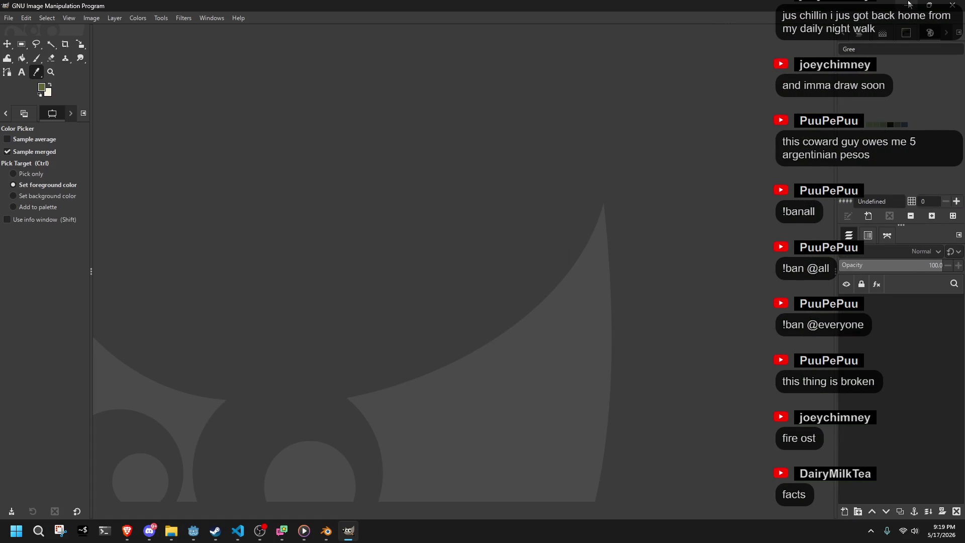
# Step: Back in Blender's Texture Paint, paint a black diagonal test stroke and undo it
pyautogui.click(909, 4)
pyautogui.click(228, 20)
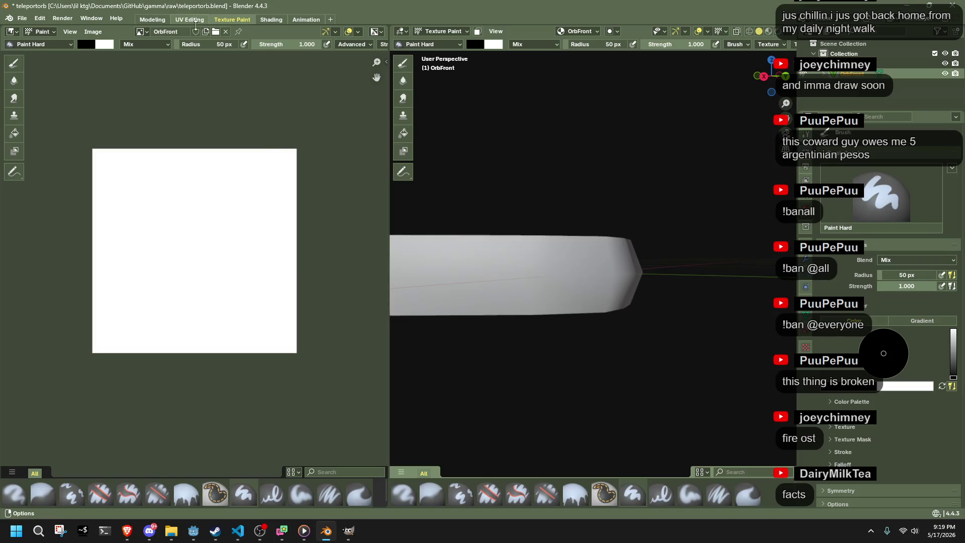
pyautogui.moveTo(221, 161)
pyautogui.mouseDown()
pyautogui.moveTo(267, 198)
pyautogui.moveTo(273, 221)
pyautogui.mouseUp()
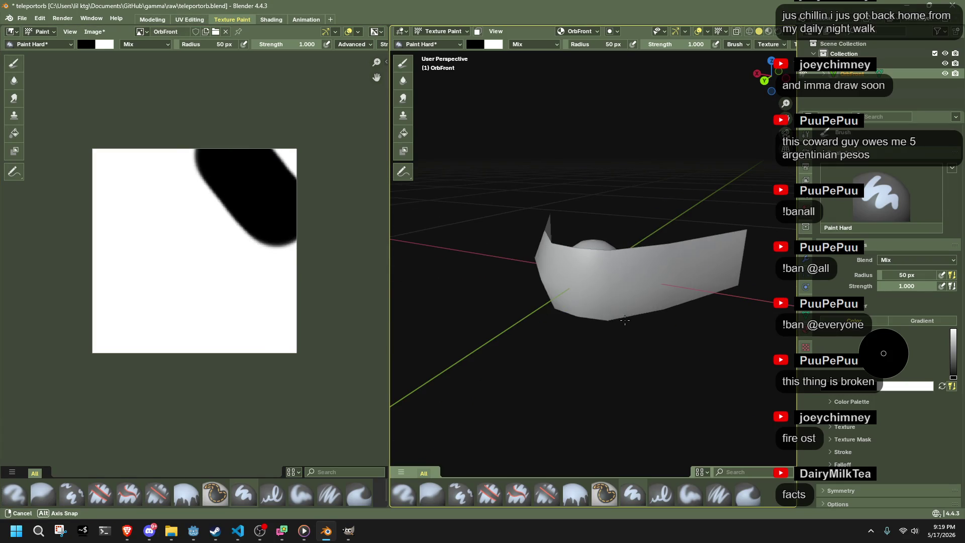
pyautogui.moveTo(625, 321); pyautogui.dragTo(556, 243)
pyautogui.hotkey('ctrl', 'z')
# Step: In the Modeling workspace, switch to edge select and pick the middle edge loop of OrbFront
pyautogui.click(152, 20)
pyautogui.moveTo(412, 206)
pyautogui.mouseDown()
pyautogui.moveTo(448, 198)
pyautogui.moveTo(447, 174)
pyautogui.moveTo(424, 230)
pyautogui.mouseUp()
pyautogui.press('a')
pyautogui.hotkey('alt', 'a')
pyautogui.press('2')
pyautogui.click(428, 269)
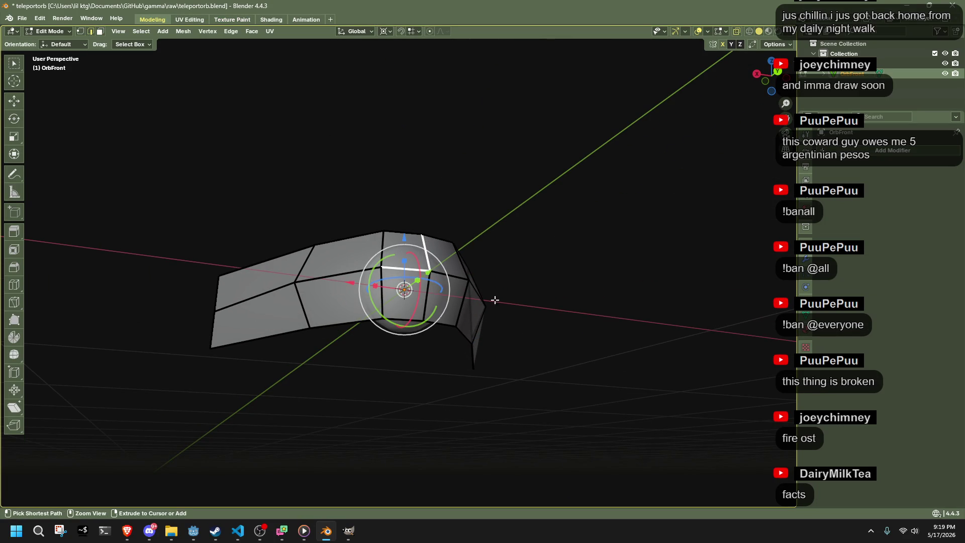
# Step: Mark the picked middle edges of OrbFront as a UV seam
pyautogui.rightClick(426, 299)
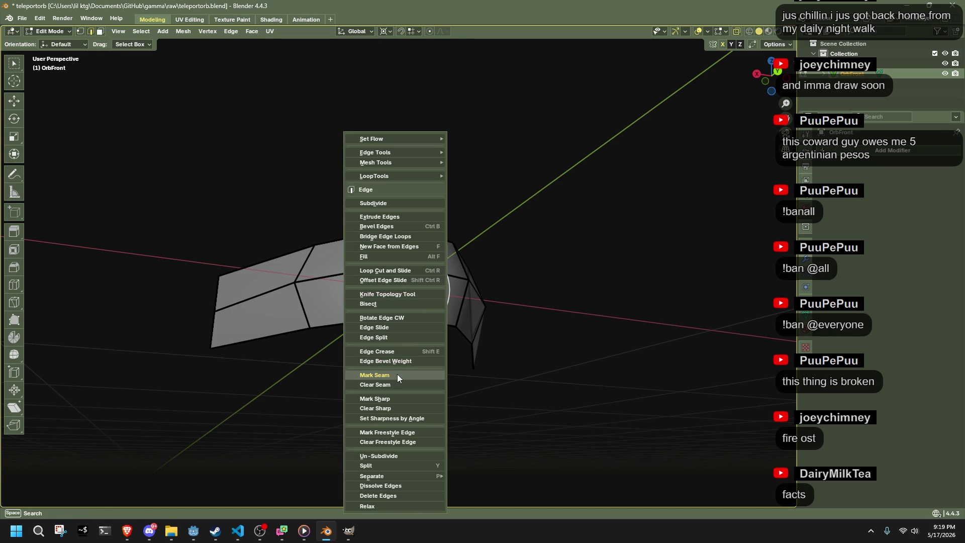
pyautogui.press('a')
pyautogui.hotkey('alt', 'n')
pyautogui.moveTo(632, 256)
pyautogui.press('Escape')
pyautogui.hotkey('ctrl', 'e')
pyautogui.click(529, 262)
# Step: In face mode, select all faces and UV-unwrap them with Minimum Stretch
pyautogui.press('3')
pyautogui.click(552, 292)
pyautogui.press('a')
pyautogui.rightClick(553, 291)
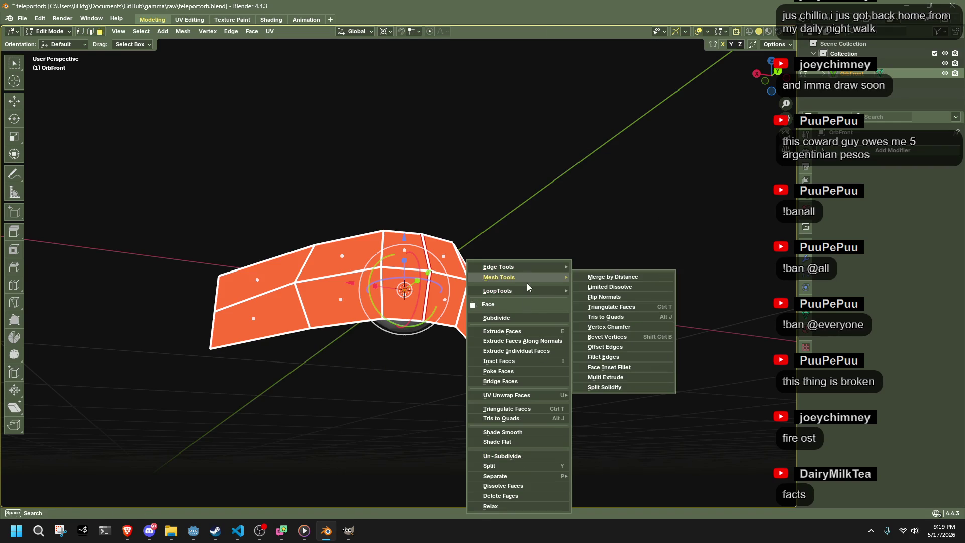
pyautogui.rightClick(431, 280)
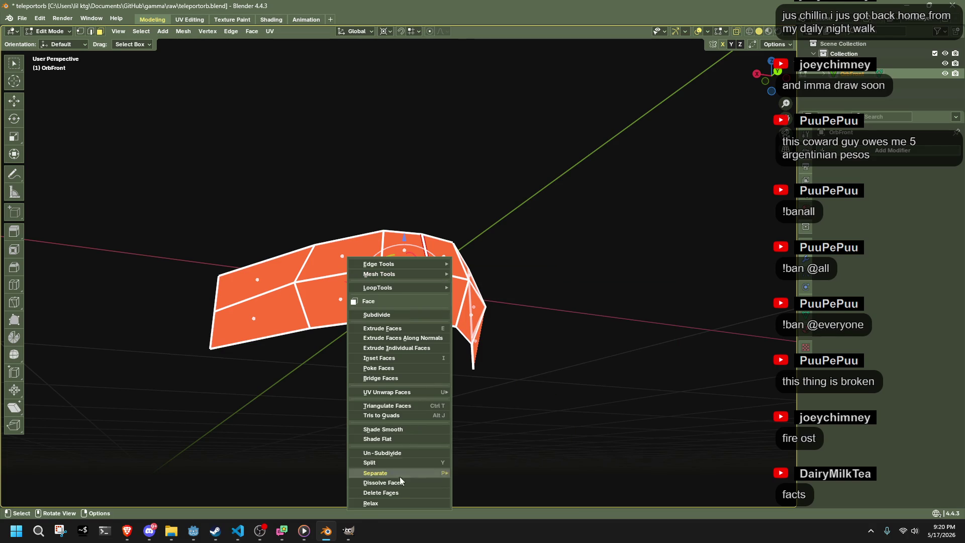
pyautogui.moveTo(408, 393)
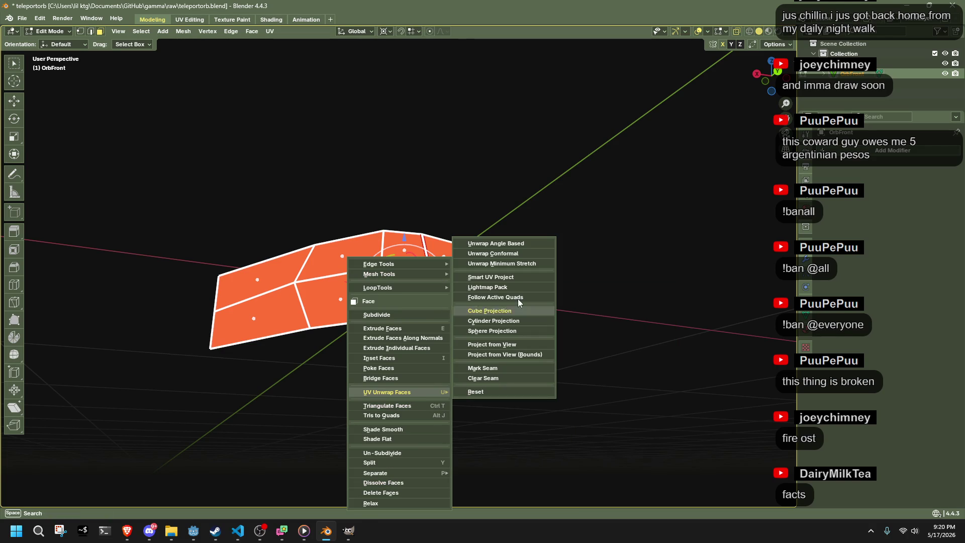
pyautogui.click(520, 264)
# Step: Deselect all faces and move to the UV Editing workspace
pyautogui.moveTo(405, 168); pyautogui.dragTo(248, 126)
pyautogui.hotkey('alt', 'a')
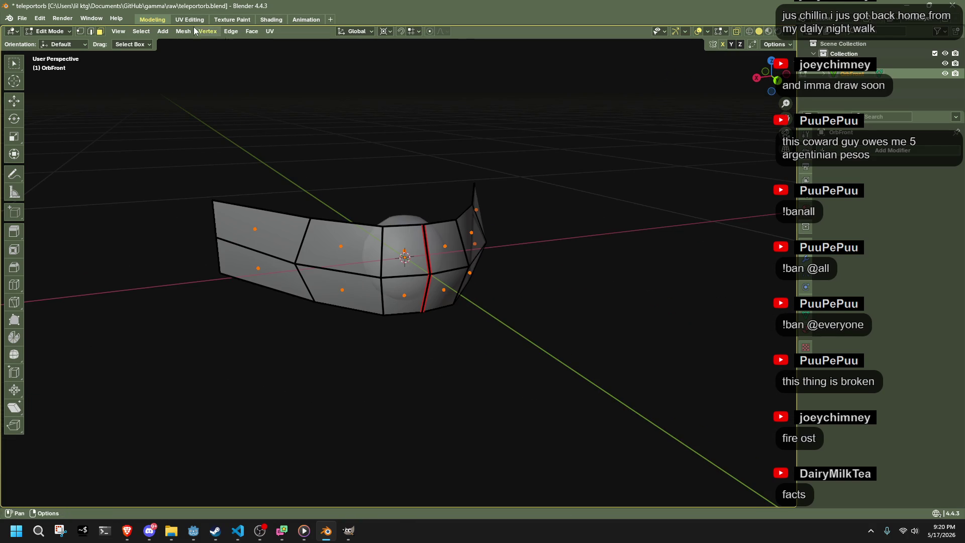
pyautogui.click(188, 20)
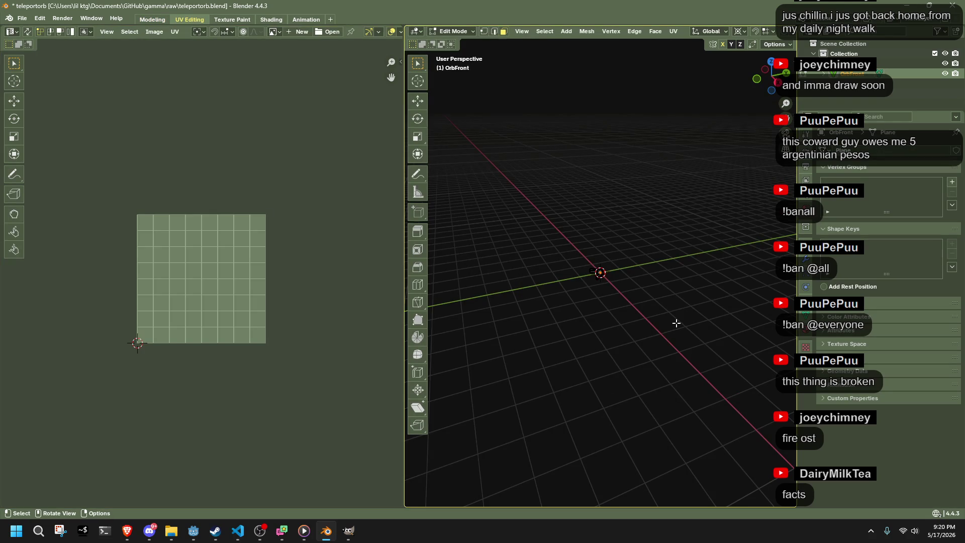
# Step: Select all faces and symmetrize the OrbFront mesh
pyautogui.press('a')
pyautogui.moveTo(617, 299); pyautogui.dragTo(510, 258)
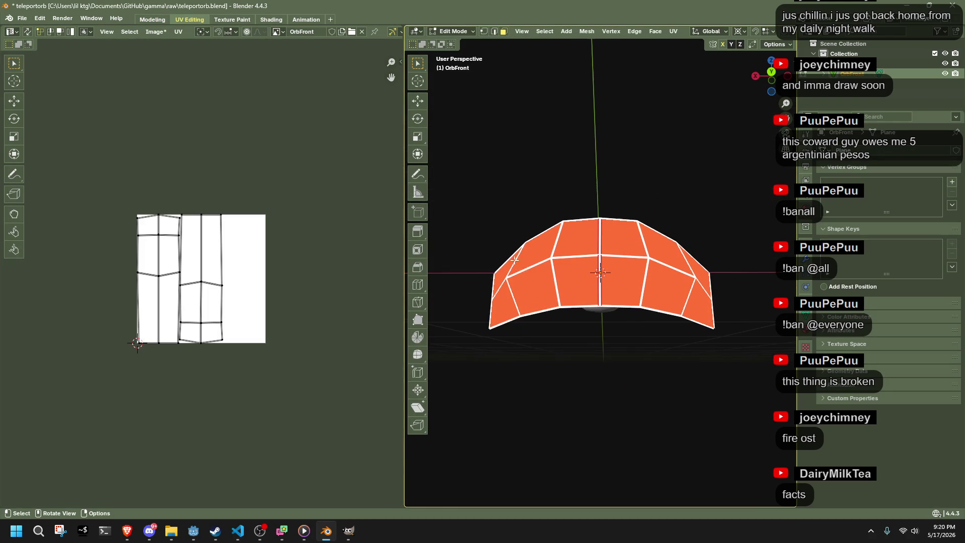
pyautogui.moveTo(752, 62); pyautogui.dragTo(635, 131)
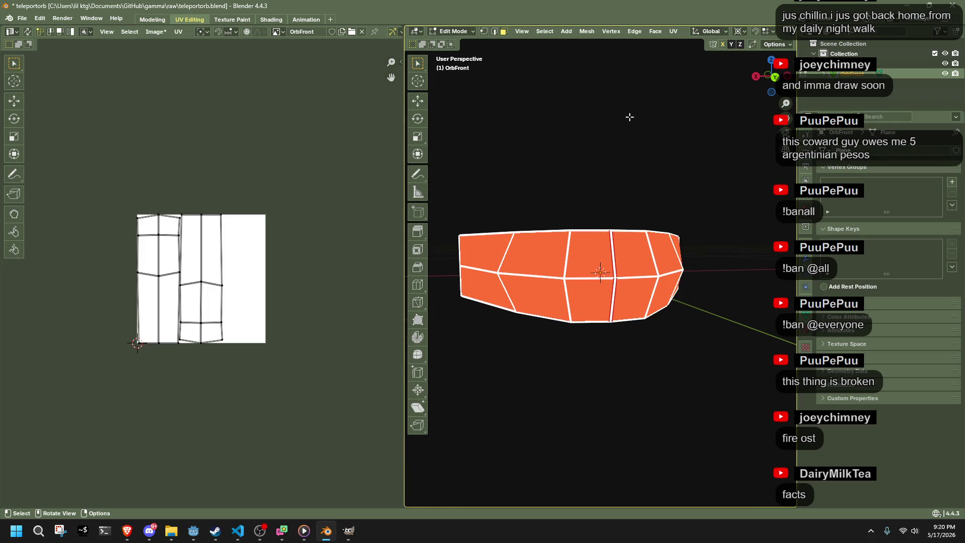
pyautogui.click(585, 31)
pyautogui.click(608, 189)
# Step: Rotate all the UV islands a quarter turn
pyautogui.moveTo(325, 368); pyautogui.dragTo(246, 240)
pyautogui.press('r')
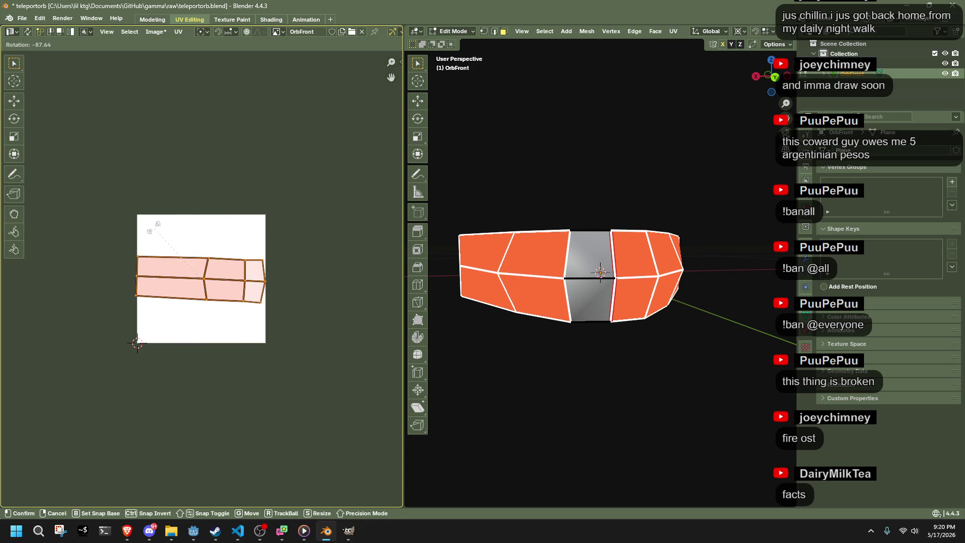
pyautogui.click(154, 234)
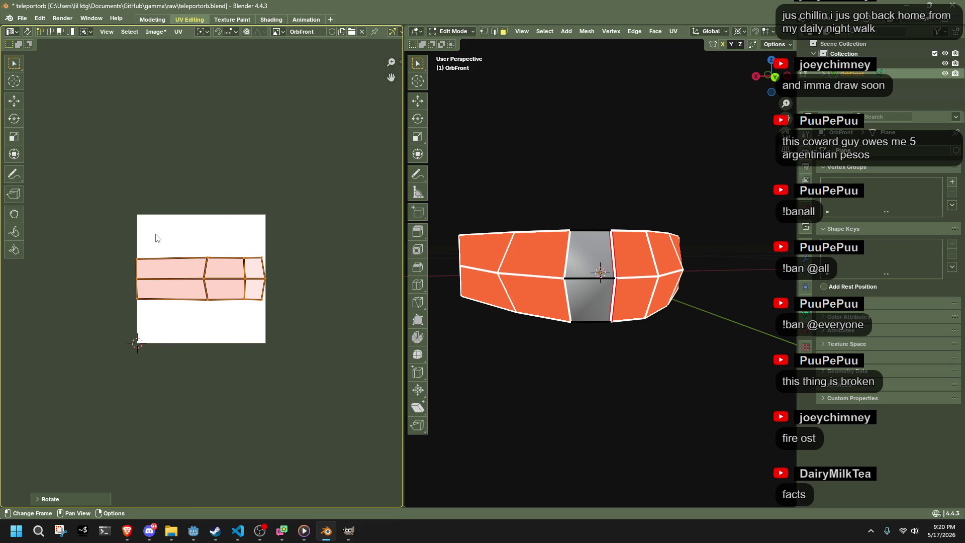
# Step: Move the top and bottom UV vertex rows vertically to the image's top and bottom edges
pyautogui.moveTo(128, 242); pyautogui.dragTo(279, 264)
pyautogui.press('g')
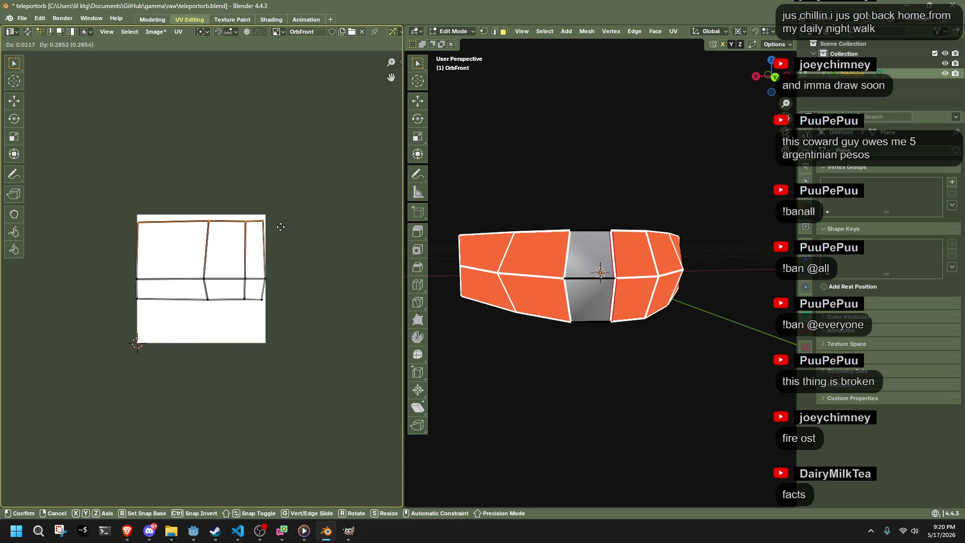
pyautogui.press('y')
pyautogui.click(281, 223)
pyautogui.moveTo(297, 334); pyautogui.dragTo(167, 311)
pyautogui.moveTo(115, 294); pyautogui.dragTo(114, 294)
pyautogui.press('g')
pyautogui.press('y')
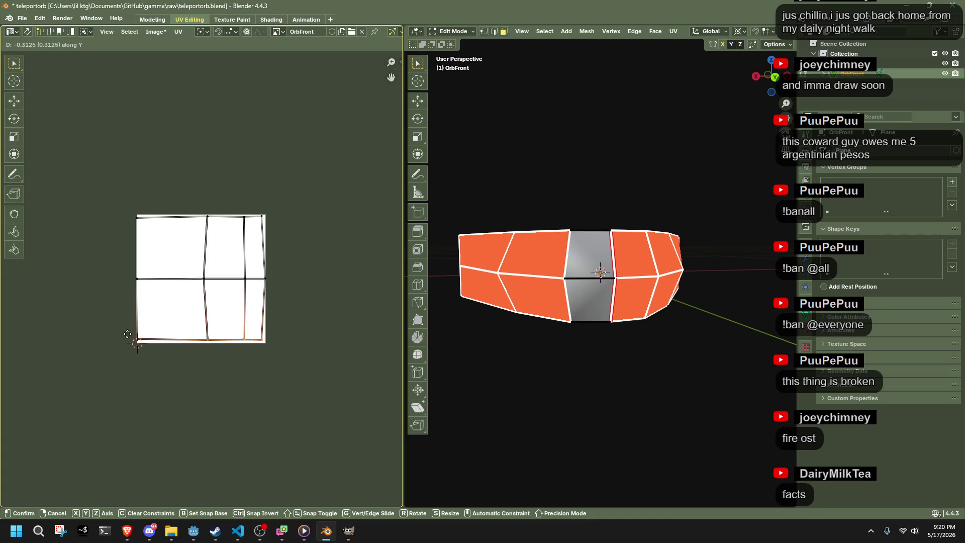
pyautogui.click(331, 347)
# Step: Snap the 2D cursor to the right edge, align the right-edge vertices in a column, then exit Edit Mode
pyautogui.click(276, 284)
pyautogui.hotkey('shift', 's')
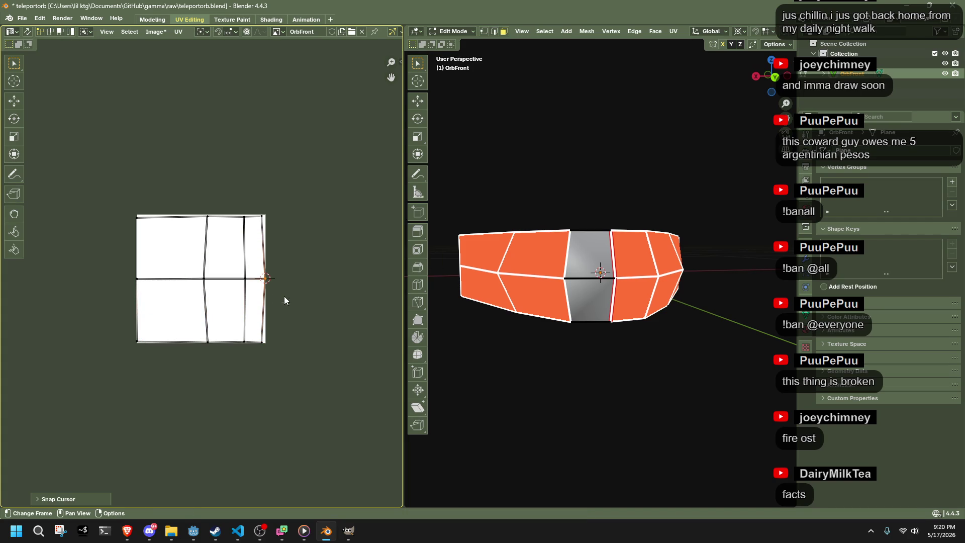
pyautogui.moveTo(315, 398)
pyautogui.mouseDown()
pyautogui.moveTo(274, 319)
pyautogui.moveTo(253, 195)
pyautogui.mouseUp()
pyautogui.press('s')
pyautogui.press('x')
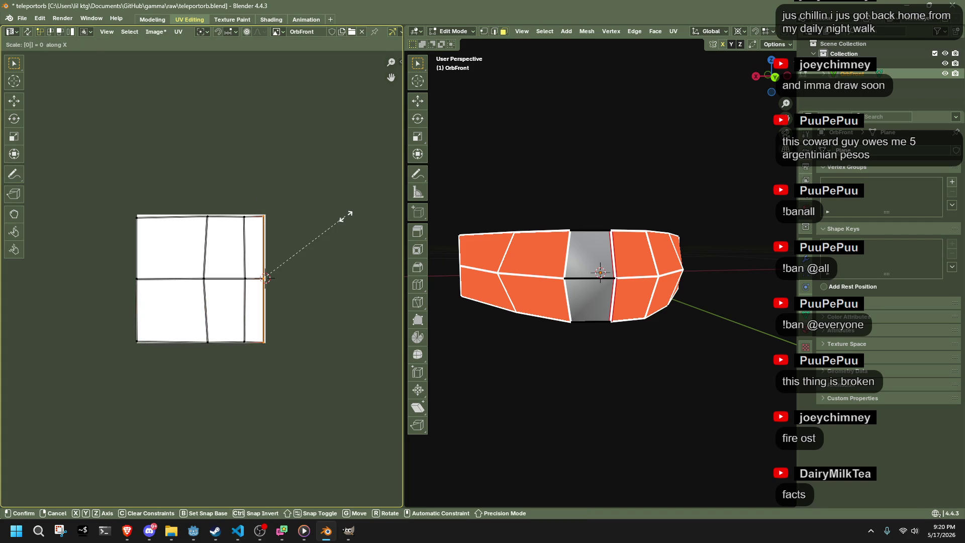
pyautogui.press('Return')
pyautogui.moveTo(177, 192); pyautogui.dragTo(231, 378)
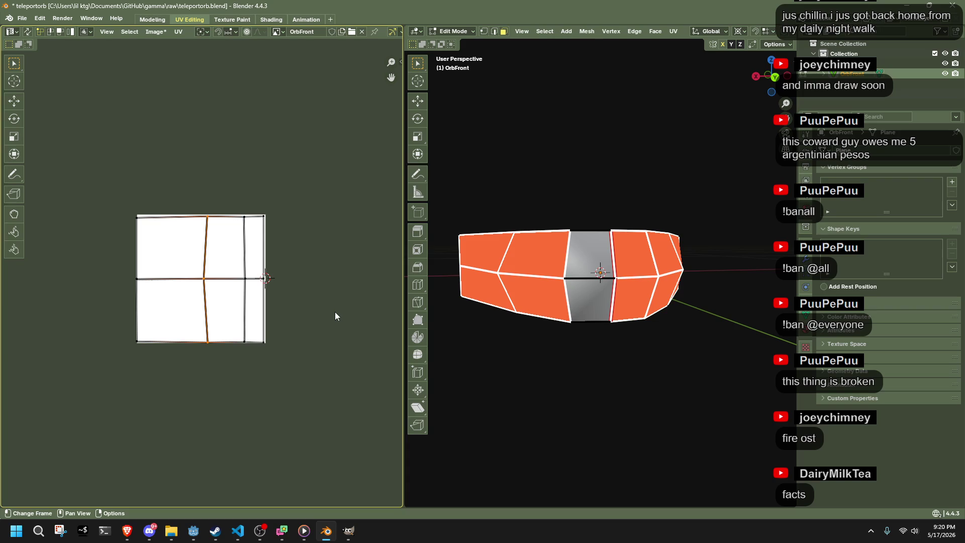
pyautogui.press('Tab')
pyautogui.scroll(3, 557, 356)
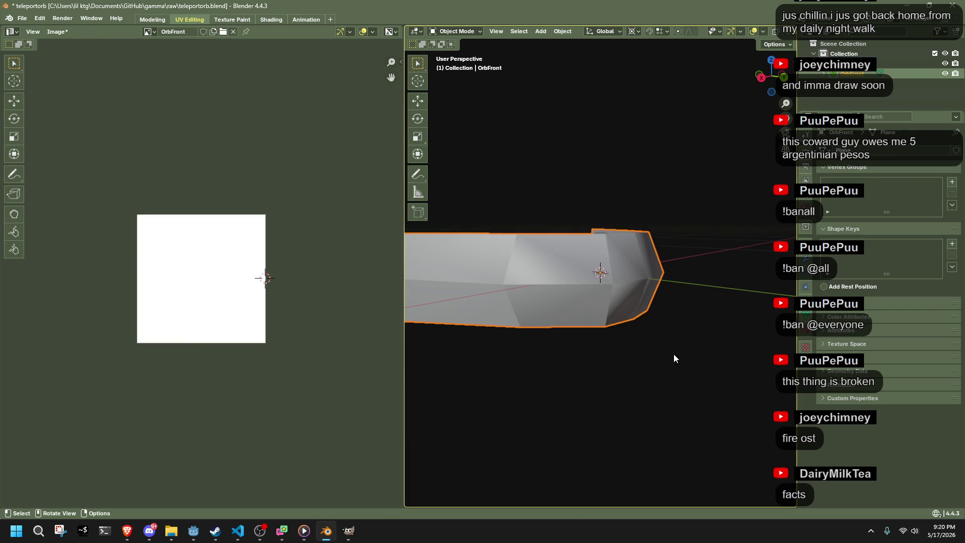
# Step: Average the mesh normals weighted by face area
pyautogui.press('Tab')
pyautogui.hotkey('alt', 'n')
pyautogui.moveTo(719, 314)
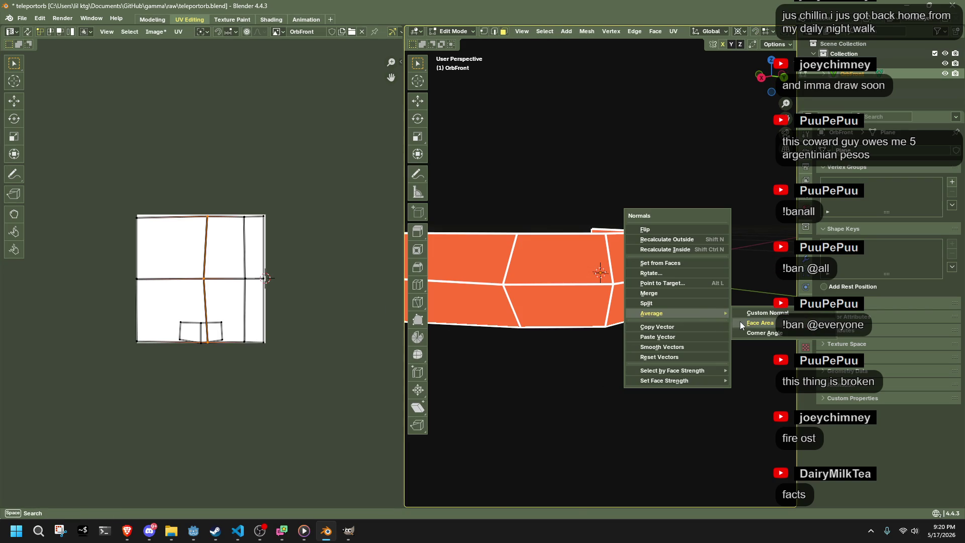
pyautogui.click(740, 325)
pyautogui.scroll(1, 276, 352)
# Step: Step back through recent UV changes with undo and redo
pyautogui.moveTo(159, 317)
pyautogui.mouseDown()
pyautogui.moveTo(224, 358)
pyautogui.moveTo(236, 343)
pyautogui.mouseUp()
pyautogui.click(649, 348)
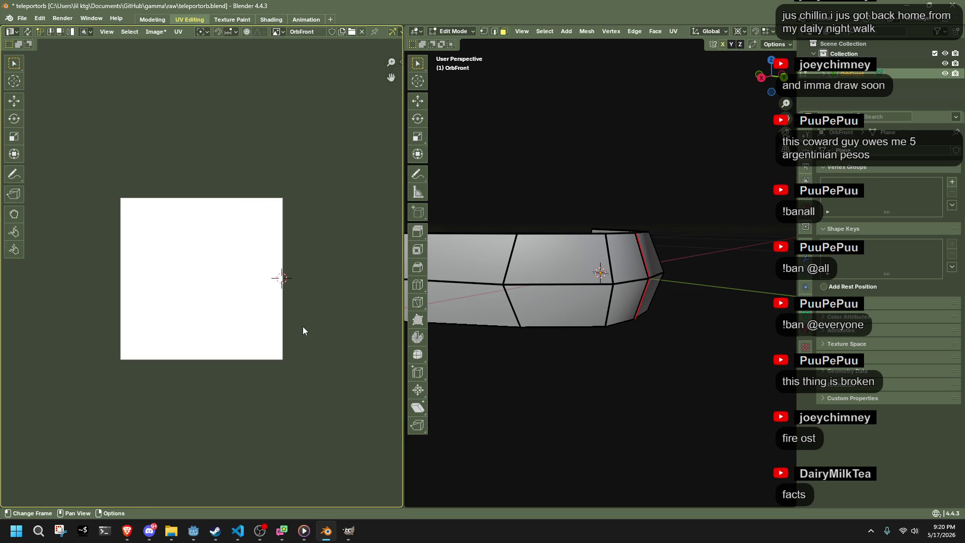
pyautogui.hotkey('ctrl', 'z')
pyautogui.hotkey('ctrl', 'shift', 'z')
pyautogui.hotkey('ctrl', 'z')
pyautogui.hotkey('ctrl', 'z')
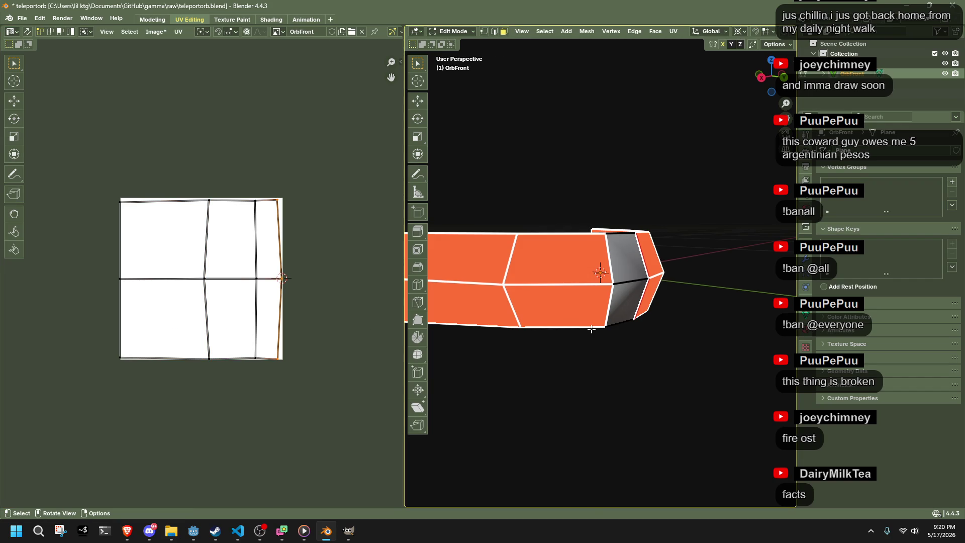
pyautogui.hotkey('ctrl', 'z')
pyautogui.hotkey('ctrl', 'z')
pyautogui.hotkey('ctrl', 'z')
pyautogui.hotkey('ctrl', 'z')
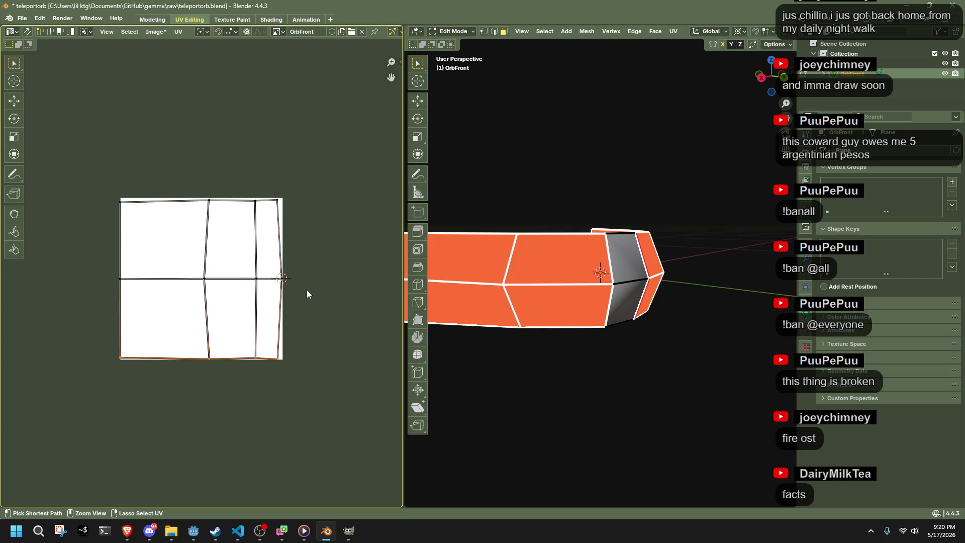
pyautogui.hotkey('ctrl', 'z')
pyautogui.hotkey('ctrl', 'z')
pyautogui.hotkey('ctrl', 'z')
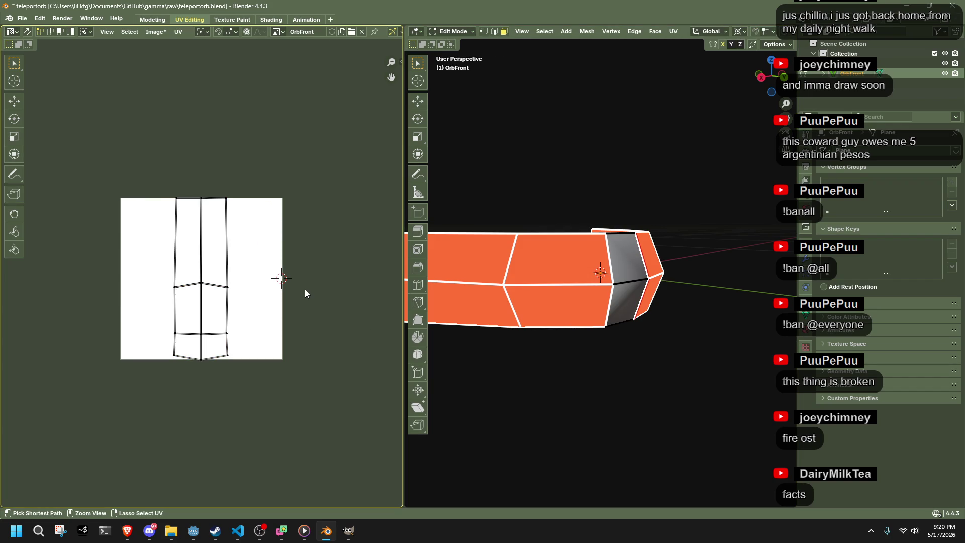
pyautogui.hotkey('ctrl', 'shift', 'z')
pyautogui.hotkey('ctrl', 'shift', 'z')
pyautogui.hotkey('ctrl', 'shift', 'z')
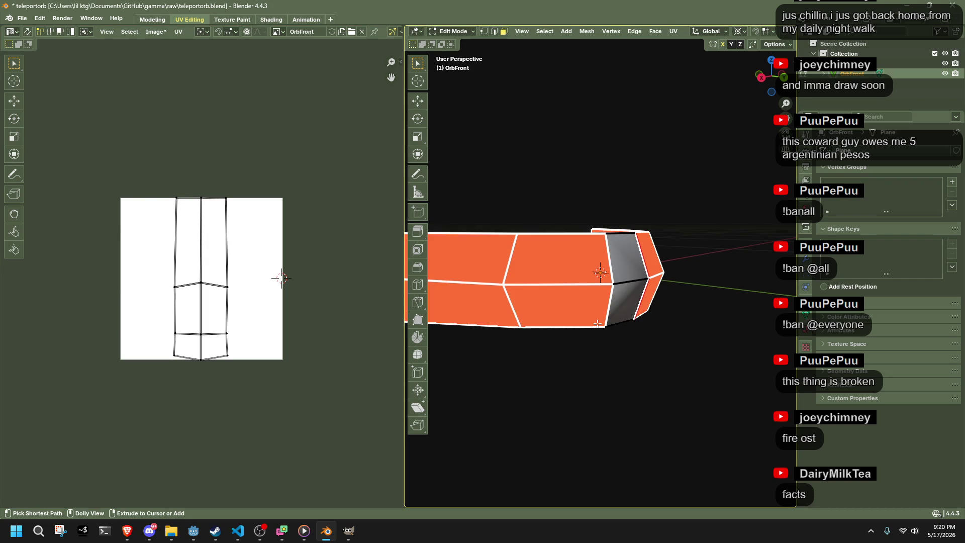
# Step: Rotate the UV islands to exactly -90°
pyautogui.moveTo(351, 419); pyautogui.dragTo(155, 177)
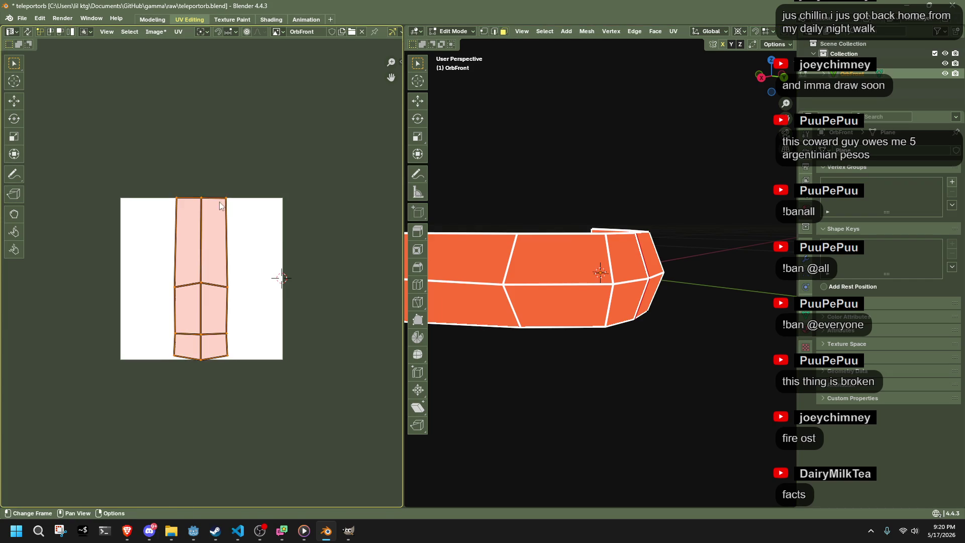
pyautogui.press('r')
pyautogui.click(189, 233)
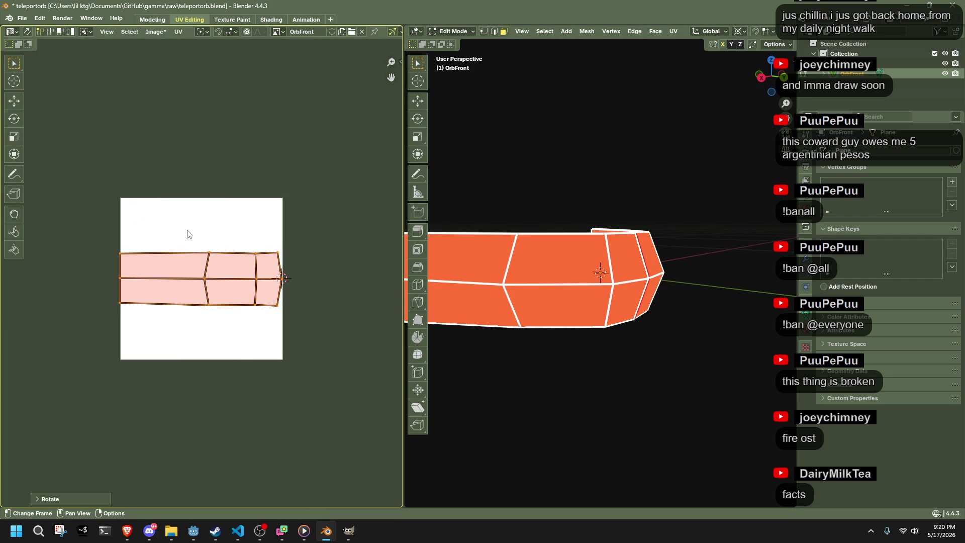
pyautogui.click(44, 496)
pyautogui.hotkey('ctrl', 'shift', 'z')
pyautogui.hotkey('ctrl', 'shift', 'z')
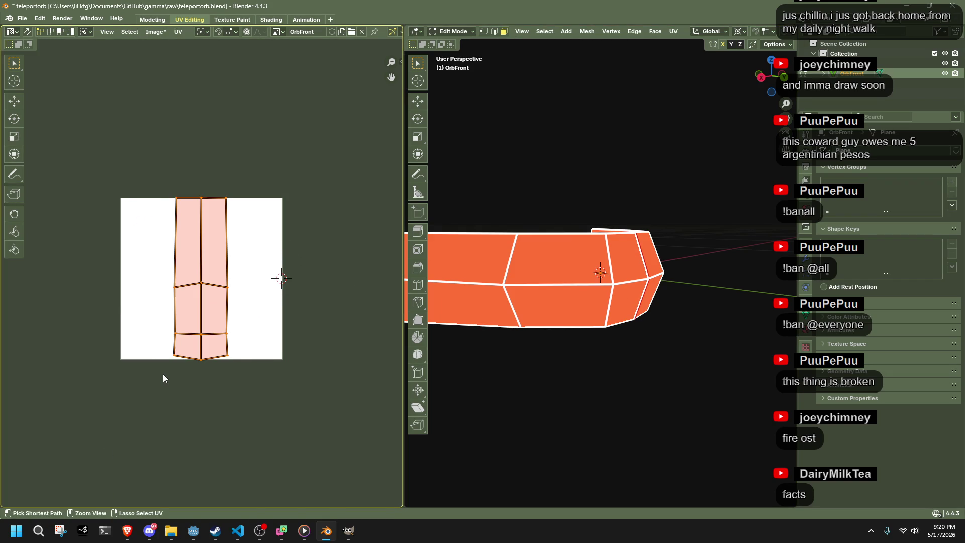
pyautogui.press('r')
pyautogui.click(297, 295)
pyautogui.click(62, 502)
pyautogui.click(120, 452)
pyautogui.write('-90')
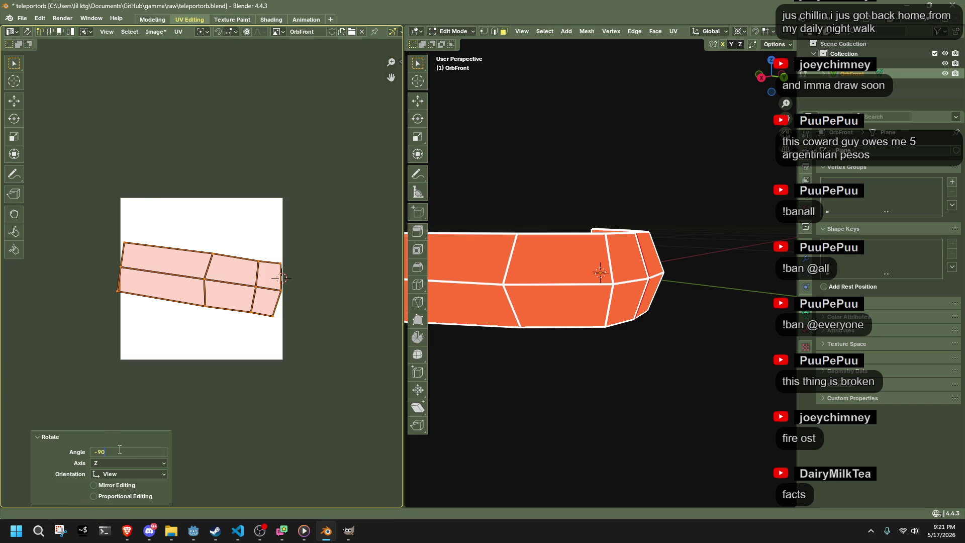
pyautogui.press('Return')
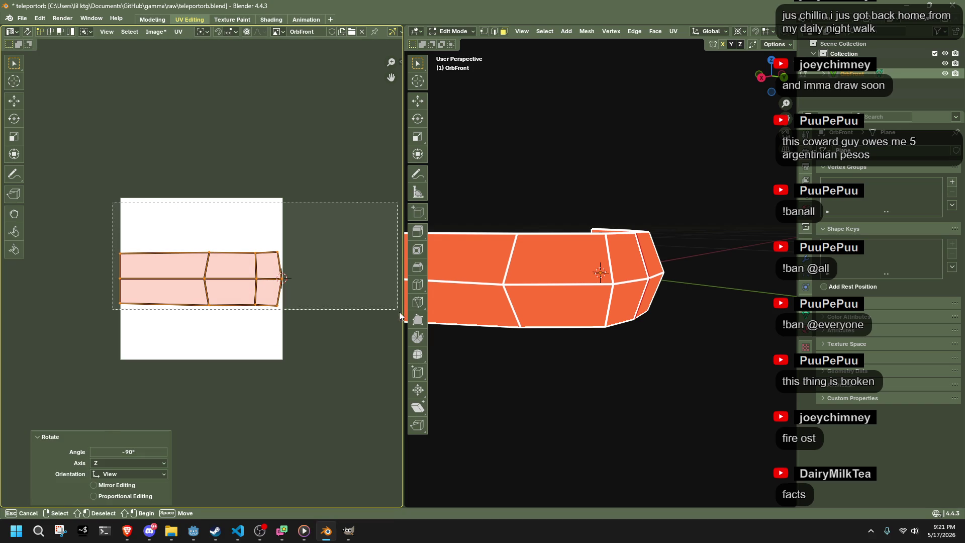
# Step: Stretch the UV islands vertically by 2.957 to fill the image height
pyautogui.press('s')
pyautogui.press('y')
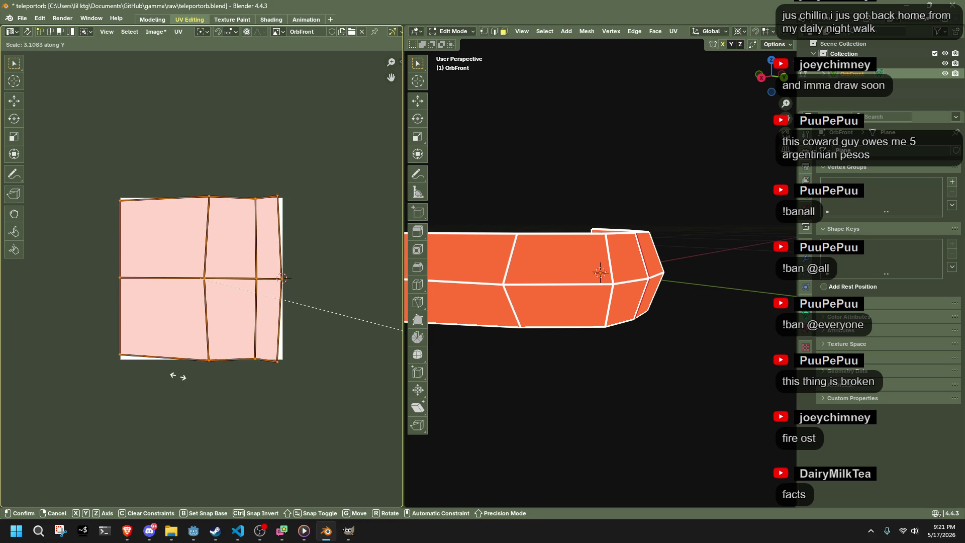
pyautogui.click(160, 370)
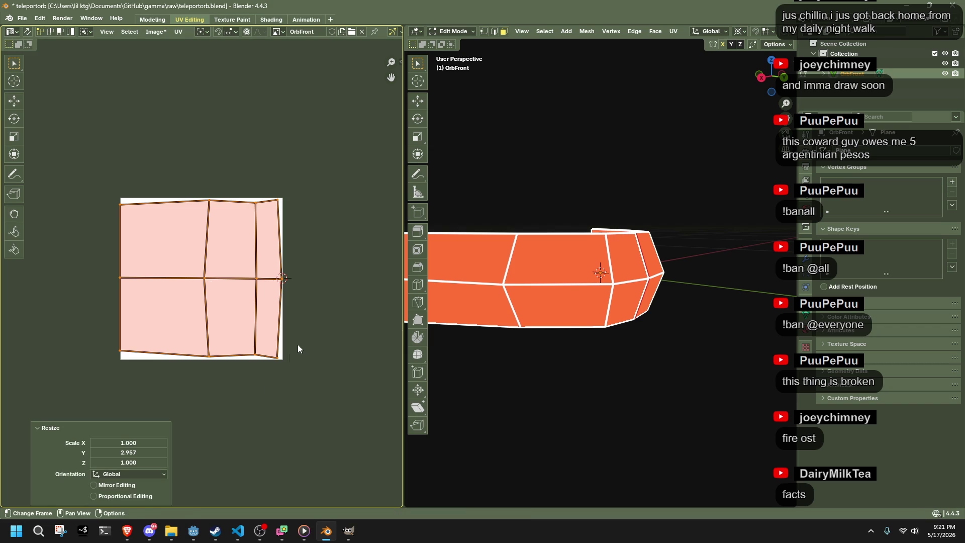
# Step: Snap the 2D cursor to the island's right edge and scale that edge horizontally
pyautogui.click(280, 257)
pyautogui.hotkey('shift', 's')
pyautogui.click(292, 289)
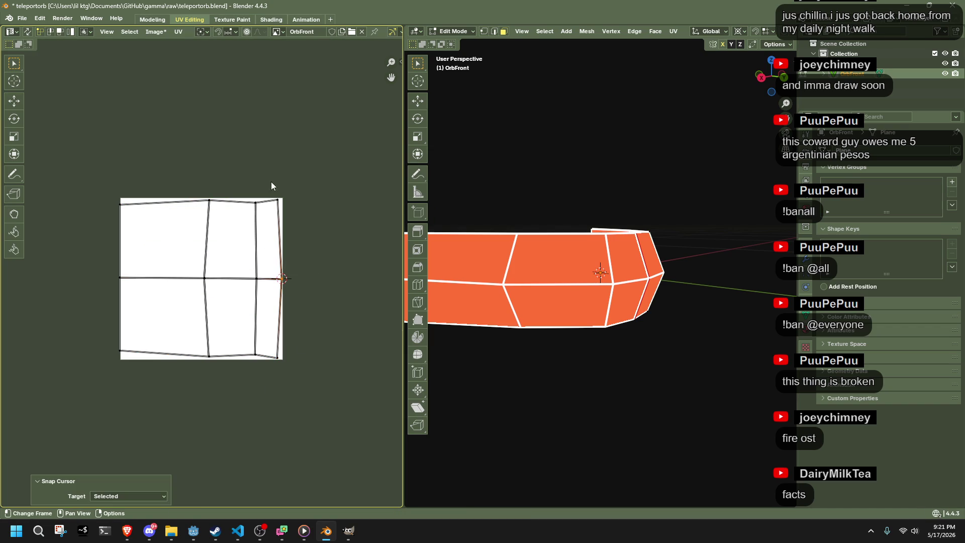
pyautogui.press('s')
pyautogui.press('x')
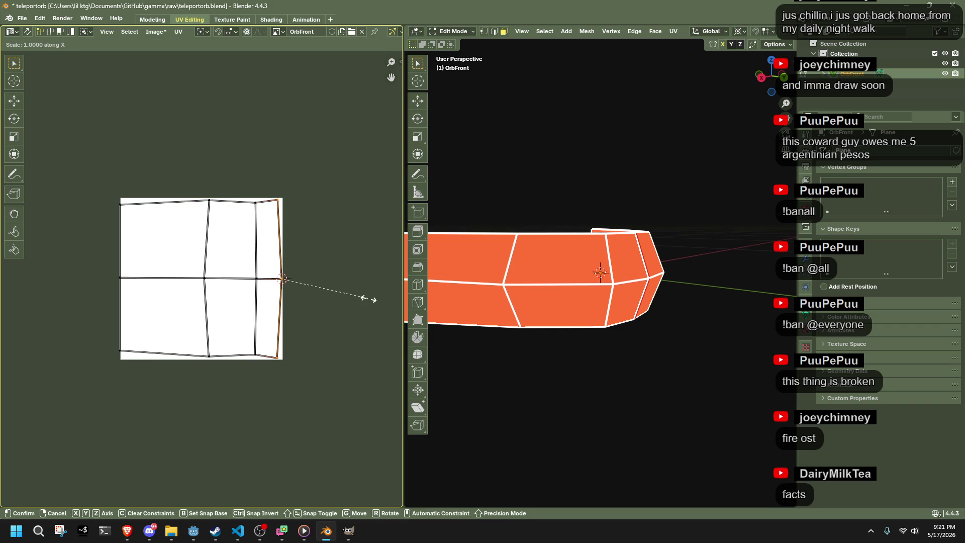
pyautogui.click(366, 297)
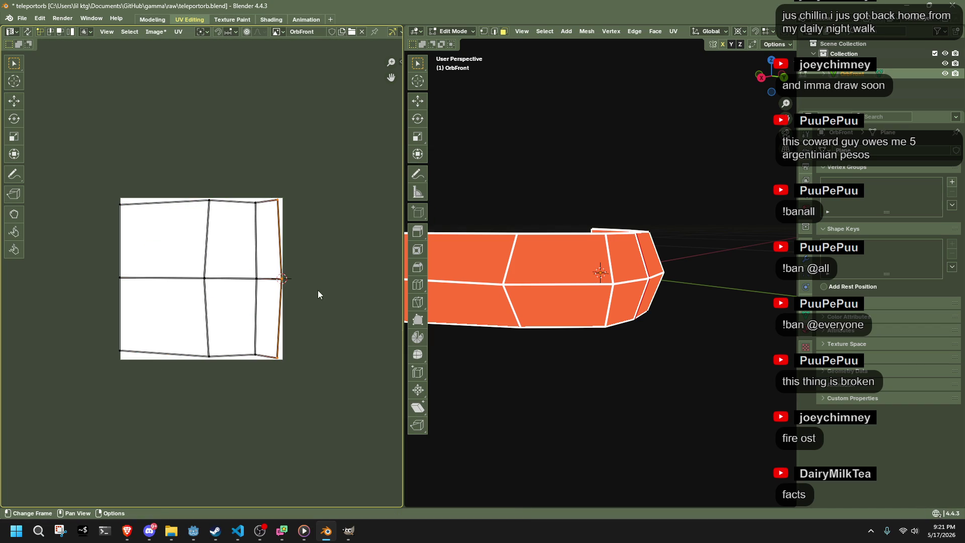
pyautogui.scroll(3, 312, 289)
pyautogui.click(209, 34)
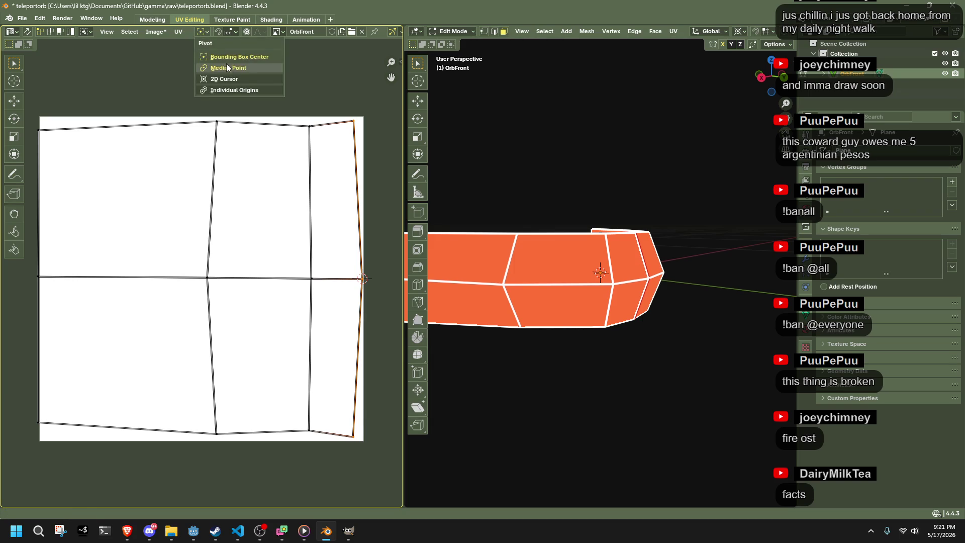
# Step: Set the pivot to the 2D Cursor and try collapsing the right edge vertically, undoing twice
pyautogui.click(233, 79)
pyautogui.press('s')
pyautogui.press('y')
pyautogui.press('0')
pyautogui.press('Return')
pyautogui.hotkey('ctrl', 'z')
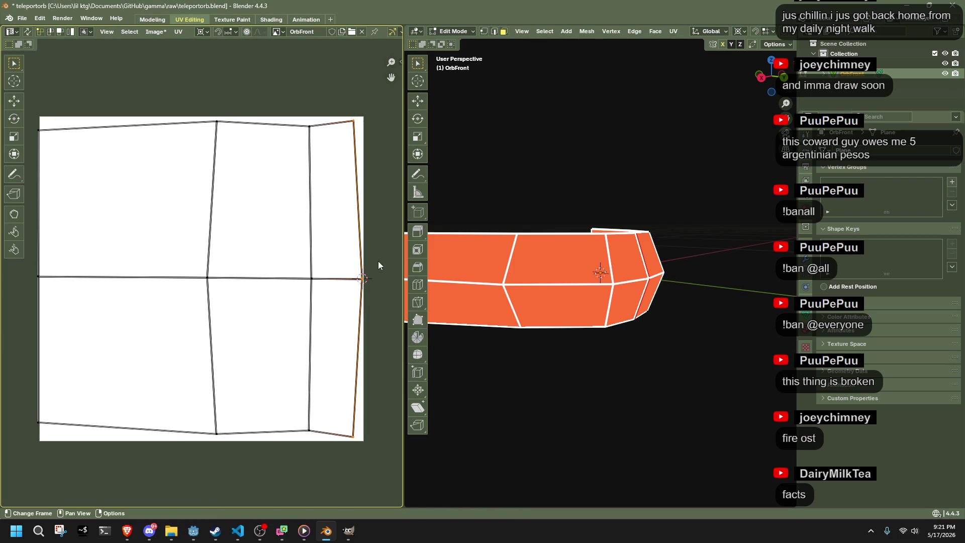
pyautogui.press('s')
pyautogui.press('y')
pyautogui.press('0')
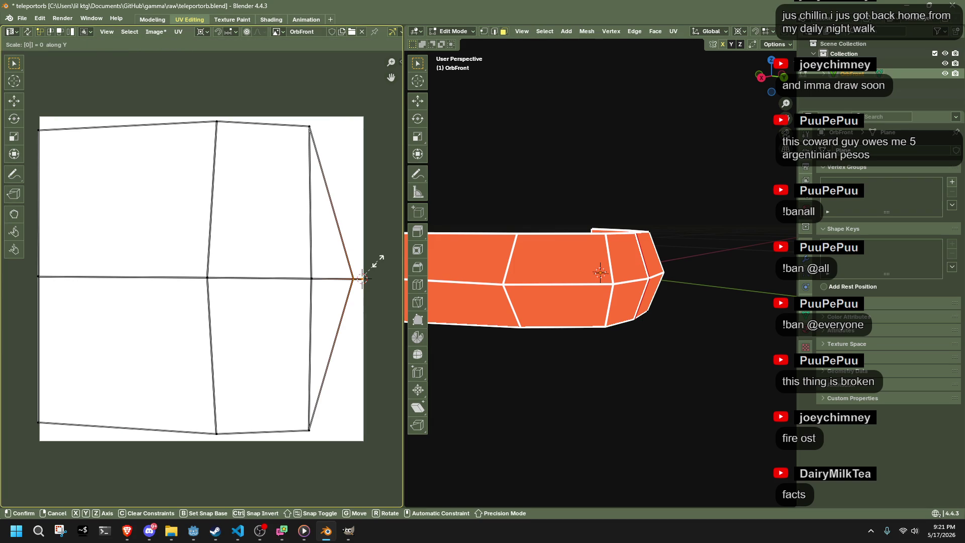
pyautogui.press('Return')
pyautogui.hotkey('ctrl', 'z')
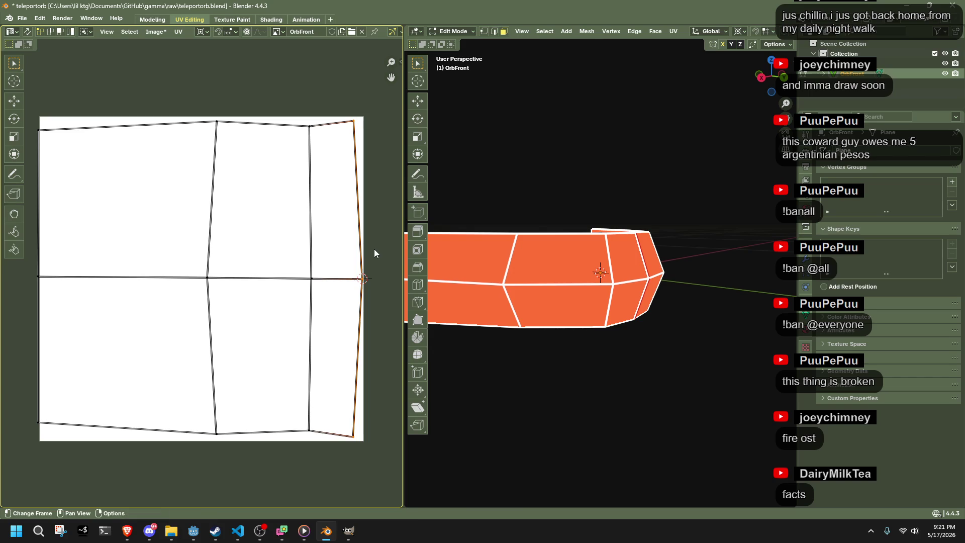
# Step: Flatten the right edge into a vertical line with S X 0, then scale it by 1.018
pyautogui.press('s')
pyautogui.press('x')
pyautogui.press('0')
pyautogui.press('Return')
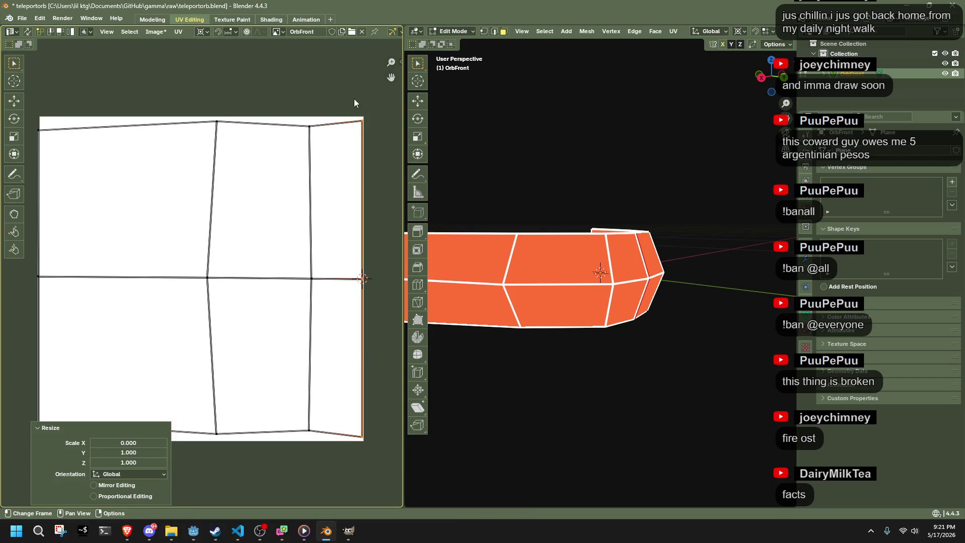
pyautogui.press('s')
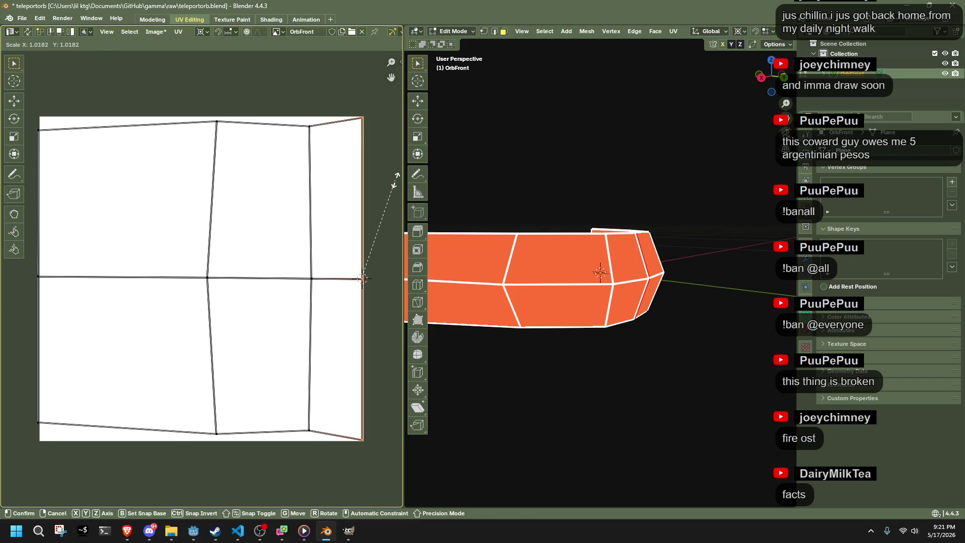
pyautogui.click(396, 175)
# Step: Snap the 2D cursor to the middle UV column and flatten it with S X 0
pyautogui.moveTo(281, 111); pyautogui.dragTo(294, 147)
pyautogui.moveTo(332, 454); pyautogui.dragTo(332, 455)
pyautogui.moveTo(253, 467); pyautogui.dragTo(210, 260)
pyautogui.moveTo(190, 98); pyautogui.dragTo(190, 98)
pyautogui.hotkey('shift', 's')
pyautogui.click(261, 166)
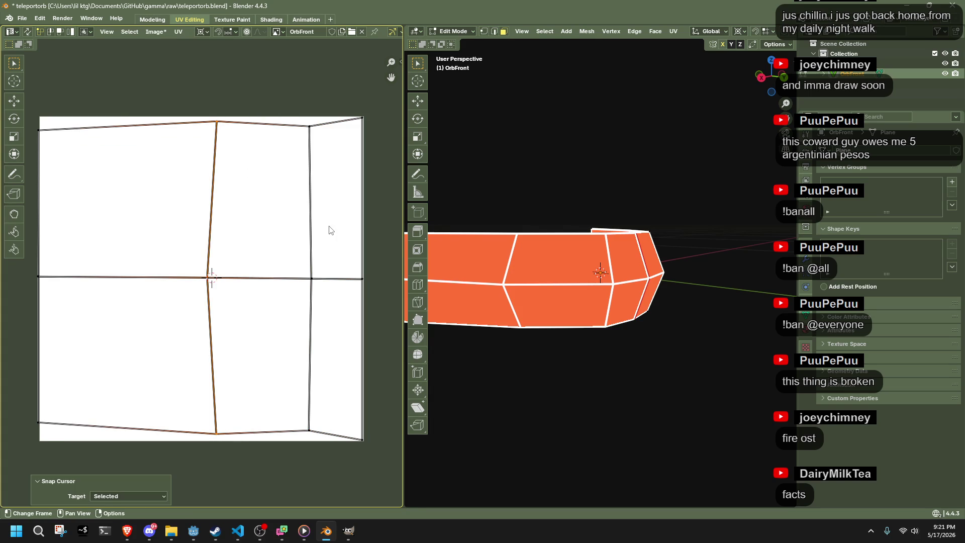
pyautogui.press('s')
pyautogui.write('x0')
pyautogui.press('Return')
pyautogui.scroll(-1, 330, 230)
# Step: Move the left UV column horizontally flush with the texture's left border
pyautogui.moveTo(92, 145); pyautogui.dragTo(55, 397)
pyautogui.press('g')
pyautogui.press('x')
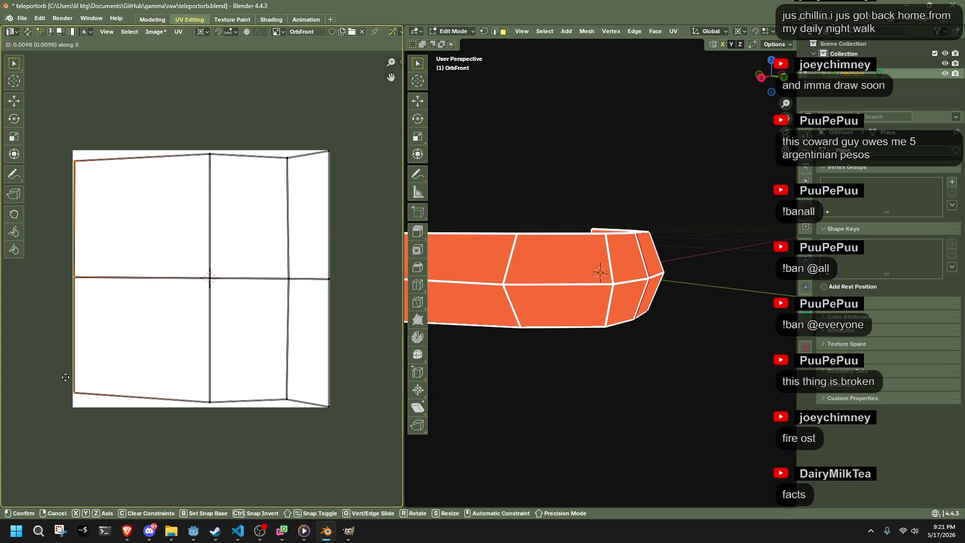
pyautogui.click(63, 377)
# Step: Reselect all of OrbFront's faces from a near-front view
pyautogui.click(558, 402)
pyautogui.moveTo(633, 390); pyautogui.dragTo(586, 373)
pyautogui.press('a')
pyautogui.click(534, 330)
pyautogui.scroll(4, 510, 308)
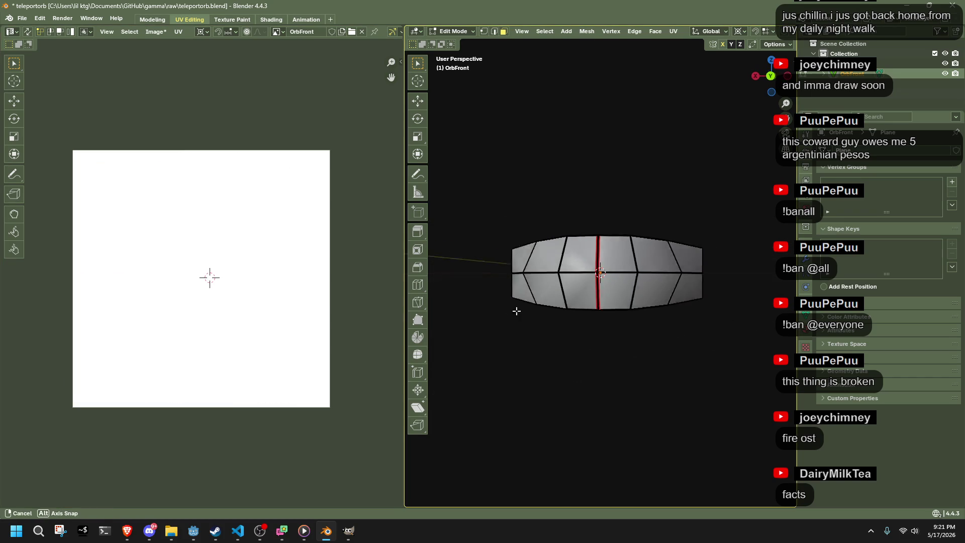
pyautogui.press('a')
pyautogui.scroll(-2, 599, 272)
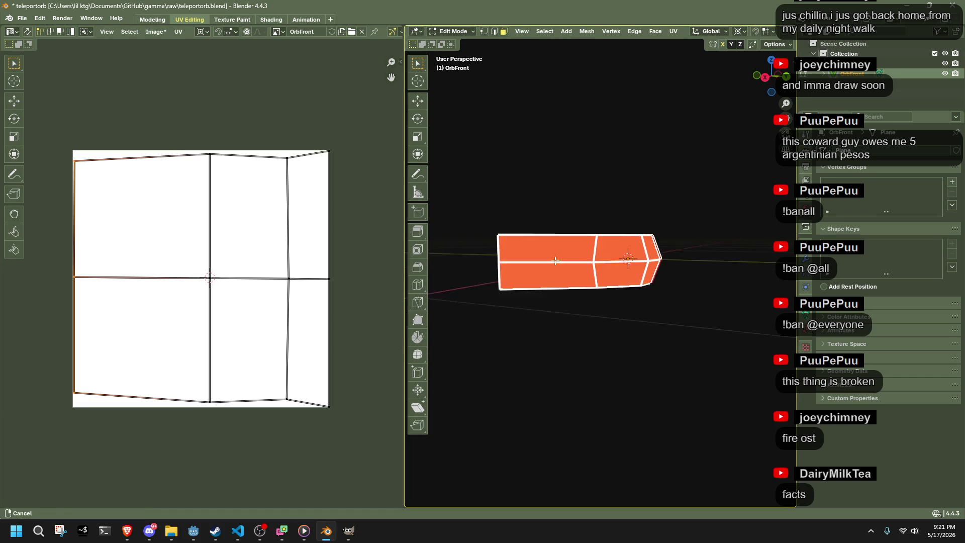
pyautogui.scroll(3, 562, 284)
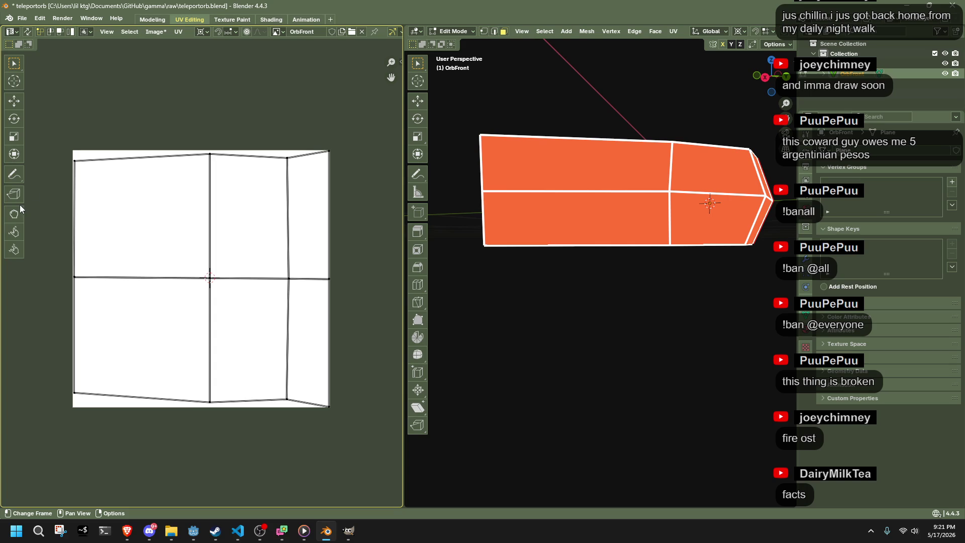
# Step: Check the Texture Paint workspace, then unwrap the mesh UVs again in UV Editing
pyautogui.click(233, 20)
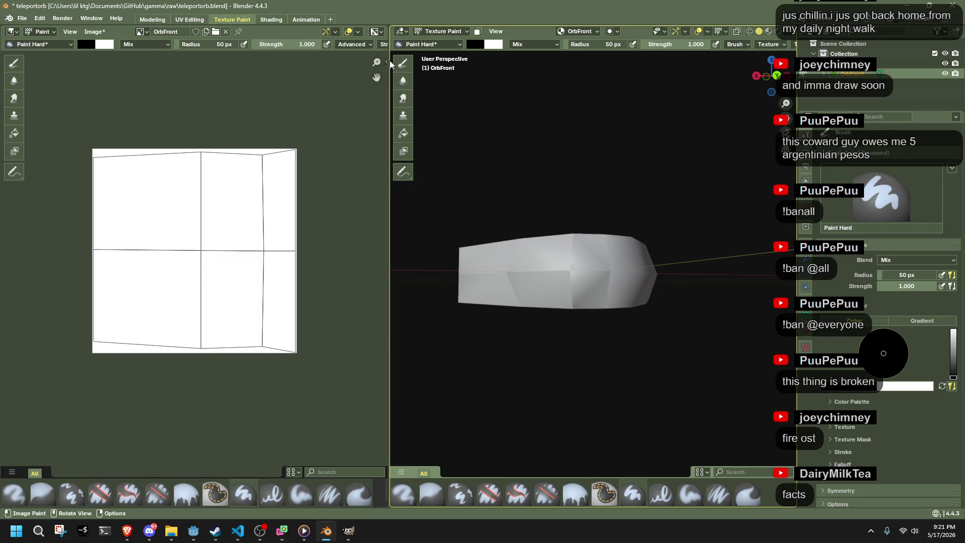
pyautogui.click(190, 20)
pyautogui.press('u')
pyautogui.moveTo(664, 275)
pyautogui.click(724, 281)
# Step: Paint a black test stroke on the OrbFront image in Texture Paint, then undo it
pyautogui.click(233, 19)
pyautogui.moveTo(146, 141)
pyautogui.mouseDown()
pyautogui.moveTo(119, 161)
pyautogui.moveTo(100, 196)
pyautogui.mouseUp()
pyautogui.moveTo(668, 279); pyautogui.dragTo(543, 290)
pyautogui.hotkey('ctrl', 'z')
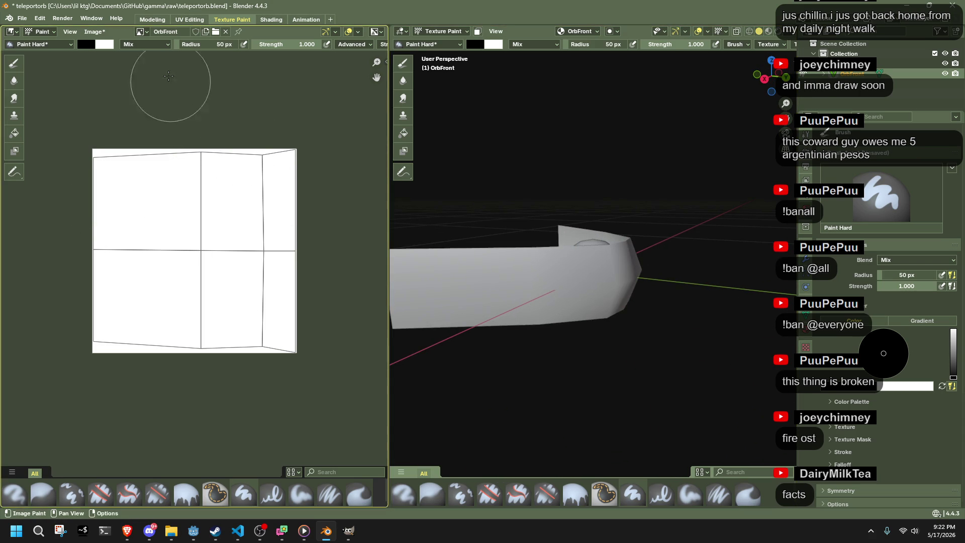
pyautogui.click(190, 20)
# Step: Flip the top UV edge to the bottom with a -1 vertical scale
pyautogui.press('r')
pyautogui.press('Escape')
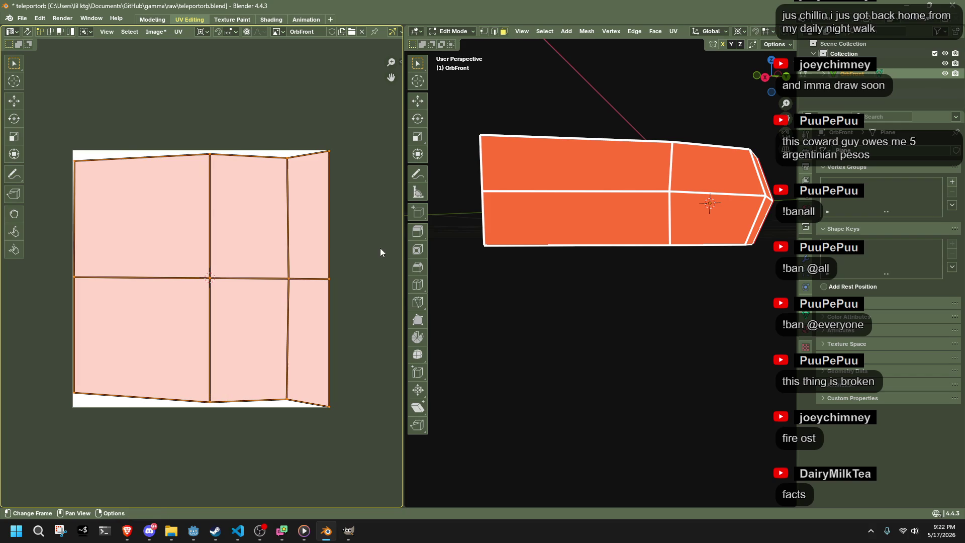
pyautogui.moveTo(68, 127)
pyautogui.mouseDown()
pyautogui.moveTo(172, 181)
pyautogui.moveTo(382, 241)
pyautogui.mouseUp()
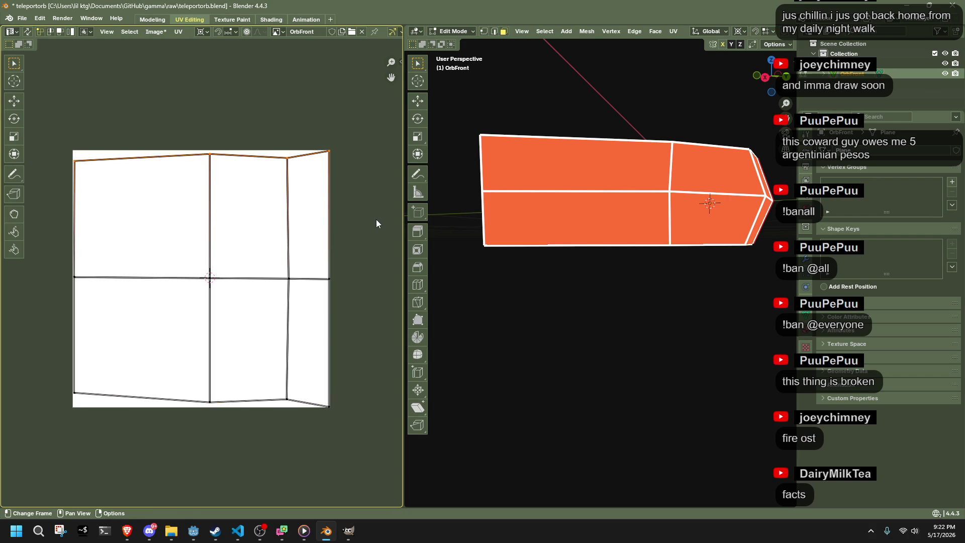
pyautogui.press('s')
pyautogui.press('y')
pyautogui.click(87, 406)
pyautogui.click(133, 452)
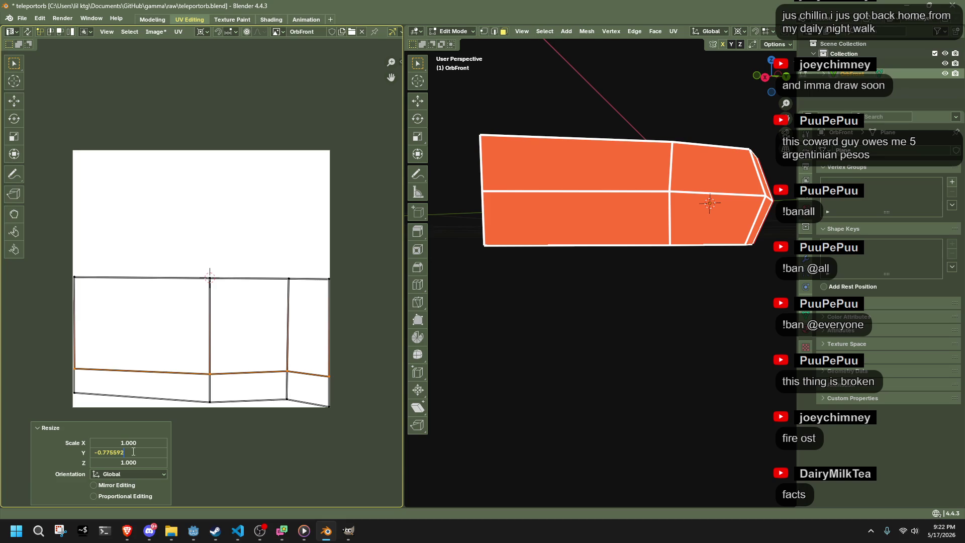
pyautogui.write('1')
pyautogui.press('Return')
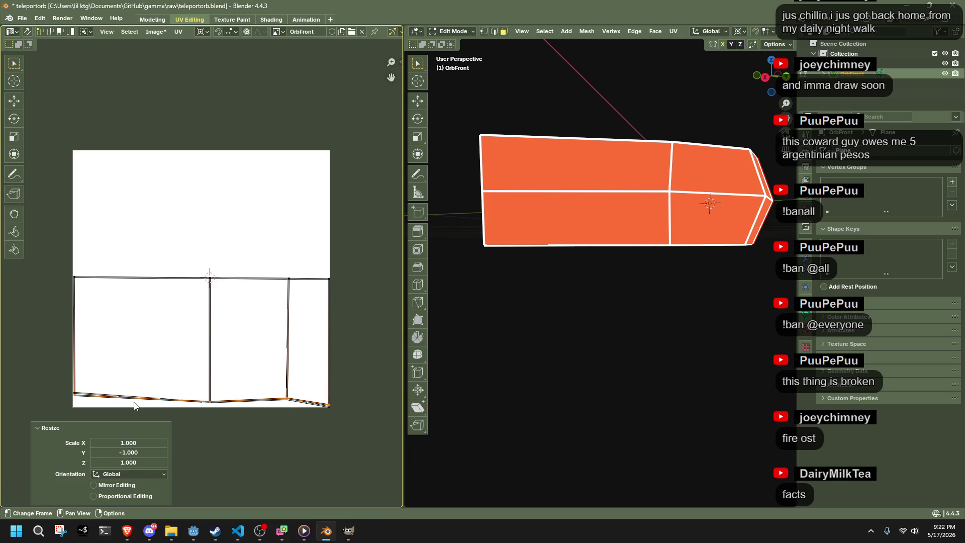
# Step: With Individual Origins pivot, scale the selected UV vertices to 0, then to 3.021
pyautogui.scroll(3, 308, 407)
pyautogui.scroll(-1, 323, 415)
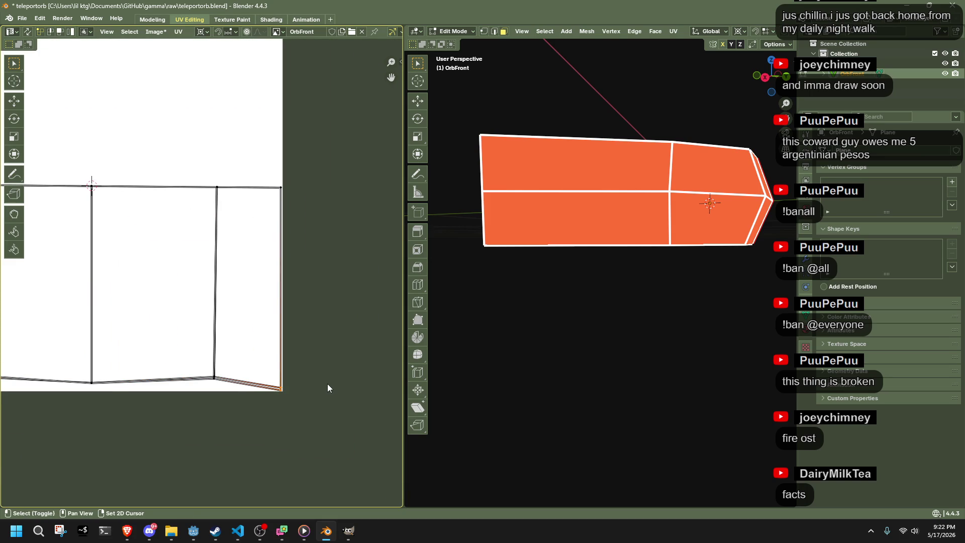
pyautogui.click(203, 31)
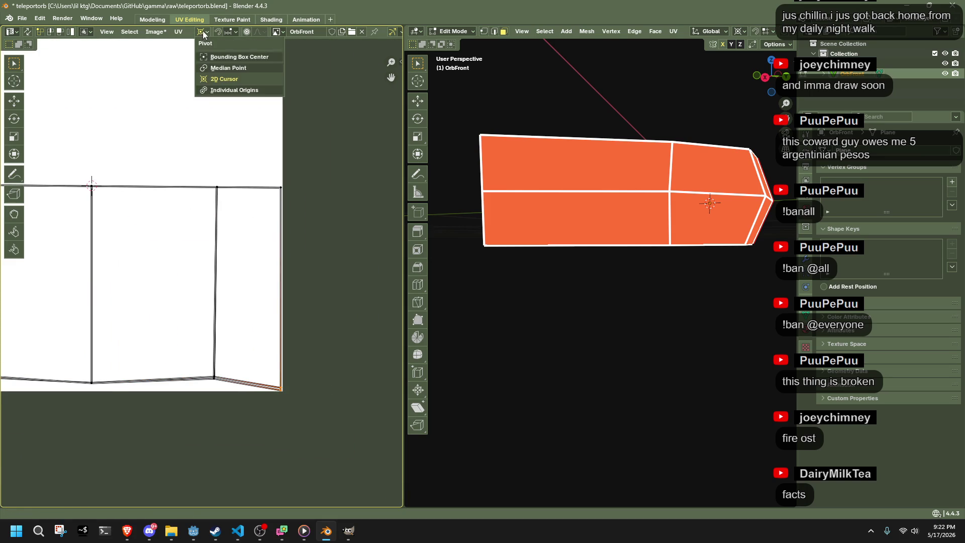
pyautogui.click(216, 86)
pyautogui.write('s0')
pyautogui.press('Return')
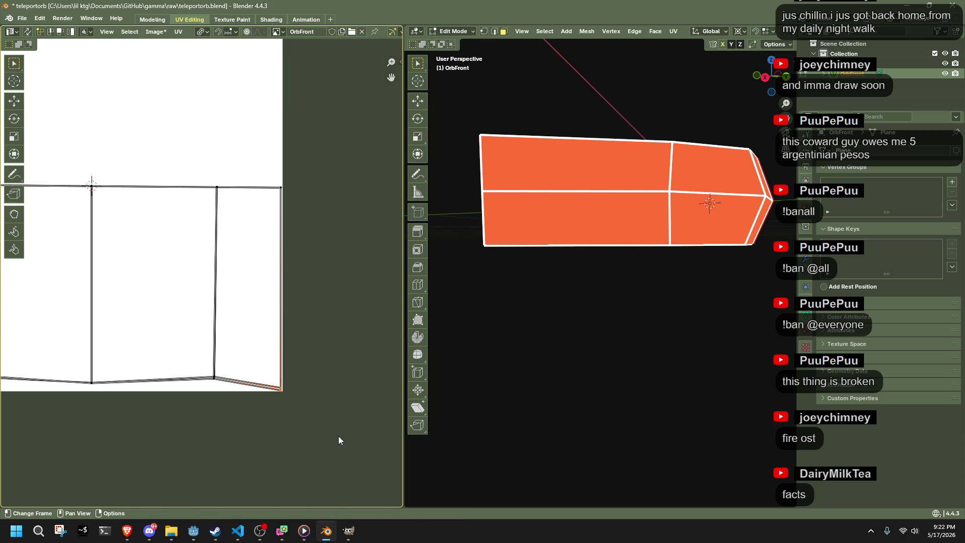
pyautogui.press('s')
pyautogui.click(50, 414)
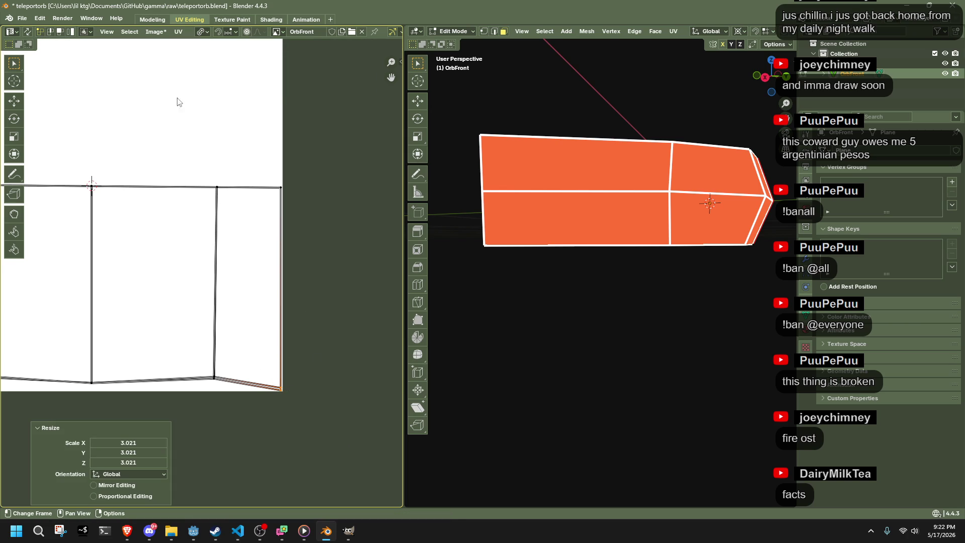
# Step: Return the pivot to Median Point and flatten the bottom UV edge to zero
pyautogui.click(203, 32)
pyautogui.click(218, 67)
pyautogui.press('s')
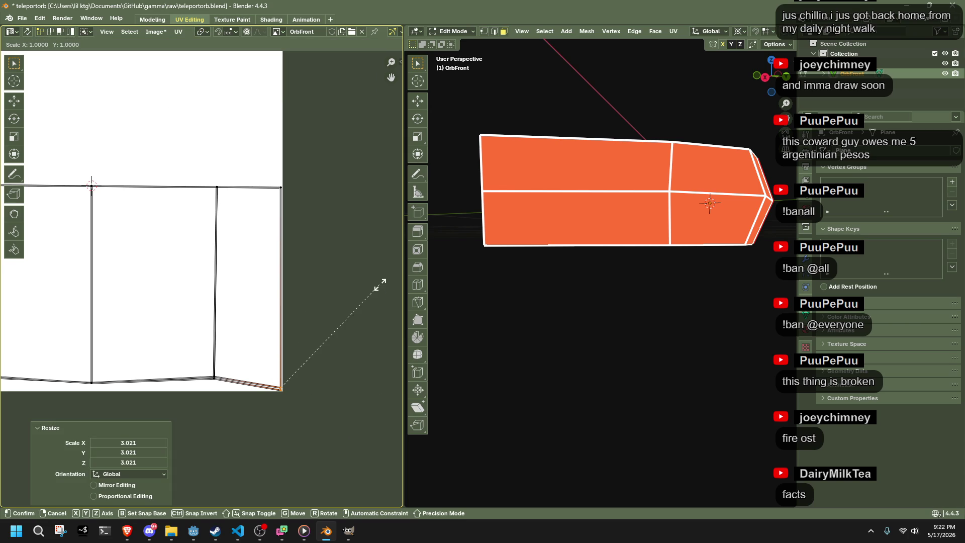
pyautogui.write('0')
pyautogui.press('Return')
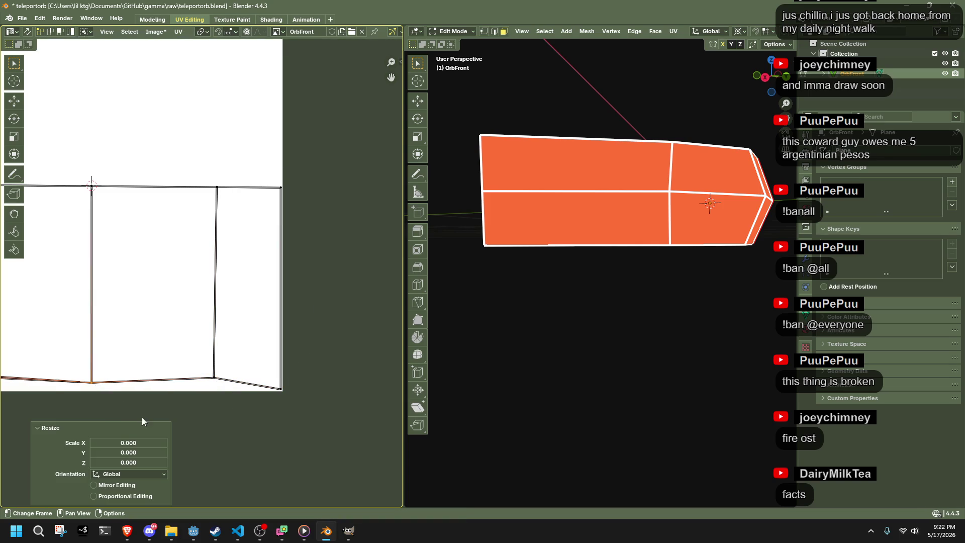
pyautogui.press('KP_Decimal')
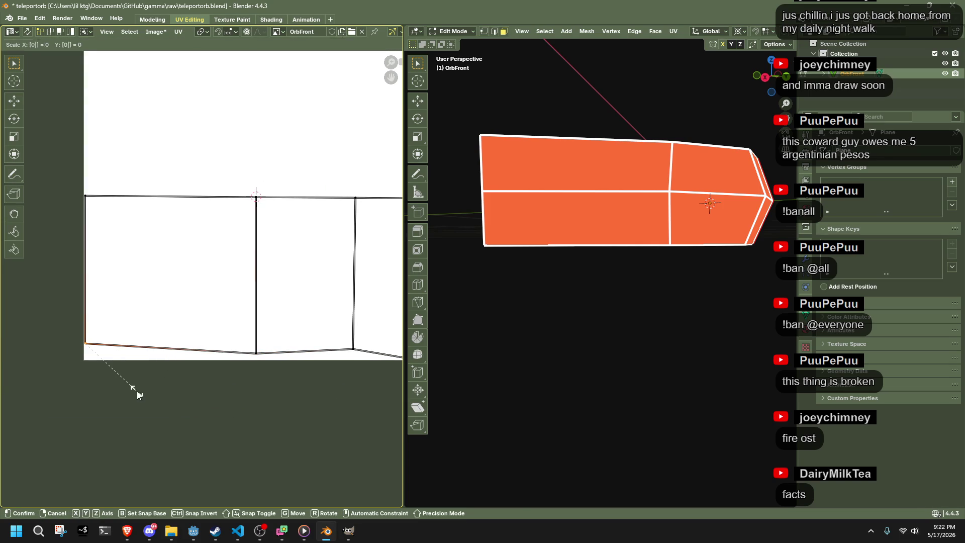
pyautogui.press('g')
pyautogui.press('y')
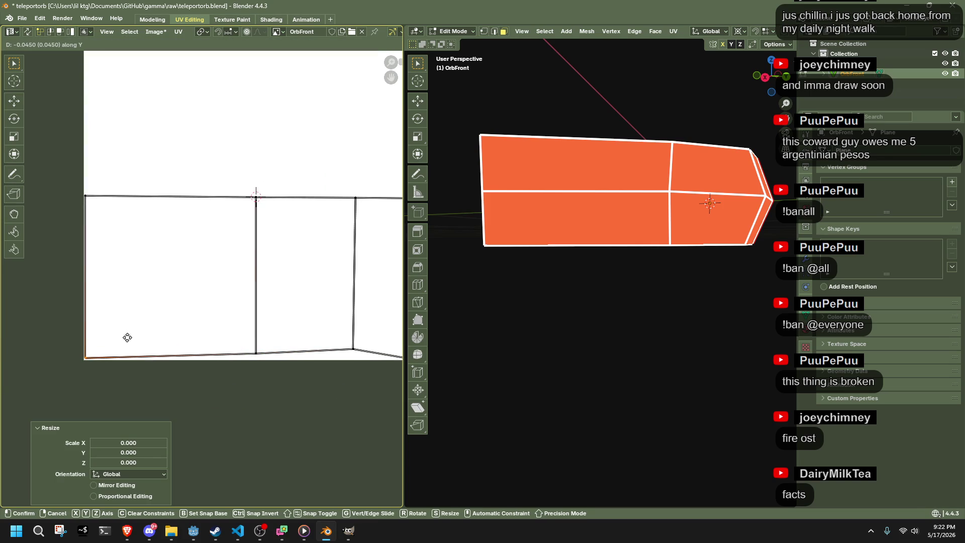
pyautogui.press('Escape')
# Step: Move the bottom-middle and bottom-right UV vertices down vertically
pyautogui.click(255, 353)
pyautogui.press('g')
pyautogui.press('y')
pyautogui.click(288, 386)
pyautogui.click(355, 360)
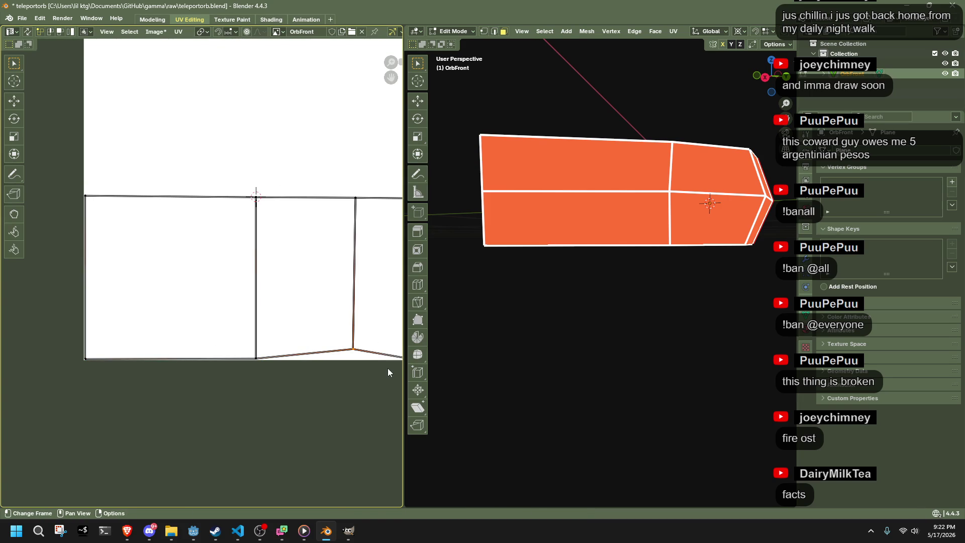
pyautogui.press('g')
pyautogui.press('y')
pyautogui.click(389, 377)
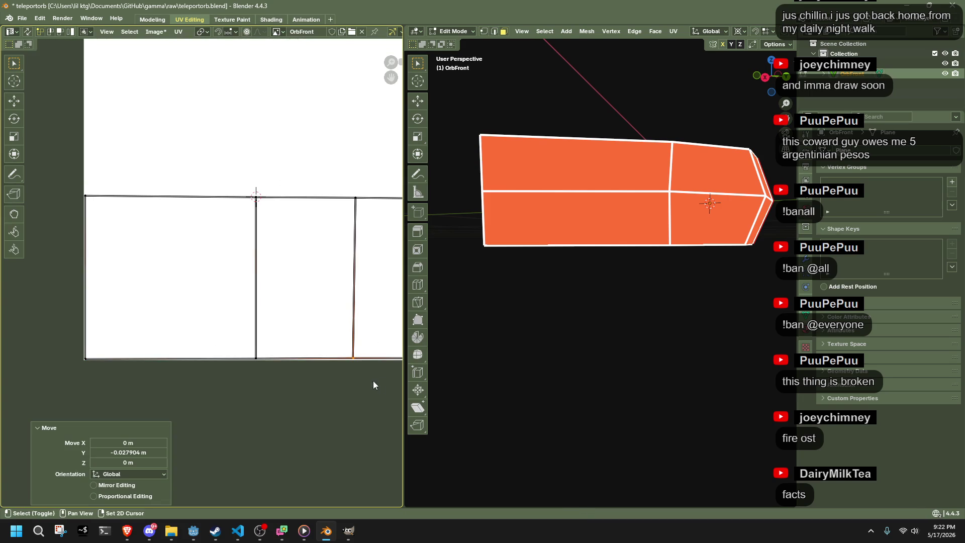
# Step: Box-select the middle horizontal UV edge and move it up to the top edge
pyautogui.scroll(-3, 176, 402)
pyautogui.press('b')
pyautogui.moveTo(111, 274); pyautogui.dragTo(227, 288)
pyautogui.press('g')
pyautogui.press('y')
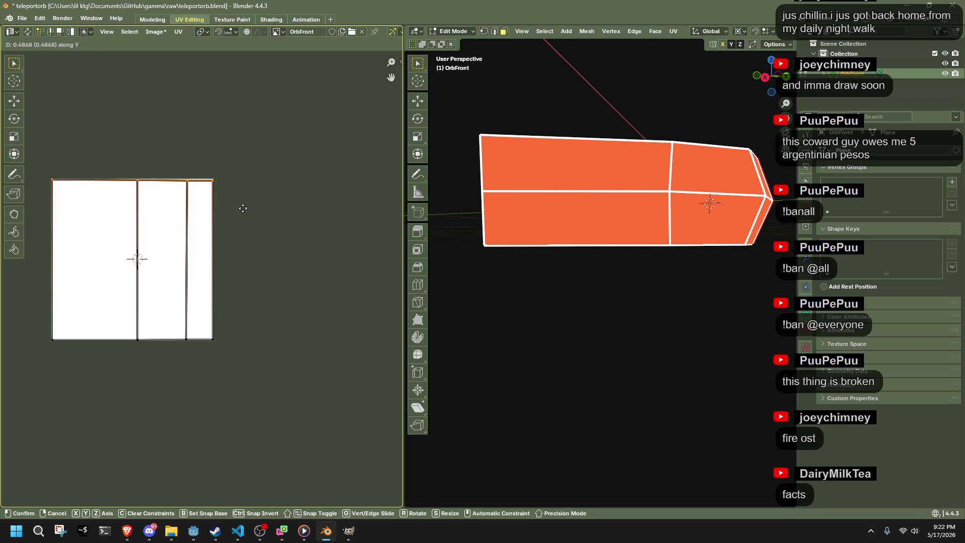
pyautogui.click(243, 208)
pyautogui.click(143, 139)
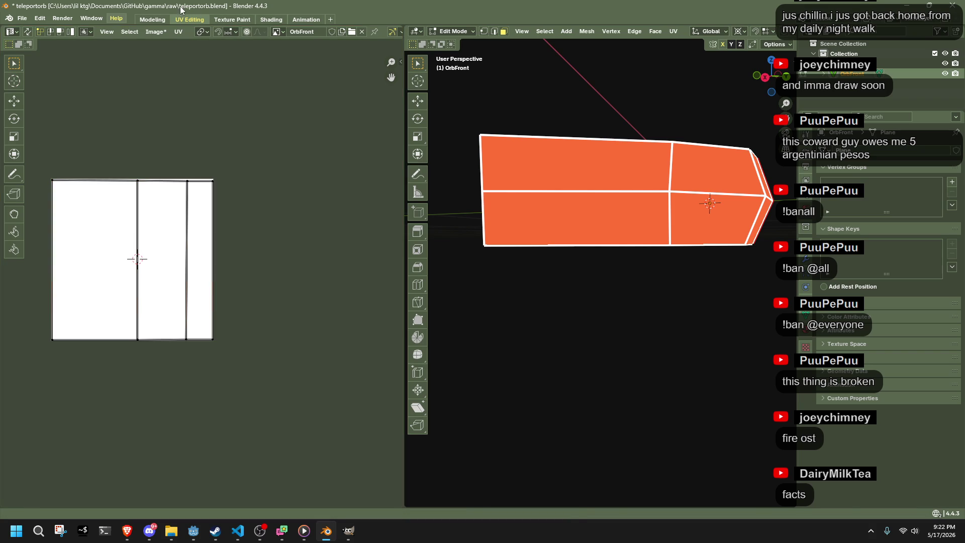
# Step: In the Texture Paint workspace, paint a trial black stroke on the texture, then undo it
pyautogui.click(230, 20)
pyautogui.moveTo(227, 125)
pyautogui.mouseDown()
pyautogui.moveTo(173, 254)
pyautogui.moveTo(128, 311)
pyautogui.mouseUp()
pyautogui.moveTo(493, 327)
pyautogui.mouseDown()
pyautogui.moveTo(536, 329)
pyautogui.moveTo(470, 336)
pyautogui.moveTo(767, 321)
pyautogui.mouseUp()
pyautogui.hotkey('ctrl', 'z')
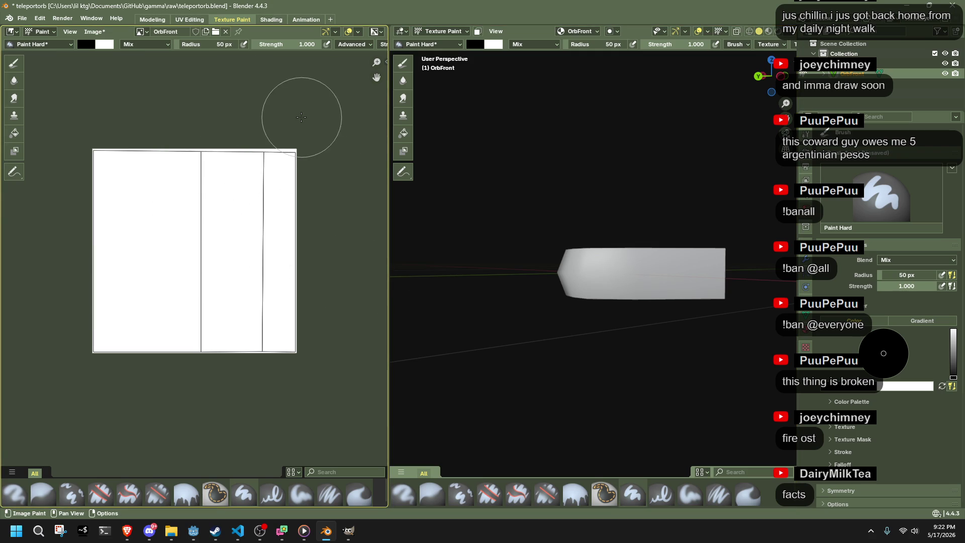
# Step: Shrink the brush radius to 1 px, test and undo a thin line, and adjust the primary colour's brightness
pyautogui.moveTo(206, 44); pyautogui.dragTo(181, 44)
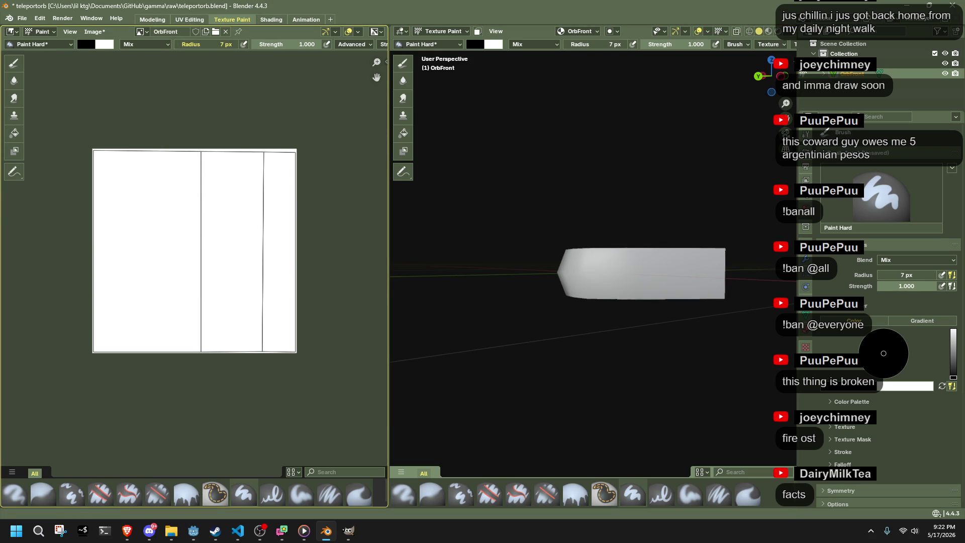
pyautogui.moveTo(297, 181); pyautogui.dragTo(56, 309)
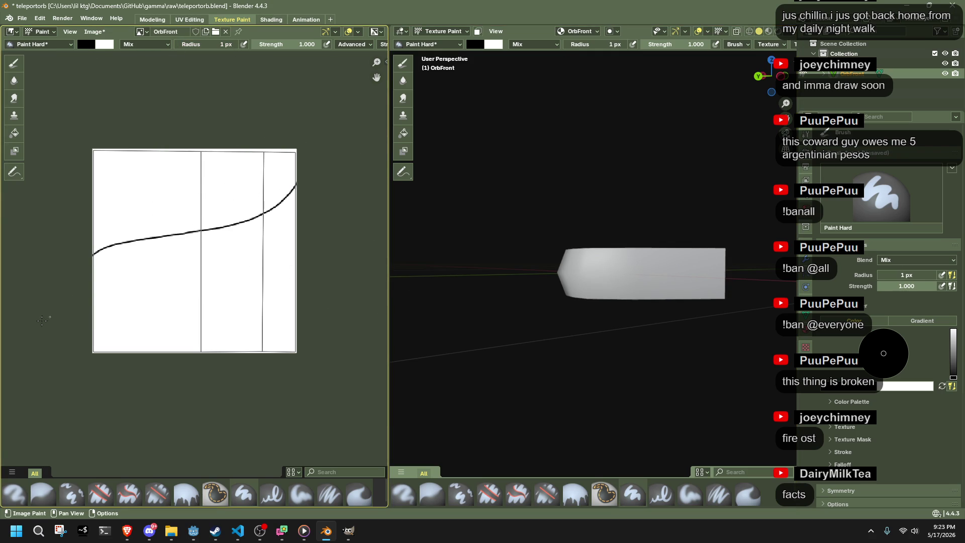
pyautogui.scroll(8, 545, 261)
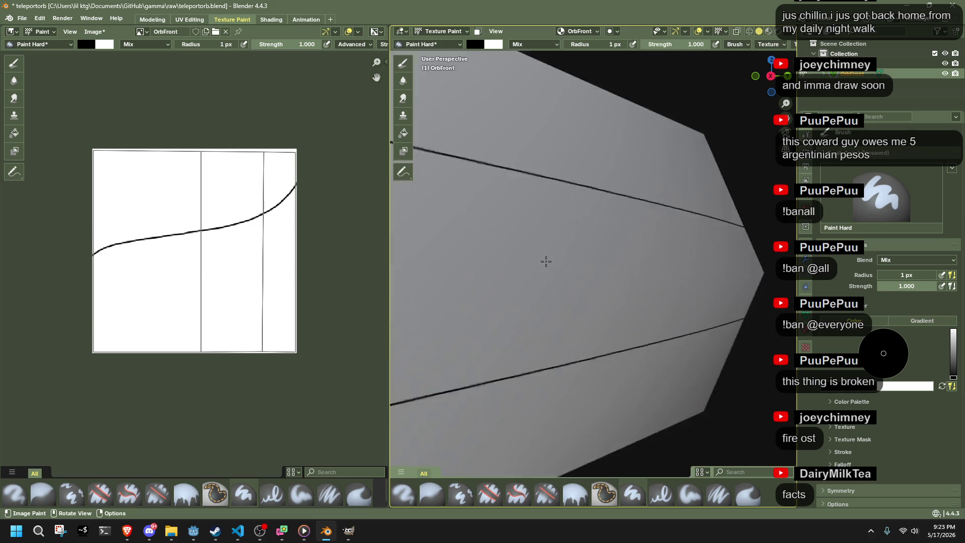
pyautogui.scroll(-6, 546, 261)
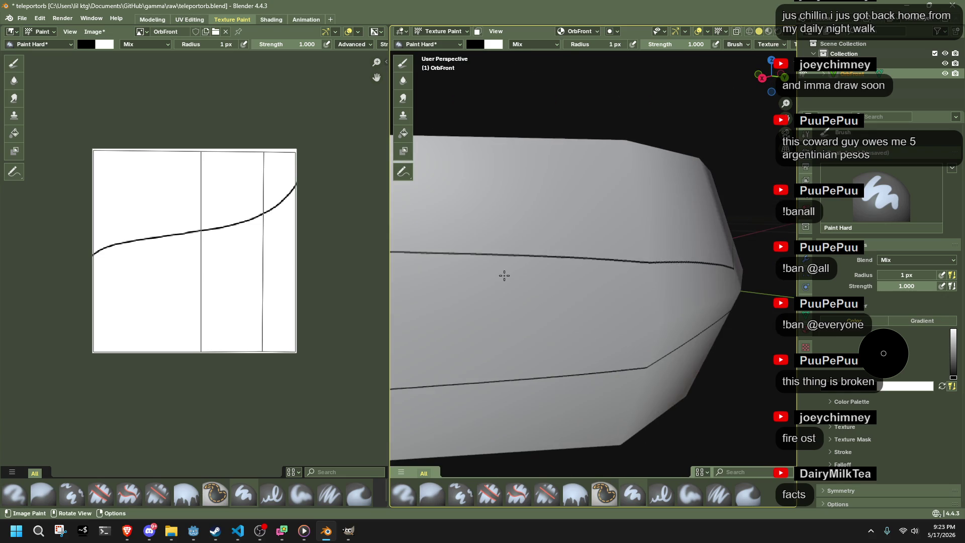
pyautogui.scroll(3, 291, 211)
pyautogui.hotkey('ctrl', 'z')
pyautogui.scroll(-3, 239, 191)
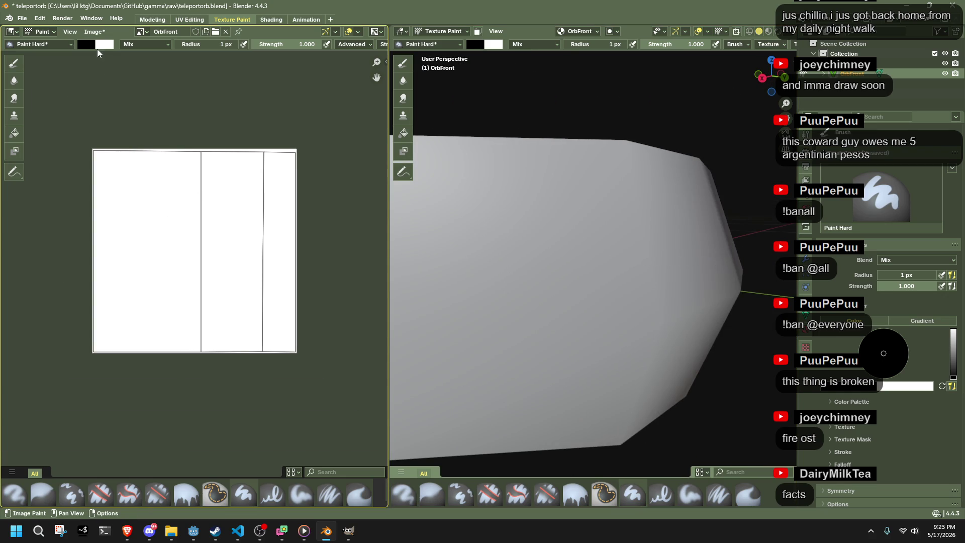
pyautogui.click(86, 45)
pyautogui.moveTo(171, 100)
pyautogui.mouseDown()
pyautogui.moveTo(169, 54)
pyautogui.moveTo(169, 132)
pyautogui.mouseUp()
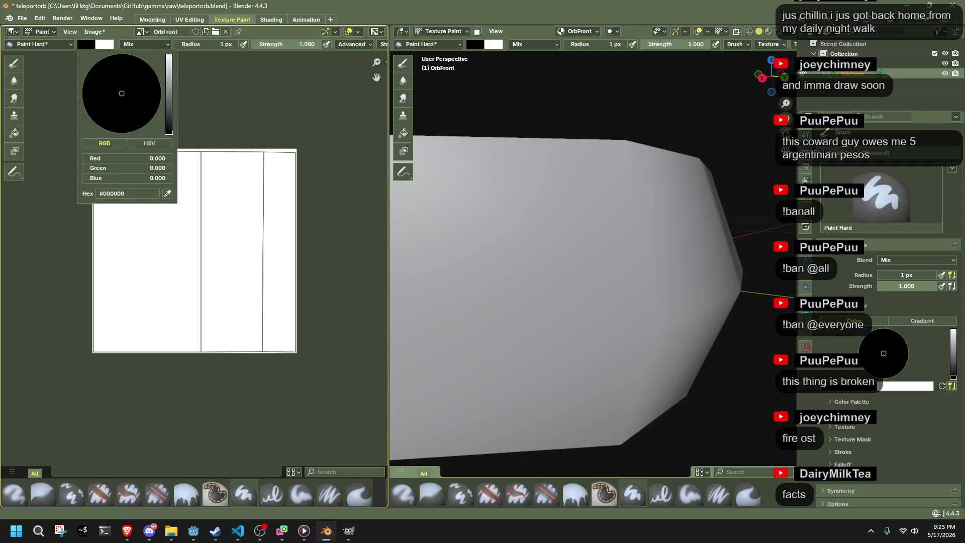
# Step: Save the blend file and save the OrbFront image as OrbFront.png
pyautogui.hotkey('ctrl', 's')
pyautogui.click(98, 36)
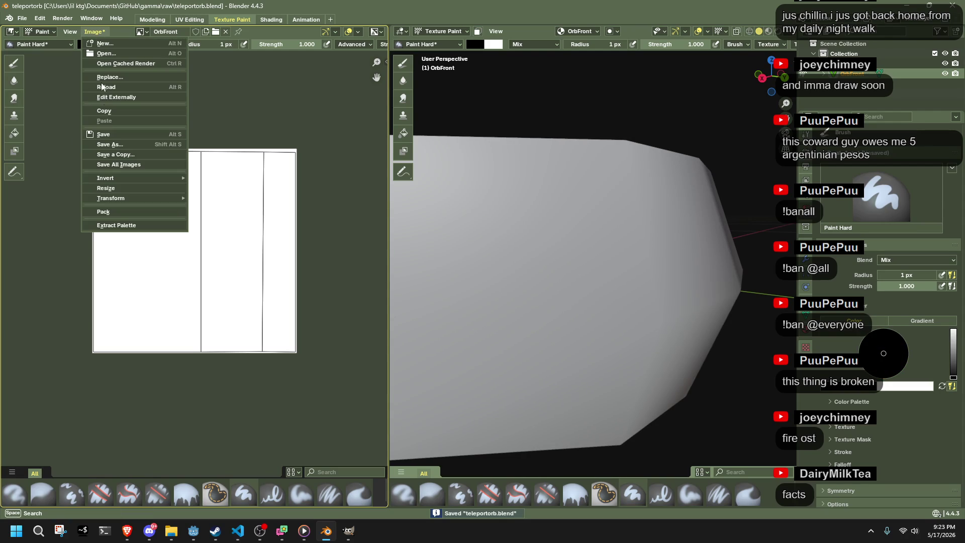
pyautogui.click(107, 135)
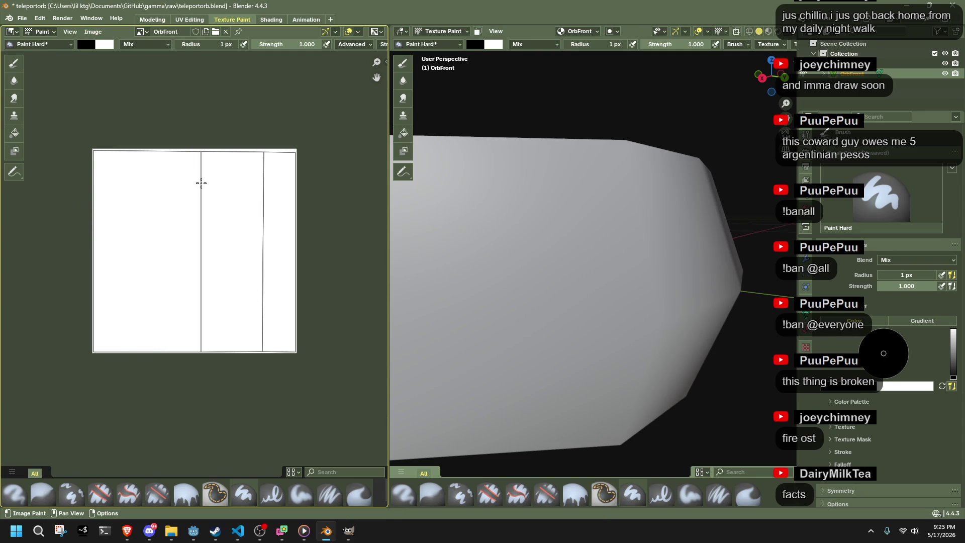
pyautogui.scroll(-1, 230, 192)
pyautogui.scroll(-6, 505, 274)
pyautogui.moveTo(502, 276); pyautogui.dragTo(543, 291)
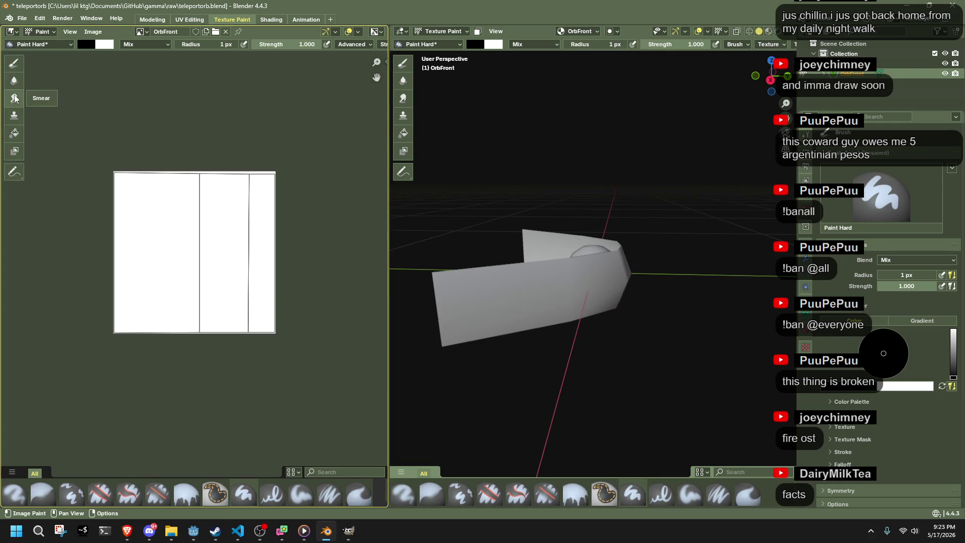
# Step: Pick red on the colour wheel for the secondary paint colour, replacing white
pyautogui.click(16, 46)
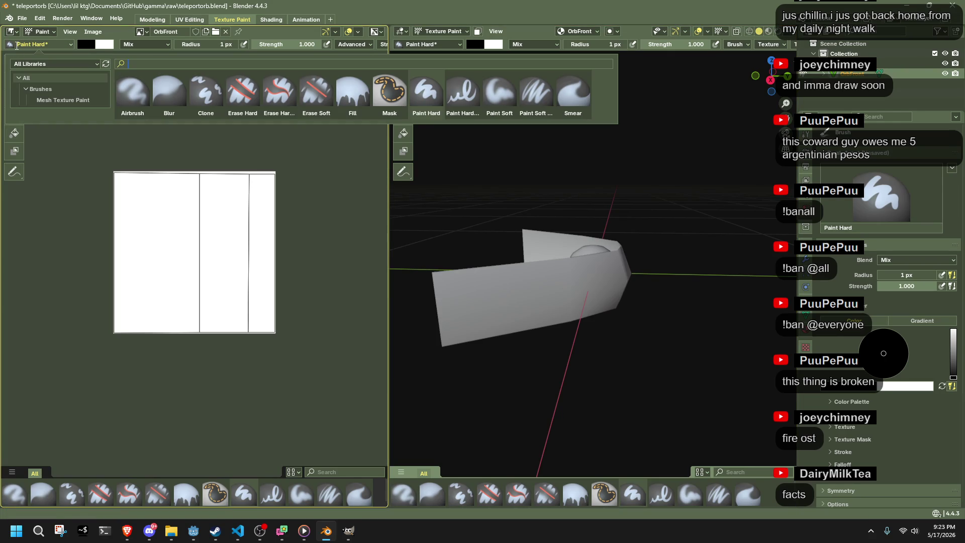
pyautogui.click(17, 46)
pyautogui.click(101, 47)
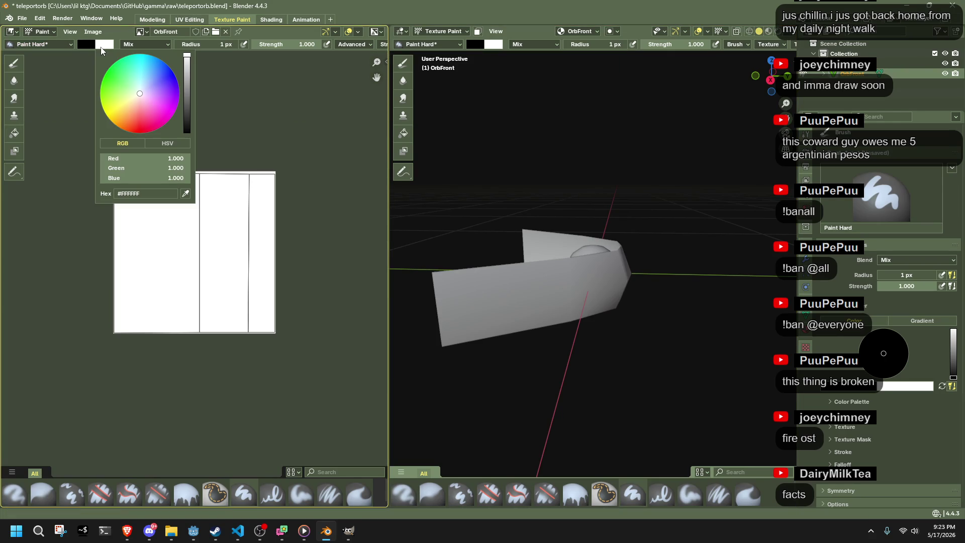
pyautogui.moveTo(170, 158)
pyautogui.mouseDown()
pyautogui.moveTo(100, 158)
pyautogui.moveTo(127, 168)
pyautogui.moveTo(190, 157)
pyautogui.moveTo(101, 178)
pyautogui.mouseUp()
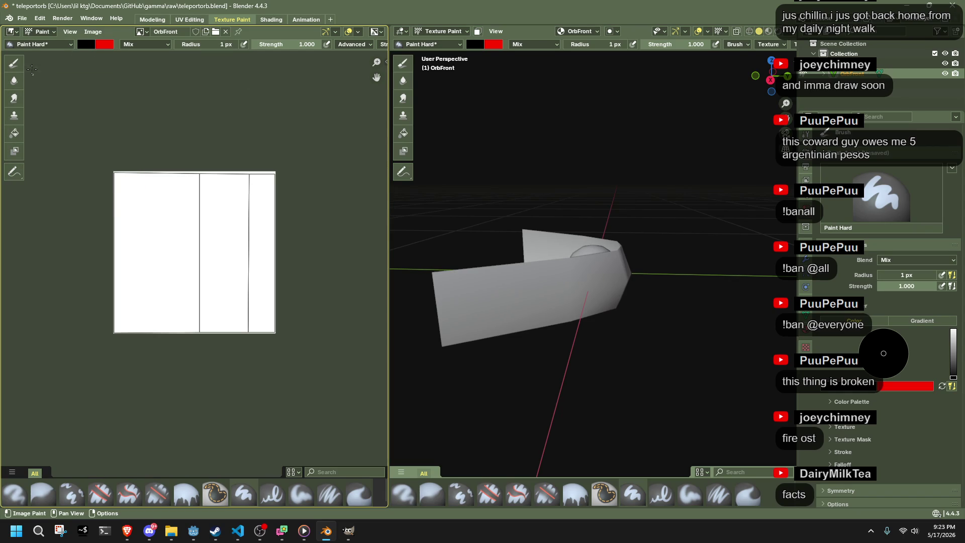
pyautogui.click(24, 45)
pyautogui.moveTo(324, 222)
pyautogui.mouseDown()
pyautogui.moveTo(220, 260)
pyautogui.moveTo(312, 268)
pyautogui.mouseUp()
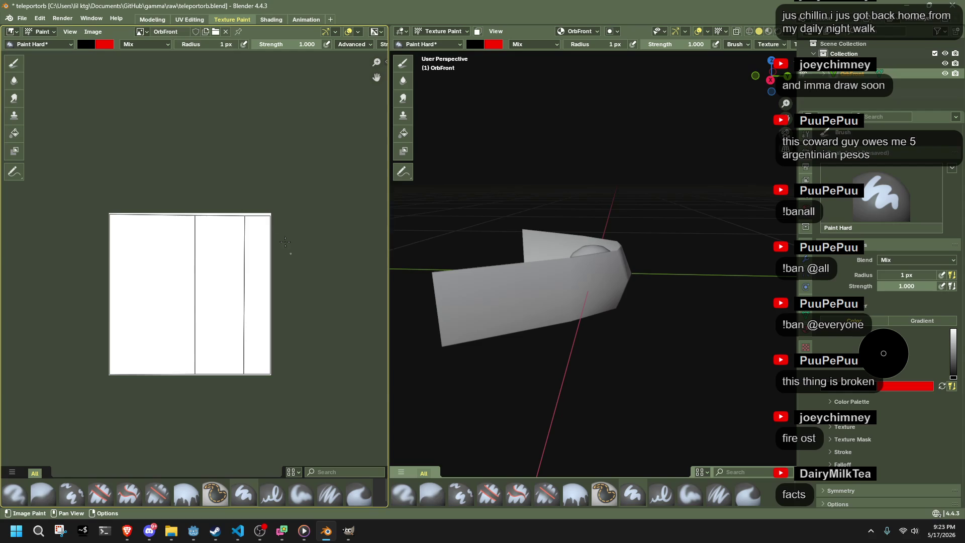
pyautogui.click(340, 537)
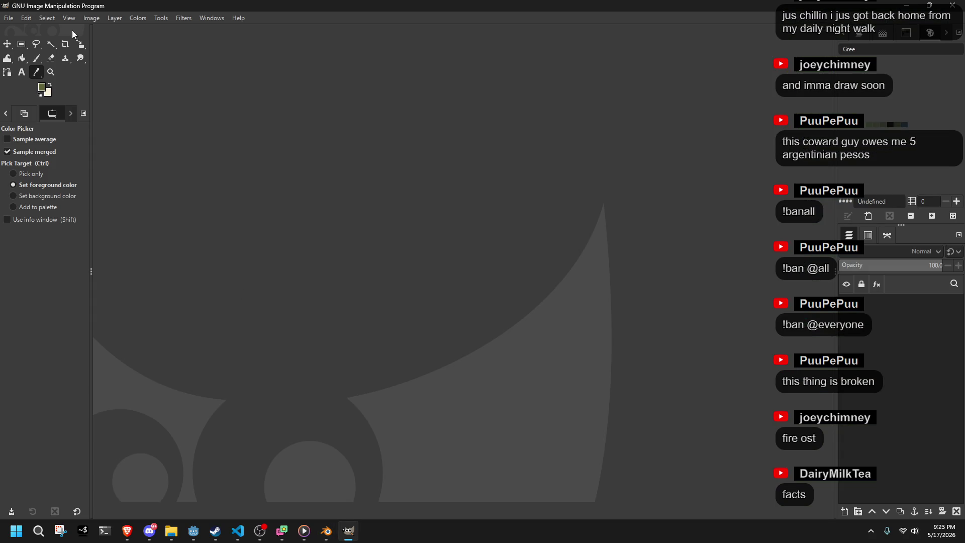
# Step: Open OrbFront.png in GIMP and set the Eraser size to 16, undoing a trial stroke
pyautogui.moveTo(964, 377); pyautogui.dragTo(659, 334)
pyautogui.keyDown('ctrl'); pyautogui.scroll(3, 458, 283); pyautogui.keyUp('ctrl')
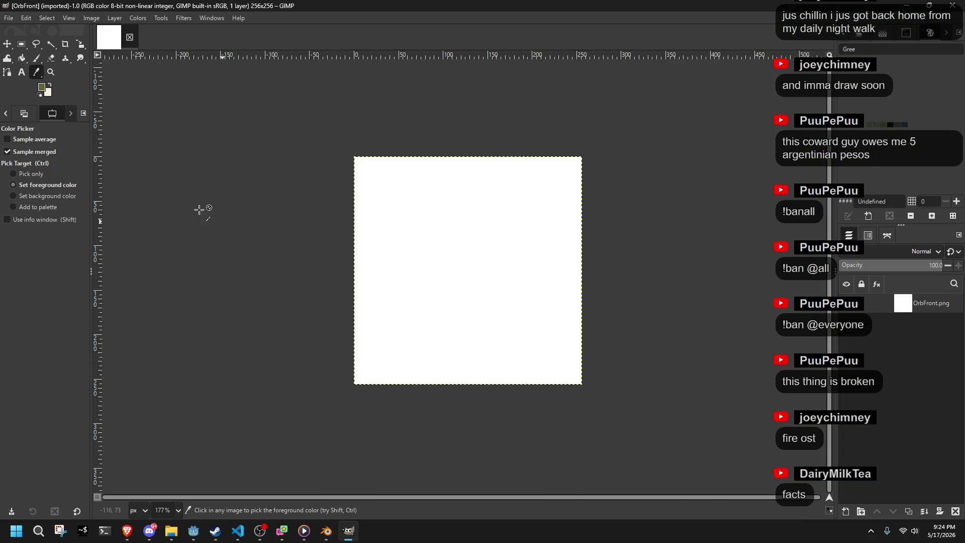
pyautogui.click(51, 59)
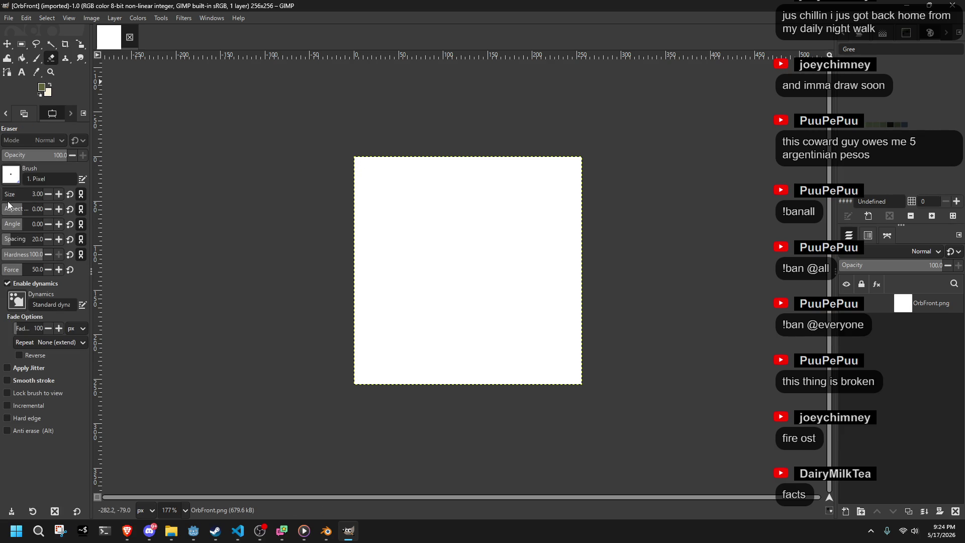
pyautogui.moveTo(4, 197); pyautogui.dragTo(40, 203)
pyautogui.moveTo(355, 161); pyautogui.dragTo(362, 187)
pyautogui.hotkey('ctrl', 'z')
# Step: Leave the 256 × 256 image unscaled and raise the eraser force to 100, undoing test erases
pyautogui.click(91, 18)
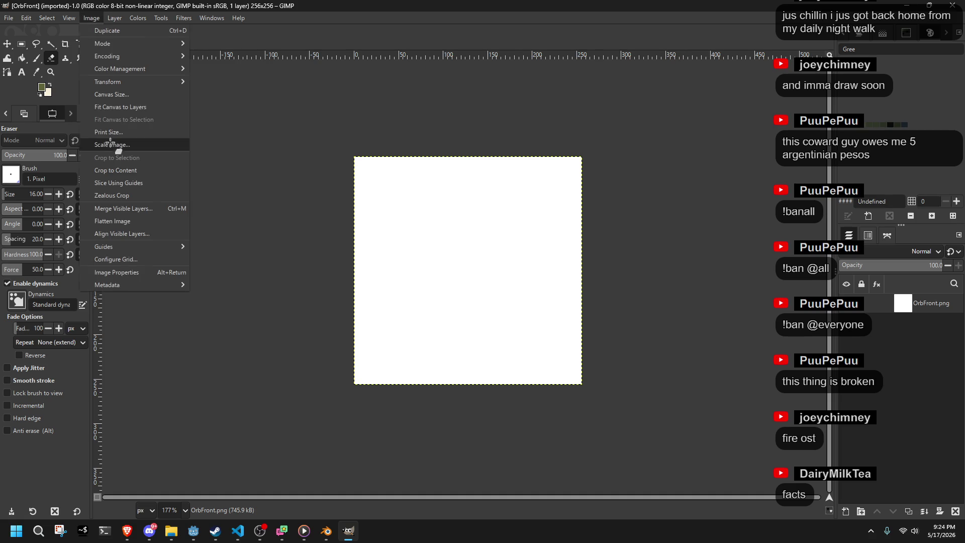
pyautogui.click(111, 145)
pyautogui.click(576, 184)
pyautogui.moveTo(429, 143)
pyautogui.mouseDown()
pyautogui.moveTo(387, 215)
pyautogui.moveTo(318, 245)
pyautogui.mouseUp()
pyautogui.scroll(10, 397, 234)
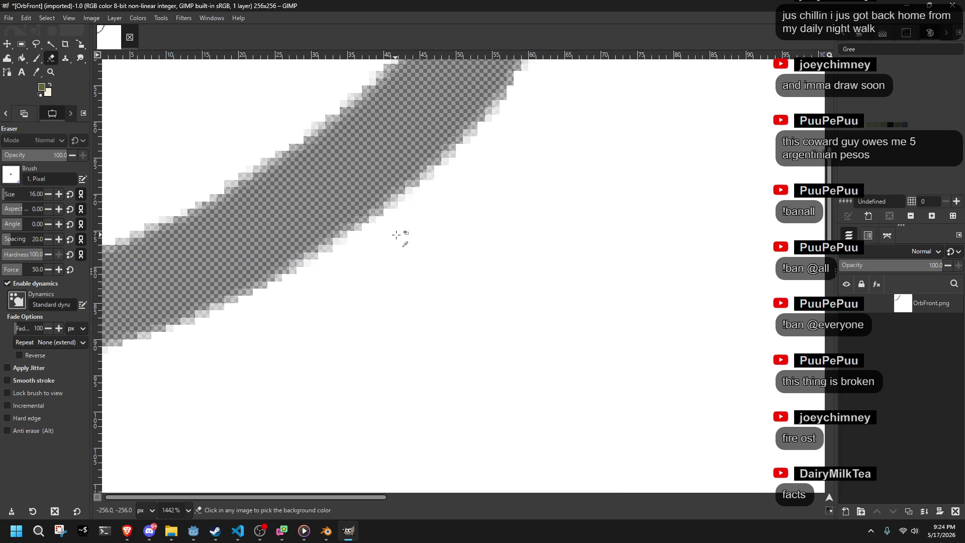
pyautogui.hotkey('ctrl', 'z')
pyautogui.moveTo(31, 271); pyautogui.dragTo(126, 270)
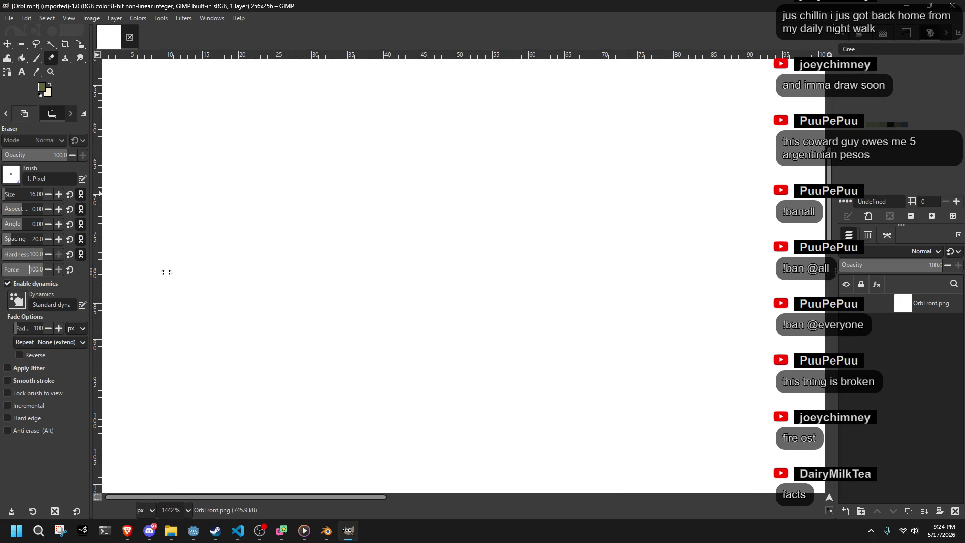
pyautogui.click(297, 276)
pyautogui.hotkey('ctrl', 'z')
pyautogui.scroll(-5, 488, 345)
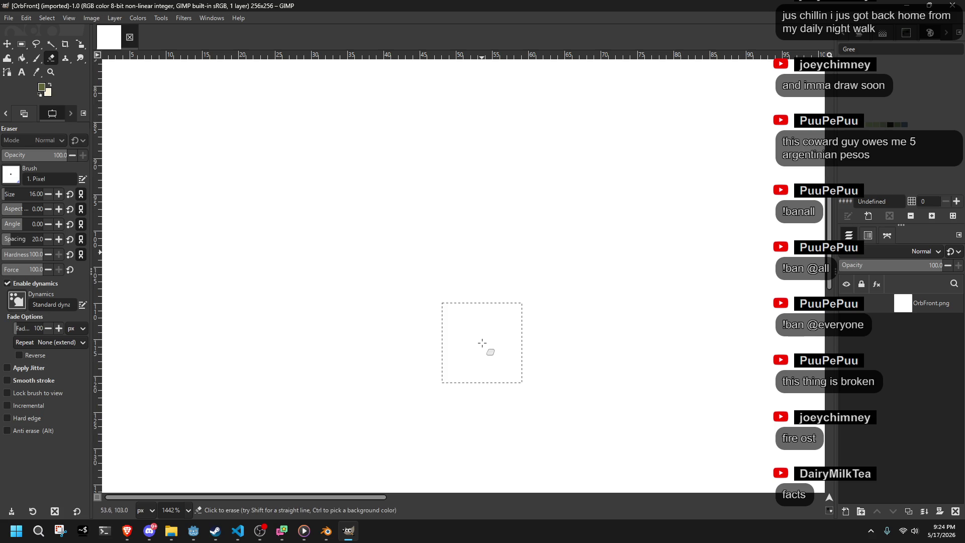
pyautogui.scroll(-6, 482, 343)
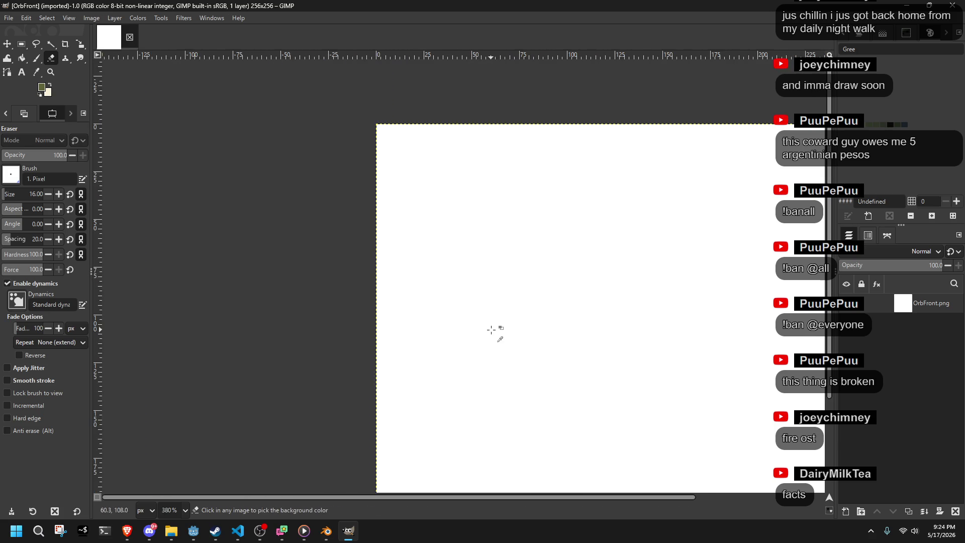
pyautogui.scroll(-2, 493, 329)
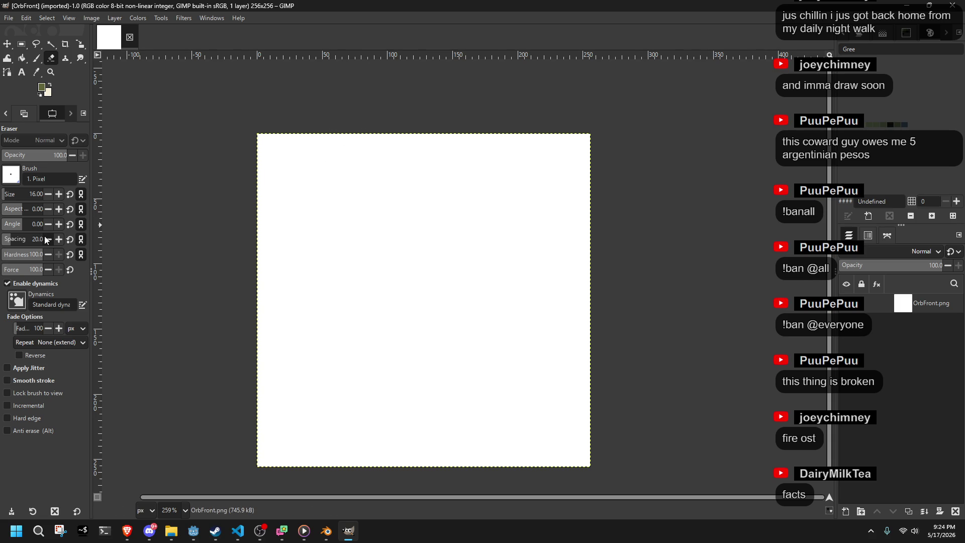
# Step: Erase a strip down the canvas's left side with a size-77 eraser
pyautogui.click(12, 174)
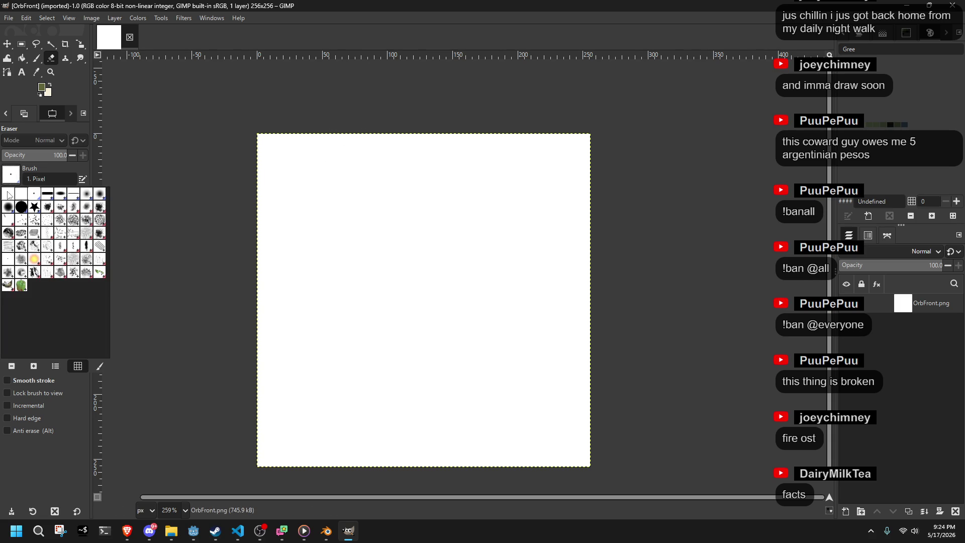
pyautogui.click(179, 157)
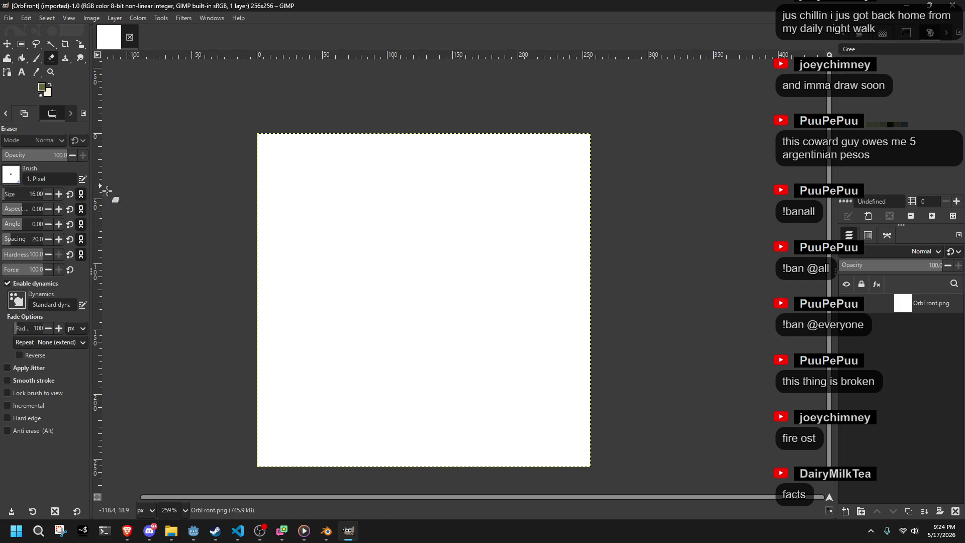
pyautogui.click(20, 196)
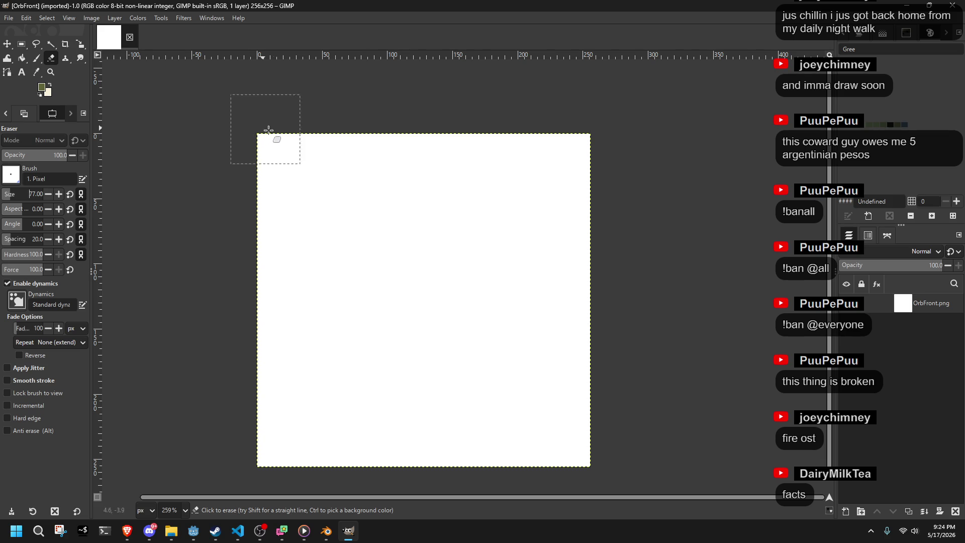
pyautogui.click(287, 162)
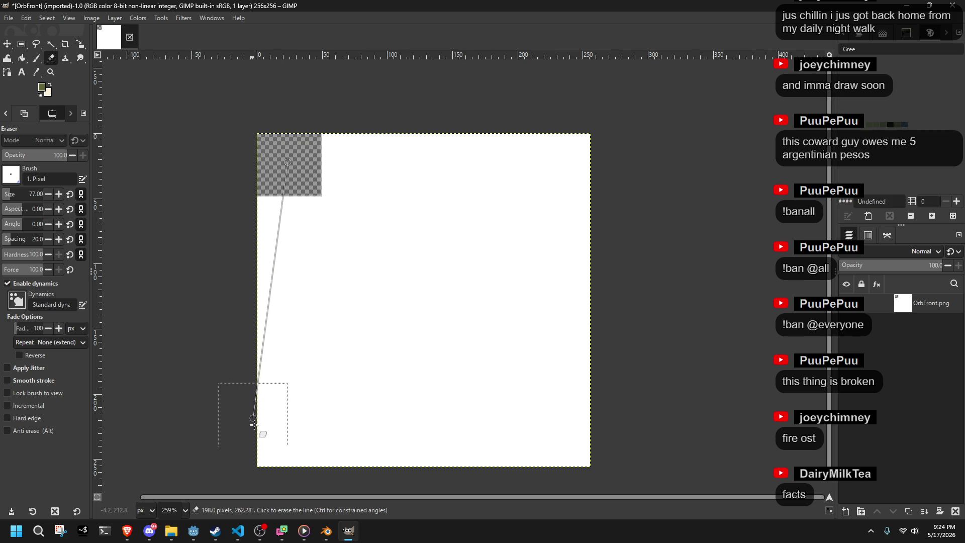
pyautogui.keyDown('shift'); pyautogui.click(283, 457); pyautogui.keyUp('shift')
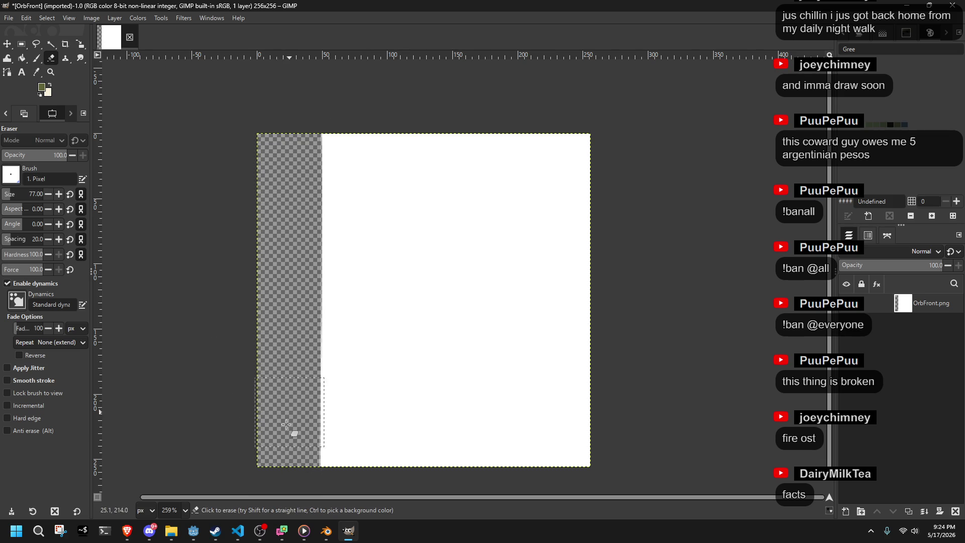
# Step: Overwrite OrbFront.png with the edited image
pyautogui.hotkey('ctrl', 'shift', 'e')
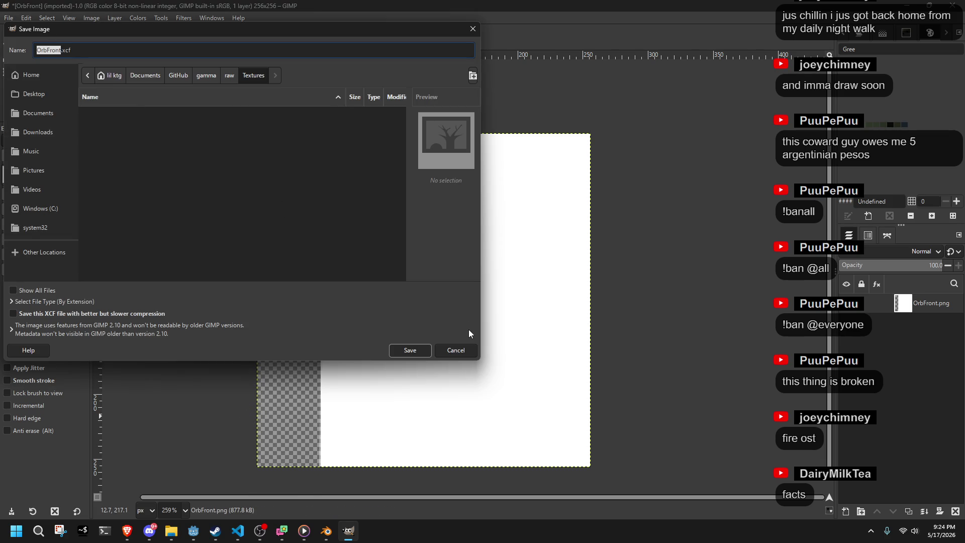
pyautogui.click(455, 350)
pyautogui.click(7, 18)
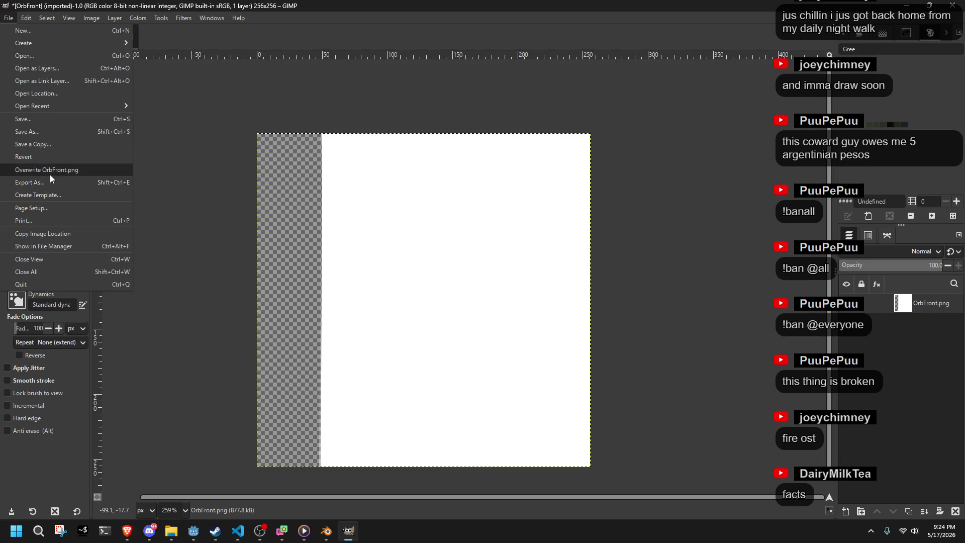
pyautogui.click(58, 181)
pyautogui.click(326, 530)
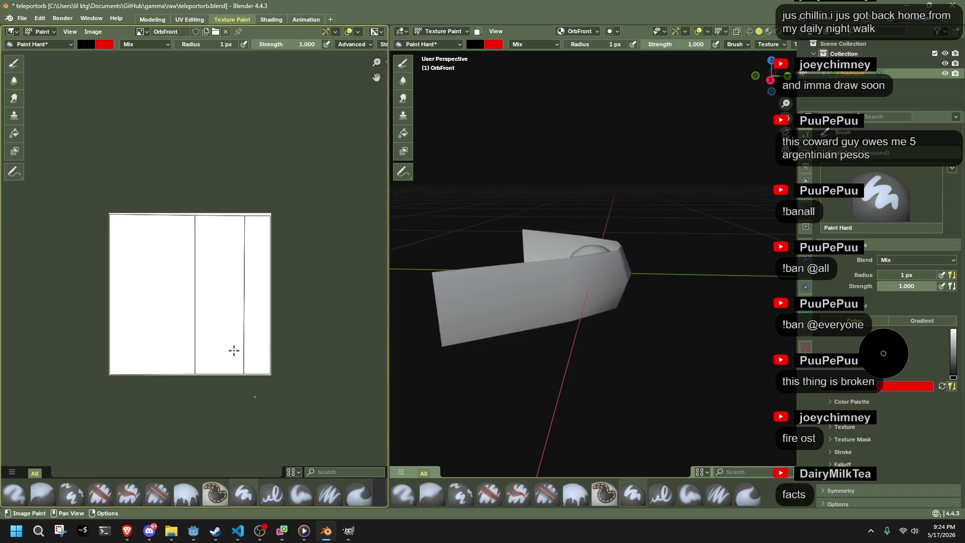
# Step: Reload the OrbFront image from disk to show the transparent left strip
pyautogui.click(92, 32)
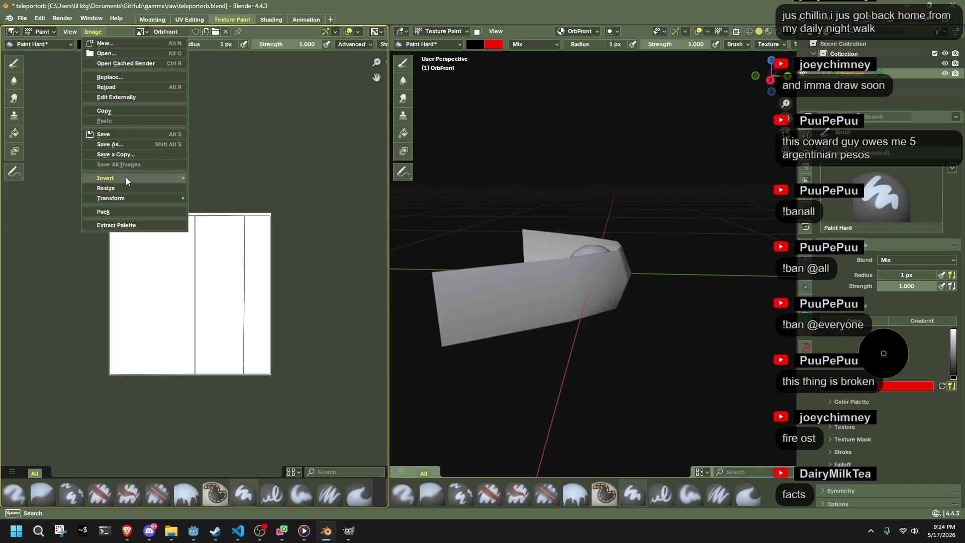
pyautogui.click(131, 86)
pyautogui.moveTo(533, 316)
pyautogui.mouseDown()
pyautogui.moveTo(695, 287)
pyautogui.moveTo(590, 312)
pyautogui.moveTo(567, 301)
pyautogui.mouseUp()
pyautogui.scroll(3, 107, 267)
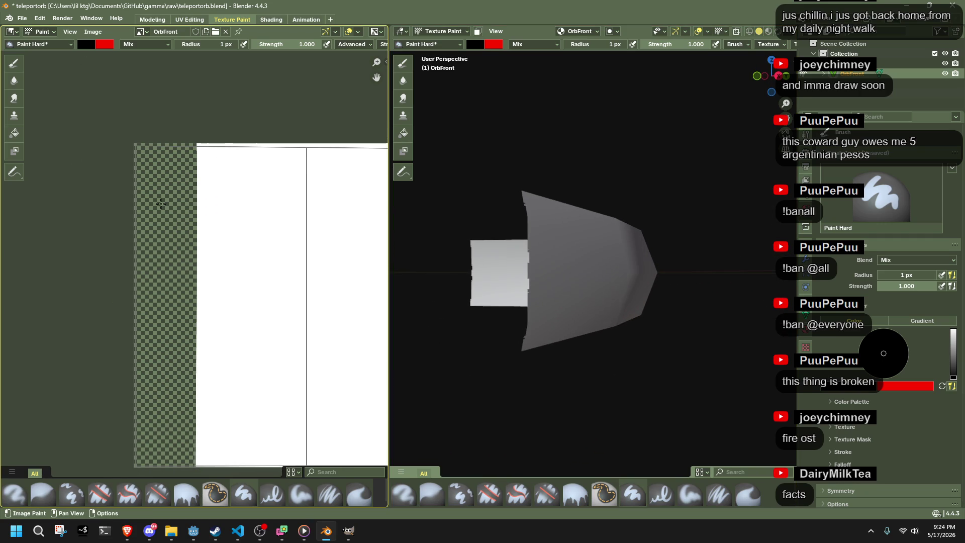
pyautogui.scroll(-5, 321, 47)
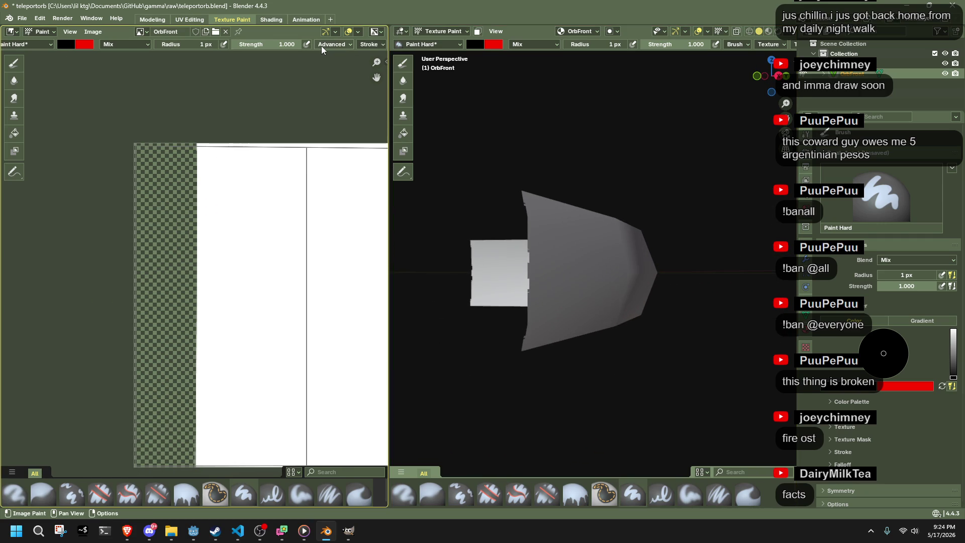
pyautogui.scroll(-5, 321, 46)
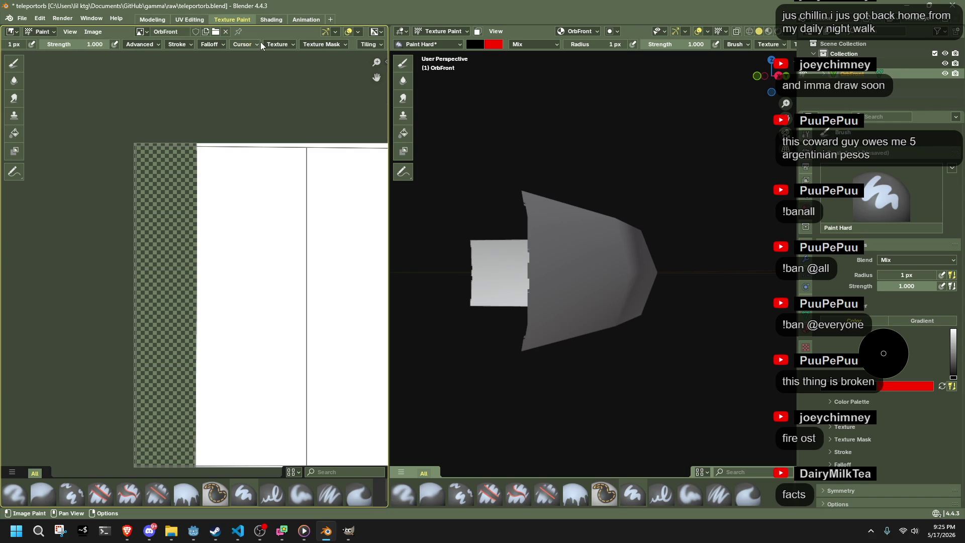
# Step: Set the brush falloff to Constant and test a black stroke, then undo it
pyautogui.click(259, 44)
pyautogui.moveTo(210, 44)
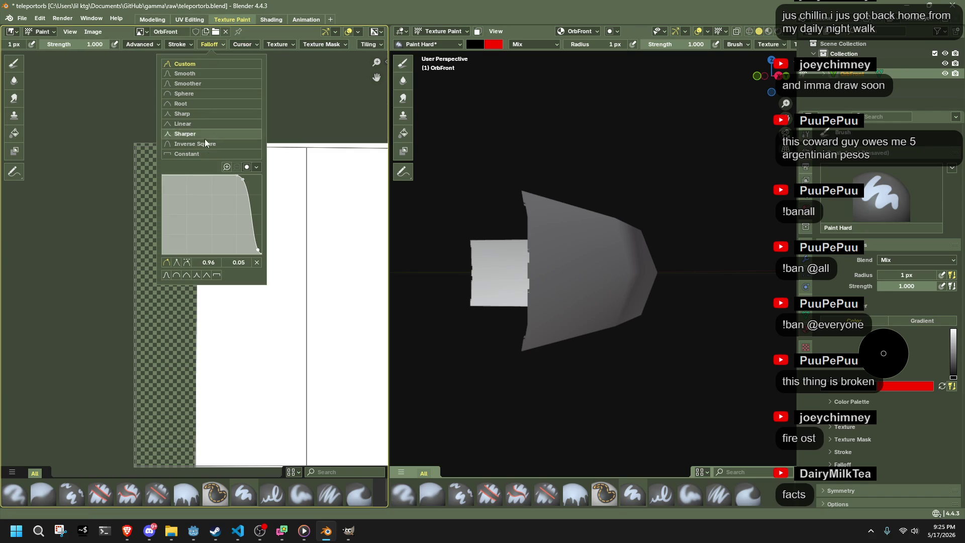
pyautogui.click(206, 154)
pyautogui.moveTo(255, 144); pyautogui.dragTo(172, 279)
pyautogui.moveTo(452, 301)
pyautogui.mouseDown()
pyautogui.moveTo(631, 339)
pyautogui.moveTo(668, 317)
pyautogui.moveTo(708, 330)
pyautogui.moveTo(691, 279)
pyautogui.mouseUp()
pyautogui.hotkey('ctrl', 'z')
# Step: Orbit the OrbFront mesh to a side view to inspect the reloaded texture
pyautogui.hotkey('alt', 'Tab')
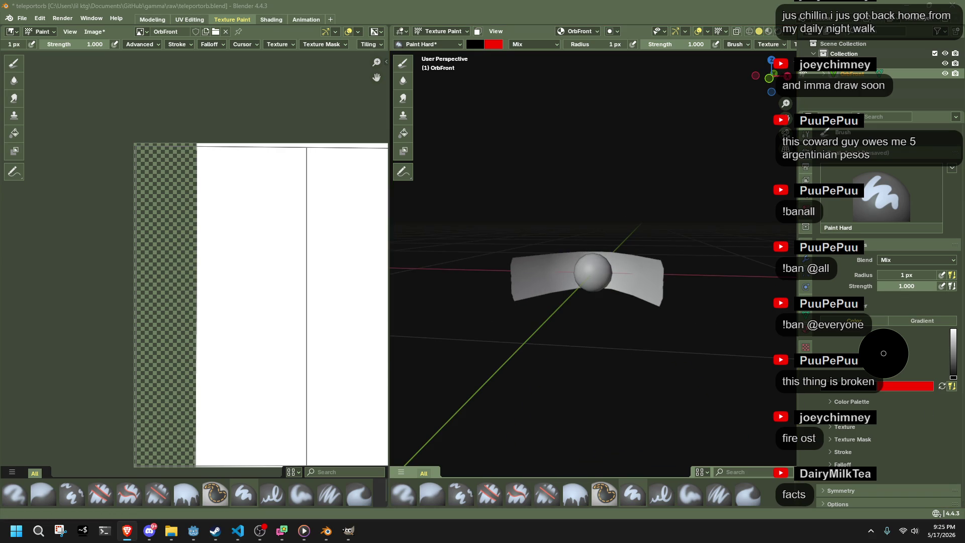
pyautogui.hotkey('alt', 'Tab')
pyautogui.moveTo(653, 351); pyautogui.dragTo(831, 386)
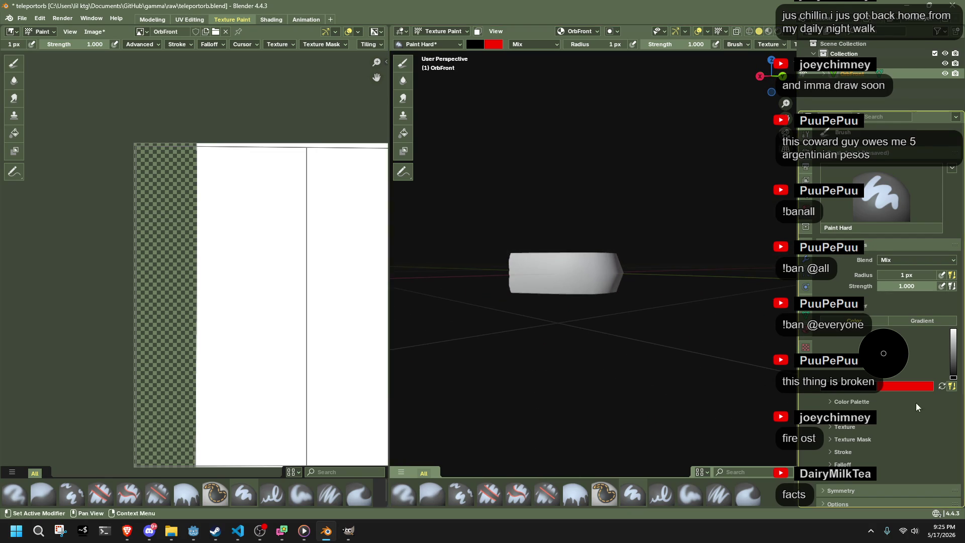
pyautogui.scroll(-4, 609, 383)
pyautogui.scroll(-4, 300, 316)
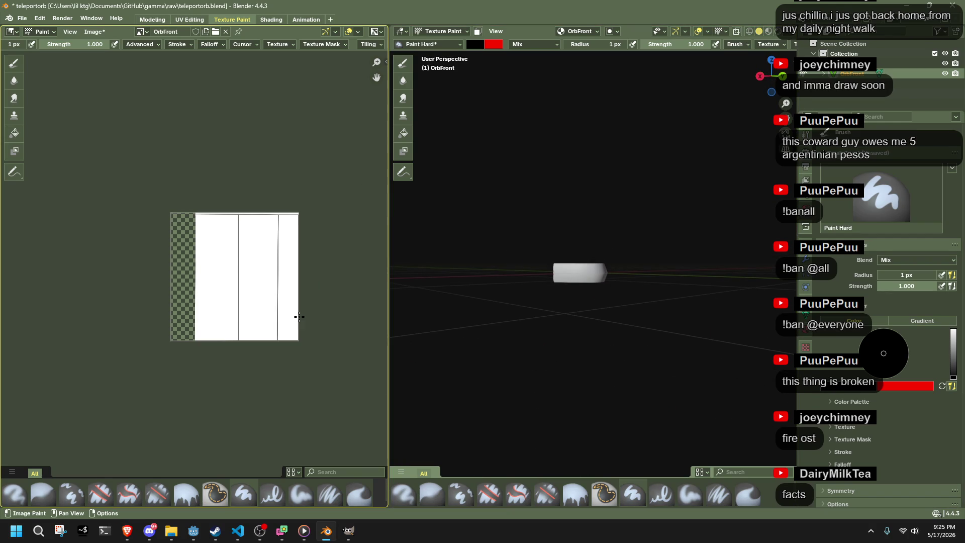
pyautogui.scroll(2, 299, 317)
pyautogui.moveTo(603, 352)
pyautogui.mouseDown()
pyautogui.moveTo(545, 340)
pyautogui.moveTo(528, 352)
pyautogui.mouseUp()
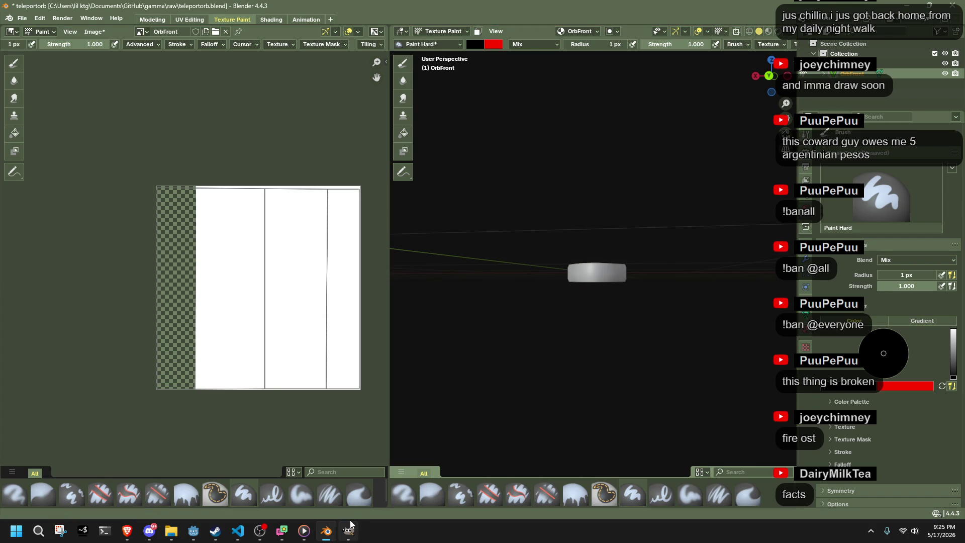
pyautogui.click(349, 527)
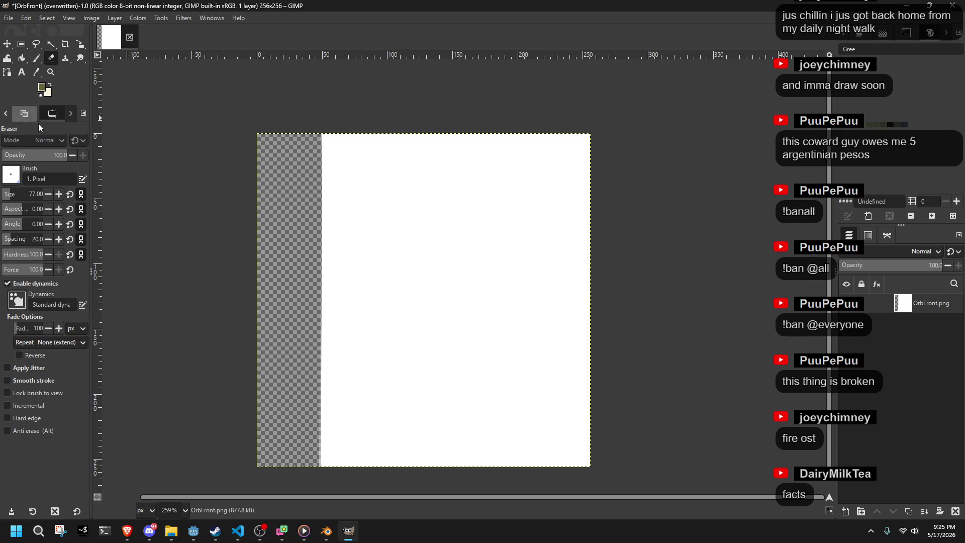
# Step: Drop straight_dark_hair_texture_alpha.jpg from the browser onto OrbFront as a full-canvas layer
pyautogui.hotkey('alt', 'Tab')
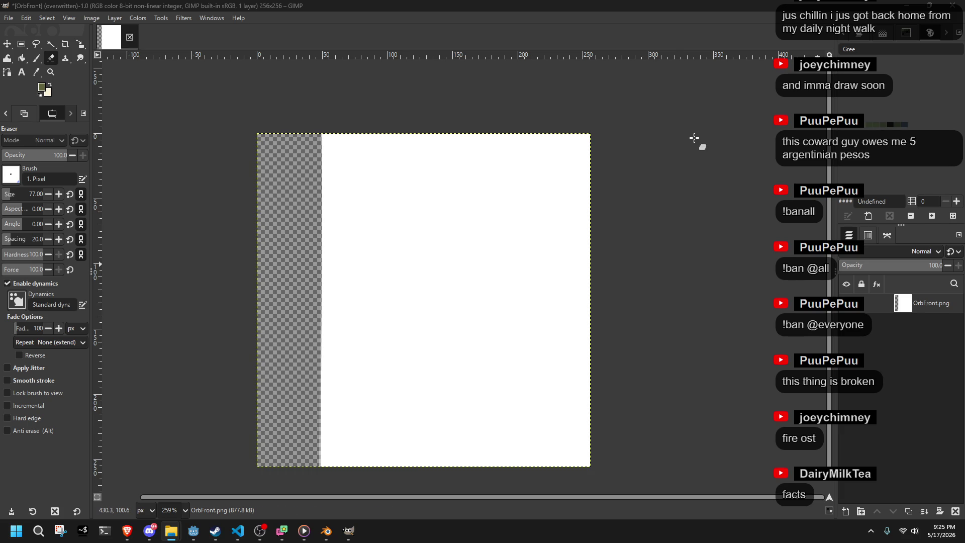
pyautogui.moveTo(695, 142); pyautogui.dragTo(695, 142)
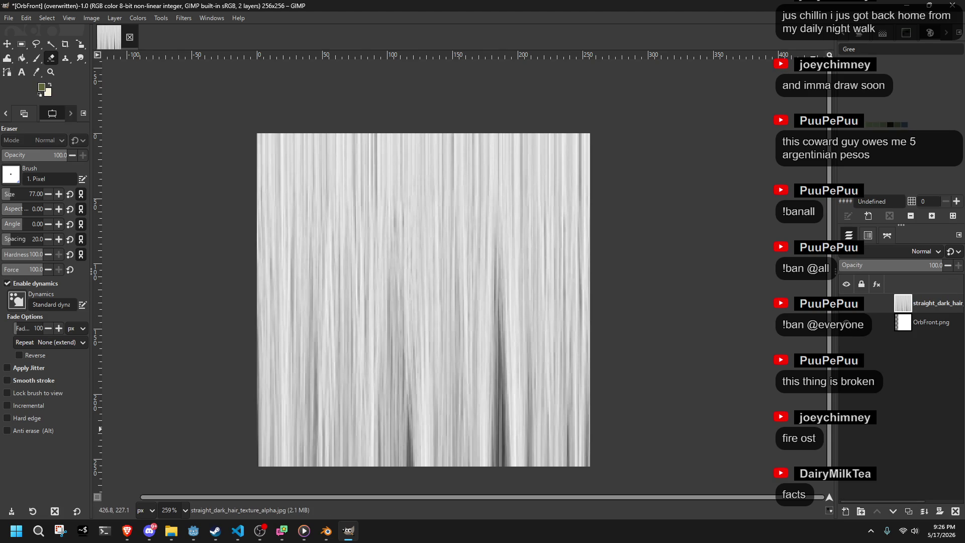
pyautogui.hotkey('alt', 'Tab')
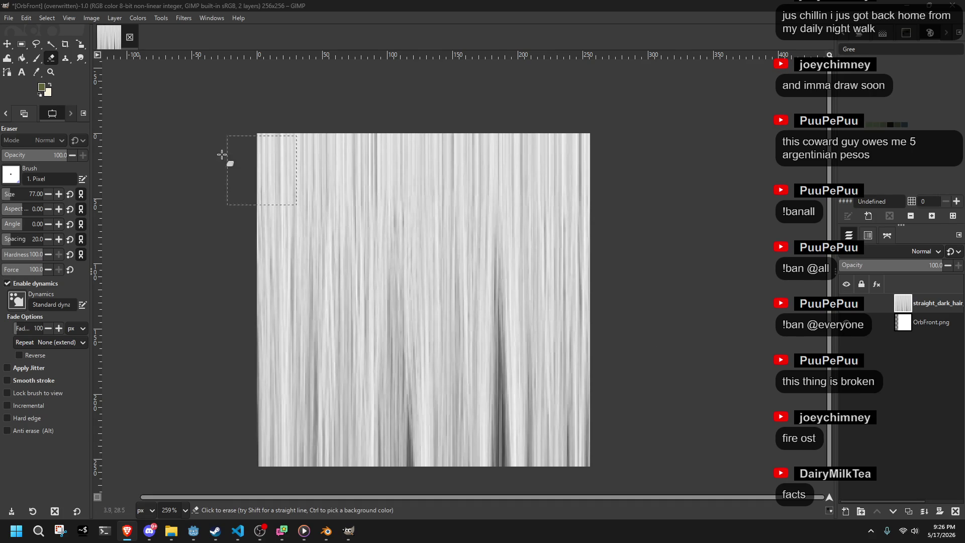
# Step: Apply Color to Alpha with black on the straight_dark_hair layer, leaving pale strands
pyautogui.click(112, 19)
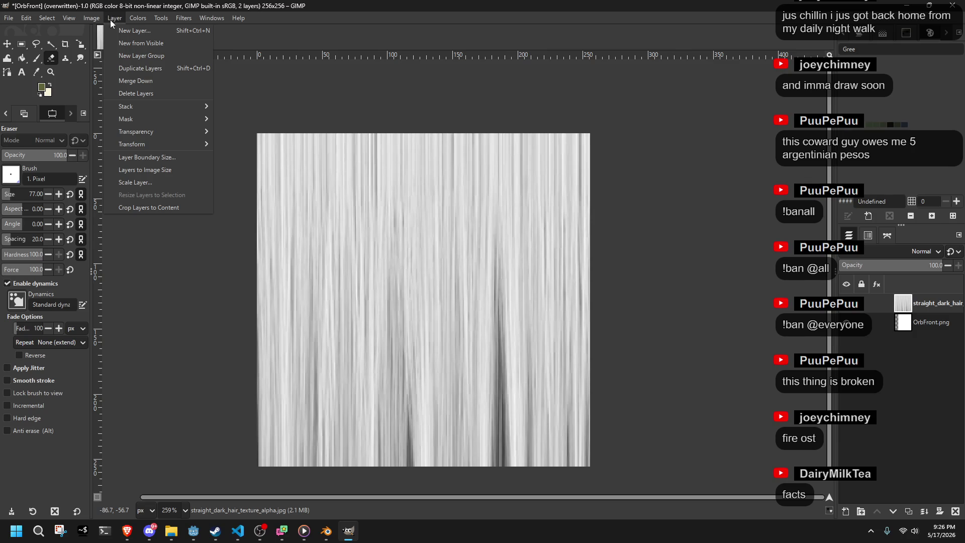
pyautogui.moveTo(149, 146)
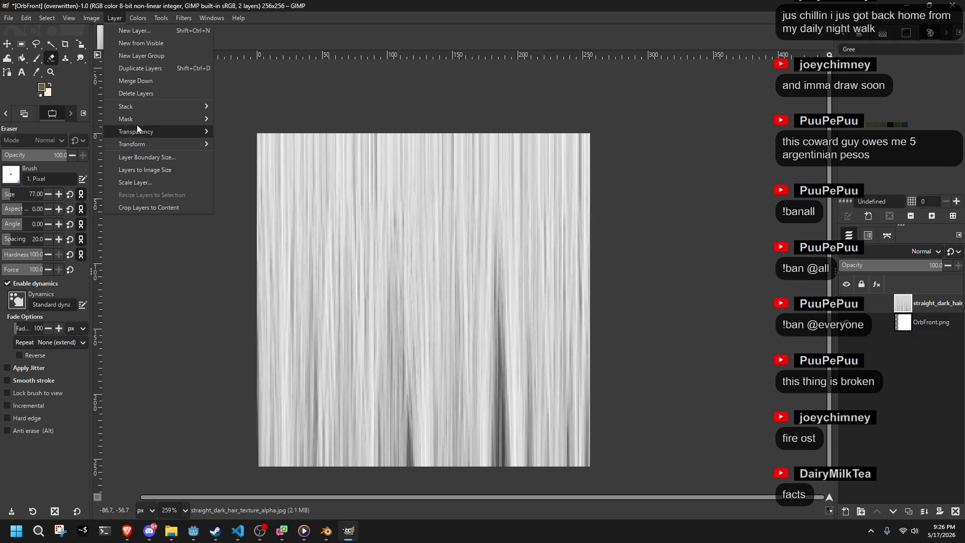
pyautogui.moveTo(137, 18)
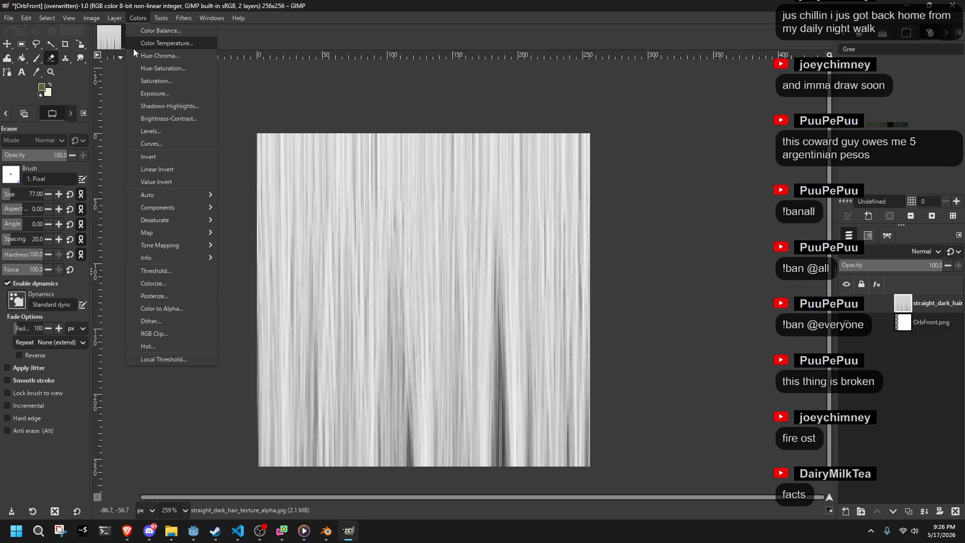
pyautogui.click(161, 308)
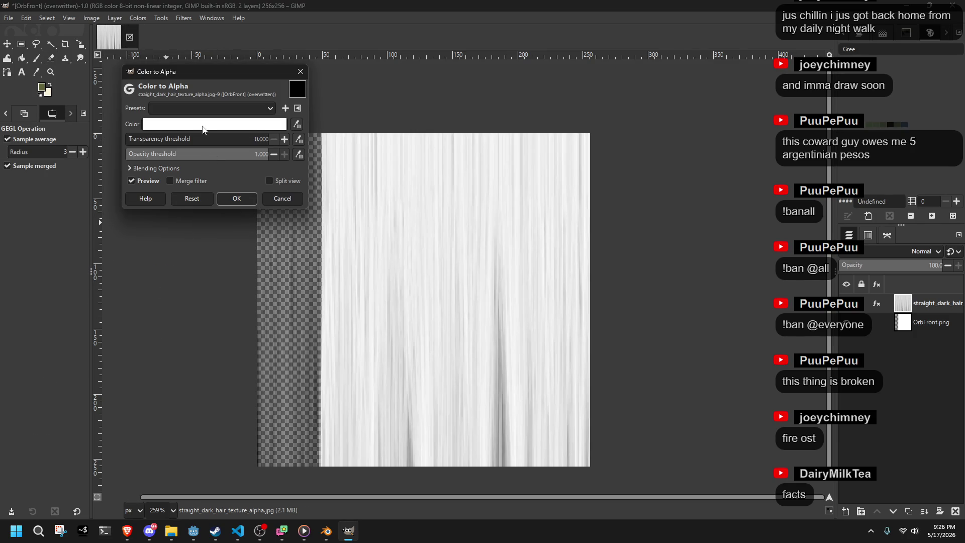
pyautogui.click(204, 129)
pyautogui.moveTo(196, 126)
pyautogui.mouseDown()
pyautogui.moveTo(181, 207)
pyautogui.moveTo(255, 322)
pyautogui.mouseUp()
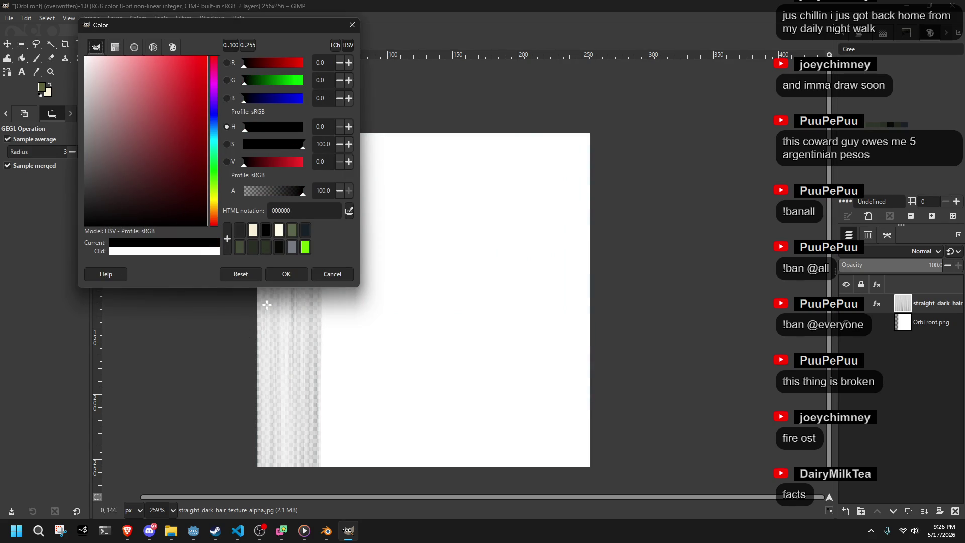
pyautogui.click(286, 274)
pyautogui.press('Return')
pyautogui.hotkey('shift', 'e')
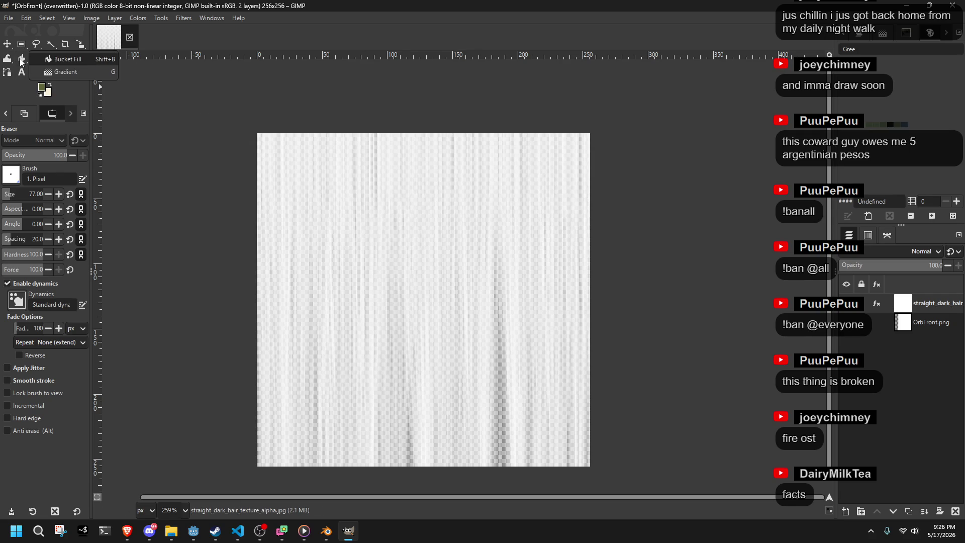
# Step: Scale the hair layer down to about canvas size, 255 px
pyautogui.click(77, 48)
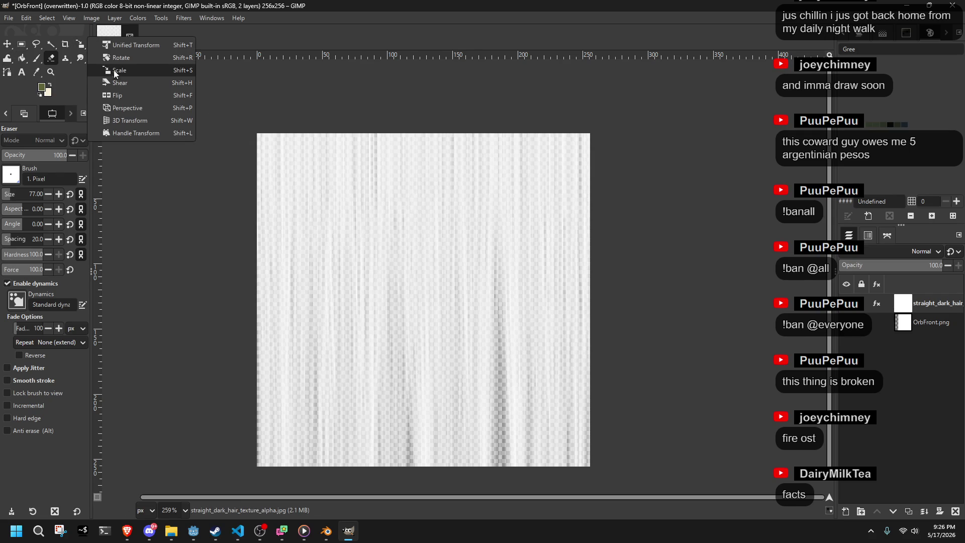
pyautogui.click(116, 74)
pyautogui.click(436, 197)
pyautogui.scroll(-1, 435, 197)
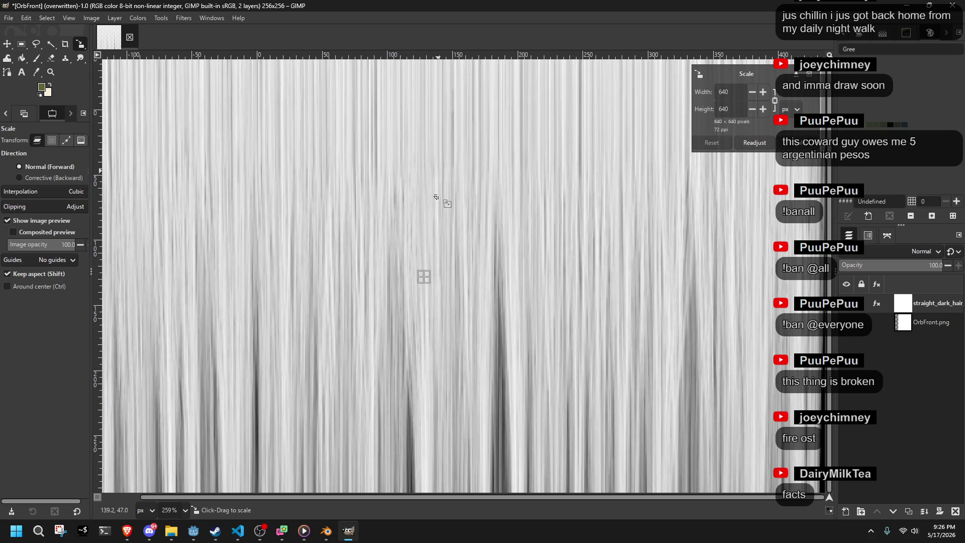
pyautogui.scroll(-7, 436, 197)
pyautogui.moveTo(338, 119)
pyautogui.mouseDown()
pyautogui.moveTo(416, 173)
pyautogui.moveTo(394, 157)
pyautogui.mouseUp()
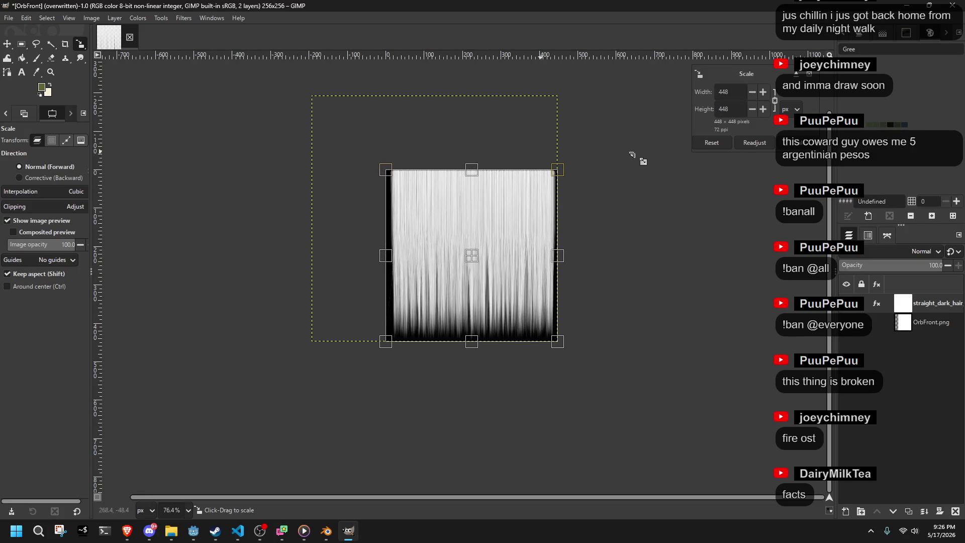
pyautogui.moveTo(529, 348)
pyautogui.mouseDown()
pyautogui.moveTo(489, 297)
pyautogui.moveTo(446, 276)
pyautogui.moveTo(464, 286)
pyautogui.mouseUp()
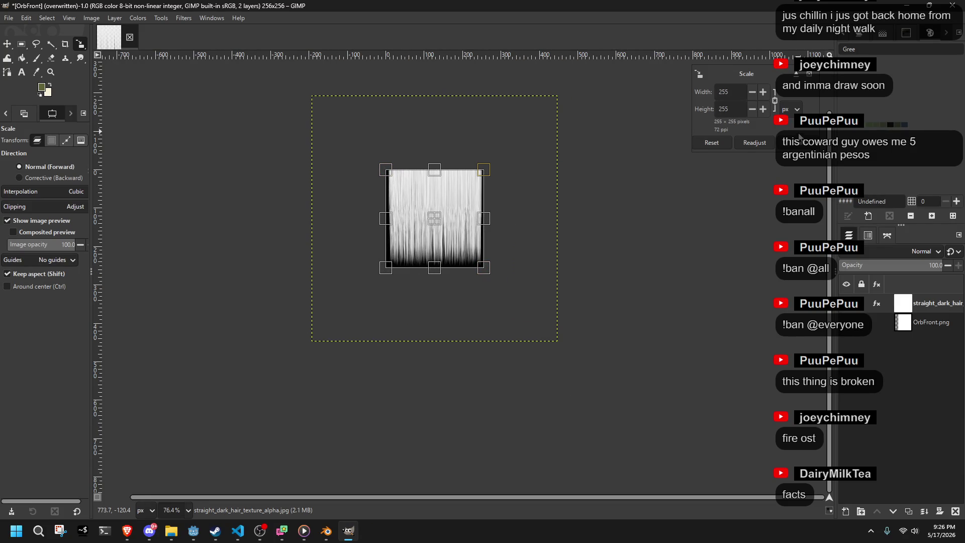
pyautogui.click(800, 141)
pyautogui.scroll(5, 427, 214)
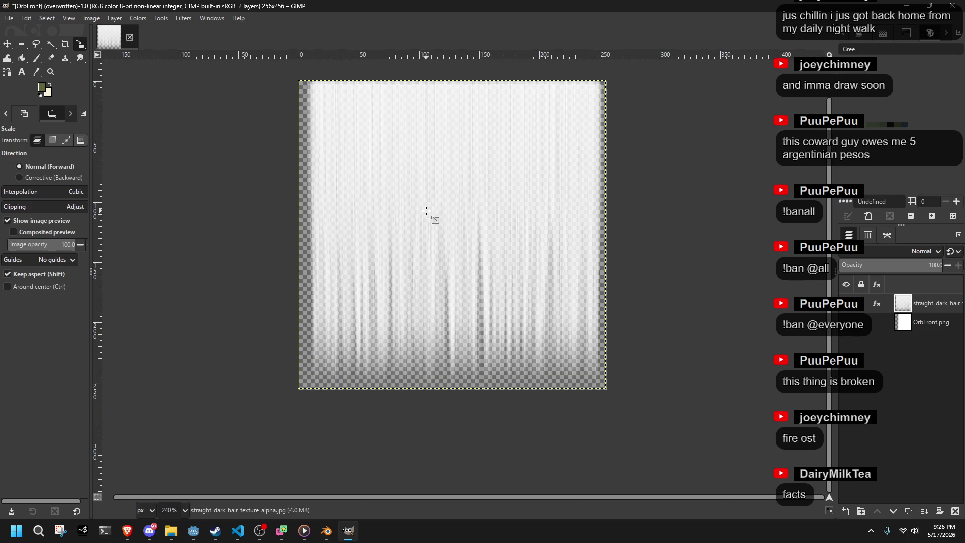
# Step: Rotate the hair layer roughly 90° so the streaks run sideways
pyautogui.rightClick(78, 46)
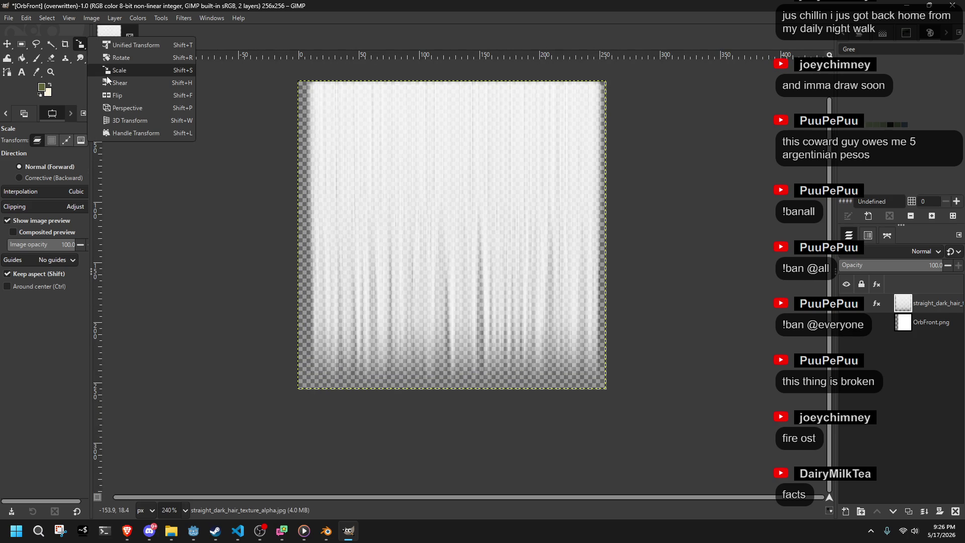
pyautogui.click(126, 51)
pyautogui.moveTo(274, 164)
pyautogui.mouseDown()
pyautogui.moveTo(332, 237)
pyautogui.moveTo(320, 201)
pyautogui.mouseUp()
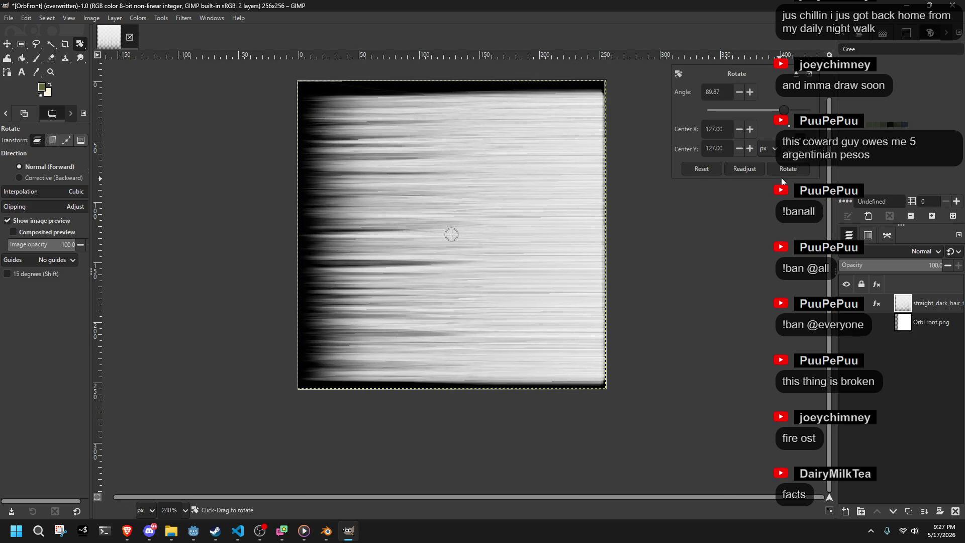
pyautogui.click(784, 170)
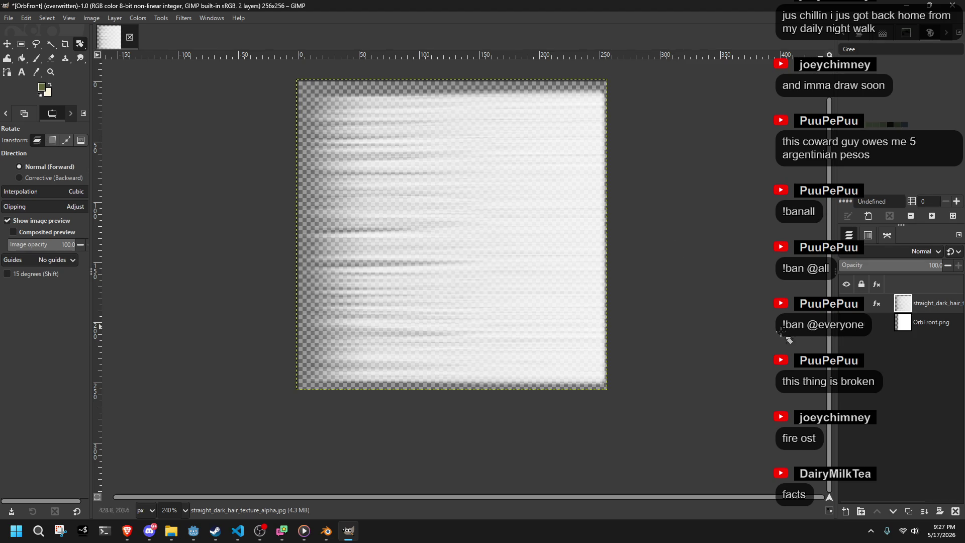
pyautogui.scroll(2, 540, 378)
# Step: Overwrite OrbFront.png with the current image and head back toward Blender
pyautogui.click(10, 18)
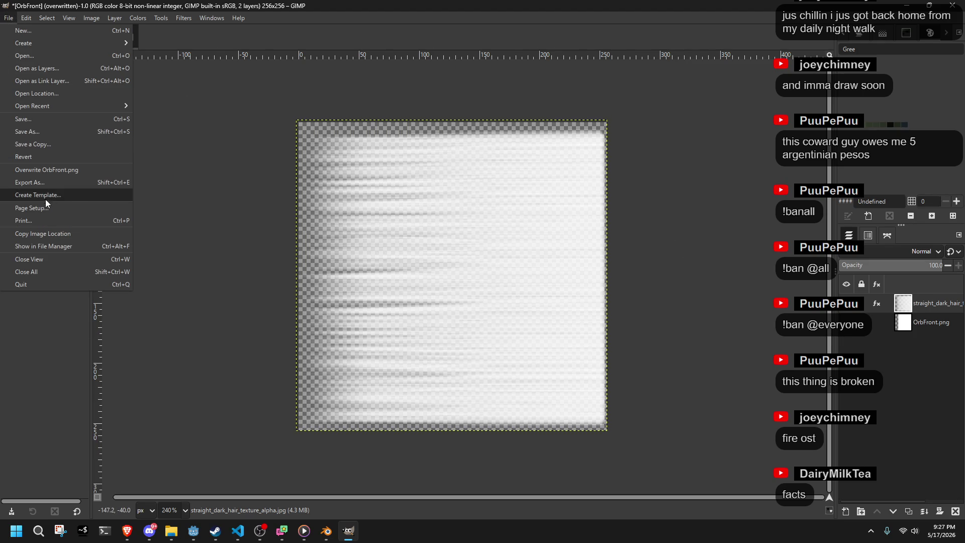
pyautogui.click(29, 172)
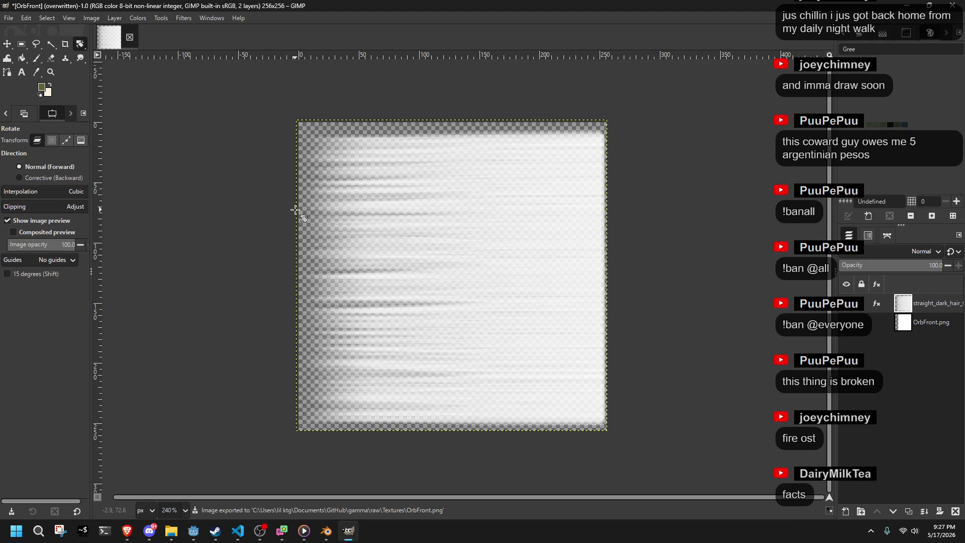
pyautogui.hotkey('alt', 'Tab')
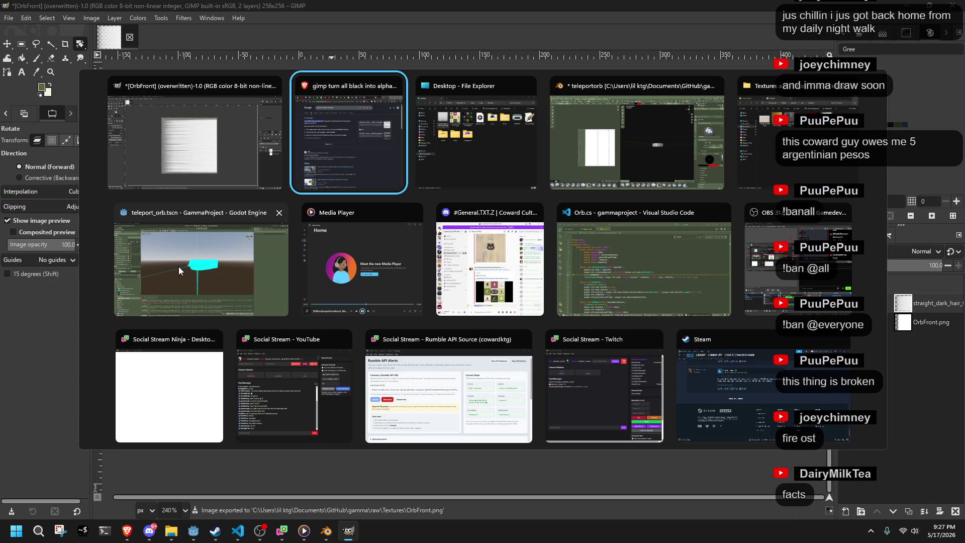
pyautogui.click(178, 146)
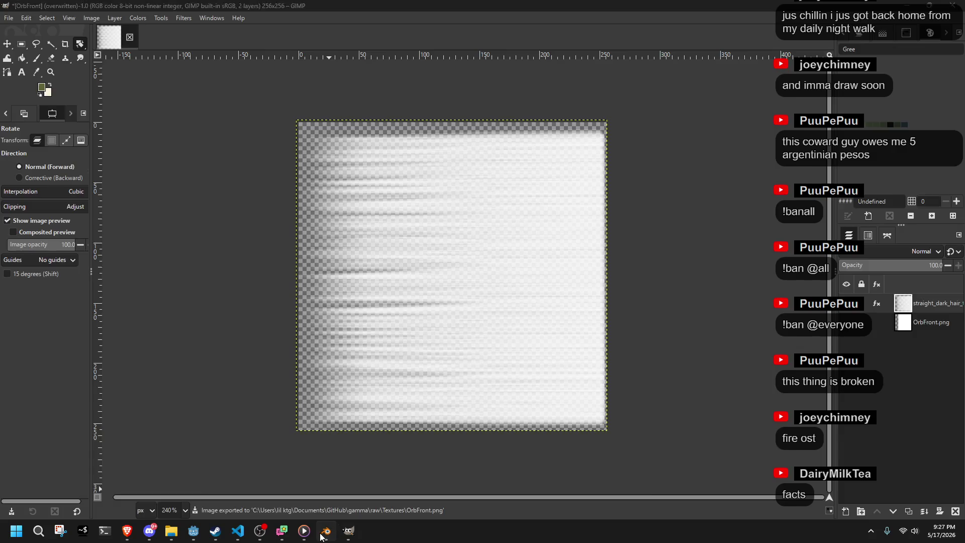
# Step: Bring Blender forward and reload the OrbFront texture from disk in the Image Editor
pyautogui.click(326, 531)
pyautogui.hotkey('alt', 'Tab')
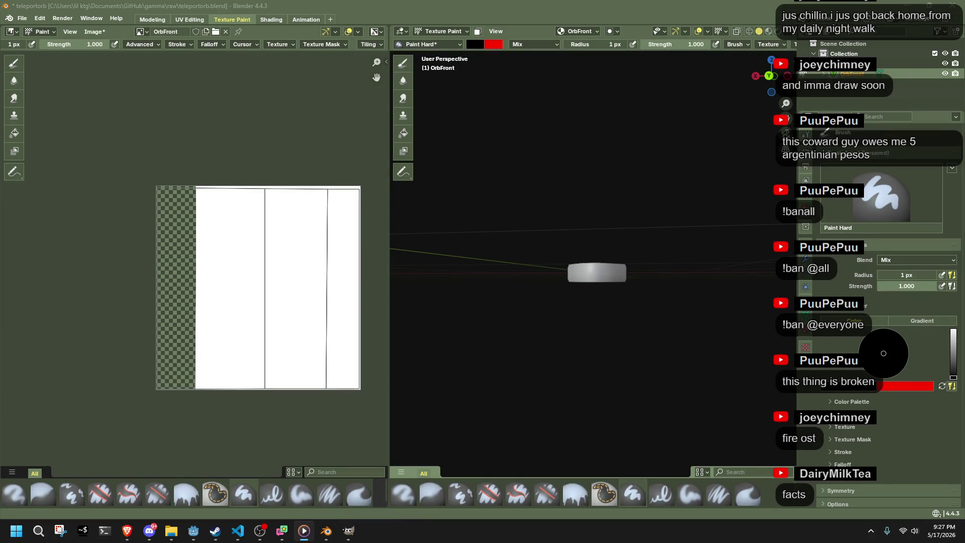
pyautogui.hotkey('alt', 'Tab')
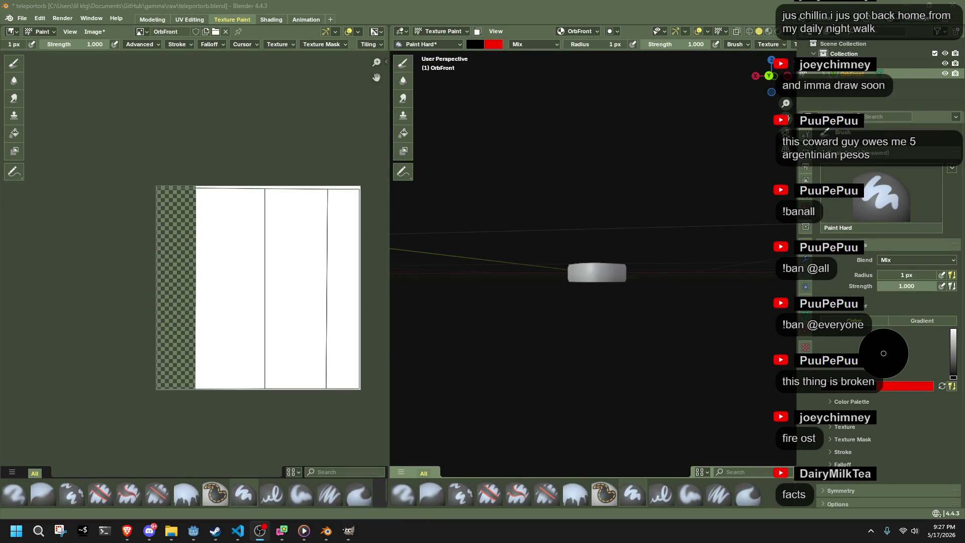
pyautogui.scroll(6, 505, 275)
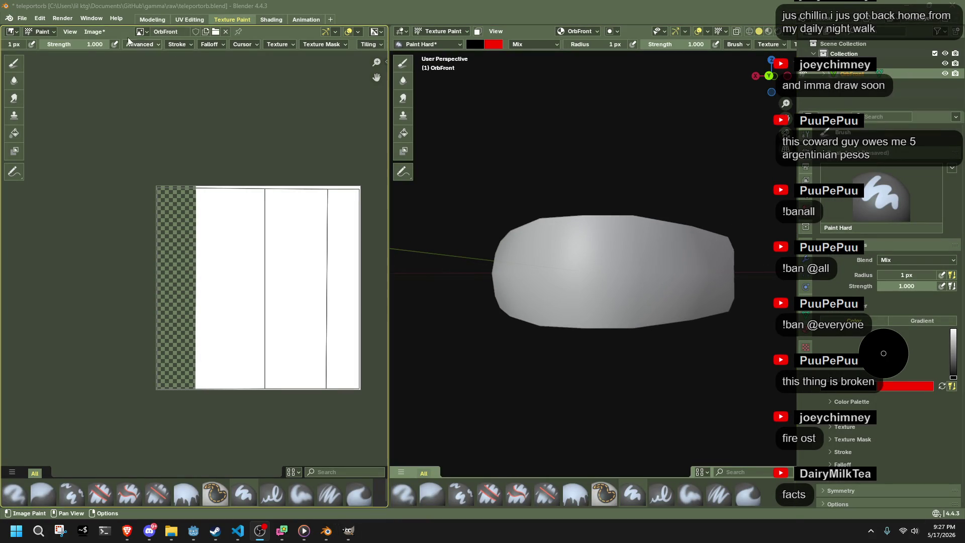
pyautogui.click(95, 31)
pyautogui.click(115, 87)
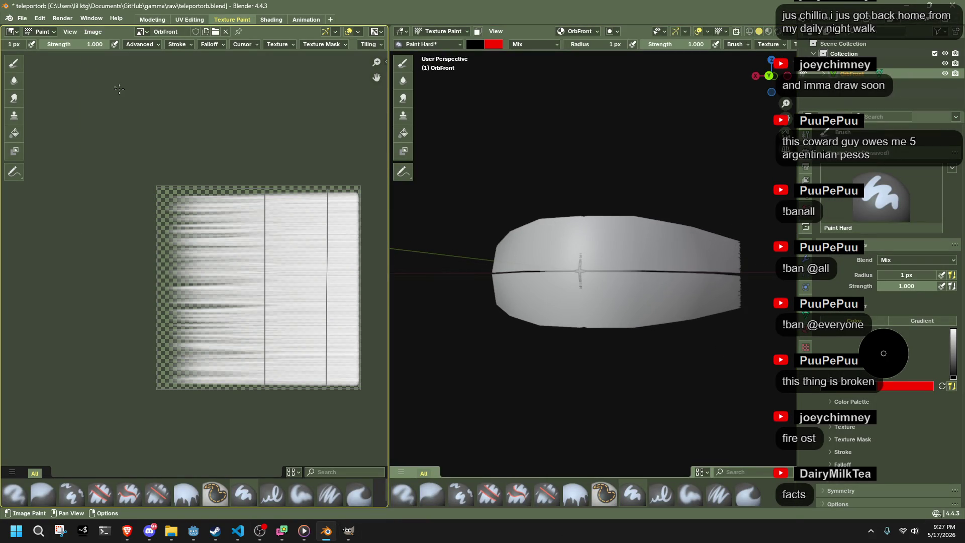
# Step: Orbit the model and paint two black test strokes on the texture
pyautogui.moveTo(663, 317)
pyautogui.mouseDown()
pyautogui.moveTo(732, 310)
pyautogui.moveTo(729, 323)
pyautogui.moveTo(564, 323)
pyautogui.moveTo(658, 322)
pyautogui.mouseUp()
pyautogui.scroll(5, 288, 295)
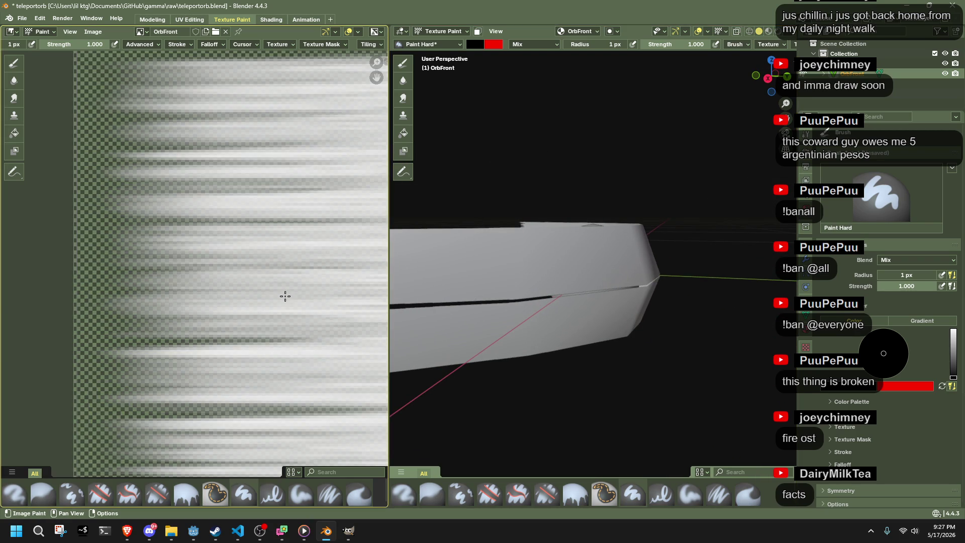
pyautogui.scroll(-3, 145, 302)
pyautogui.moveTo(164, 167); pyautogui.dragTo(244, 284)
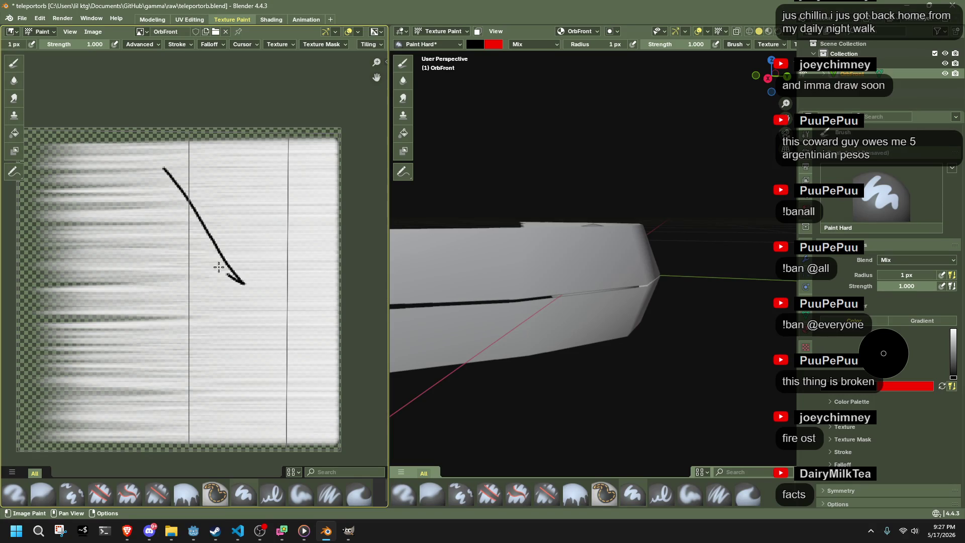
pyautogui.moveTo(171, 205); pyautogui.dragTo(245, 284)
pyautogui.hotkey('alt', 'Tab')
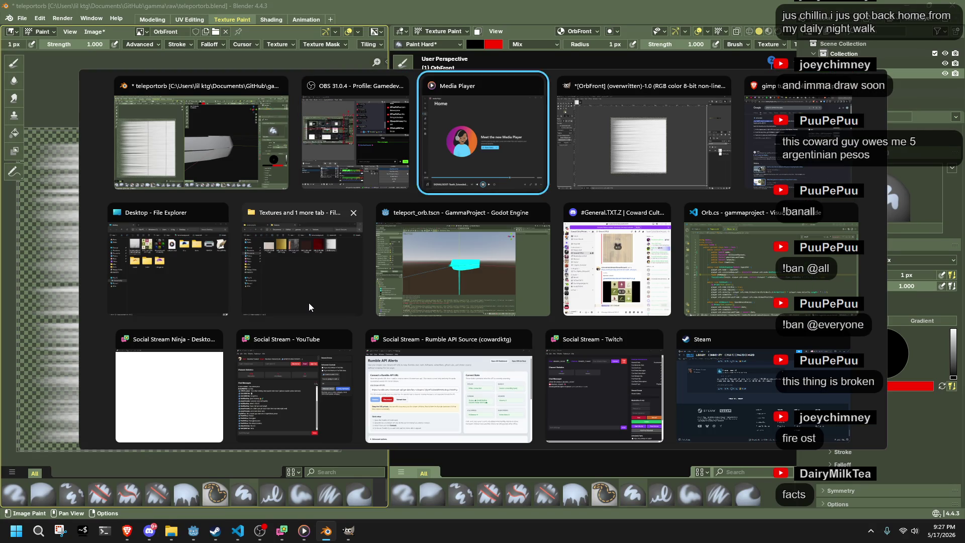
# Step: Turn the hair strands to run vertically, then revert them to horizontal
pyautogui.scroll(3, 578, 297)
pyautogui.hotkey('ctrl', 'z')
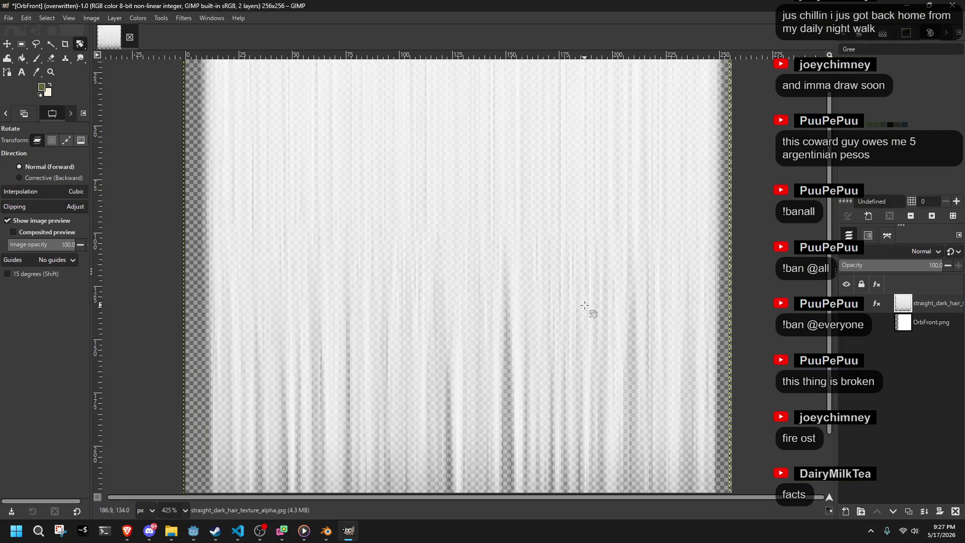
pyautogui.hotkey('ctrl', 'y')
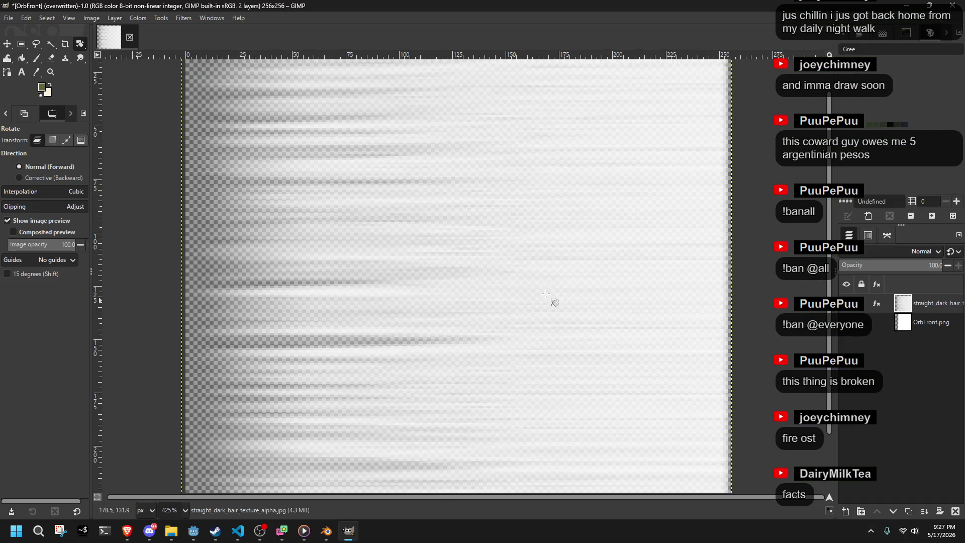
pyautogui.scroll(-3, 578, 308)
# Step: Convert the image to indexed colour using a black and white palette
pyautogui.click(52, 16)
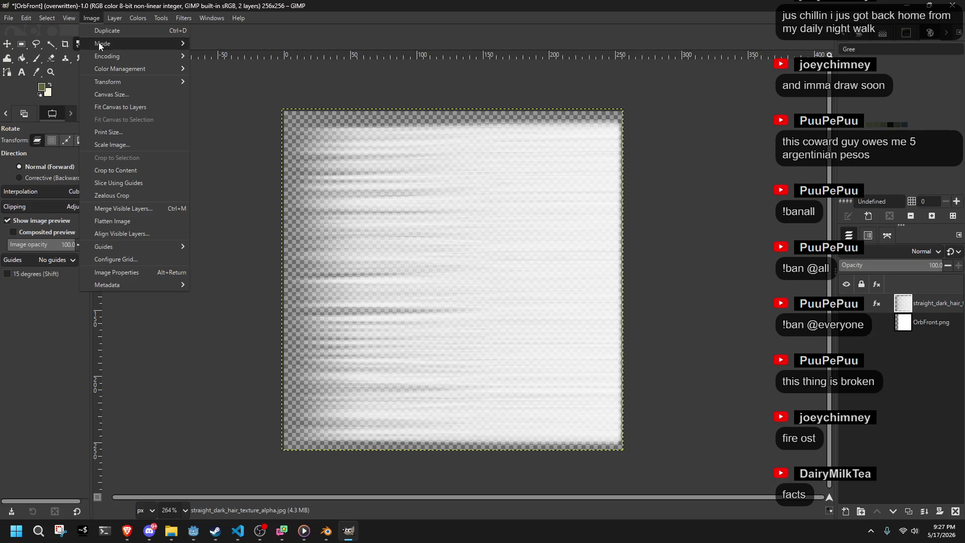
pyautogui.moveTo(102, 44)
pyautogui.click(216, 68)
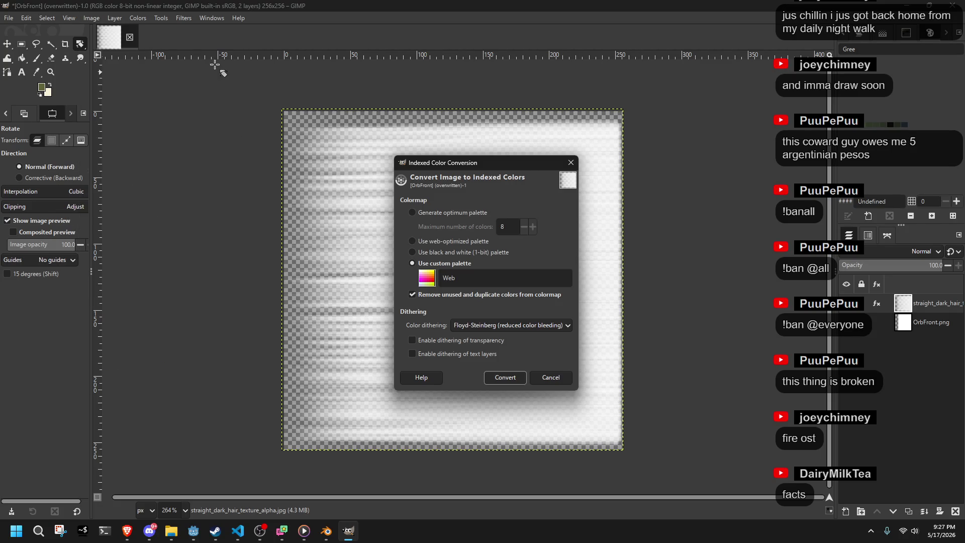
pyautogui.click(442, 215)
pyautogui.click(513, 221)
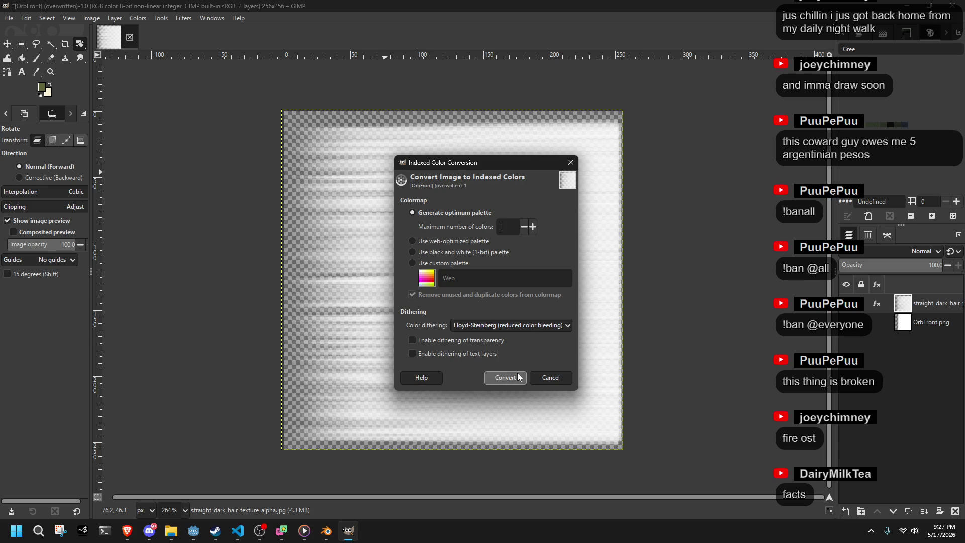
pyautogui.write('2')
pyautogui.click(424, 252)
pyautogui.click(513, 380)
# Step: Undo the indexed conversion and earlier hair-layer edits, then select the OrbFront layer
pyautogui.scroll(2, 383, 335)
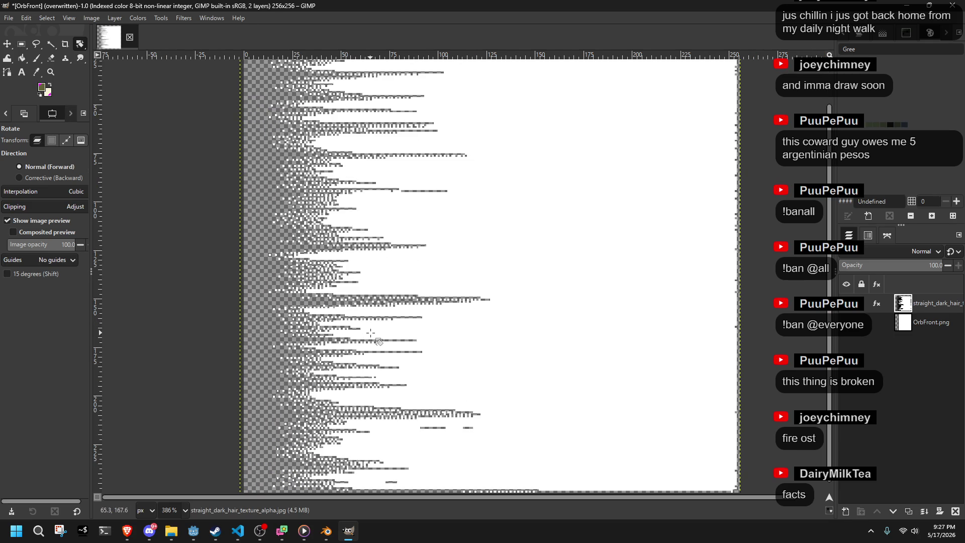
pyautogui.scroll(-2, 374, 330)
pyautogui.hotkey('ctrl', 'z')
pyautogui.hotkey('ctrl', 'z')
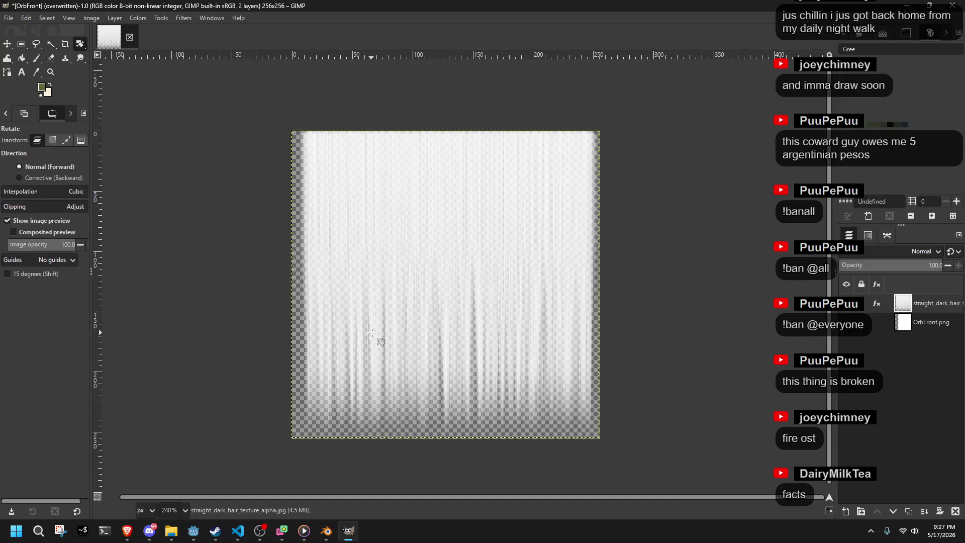
pyautogui.hotkey('ctrl', 'z')
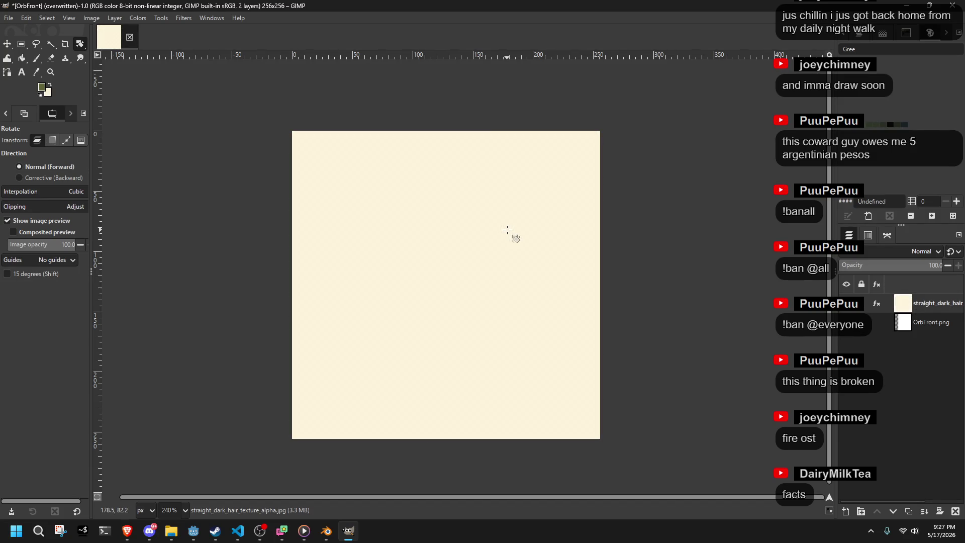
pyautogui.click(898, 320)
# Step: Add an alpha channel to the hair layer and erase the cream fill to transparency
pyautogui.click(416, 193)
pyautogui.rightClick(913, 305)
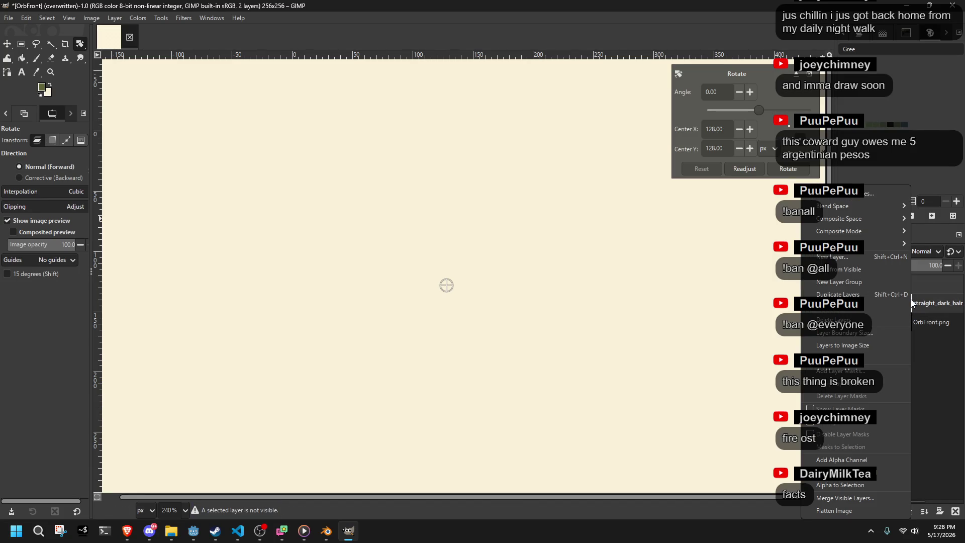
pyautogui.click(879, 454)
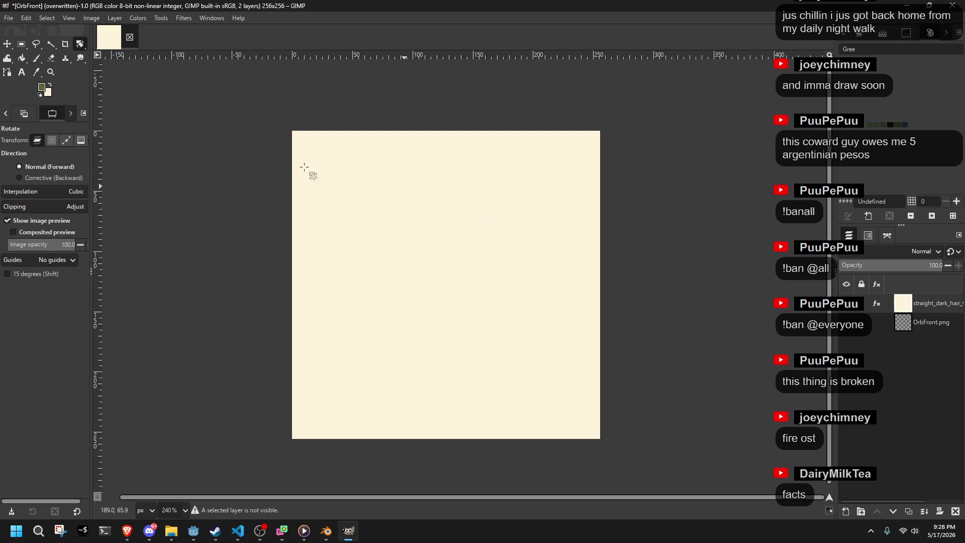
pyautogui.click(52, 59)
pyautogui.moveTo(293, 140)
pyautogui.mouseDown()
pyautogui.moveTo(232, 151)
pyautogui.moveTo(321, 285)
pyautogui.moveTo(535, 358)
pyautogui.moveTo(657, 437)
pyautogui.mouseUp()
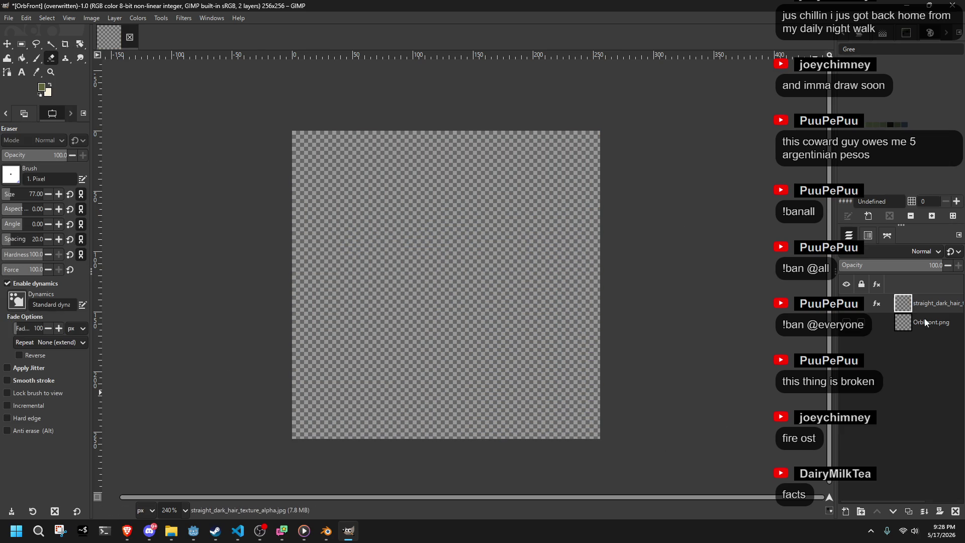
# Step: Delete the straight_dark_hair layer
pyautogui.click(926, 301)
pyautogui.rightClick(907, 304)
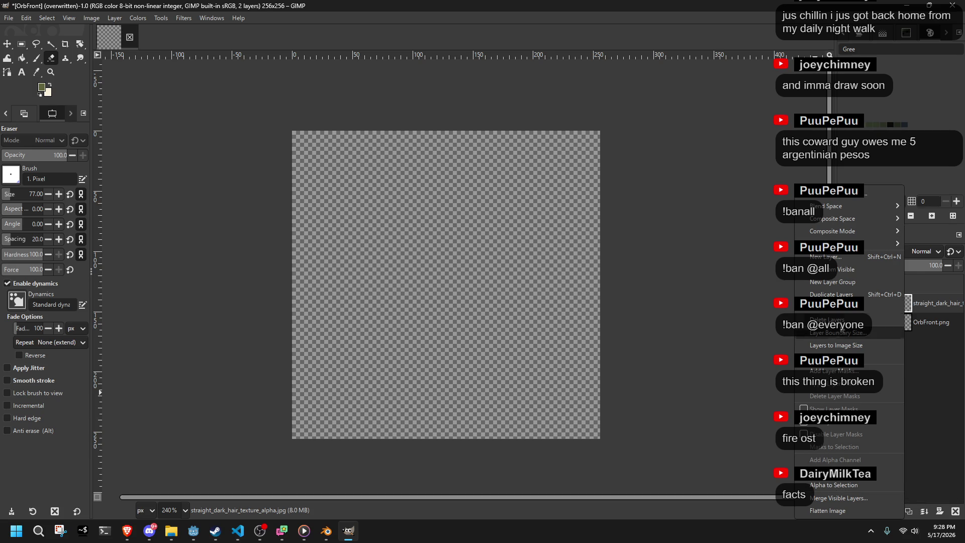
pyautogui.click(835, 320)
pyautogui.hotkey('alt', 'Tab')
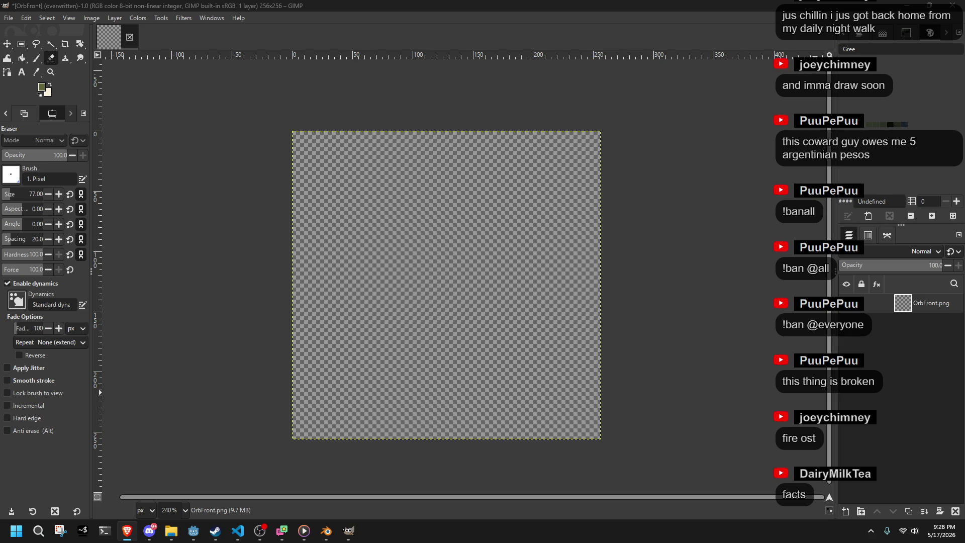
# Step: Paste the hair-strand texture into OrbFront as a new layer
pyautogui.hotkey('ctrl', 'v')
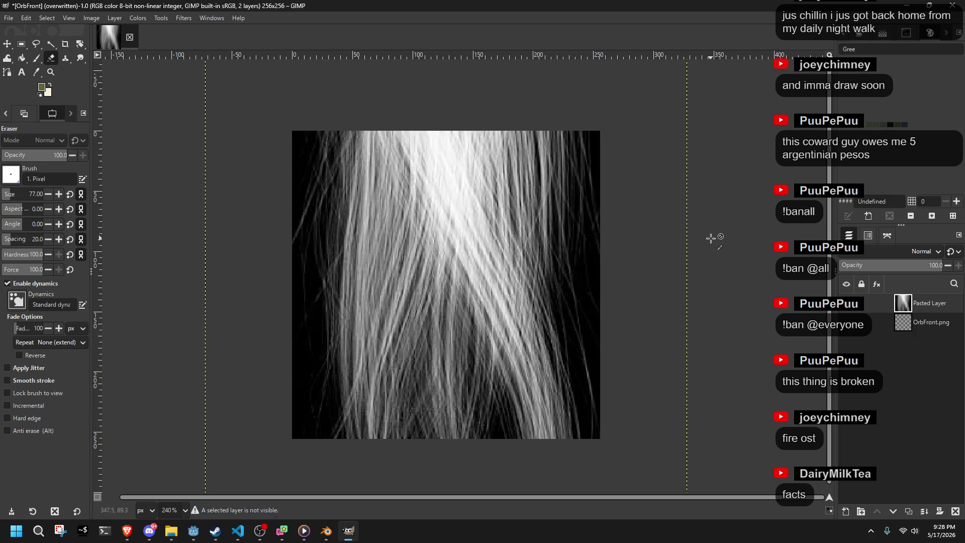
pyautogui.moveTo(79, 44)
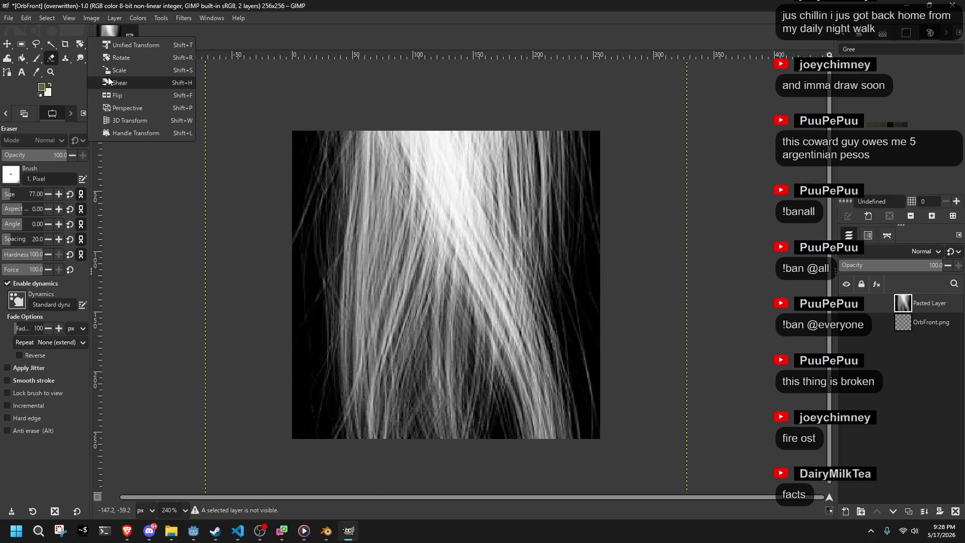
pyautogui.click(120, 83)
pyautogui.click(121, 58)
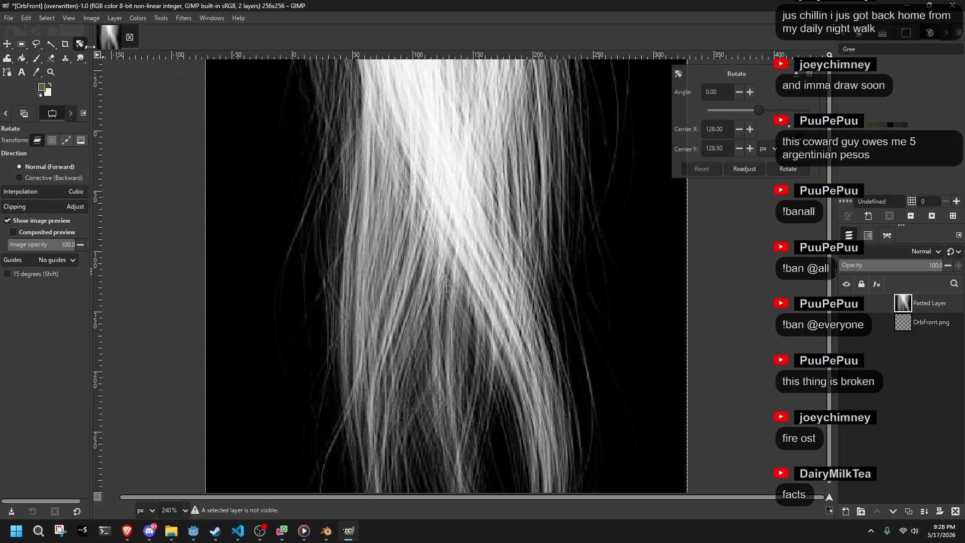
# Step: Scale the hair layer to fit the canvas by shrinking, shifting, widening and squashing it
pyautogui.hotkey('shift', 's')
pyautogui.scroll(-5, 446, 286)
pyautogui.moveTo(329, 88)
pyautogui.mouseDown()
pyautogui.moveTo(405, 191)
pyautogui.moveTo(405, 208)
pyautogui.moveTo(385, 198)
pyautogui.mouseUp()
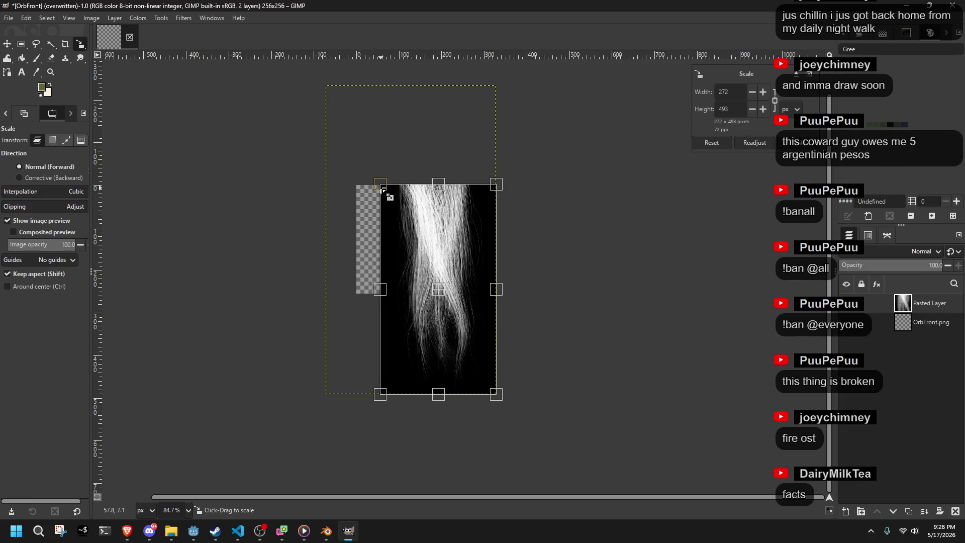
pyautogui.scroll(4, 397, 201)
pyautogui.moveTo(461, 323); pyautogui.dragTo(426, 323)
pyautogui.moveTo(523, 454)
pyautogui.mouseDown()
pyautogui.moveTo(406, 361)
pyautogui.moveTo(505, 447)
pyautogui.mouseUp()
pyautogui.moveTo(497, 320)
pyautogui.mouseDown()
pyautogui.moveTo(527, 326)
pyautogui.moveTo(480, 318)
pyautogui.moveTo(521, 324)
pyautogui.mouseUp()
pyautogui.moveTo(337, 322); pyautogui.dragTo(307, 328)
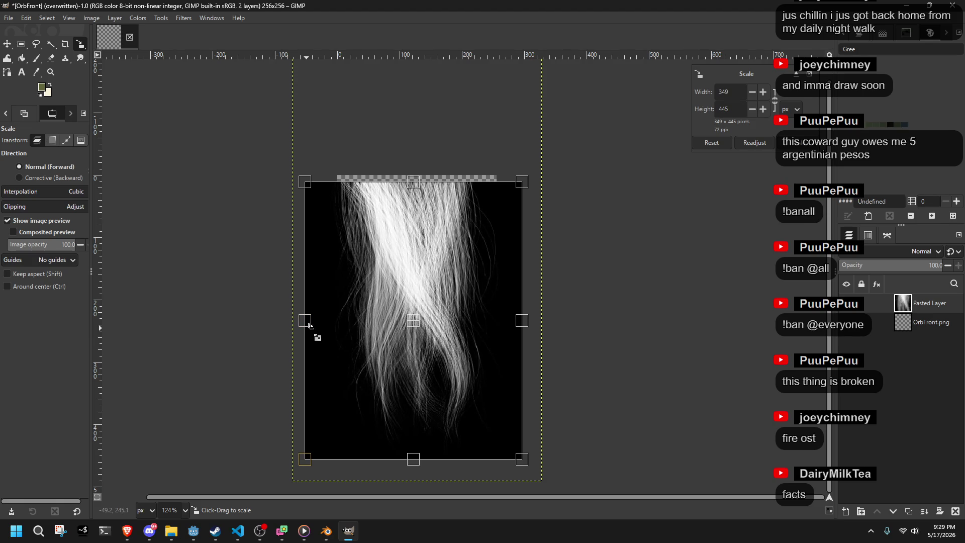
pyautogui.moveTo(523, 323); pyautogui.dragTo(527, 329)
pyautogui.press('shift')
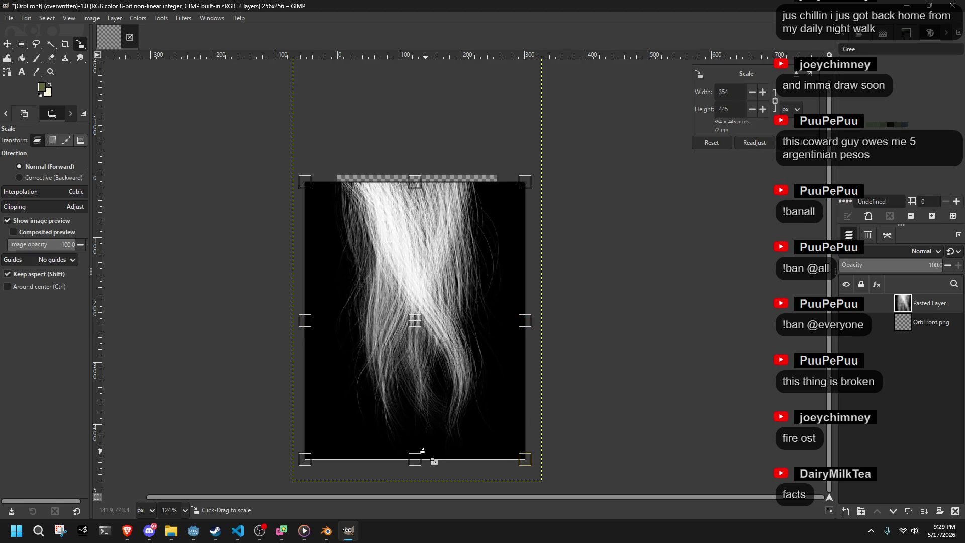
pyautogui.moveTo(424, 449)
pyautogui.mouseDown()
pyautogui.moveTo(413, 307)
pyautogui.moveTo(413, 414)
pyautogui.mouseUp()
pyautogui.press('Return')
# Step: Start a second resize of the hair layer, then cancel it to keep the current size
pyautogui.scroll(4, 285, 149)
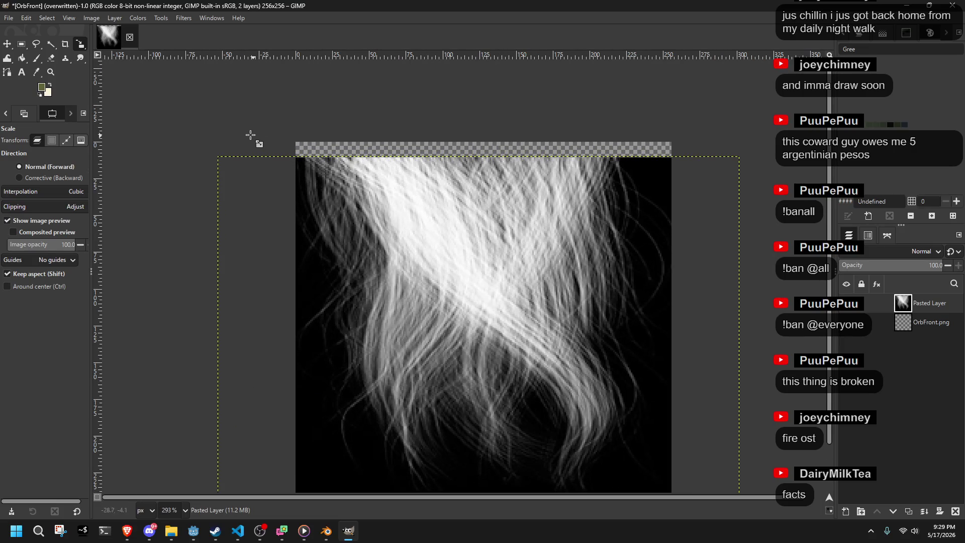
pyautogui.scroll(2, 377, 146)
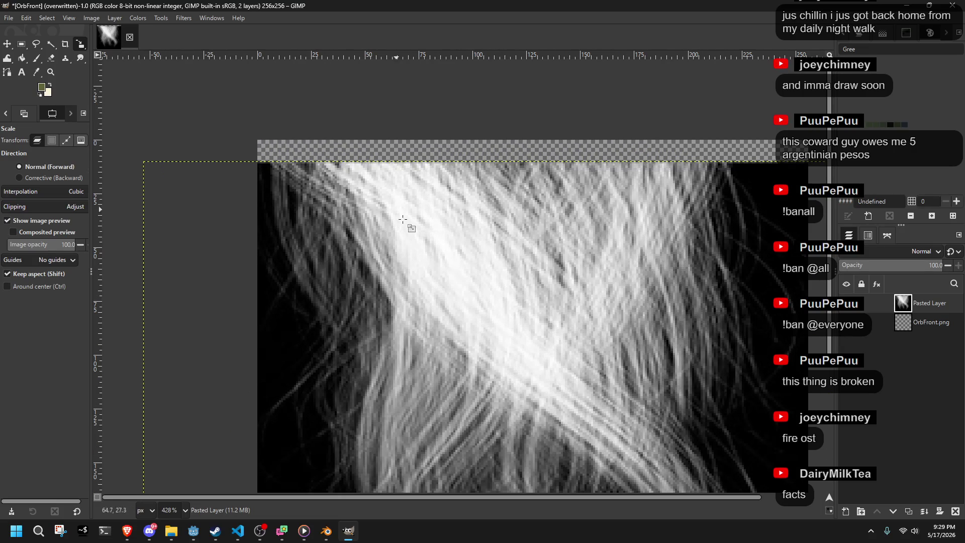
pyautogui.click(340, 221)
pyautogui.scroll(-2, 345, 226)
pyautogui.moveTo(503, 387); pyautogui.dragTo(503, 374)
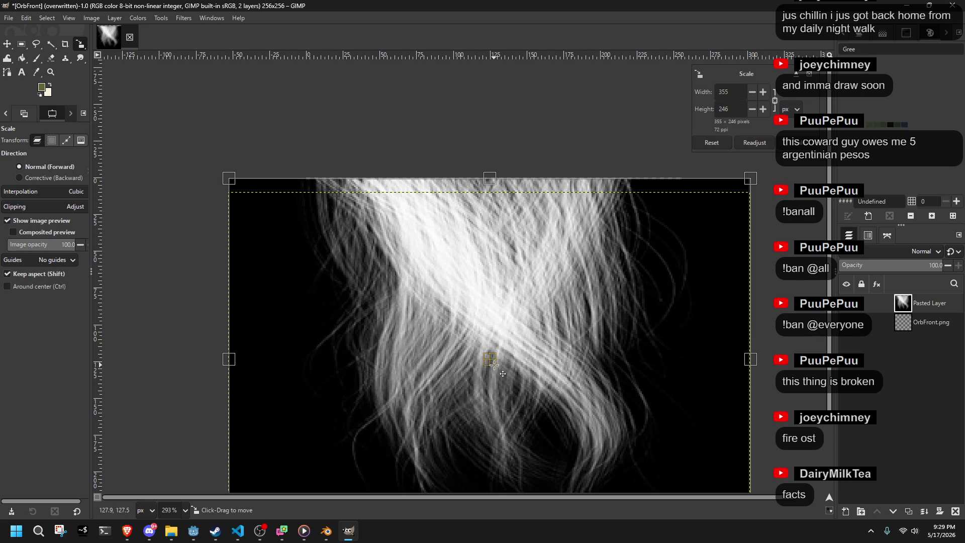
pyautogui.press('Escape')
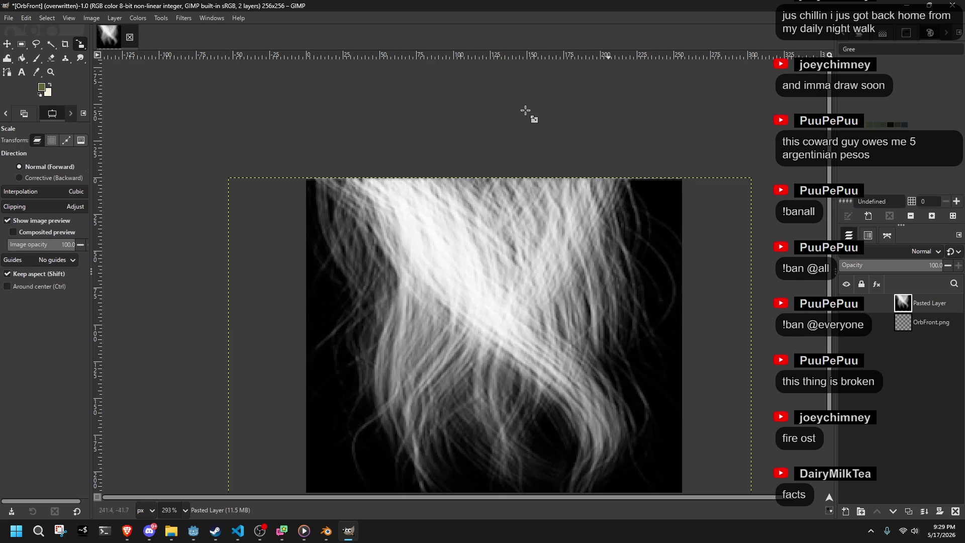
# Step: Rotate the hair layer roughly 100 degrees with the Rotate tool
pyautogui.click(82, 47)
pyautogui.click(140, 74)
pyautogui.moveTo(441, 248)
pyautogui.mouseDown()
pyautogui.moveTo(548, 254)
pyautogui.moveTo(601, 308)
pyautogui.mouseUp()
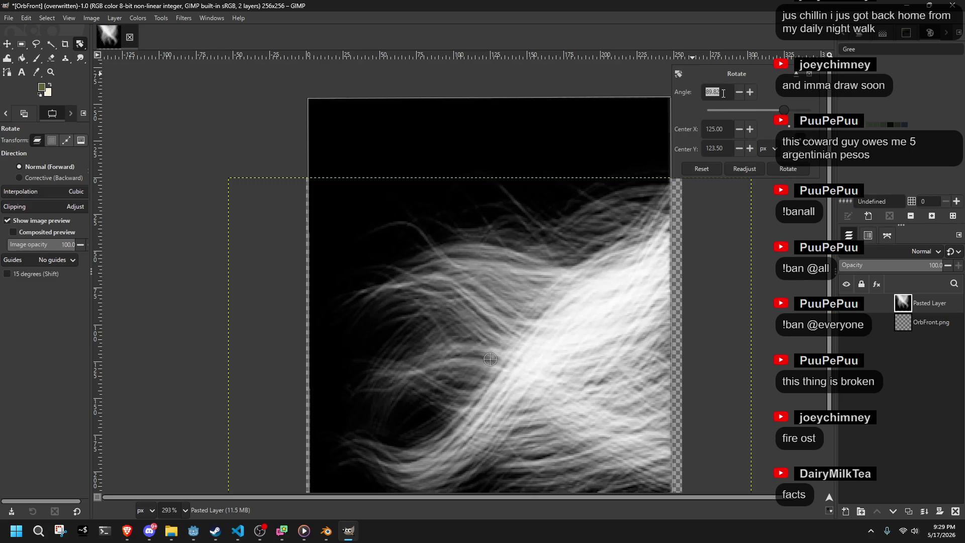
# Step: Set the hair layer's rotation to exactly 90 degrees and apply it
pyautogui.write('90')
pyautogui.press('Return')
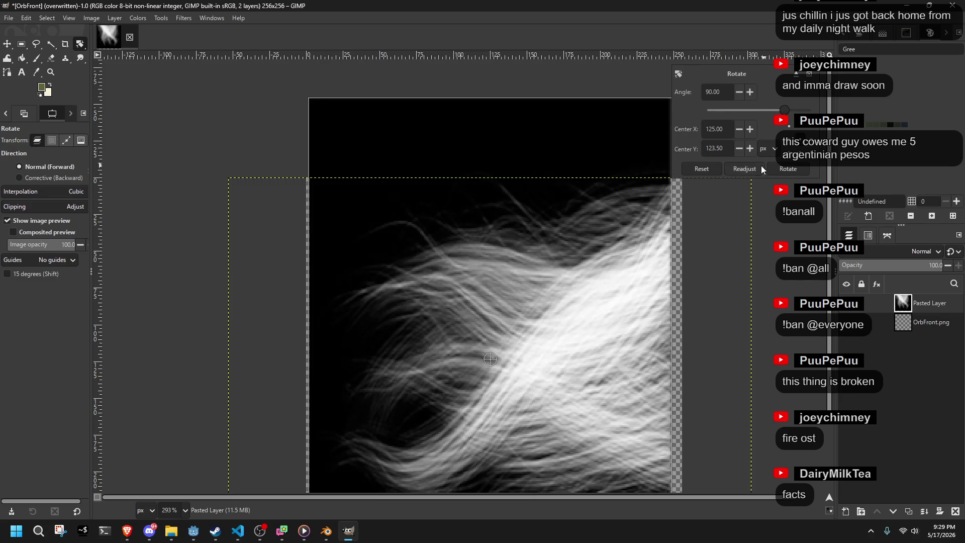
pyautogui.click(787, 169)
pyautogui.scroll(-2, 651, 332)
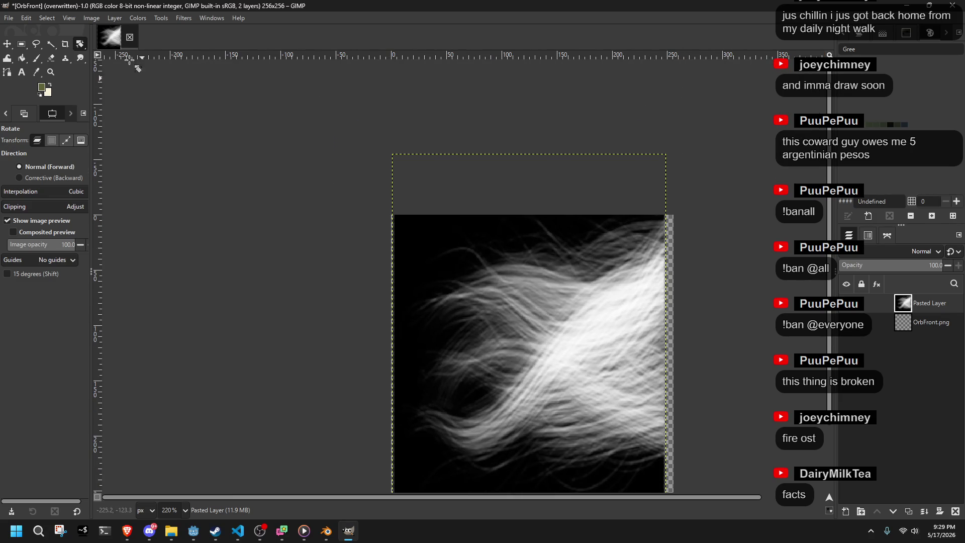
# Step: Stretch the rotated hair layer sideways to 270 × 357 px so it spans the canvas
pyautogui.click(80, 44)
pyautogui.click(111, 69)
pyautogui.click(522, 152)
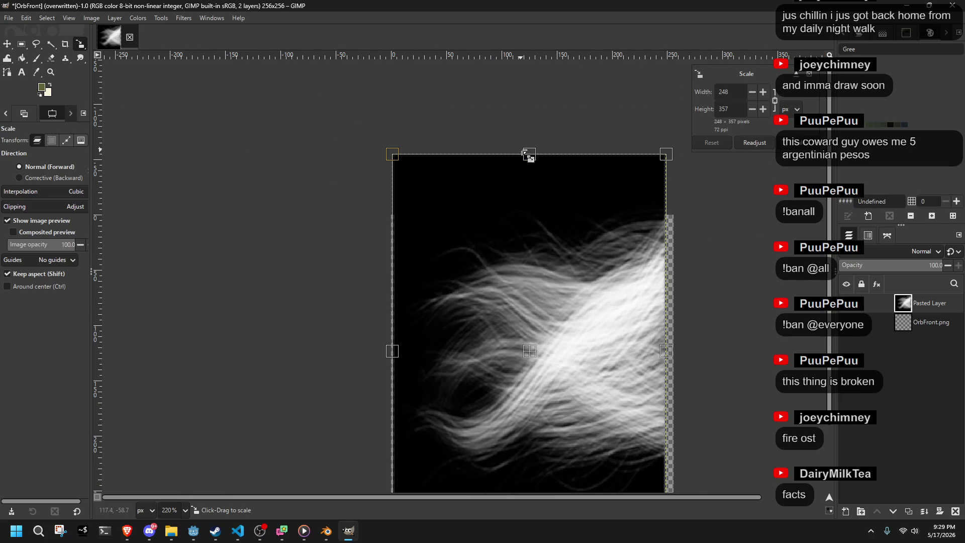
pyautogui.moveTo(529, 152); pyautogui.dragTo(538, 219)
pyautogui.hotkey('ctrl', 'z')
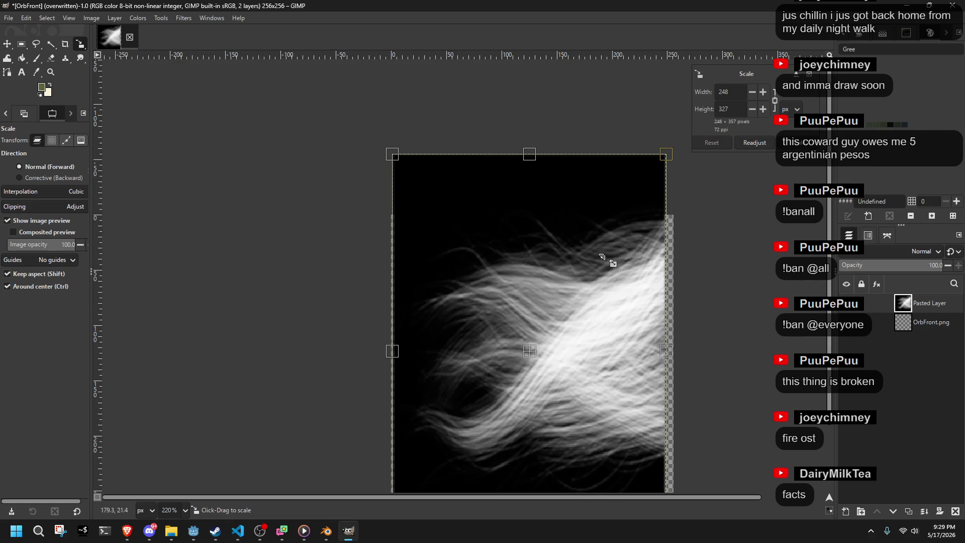
pyautogui.keyDown('ctrl'); pyautogui.scroll(-2, 674, 362); pyautogui.keyUp('ctrl')
pyautogui.moveTo(667, 314)
pyautogui.mouseDown()
pyautogui.moveTo(717, 323)
pyautogui.moveTo(675, 316)
pyautogui.mouseUp()
pyautogui.moveTo(440, 314)
pyautogui.mouseDown()
pyautogui.moveTo(430, 323)
pyautogui.moveTo(429, 315)
pyautogui.mouseUp()
pyautogui.click(793, 146)
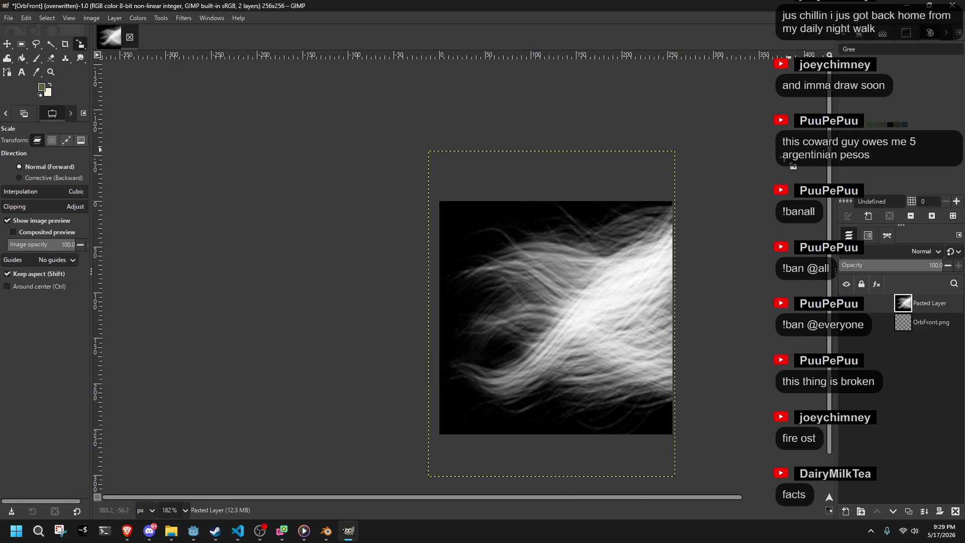
pyautogui.scroll(2, 723, 298)
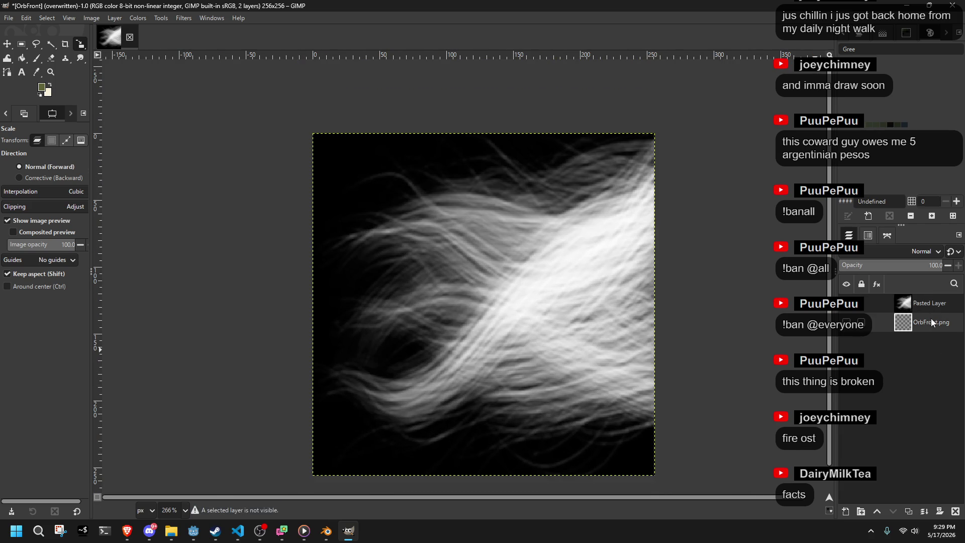
pyautogui.click(553, 186)
# Step: Raise the hair layer's contrast with a Brightness-Contrast adjustment
pyautogui.click(89, 20)
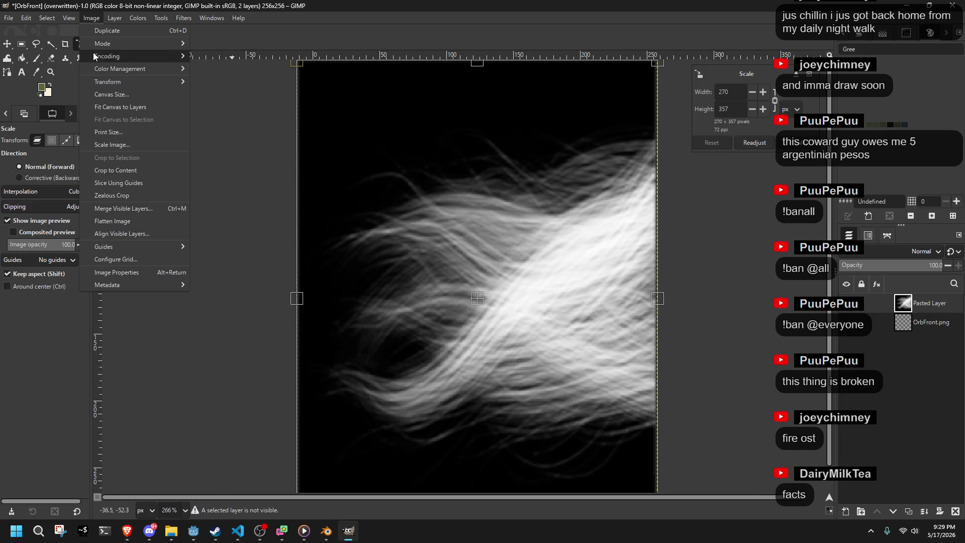
pyautogui.moveTo(96, 47)
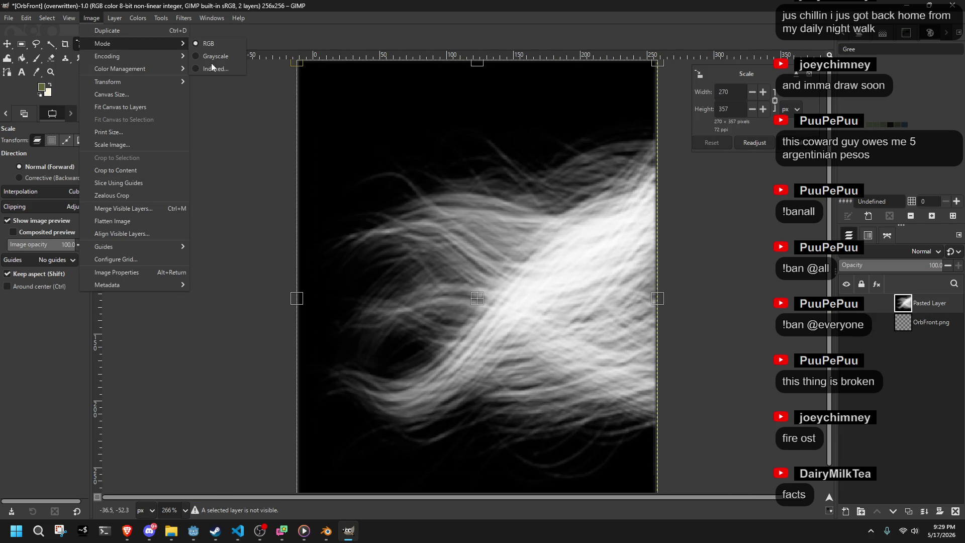
pyautogui.click(931, 333)
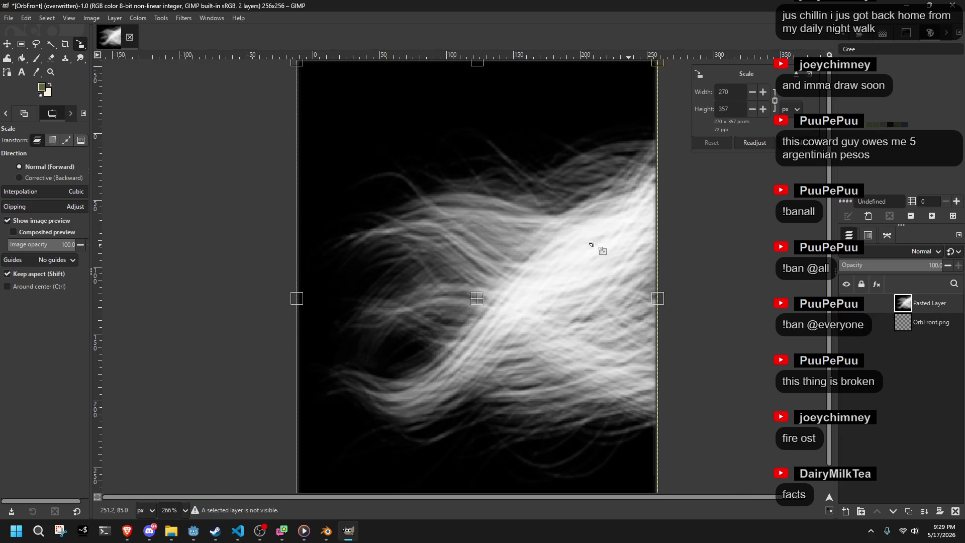
pyautogui.scroll(-2, 626, 247)
pyautogui.click(138, 17)
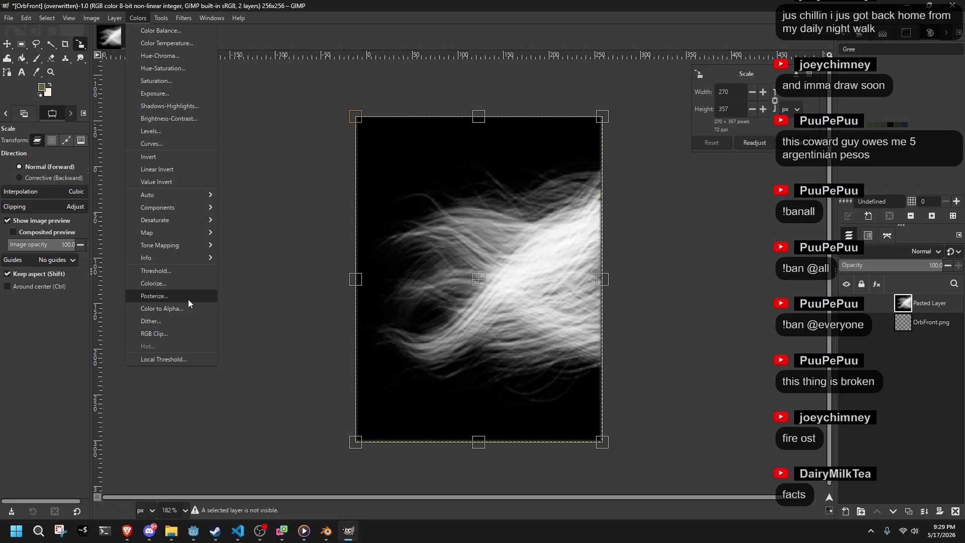
pyautogui.click(121, 18)
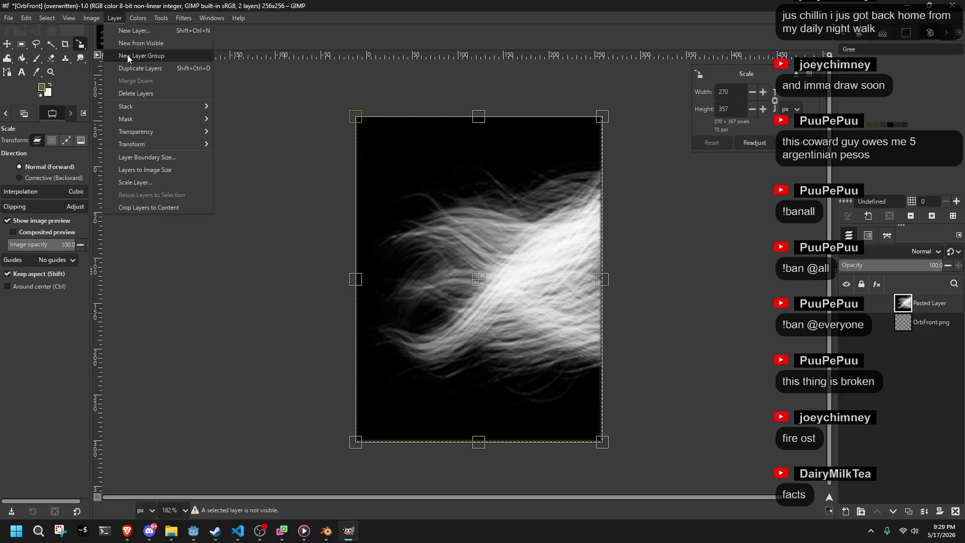
pyautogui.click(175, 119)
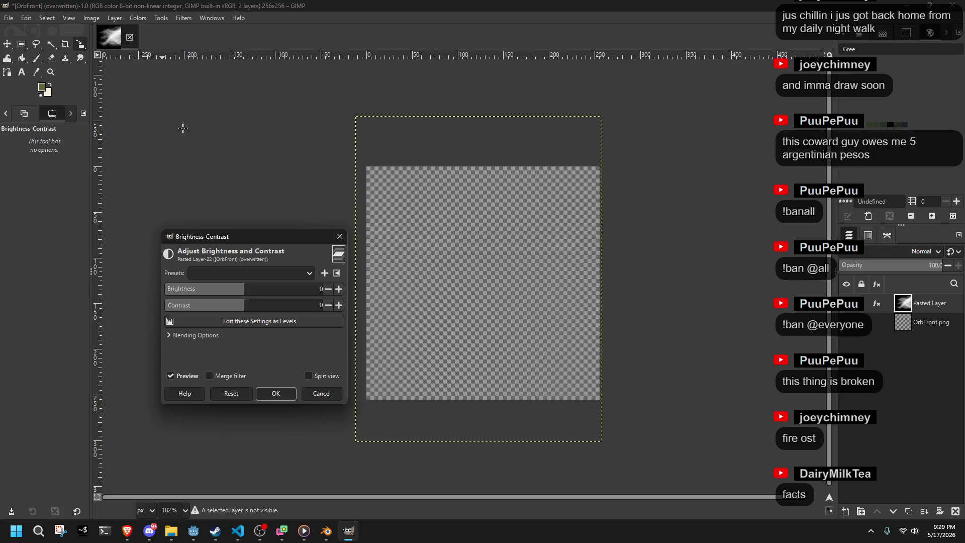
pyautogui.moveTo(247, 304)
pyautogui.mouseDown()
pyautogui.moveTo(284, 295)
pyautogui.moveTo(275, 295)
pyautogui.moveTo(322, 306)
pyautogui.moveTo(295, 289)
pyautogui.moveTo(321, 293)
pyautogui.mouseUp()
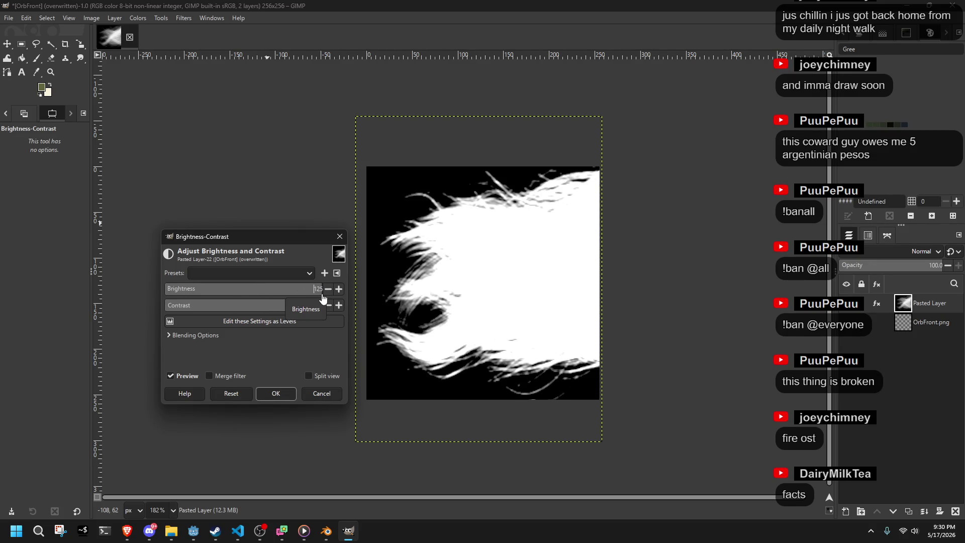
pyautogui.click(291, 394)
# Step: Convert the image to black-and-white indexed colour, then undo the conversion
pyautogui.click(91, 18)
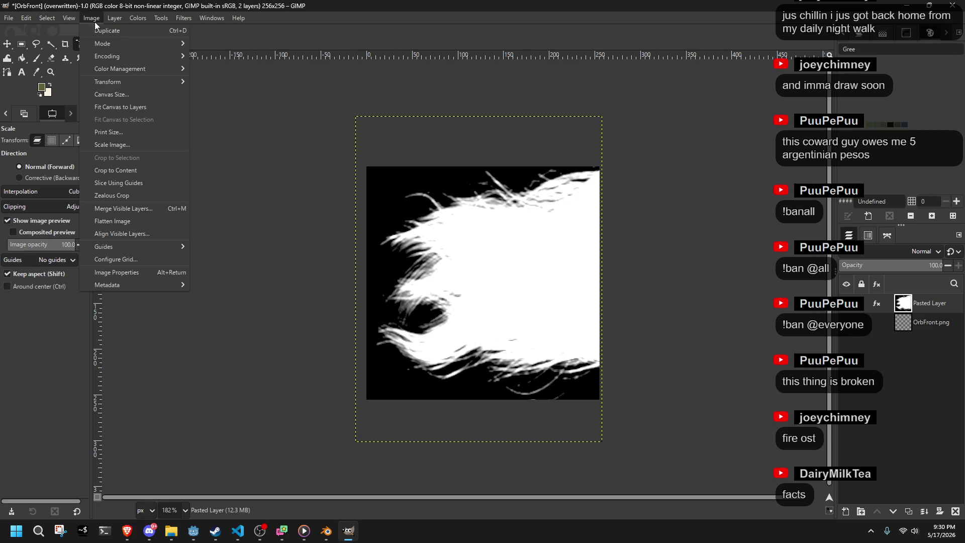
pyautogui.moveTo(111, 45)
pyautogui.click(210, 69)
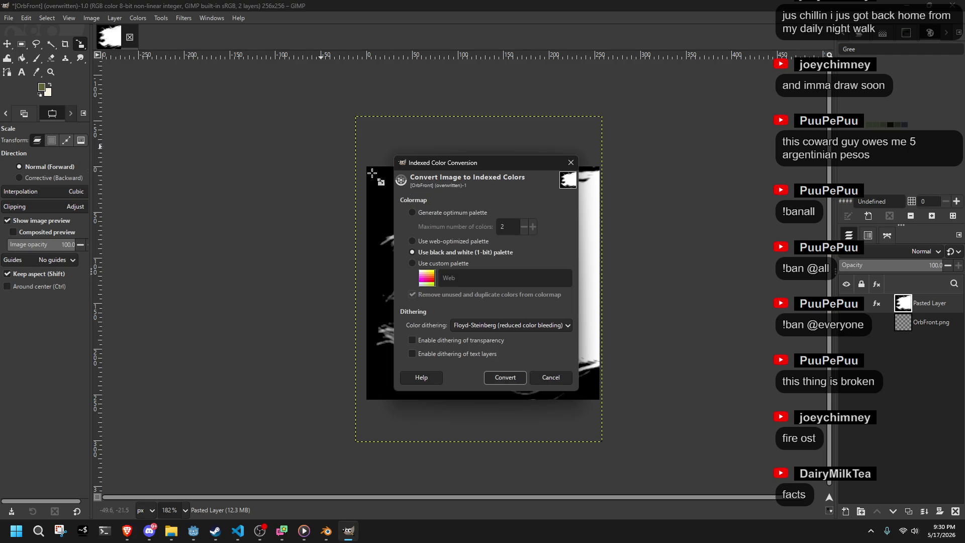
pyautogui.click(509, 377)
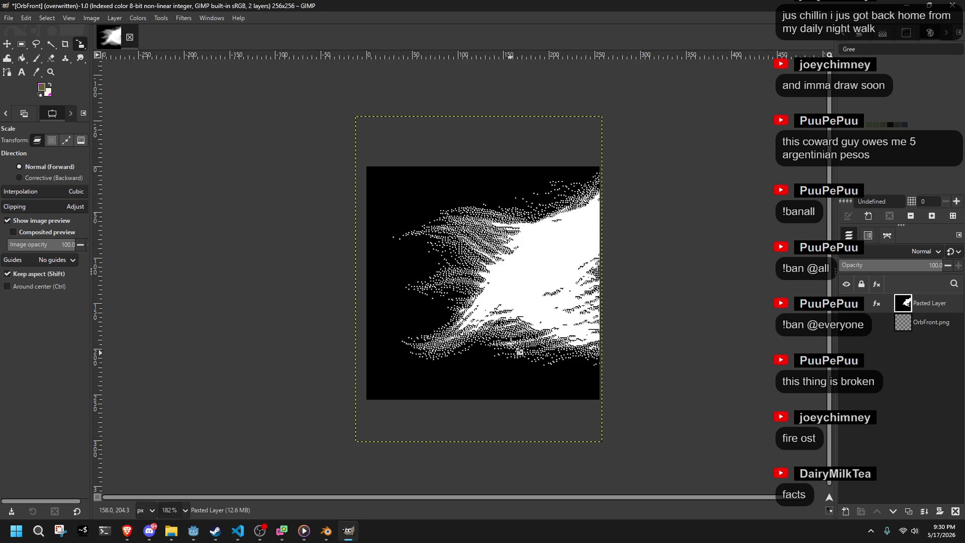
pyautogui.scroll(10, 505, 298)
pyautogui.scroll(-4, 505, 297)
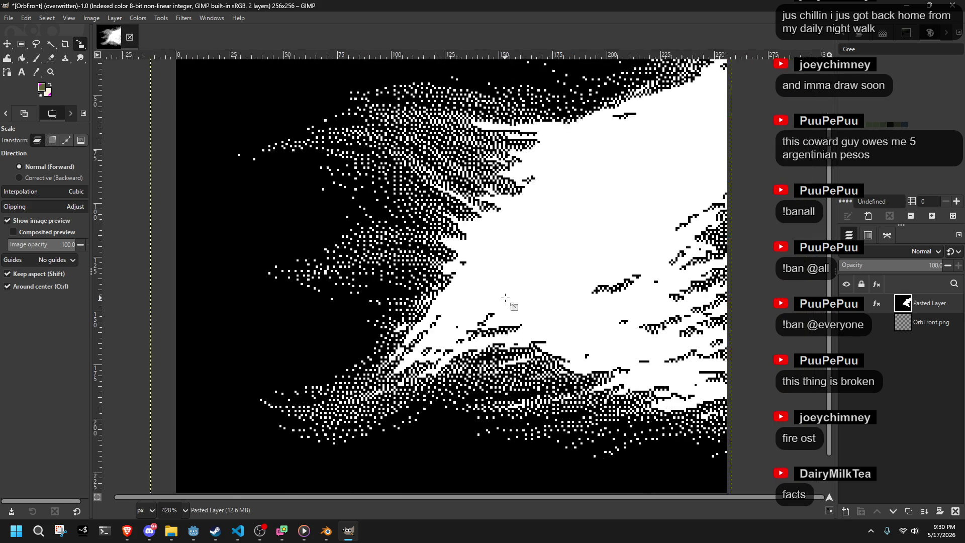
pyautogui.hotkey('ctrl', 'z')
# Step: Undo the contrast boost so the hair layer shows soft grey strands in RGB
pyautogui.scroll(-1, 229, 152)
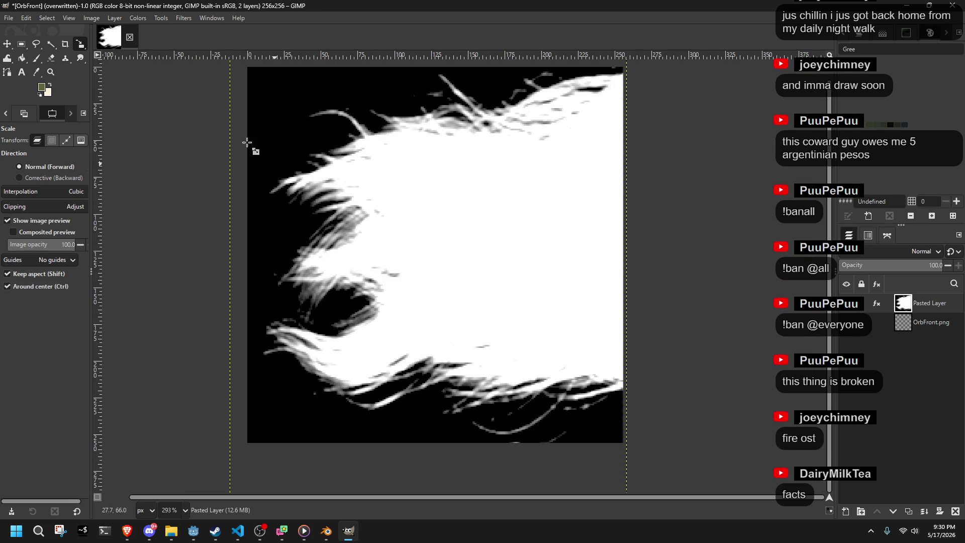
pyautogui.scroll(9, 306, 276)
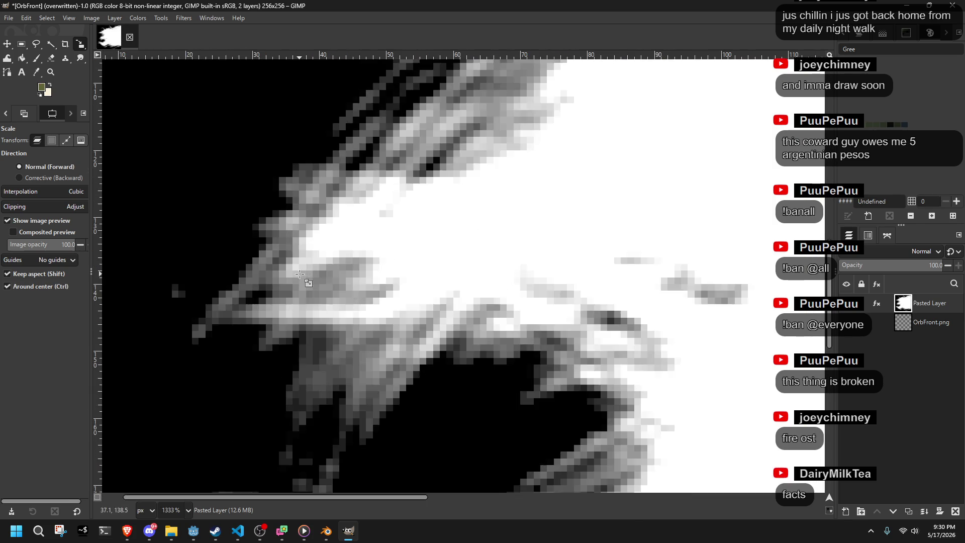
pyautogui.scroll(-6, 237, 97)
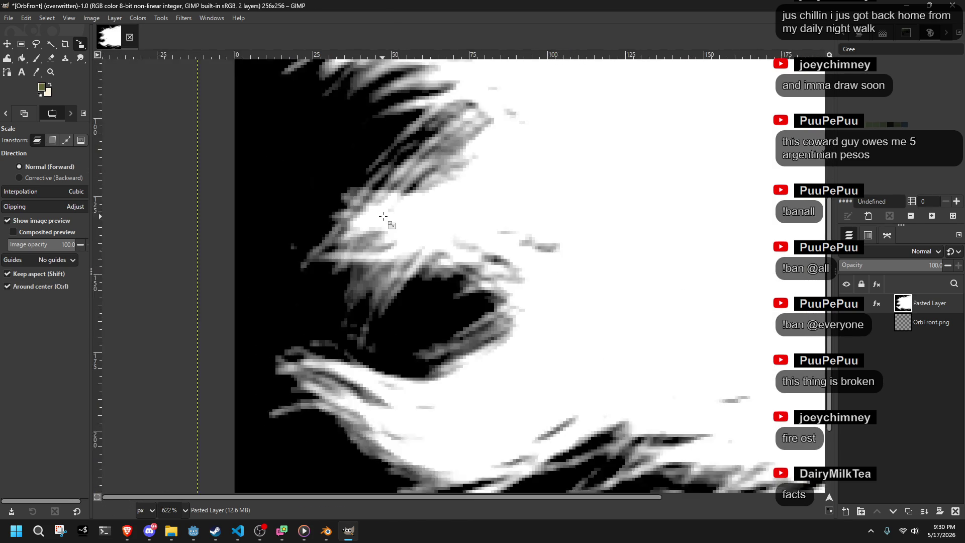
pyautogui.scroll(-3, 483, 254)
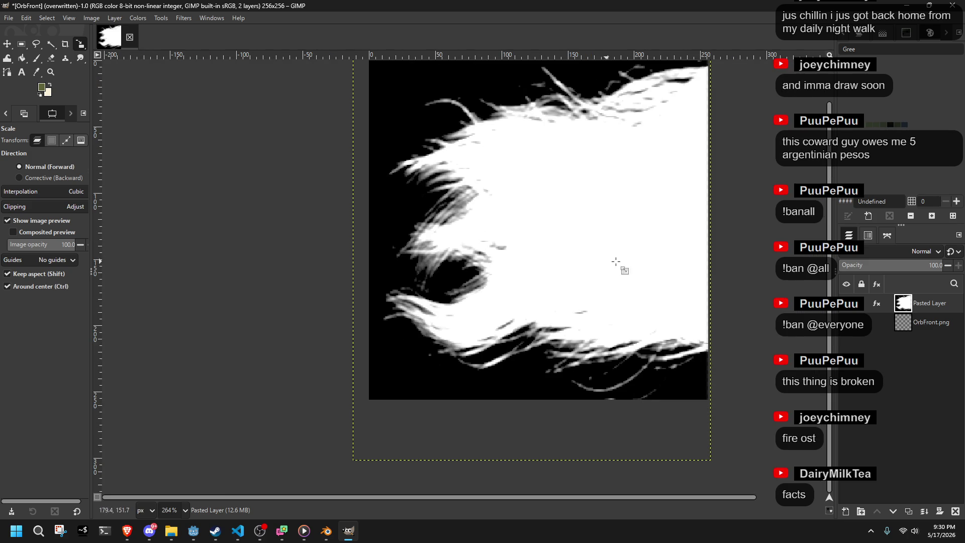
pyautogui.hotkey('ctrl', 'z')
pyautogui.scroll(-2, 656, 252)
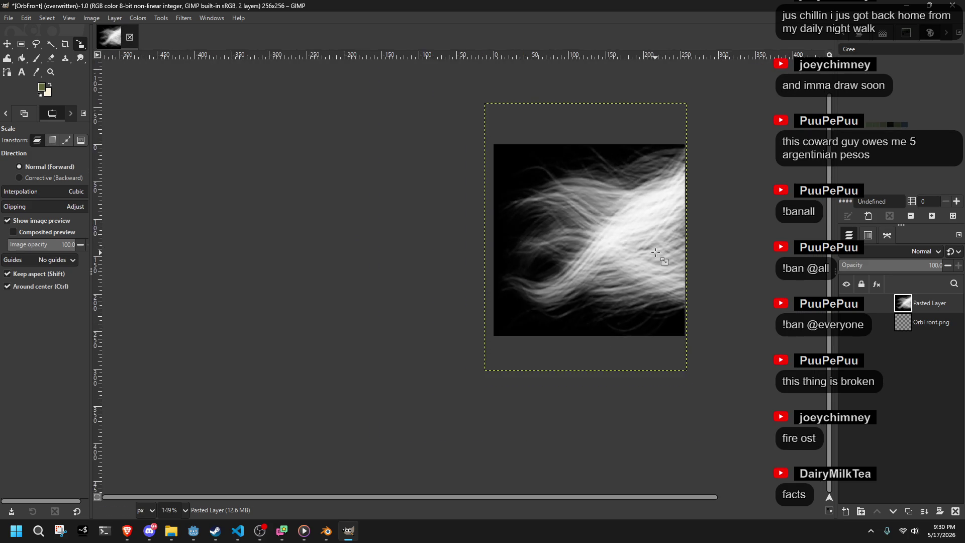
pyautogui.scroll(5, 653, 252)
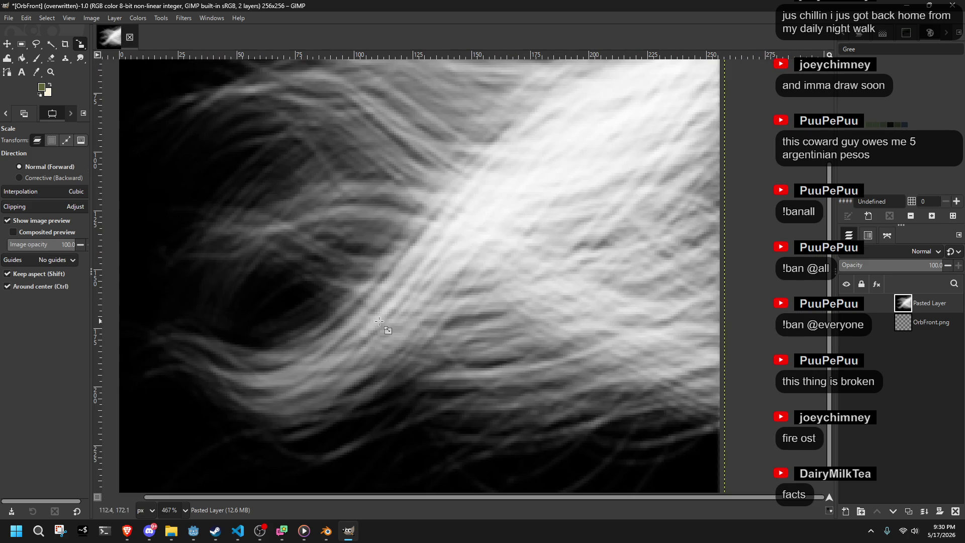
pyautogui.scroll(-4, 385, 322)
pyautogui.click(135, 17)
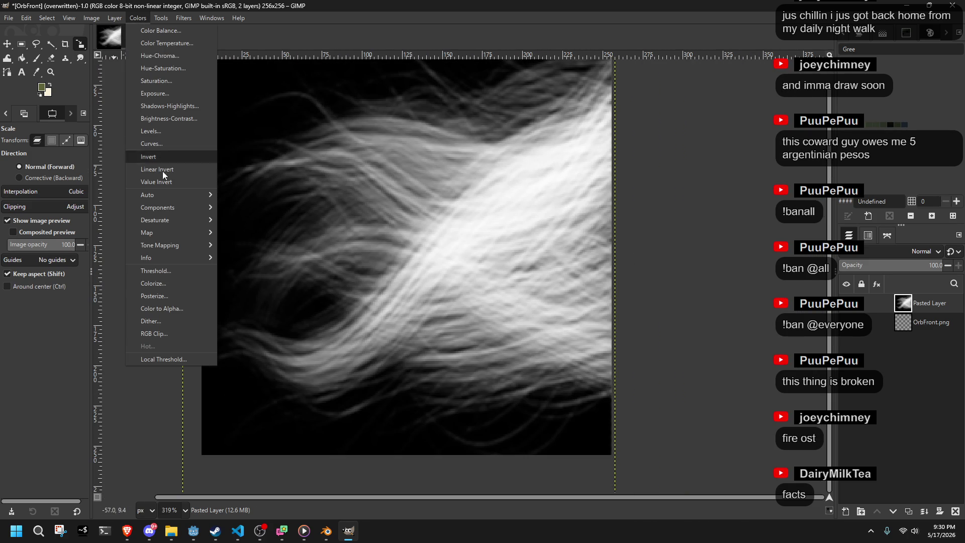
# Step: Apply Color to Alpha with black so the background turns transparent
pyautogui.click(182, 325)
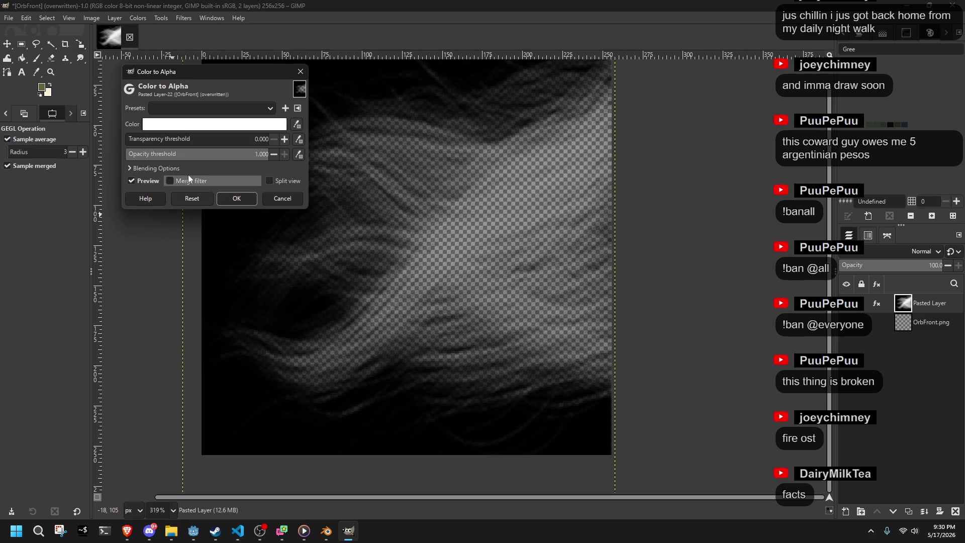
pyautogui.click(192, 128)
pyautogui.moveTo(191, 126)
pyautogui.mouseDown()
pyautogui.moveTo(97, 209)
pyautogui.moveTo(50, 296)
pyautogui.mouseUp()
pyautogui.click(286, 273)
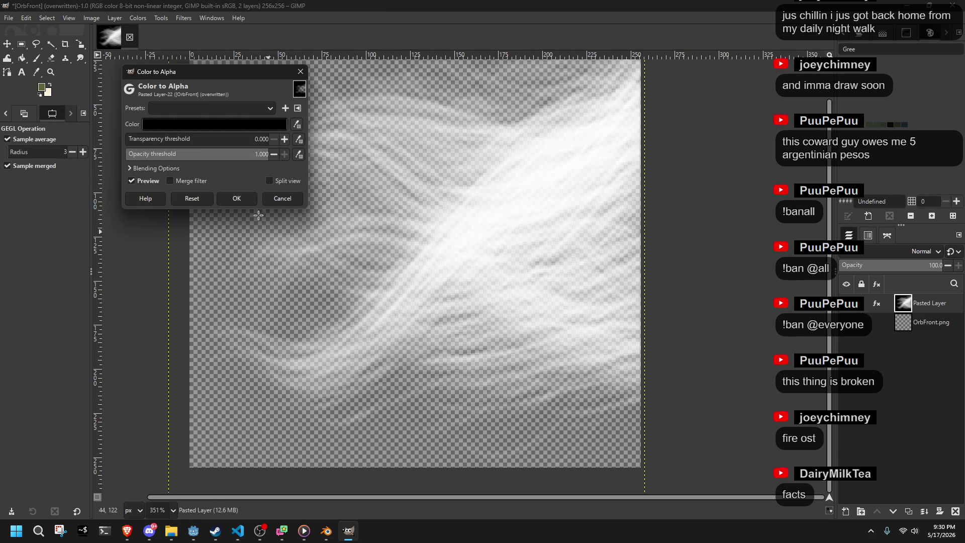
pyautogui.click(231, 196)
pyautogui.hotkey('shift', 's')
pyautogui.scroll(-2, 343, 295)
pyautogui.scroll(5, 334, 336)
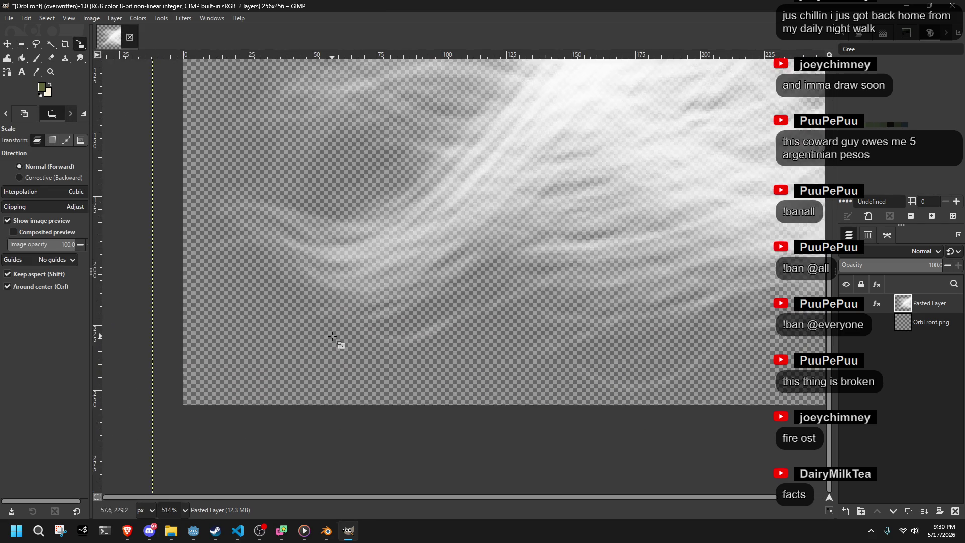
pyautogui.scroll(-4, 334, 337)
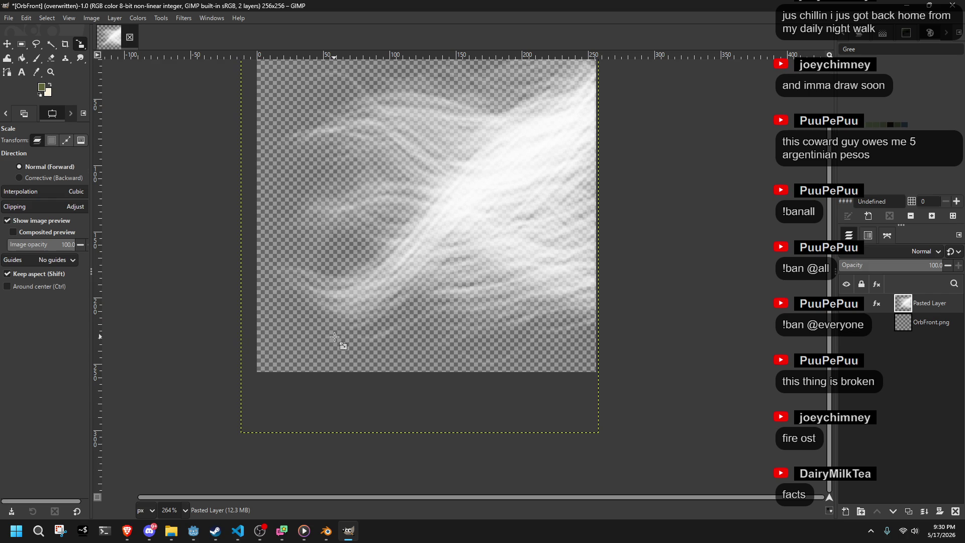
# Step: Try lowering the hair layer's contrast to -10 in Brightness-Contrast
pyautogui.click(137, 18)
pyautogui.click(158, 120)
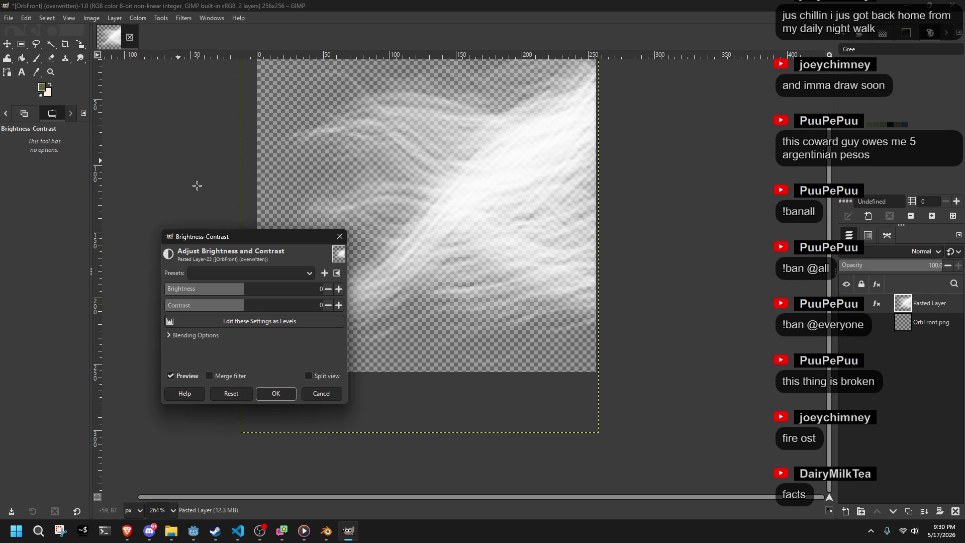
pyautogui.moveTo(247, 301)
pyautogui.mouseDown()
pyautogui.moveTo(324, 304)
pyautogui.moveTo(236, 334)
pyautogui.mouseUp()
# Step: Cancel Brightness-Contrast and undo Color to Alpha, restoring the opaque black background
pyautogui.click(322, 393)
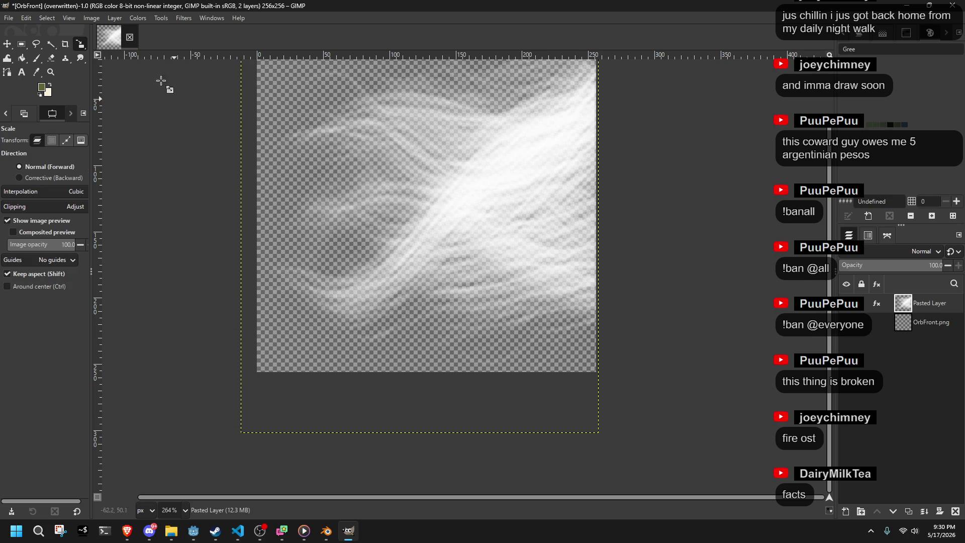
pyautogui.click(136, 19)
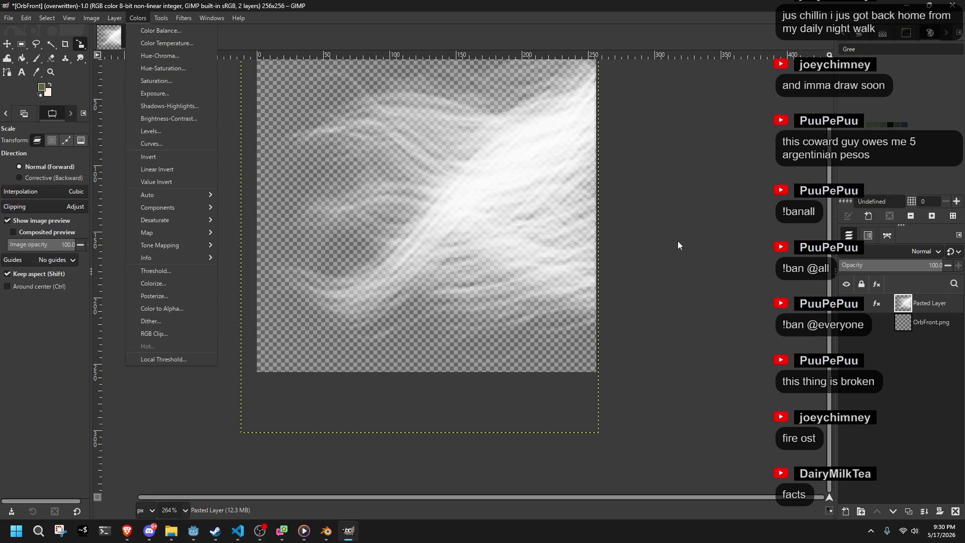
pyautogui.click(592, 256)
pyautogui.hotkey('ctrl', 'z')
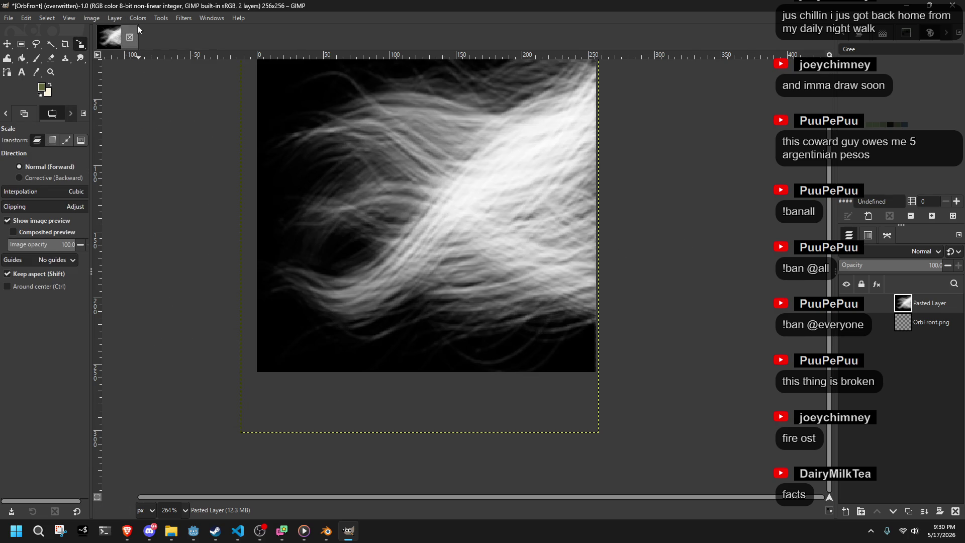
# Step: Apply Brightness-Contrast with brightness 127 and contrast 127 to the hair layer
pyautogui.click(135, 18)
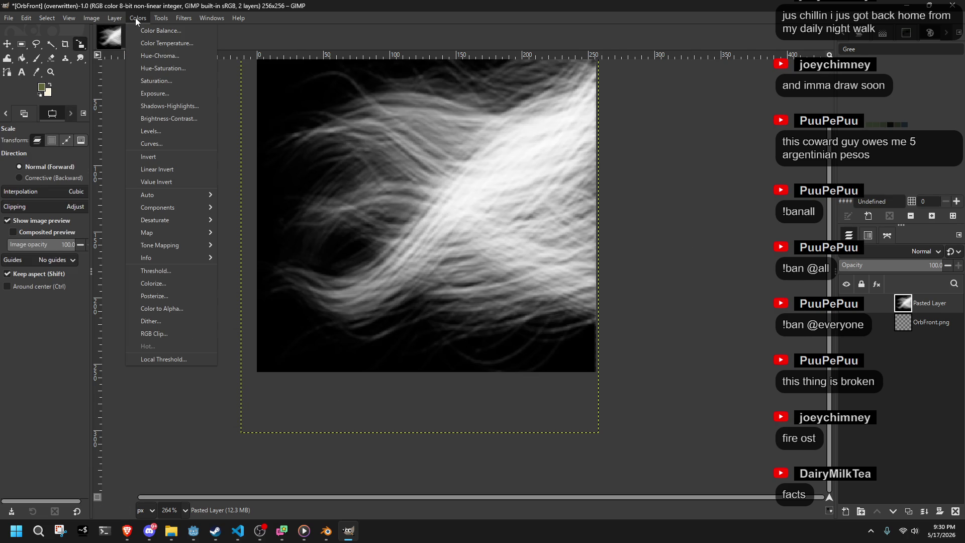
pyautogui.click(163, 119)
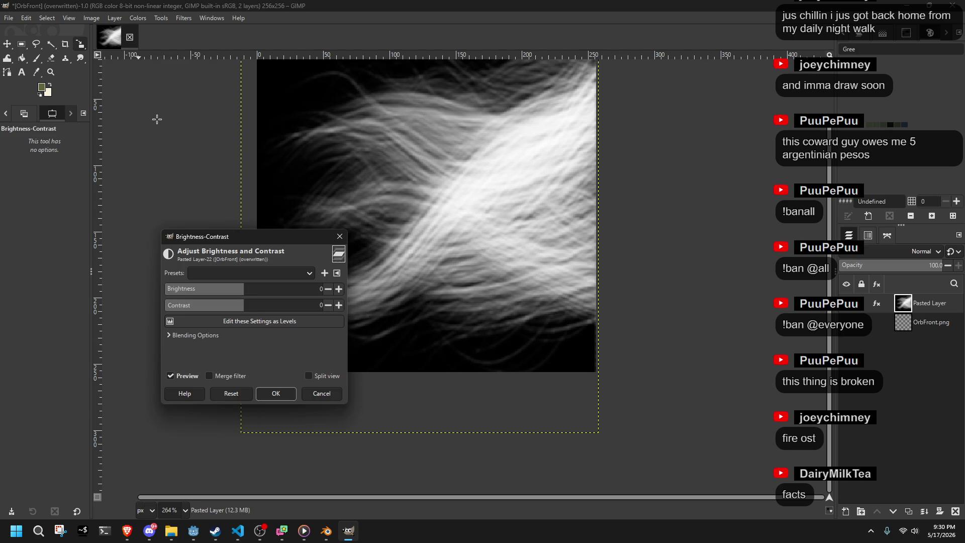
pyautogui.click(265, 285)
pyautogui.moveTo(265, 286); pyautogui.dragTo(395, 292)
pyautogui.moveTo(299, 305)
pyautogui.mouseDown()
pyautogui.moveTo(327, 307)
pyautogui.moveTo(319, 308)
pyautogui.mouseUp()
pyautogui.click(278, 396)
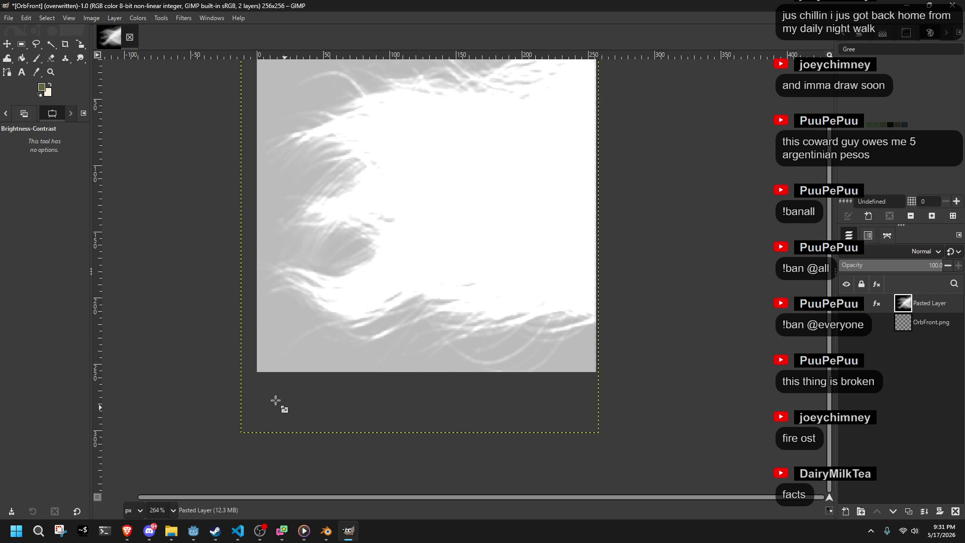
# Step: Undo the washed-out 127/127 brightness-contrast change
pyautogui.hotkey('shift', 's')
pyautogui.click(96, 21)
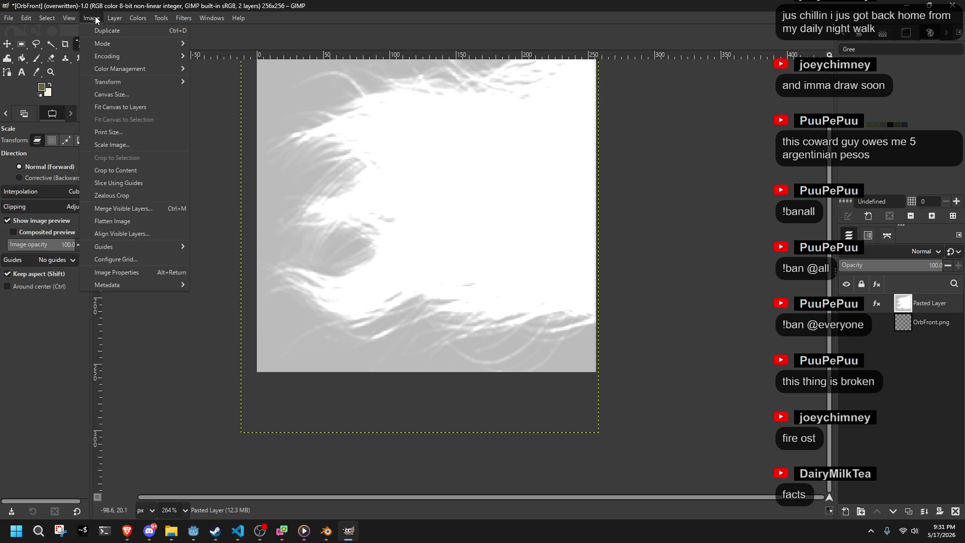
pyautogui.hotkey('ctrl', 'z')
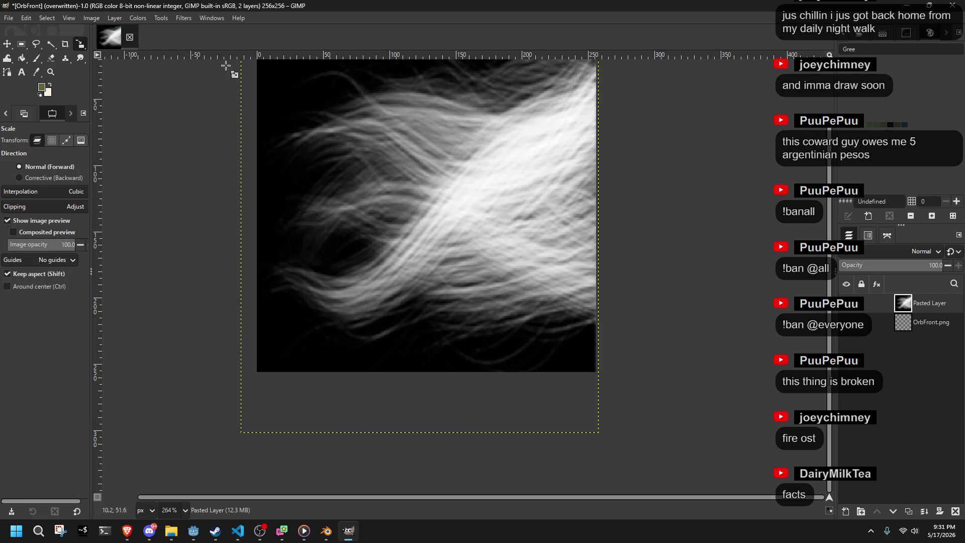
pyautogui.moveTo(333, 245)
pyautogui.mouseDown()
pyautogui.moveTo(317, 416)
pyautogui.moveTo(285, 316)
pyautogui.mouseUp()
pyautogui.click(138, 18)
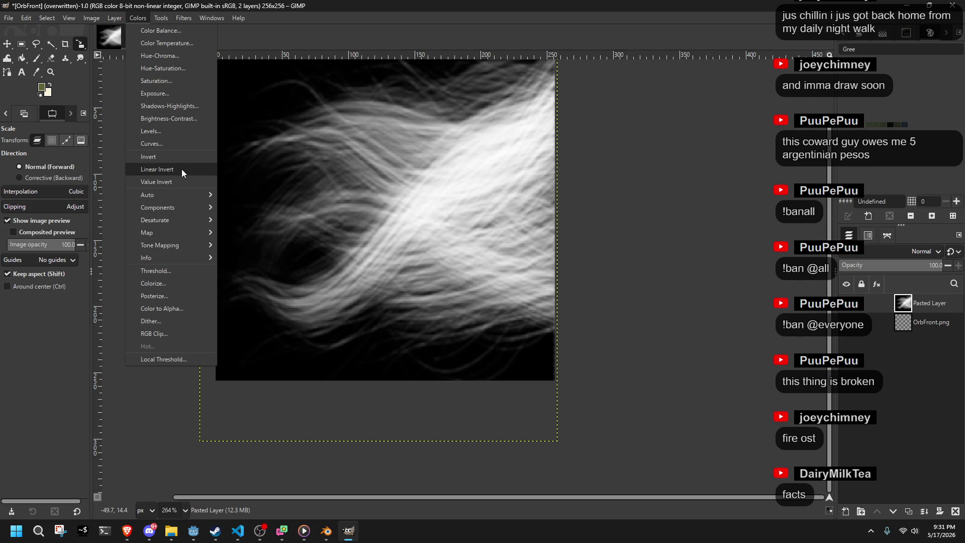
# Step: Apply a steep Curves adjustment with the top point at about input 17–31, output 255
pyautogui.click(155, 131)
pyautogui.click(304, 10)
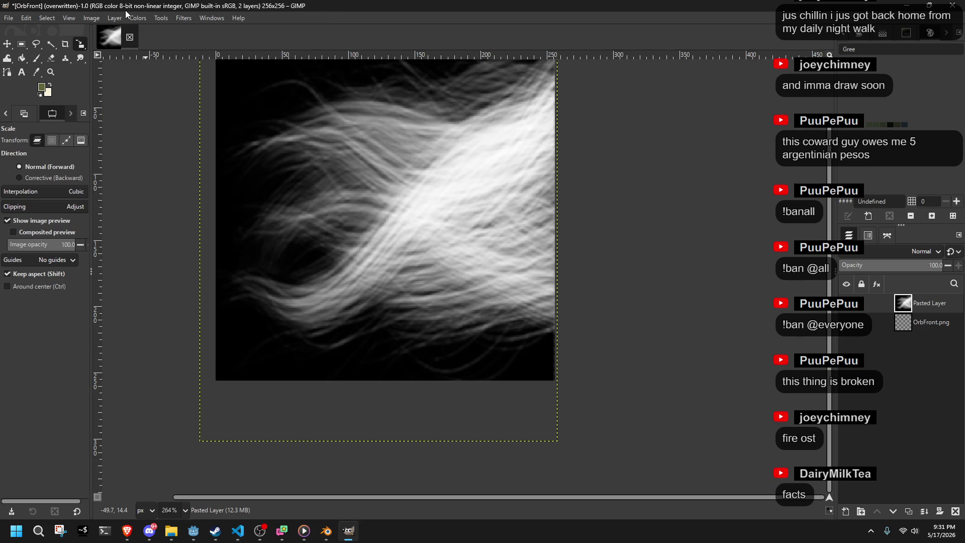
pyautogui.click(138, 18)
pyautogui.click(155, 143)
pyautogui.click(137, 200)
pyautogui.moveTo(137, 200); pyautogui.dragTo(177, 227)
pyautogui.moveTo(256, 91)
pyautogui.mouseDown()
pyautogui.moveTo(181, 83)
pyautogui.moveTo(180, 63)
pyautogui.mouseUp()
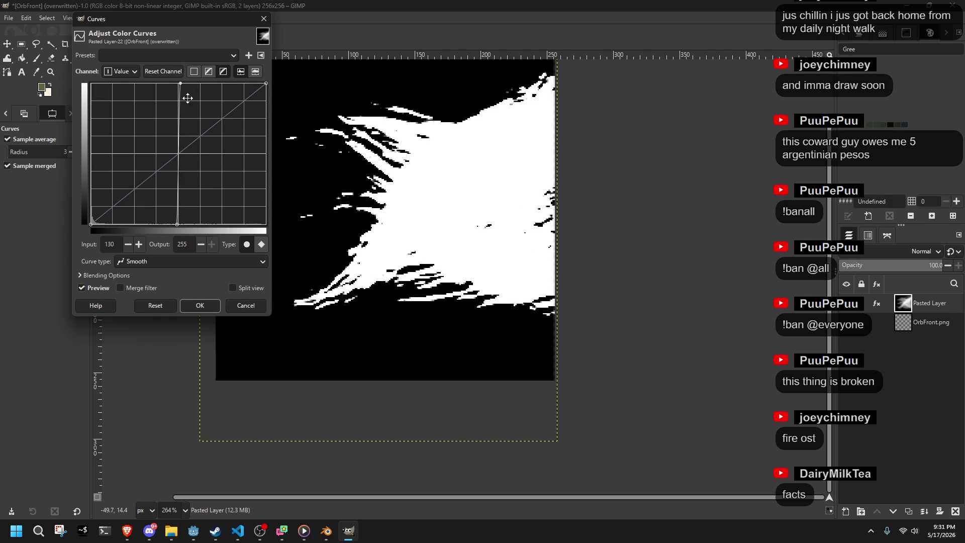
pyautogui.moveTo(172, 221); pyautogui.dragTo(83, 236)
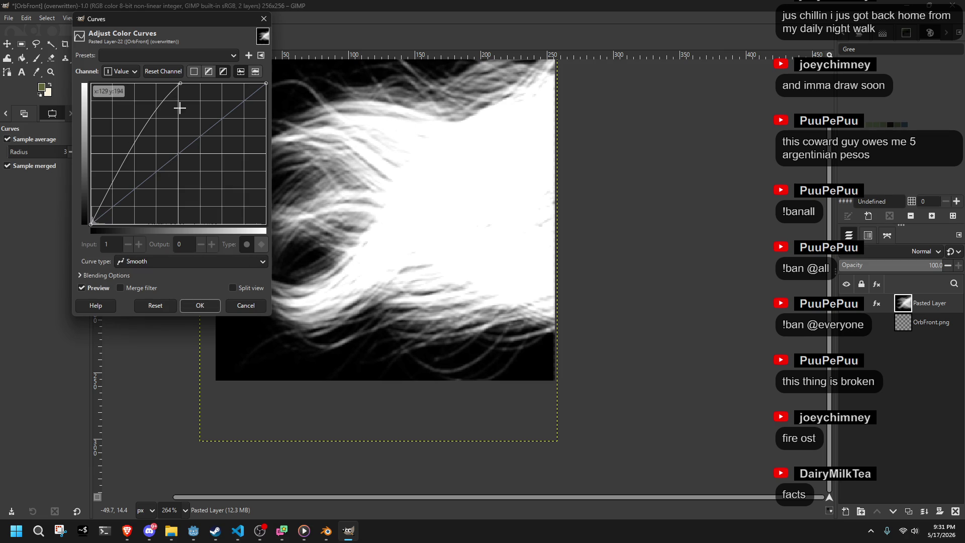
pyautogui.moveTo(179, 88)
pyautogui.mouseDown()
pyautogui.moveTo(102, 73)
pyautogui.moveTo(111, 74)
pyautogui.mouseUp()
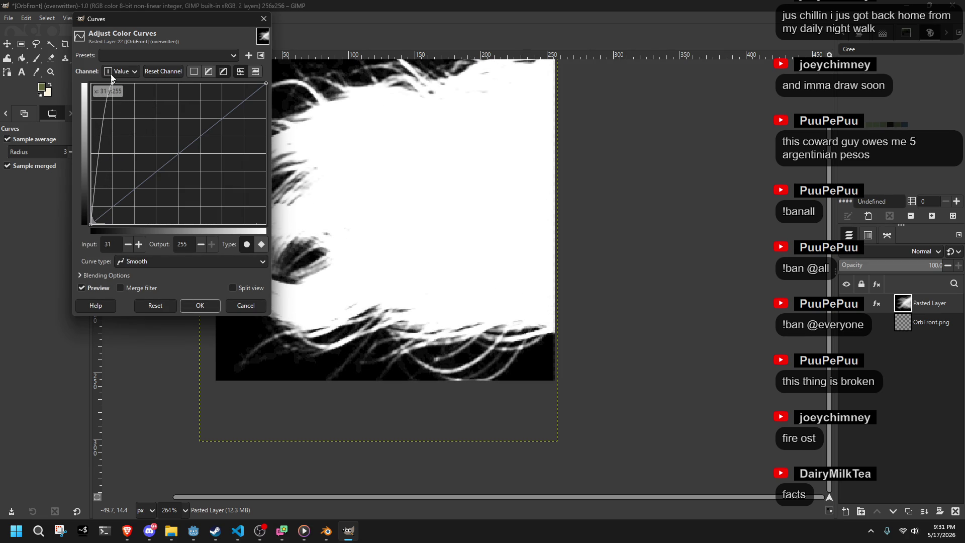
pyautogui.click(215, 302)
pyautogui.keyDown('ctrl'); pyautogui.scroll(5, 305, 350); pyautogui.keyUp('ctrl')
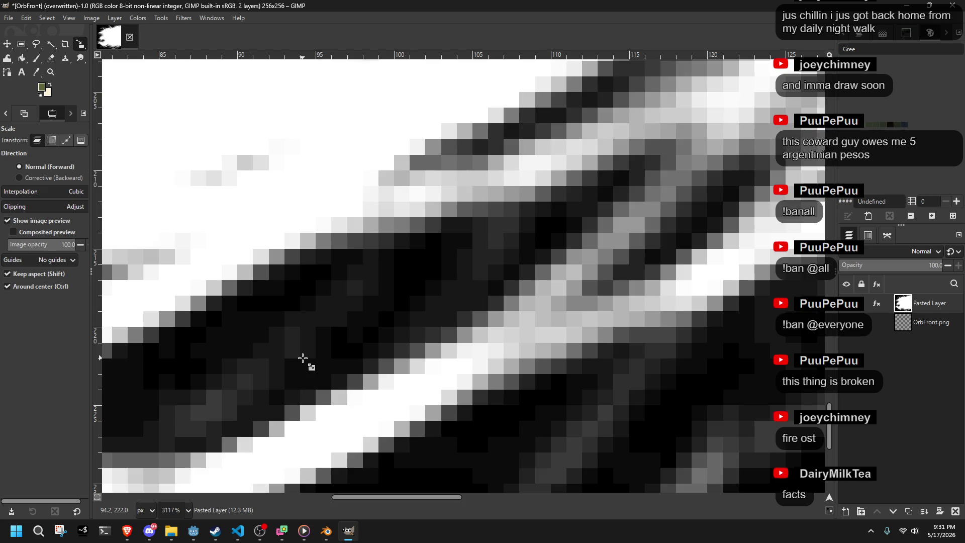
pyautogui.keyDown('ctrl'); pyautogui.scroll(-4, 304, 350); pyautogui.keyUp('ctrl')
pyautogui.keyDown('ctrl'); pyautogui.scroll(1, 304, 350); pyautogui.keyUp('ctrl')
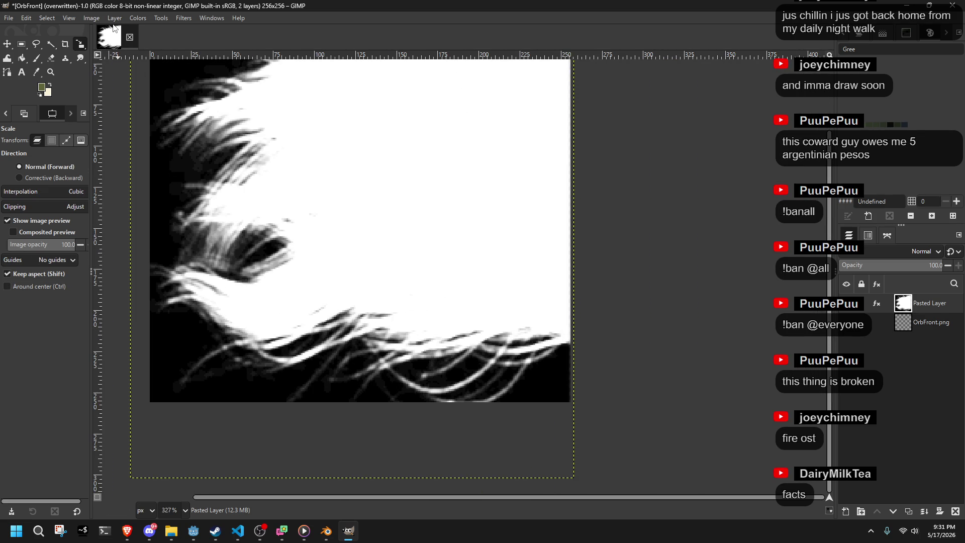
# Step: Apply a second Curves step mapping input ~52 to output 0 for pure black-and-white strands
pyautogui.click(137, 19)
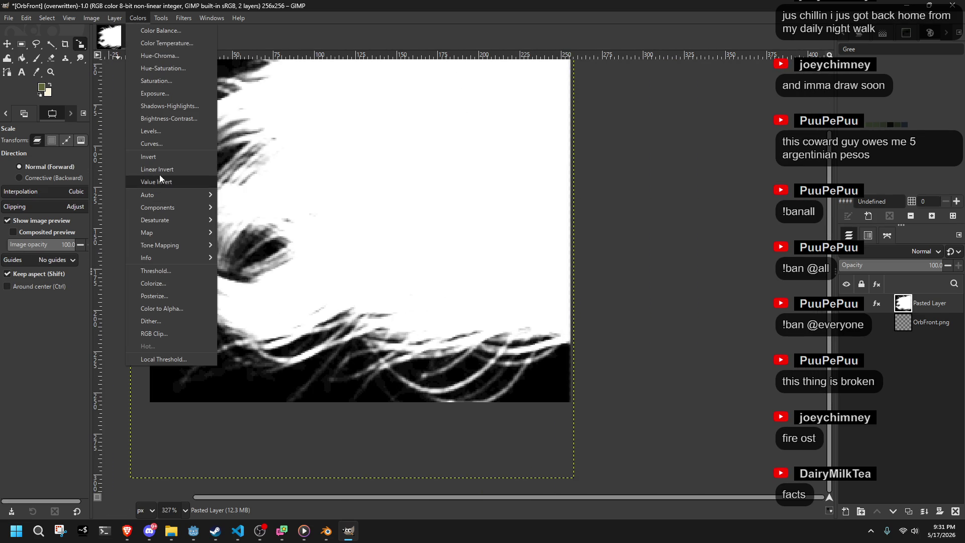
pyautogui.click(170, 143)
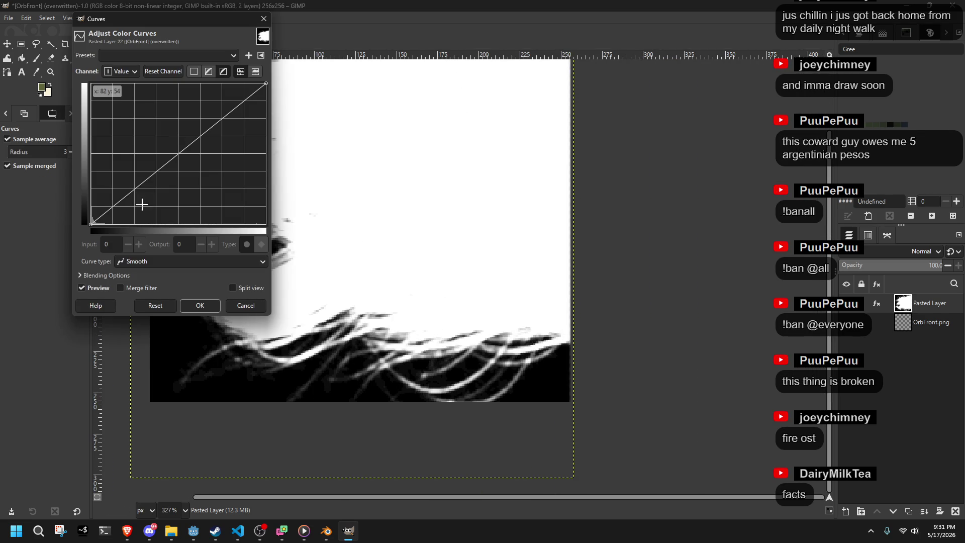
pyautogui.moveTo(107, 215); pyautogui.dragTo(129, 224)
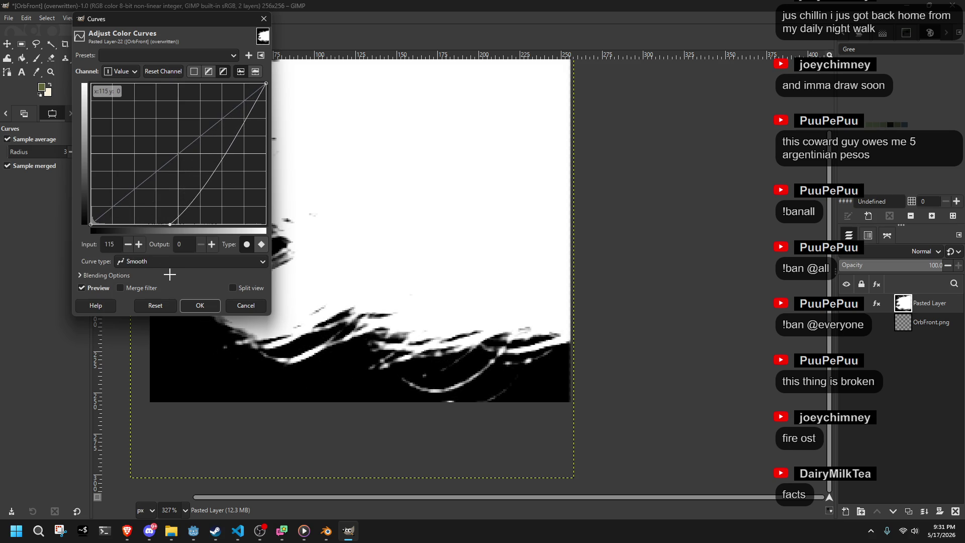
pyautogui.moveTo(116, 281); pyautogui.dragTo(64, 293)
pyautogui.moveTo(237, 101)
pyautogui.mouseDown()
pyautogui.moveTo(104, 71)
pyautogui.moveTo(62, 73)
pyautogui.moveTo(128, 77)
pyautogui.mouseUp()
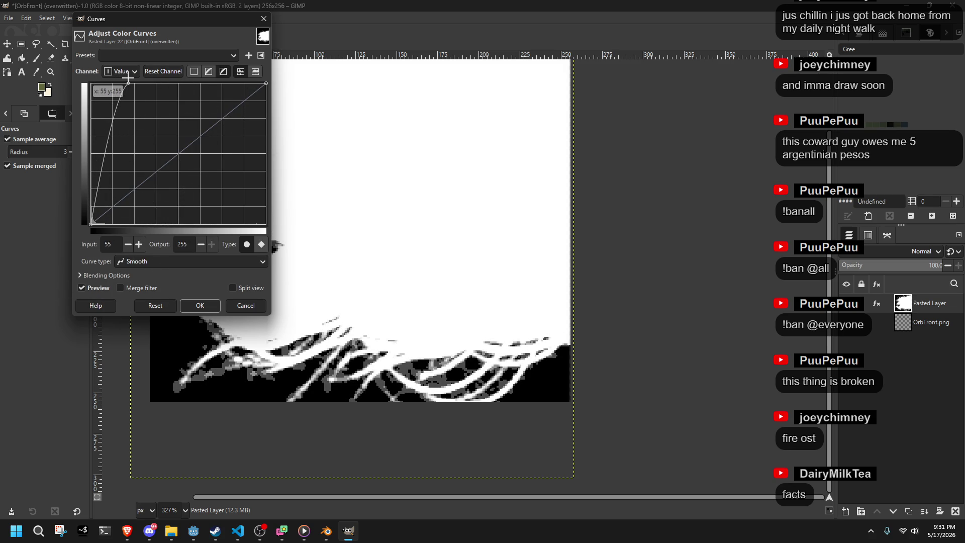
pyautogui.moveTo(92, 201)
pyautogui.mouseDown()
pyautogui.moveTo(105, 240)
pyautogui.moveTo(126, 254)
pyautogui.mouseUp()
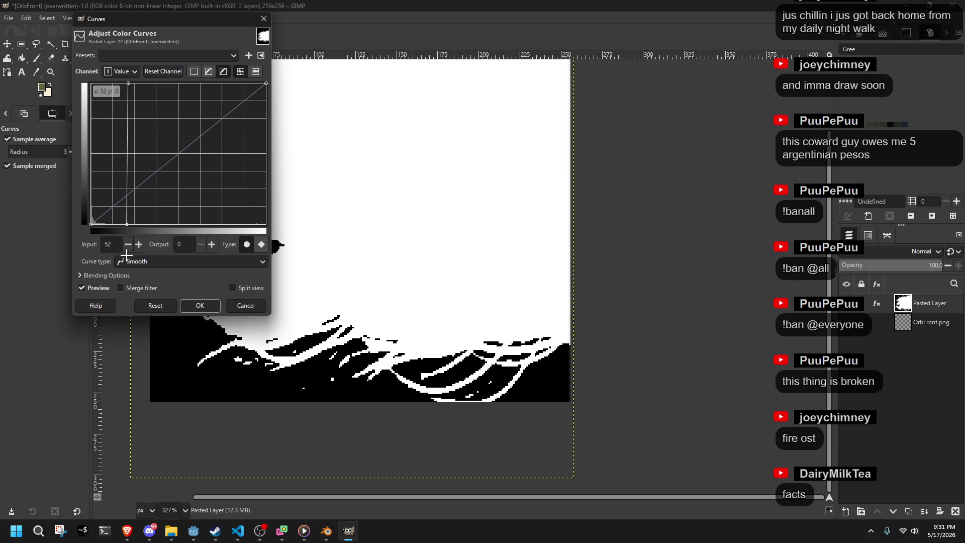
pyautogui.click(201, 305)
pyautogui.scroll(-3, 267, 277)
pyautogui.hotkey('shift', 's')
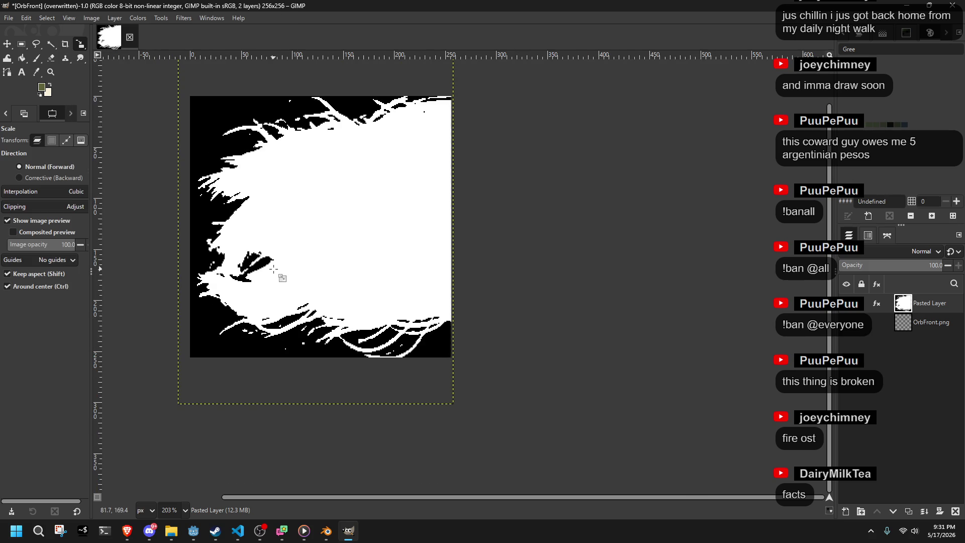
# Step: Switch to the Paintbrush with white as the foreground colour
pyautogui.scroll(2, 273, 269)
pyautogui.scroll(5, 261, 218)
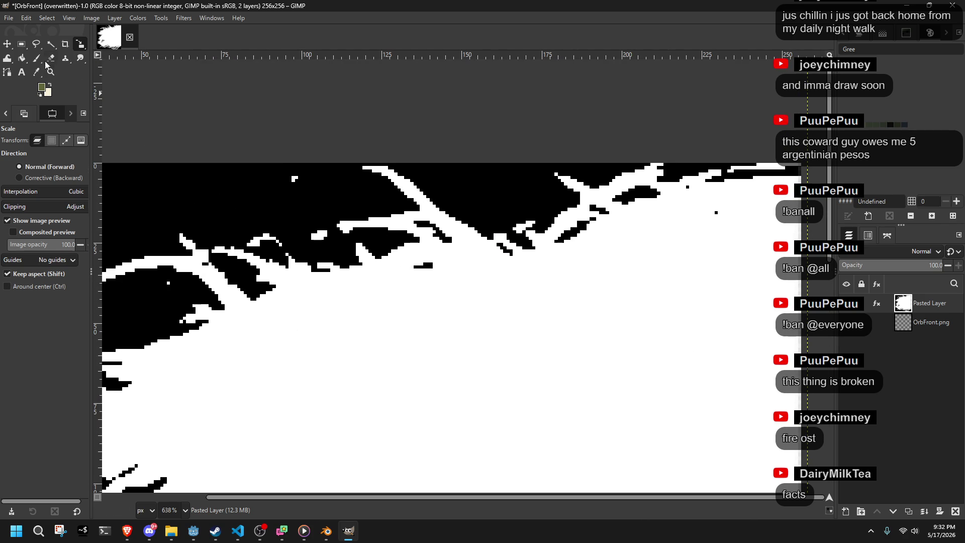
pyautogui.press('p')
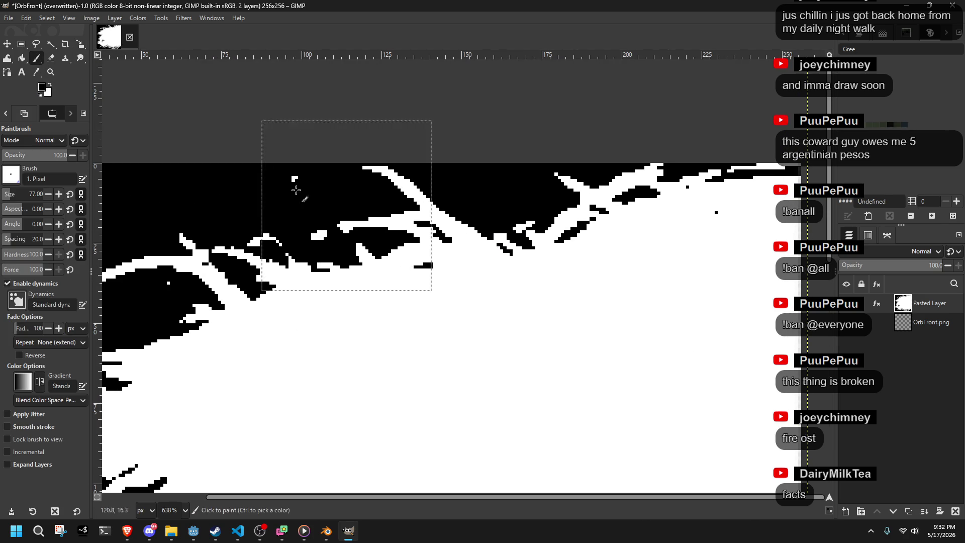
pyautogui.click(50, 85)
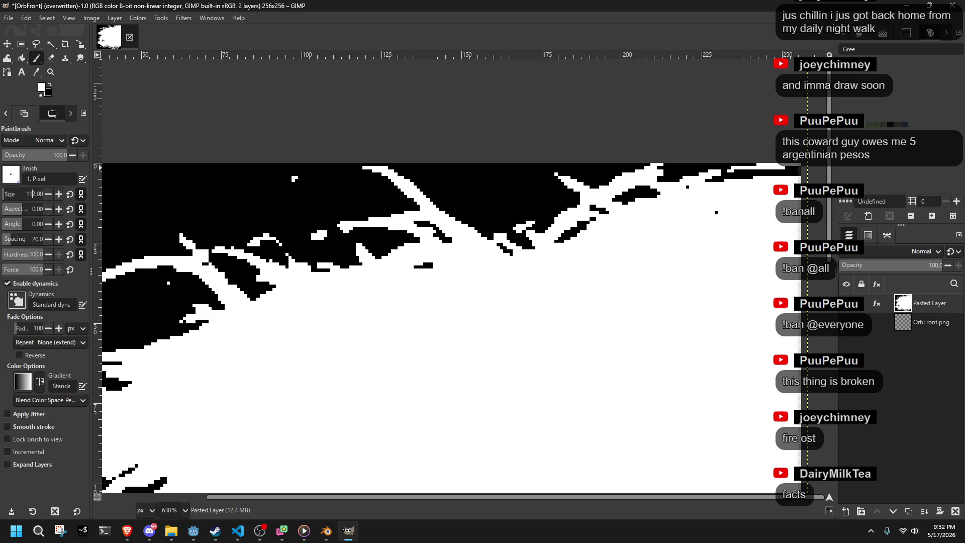
# Step: Paint a white hair strand across the black area of the mask, redoing the first attempt
pyautogui.moveTo(388, 179)
pyautogui.mouseDown()
pyautogui.moveTo(302, 189)
pyautogui.moveTo(265, 208)
pyautogui.mouseUp()
pyautogui.hotkey('ctrl', 'z')
pyautogui.moveTo(377, 175); pyautogui.dragTo(241, 205)
pyautogui.keyDown('ctrl'); pyautogui.scroll(-5, 241, 206); pyautogui.keyUp('ctrl')
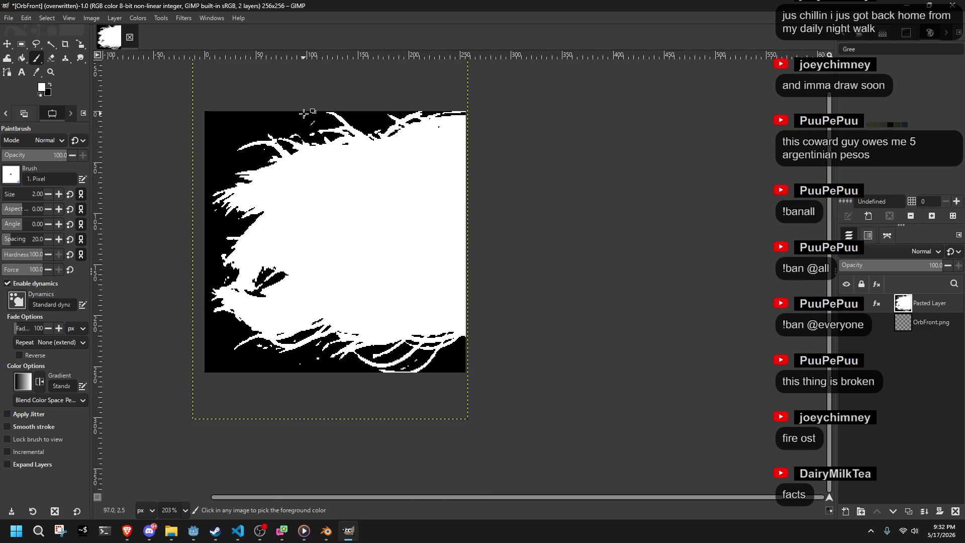
pyautogui.keyDown('ctrl'); pyautogui.scroll(3, 315, 190); pyautogui.keyUp('ctrl')
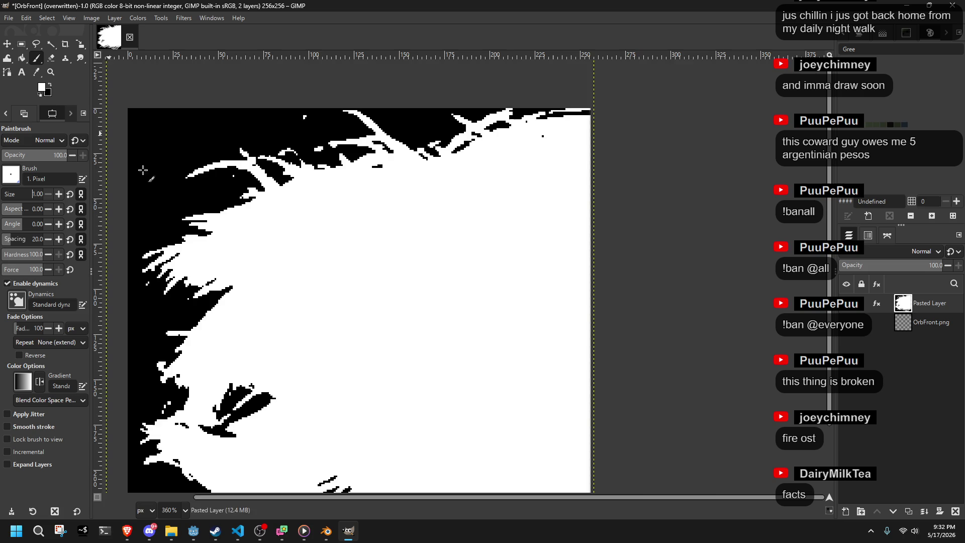
pyautogui.keyDown('ctrl'); pyautogui.scroll(2, 317, 122); pyautogui.keyUp('ctrl')
# Step: Extend the white strands along the image's top edge
pyautogui.moveTo(318, 105); pyautogui.dragTo(354, 102)
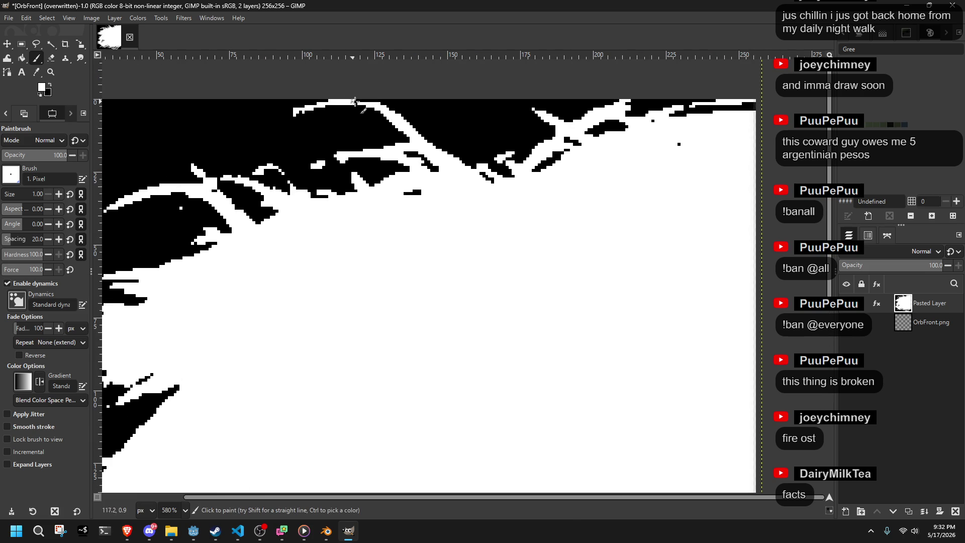
pyautogui.keyDown('ctrl'); pyautogui.scroll(-2, 372, 281); pyautogui.keyUp('ctrl')
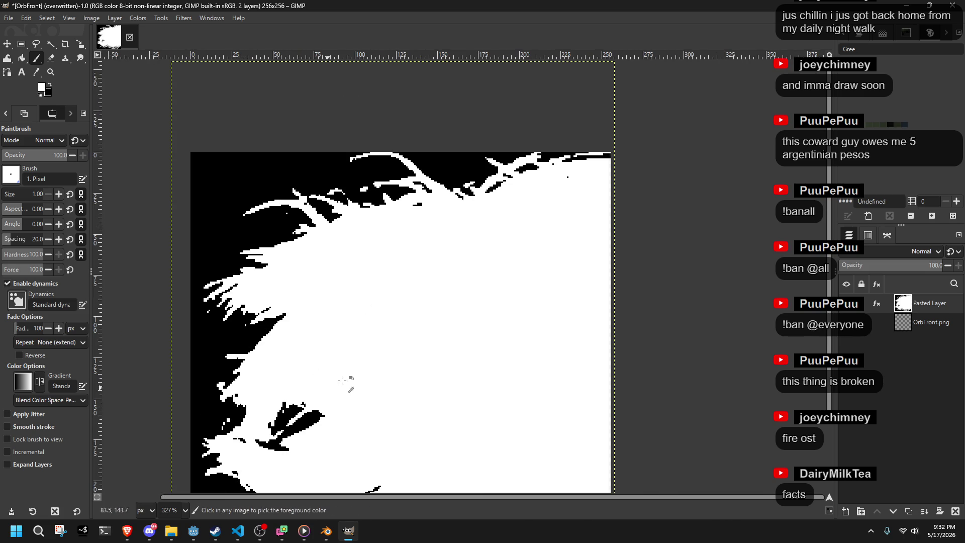
pyautogui.keyDown('ctrl'); pyautogui.scroll(5, 312, 433); pyautogui.keyUp('ctrl')
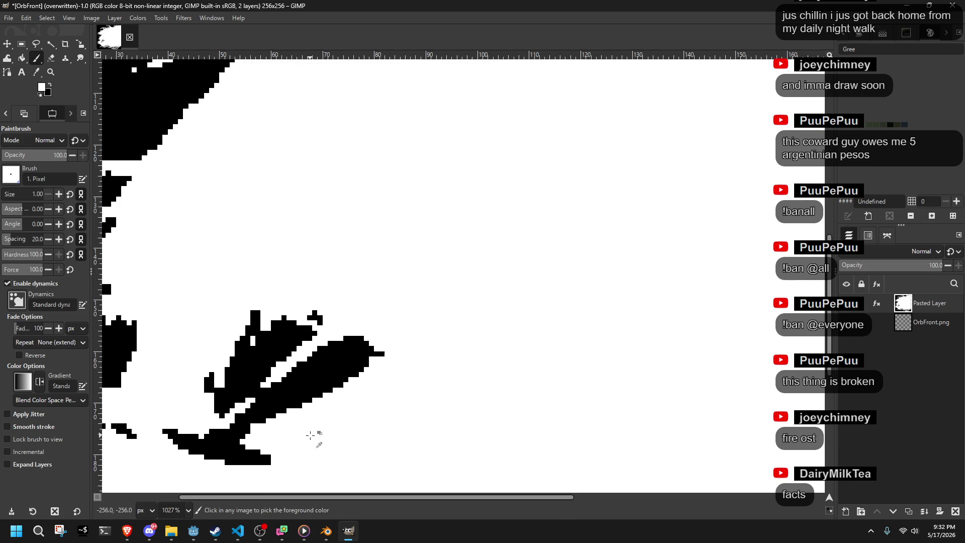
pyautogui.keyDown('ctrl'); pyautogui.scroll(-6, 311, 435); pyautogui.keyUp('ctrl')
pyautogui.keyDown('ctrl'); pyautogui.scroll(-1, 310, 435); pyautogui.keyUp('ctrl')
pyautogui.keyDown('ctrl'); pyautogui.scroll(2, 322, 427); pyautogui.keyUp('ctrl')
pyautogui.keyDown('ctrl'); pyautogui.scroll(-3, 359, 408); pyautogui.keyUp('ctrl')
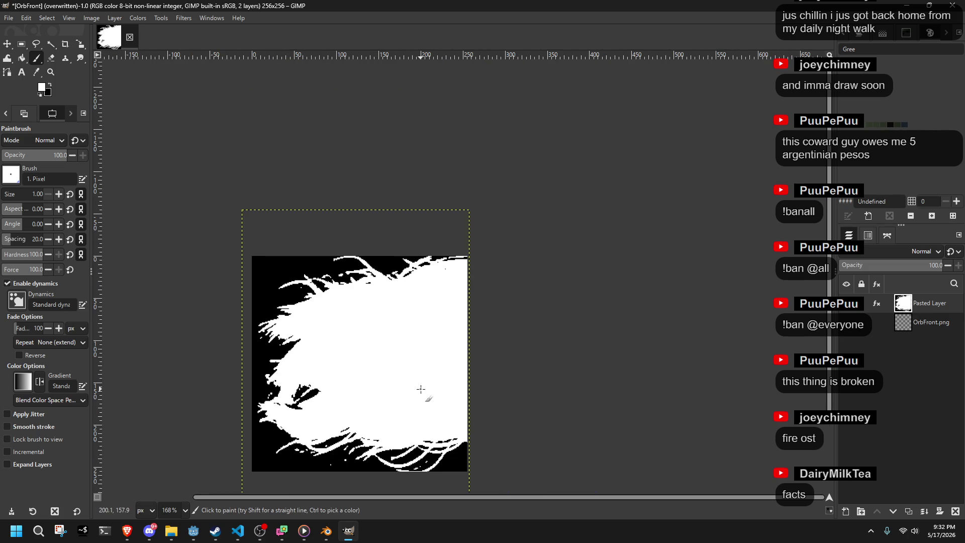
pyautogui.press('ctrl')
# Step: Restore the straight_dark_hair layer with undo/redo and paste the soft hair image as a new layer
pyautogui.hotkey('ctrl', 'c')
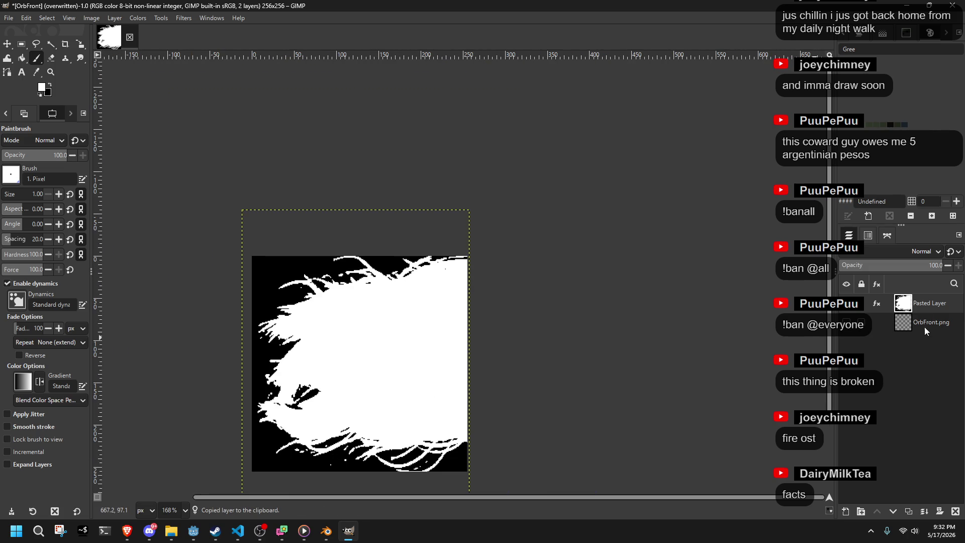
pyautogui.rightClick(924, 307)
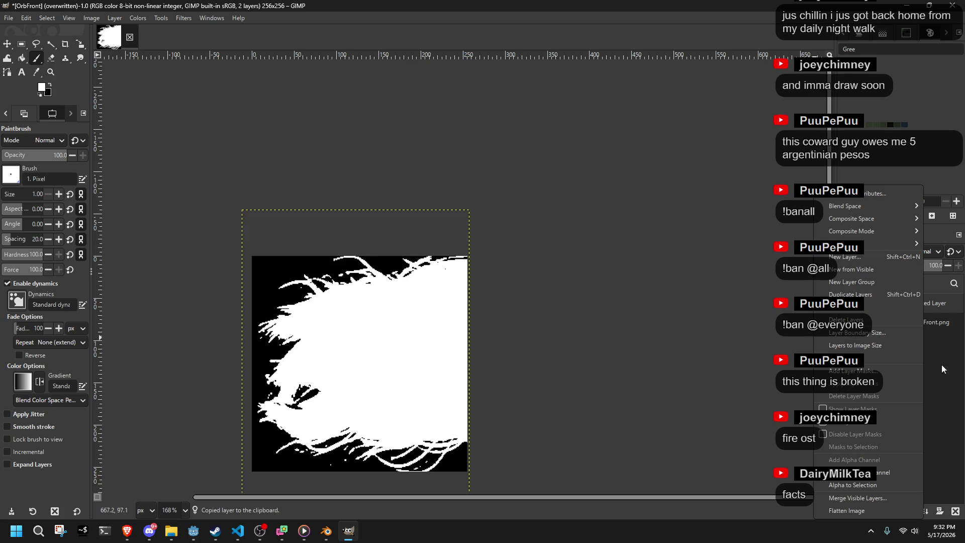
pyautogui.click(934, 336)
pyautogui.hotkey('ctrl', 'z')
pyautogui.hotkey('ctrl', 'z')
pyautogui.hotkey('ctrl', 'z')
pyautogui.hotkey('ctrl', 'z')
pyautogui.hotkey('ctrl', 'z')
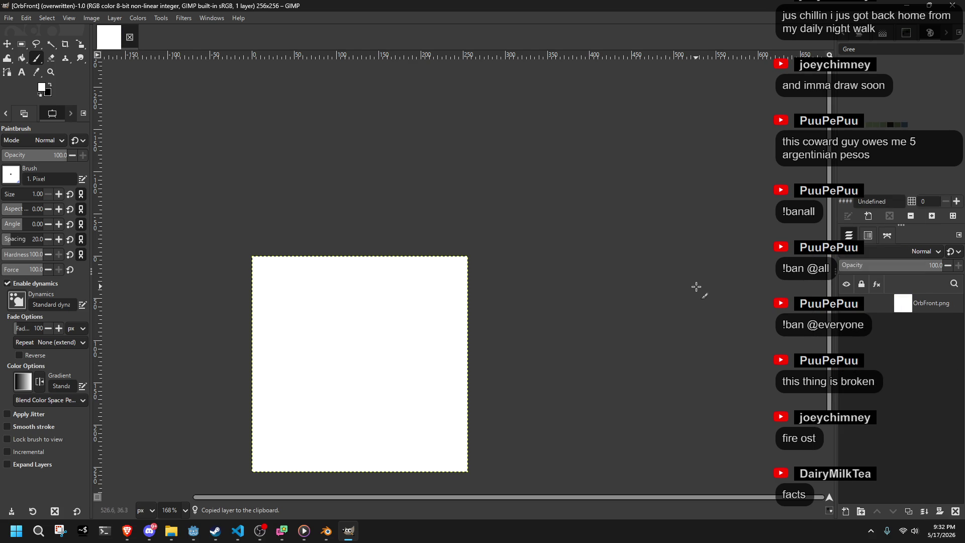
pyautogui.hotkey('ctrl', 'y')
pyautogui.hotkey('ctrl', 'y')
pyautogui.hotkey('ctrl', 'y')
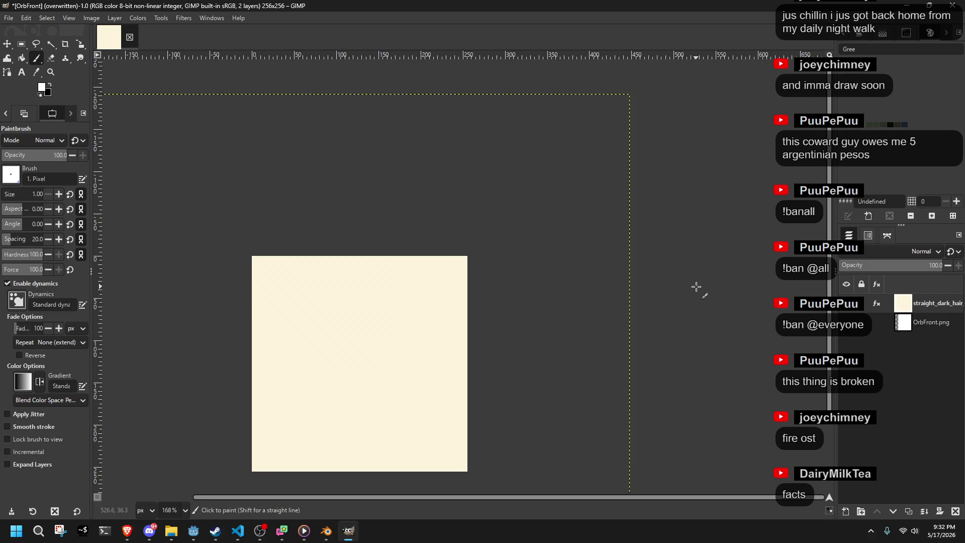
pyautogui.hotkey('ctrl', 'z')
pyautogui.hotkey('ctrl', 'v')
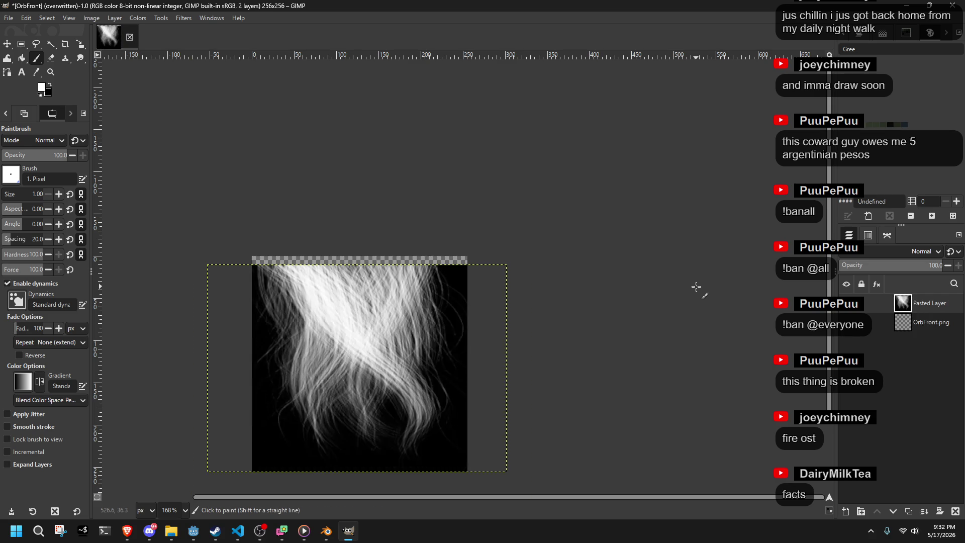
# Step: Rotate the pasted hair 90° and add a black-and-white thresholded copy stacked below it
pyautogui.hotkey('ctrl', 'r')
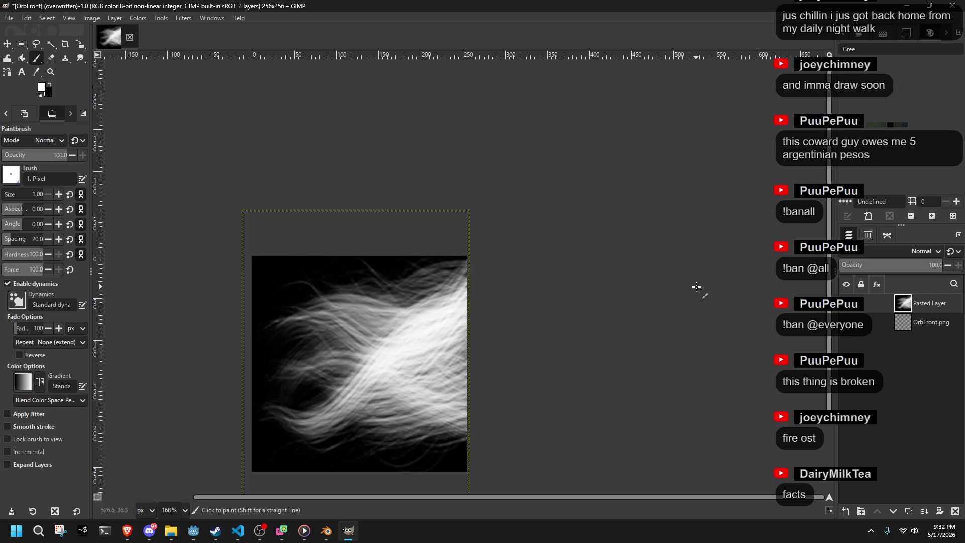
pyautogui.hotkey('shift', 'ctrl', 'd')
pyautogui.hotkey('ctrl', 'f')
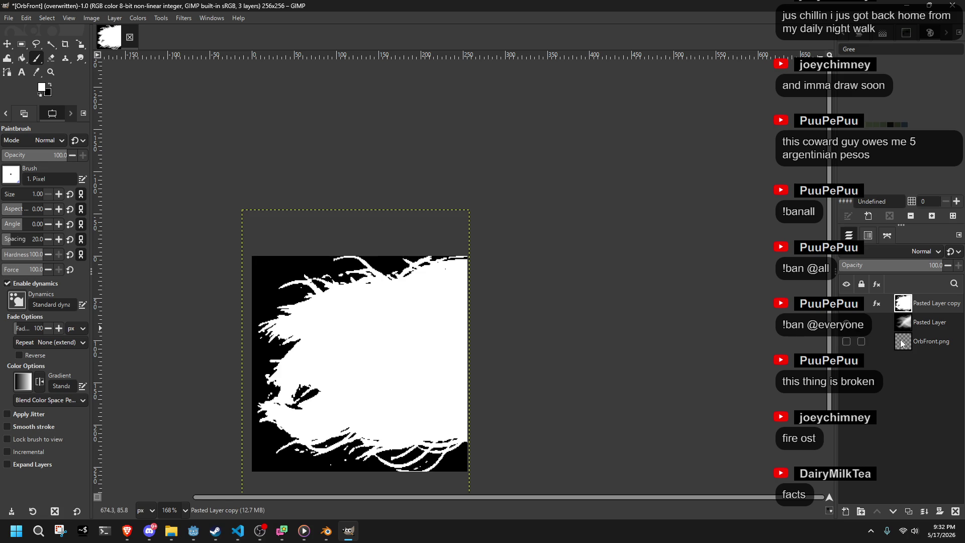
pyautogui.moveTo(926, 300)
pyautogui.mouseDown()
pyautogui.moveTo(929, 326)
pyautogui.moveTo(931, 315)
pyautogui.mouseUp()
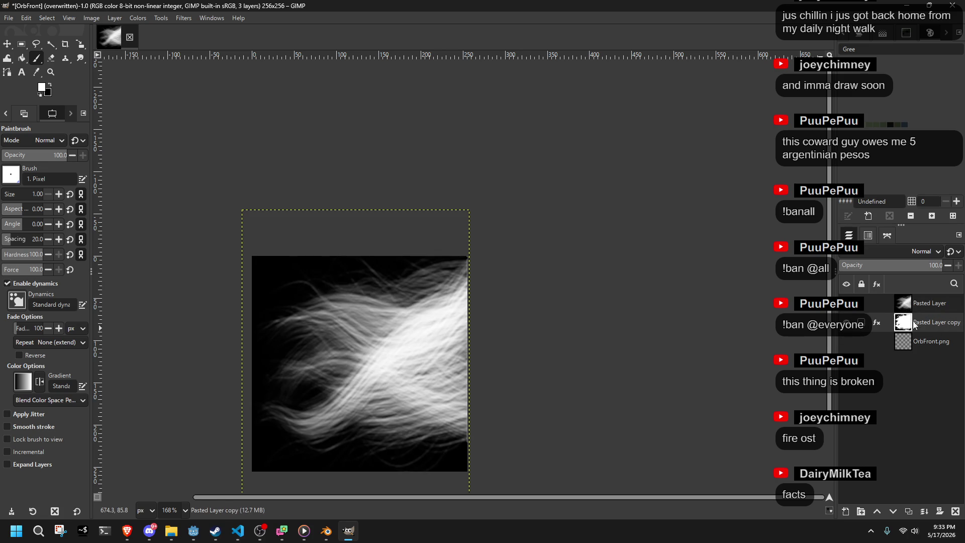
pyautogui.click(846, 302)
# Step: Select the mask copy's black areas by colour and erase them with a size-439 eraser
pyautogui.scroll(3, 270, 315)
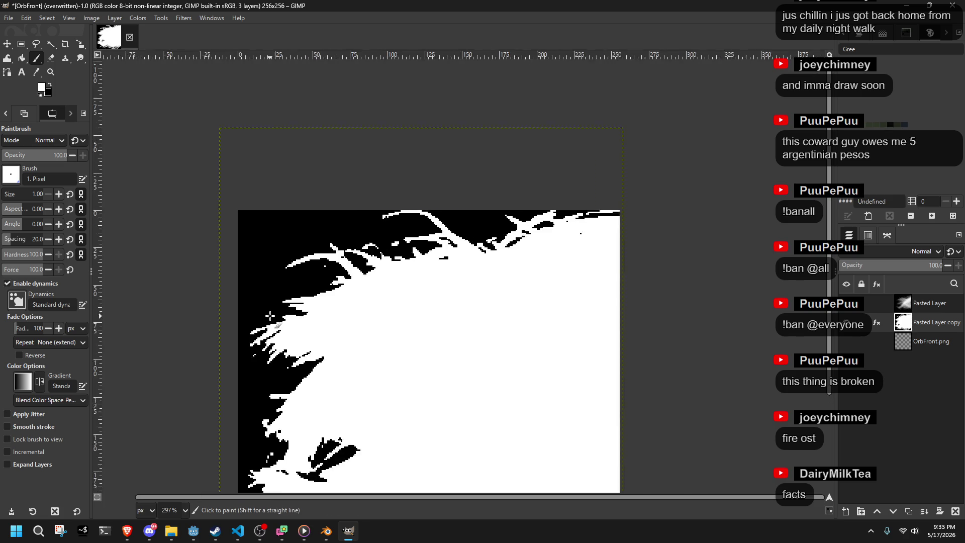
pyautogui.click(75, 62)
pyautogui.scroll(-3, 299, 198)
pyautogui.scroll(-3, 299, 197)
pyautogui.click(51, 58)
pyautogui.click(30, 194)
pyautogui.moveTo(263, 222)
pyautogui.mouseDown()
pyautogui.moveTo(586, 322)
pyautogui.moveTo(216, 440)
pyautogui.mouseUp()
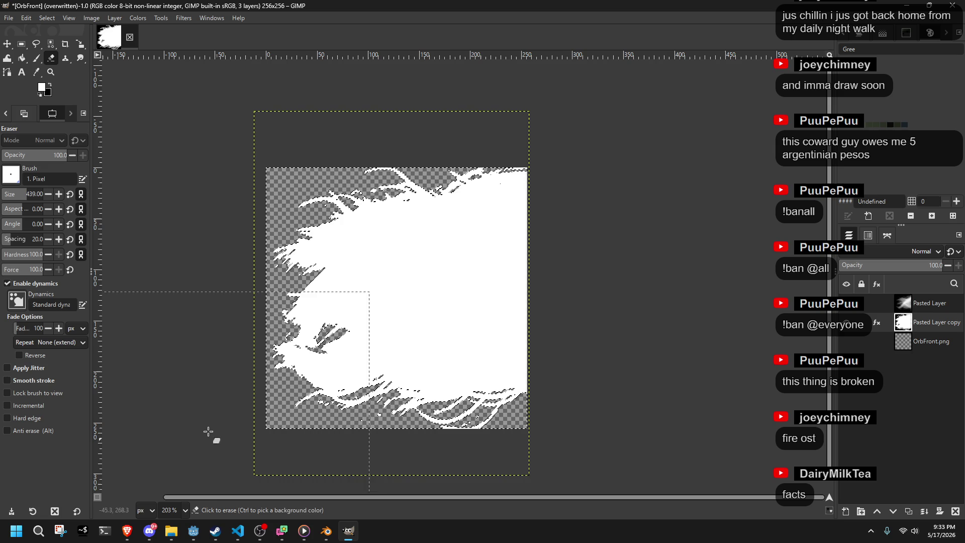
pyautogui.scroll(2, 427, 281)
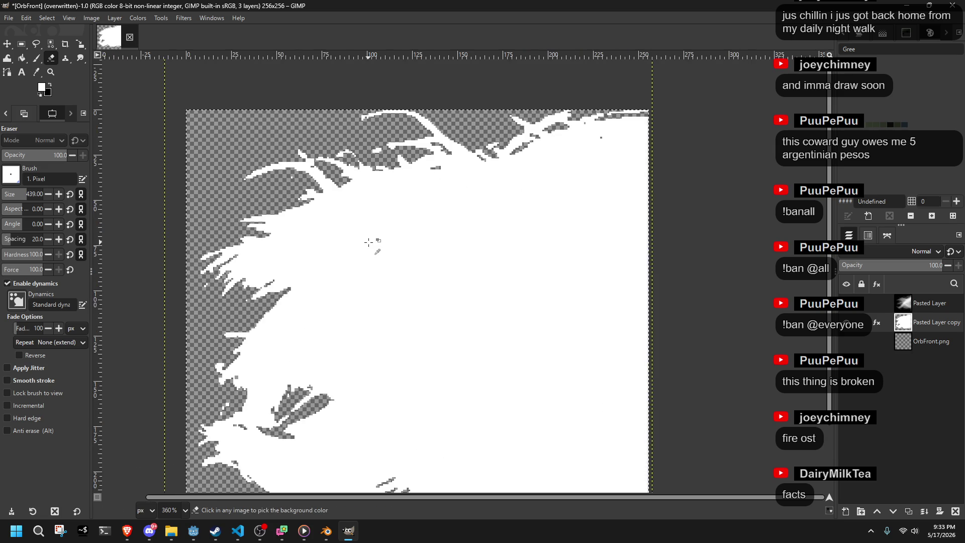
pyautogui.scroll(-1, 392, 251)
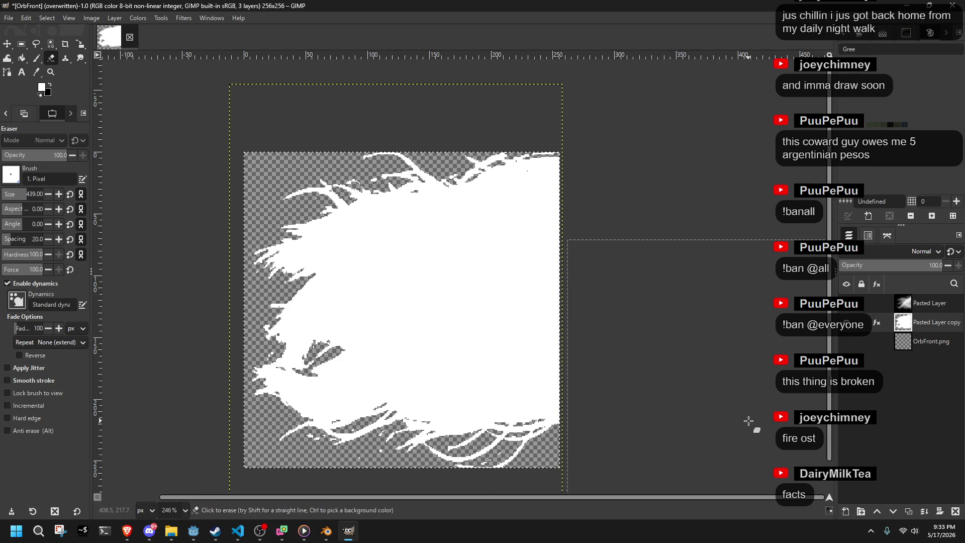
# Step: Turn the mask copy's alpha into a selection and make the soft hair layer active
pyautogui.rightClick(936, 326)
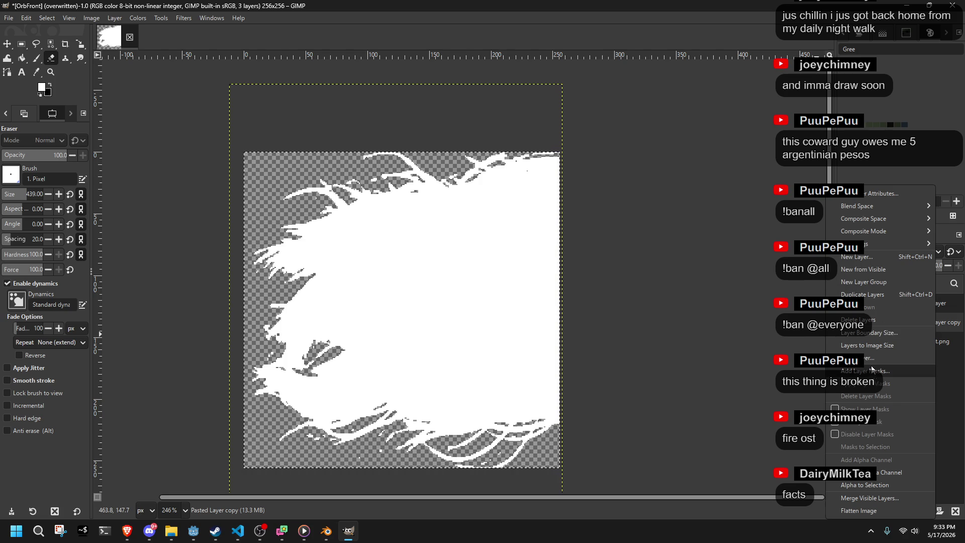
pyautogui.click(887, 482)
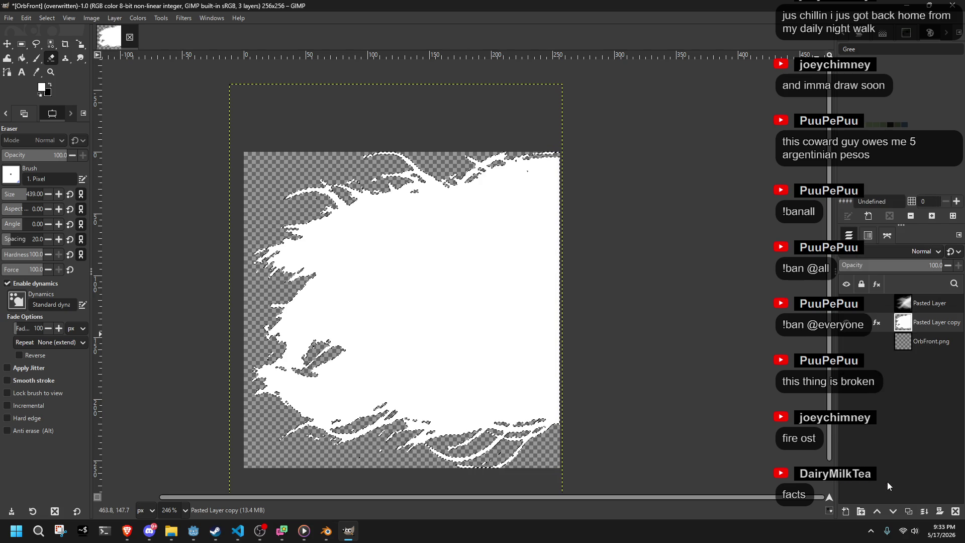
pyautogui.click(928, 304)
pyautogui.click(846, 308)
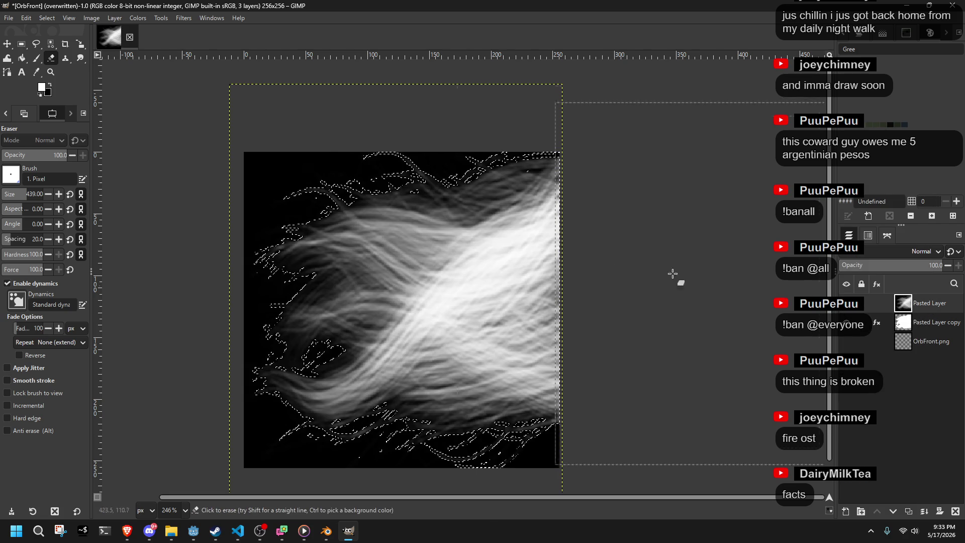
# Step: Invert the selection and erase the soft hair everywhere outside the strand shape
pyautogui.click(44, 19)
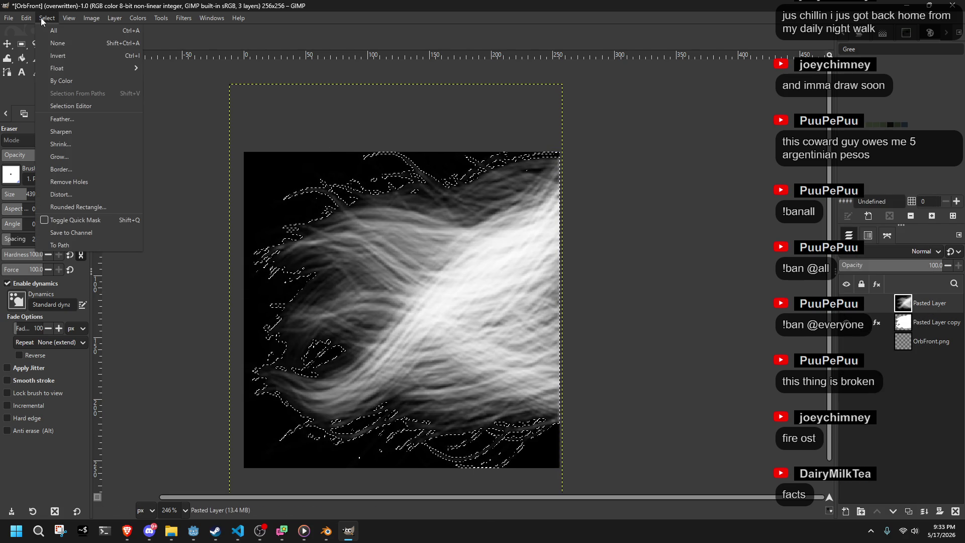
pyautogui.click(67, 57)
pyautogui.moveTo(236, 156); pyautogui.dragTo(637, 347)
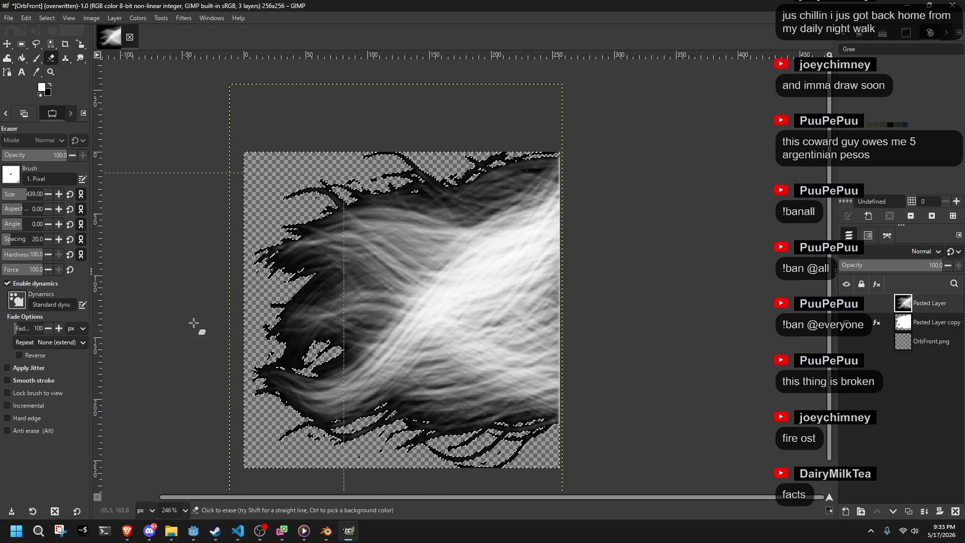
pyautogui.scroll(5, 297, 397)
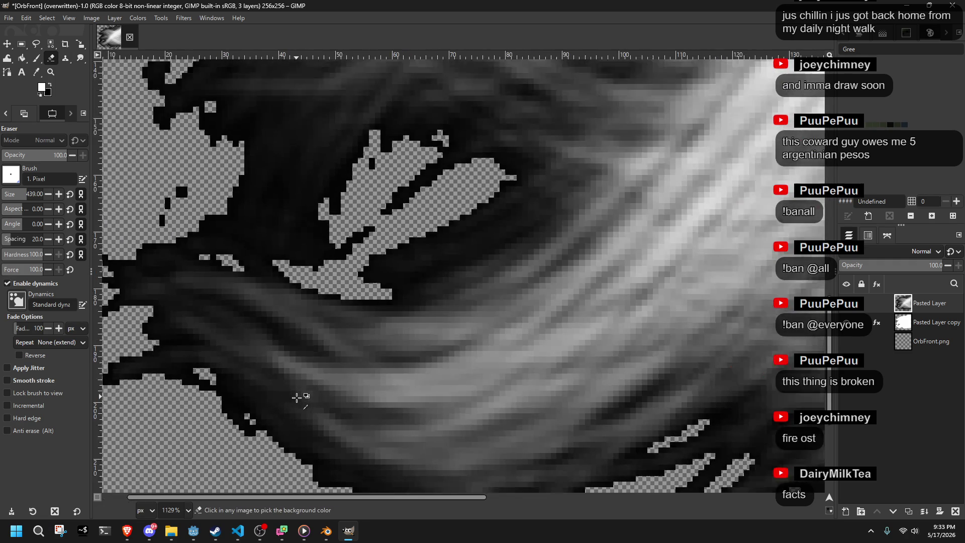
pyautogui.scroll(-4, 297, 397)
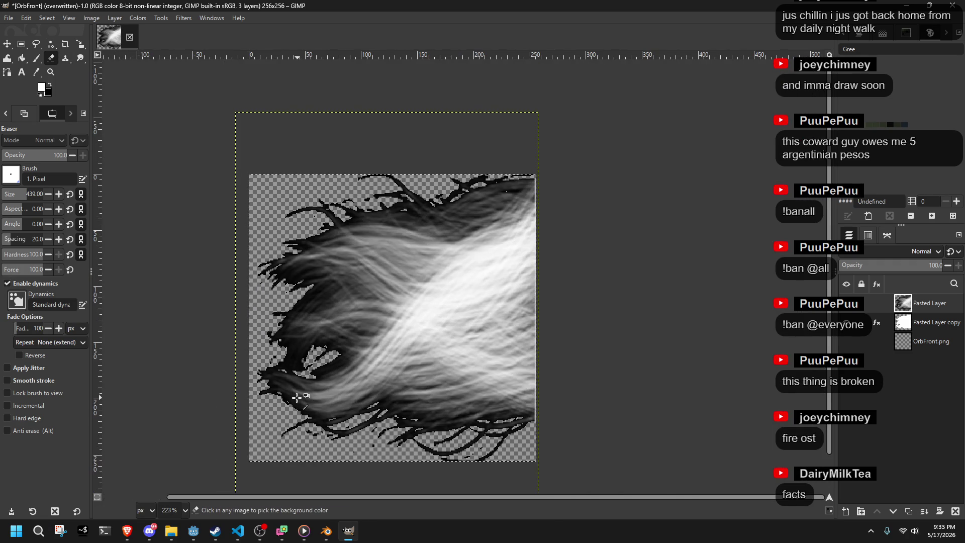
pyautogui.scroll(2, 297, 397)
pyautogui.scroll(2, 589, 441)
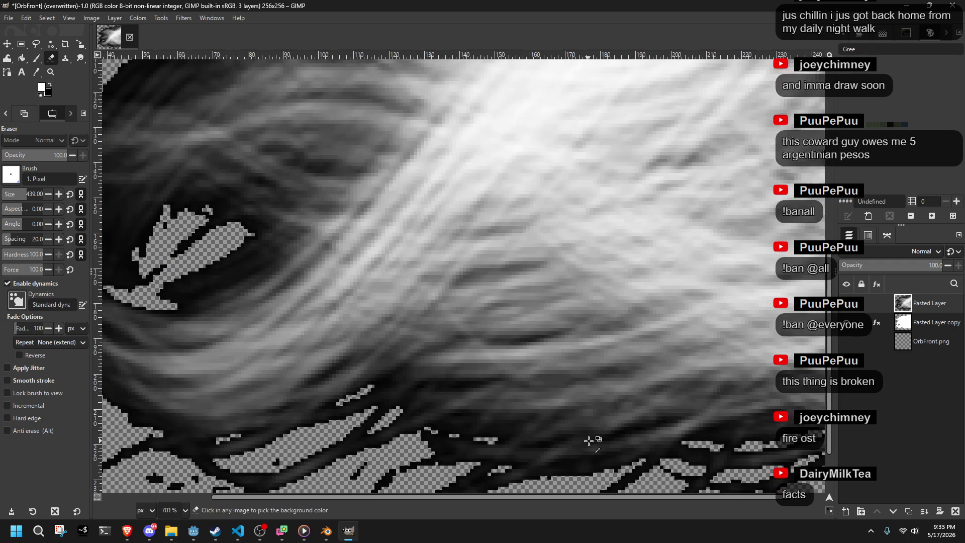
pyautogui.scroll(-2, 588, 441)
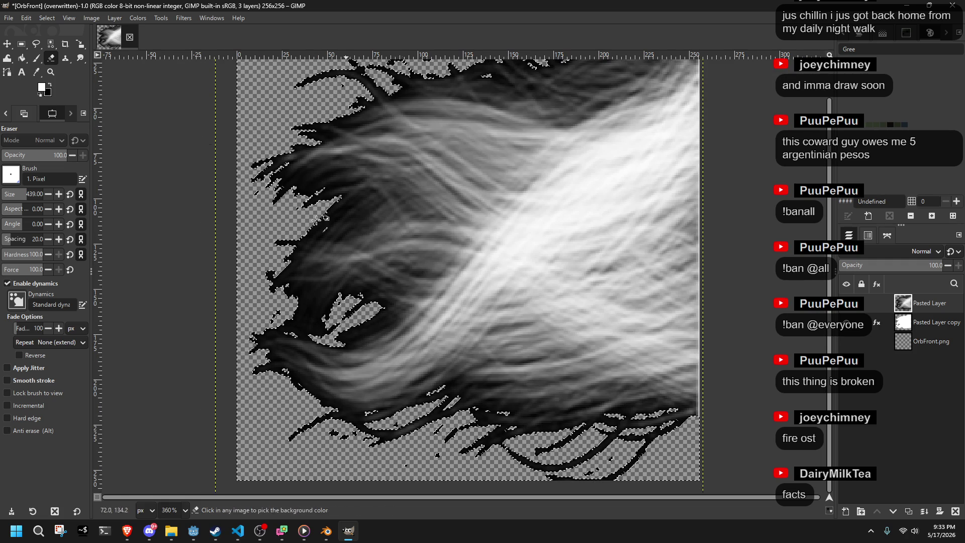
pyautogui.click(47, 17)
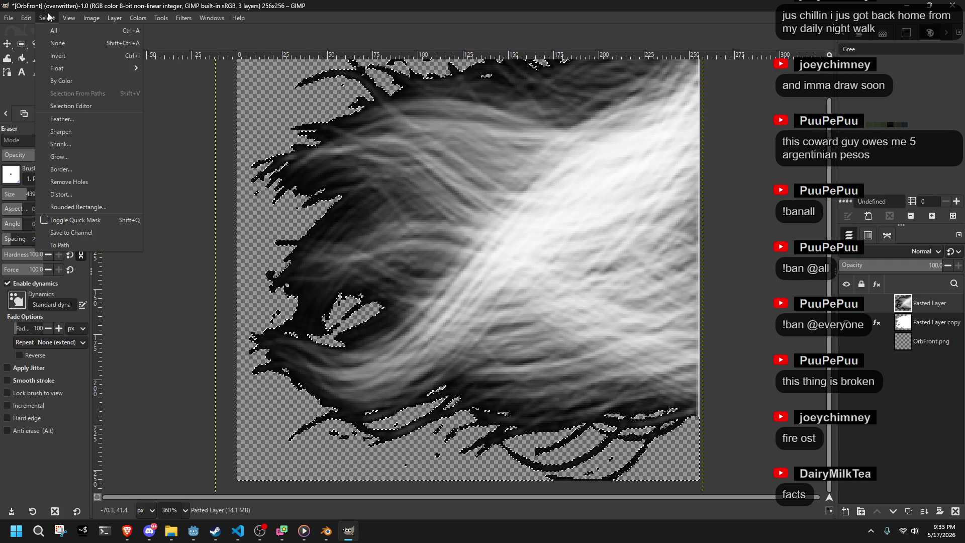
# Step: Grow the selection outward and delete the stray strokes around the hair strands
pyautogui.click(63, 152)
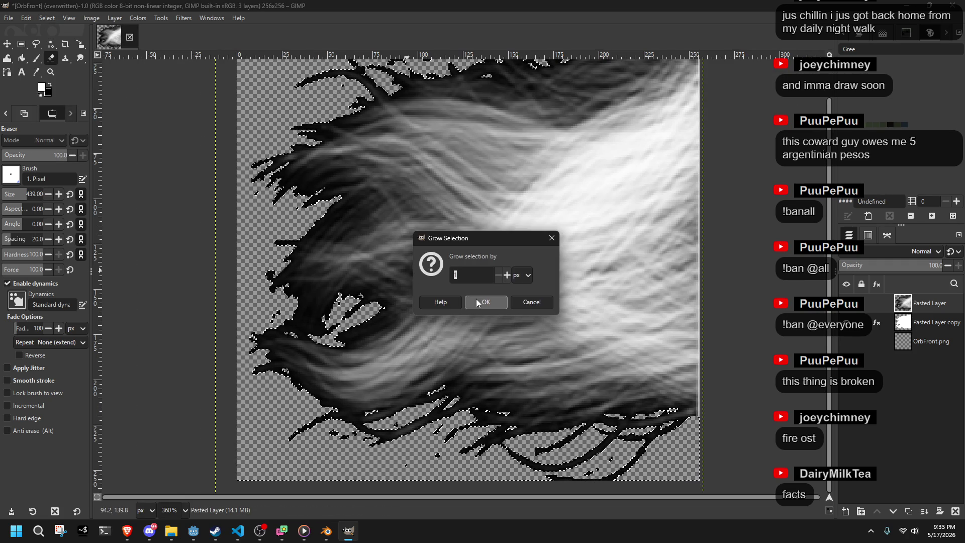
pyautogui.click(489, 303)
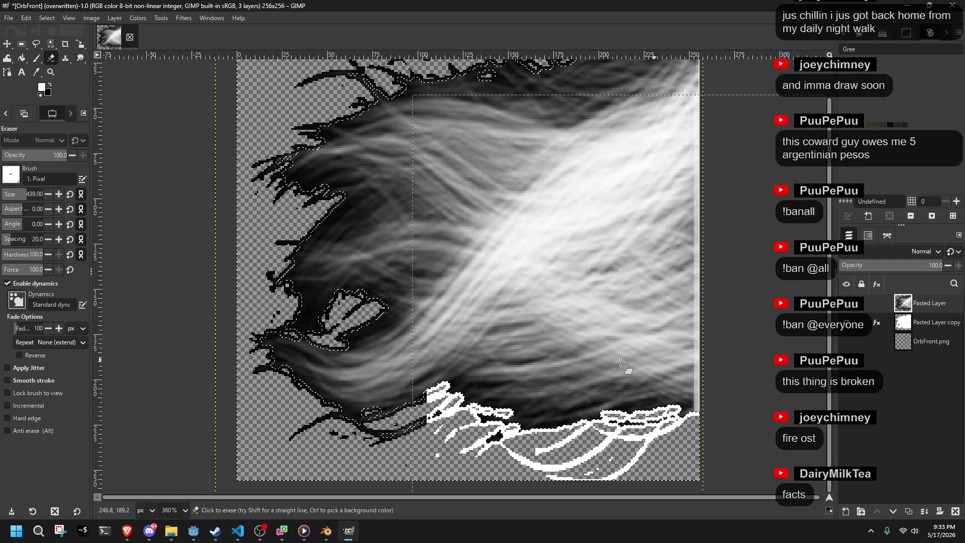
pyautogui.press('Delete')
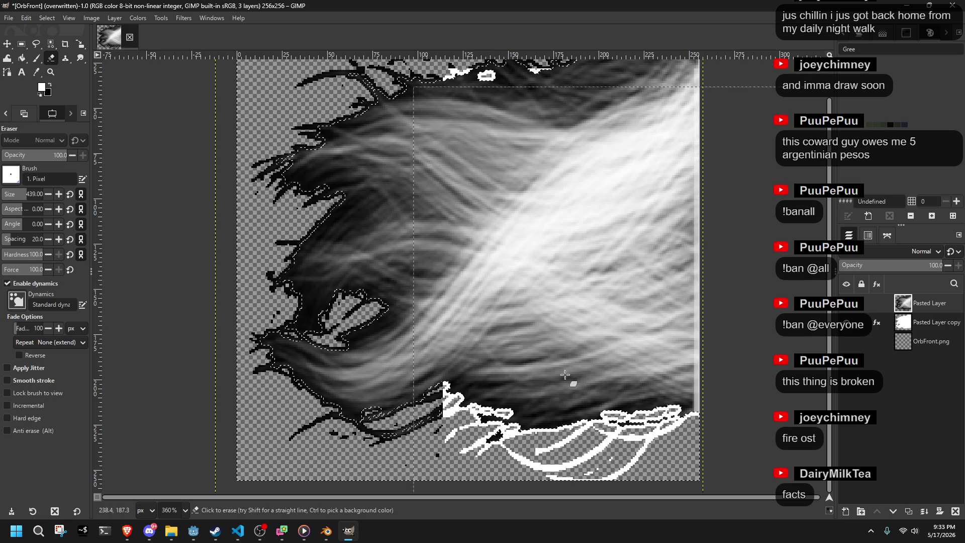
pyautogui.click(853, 327)
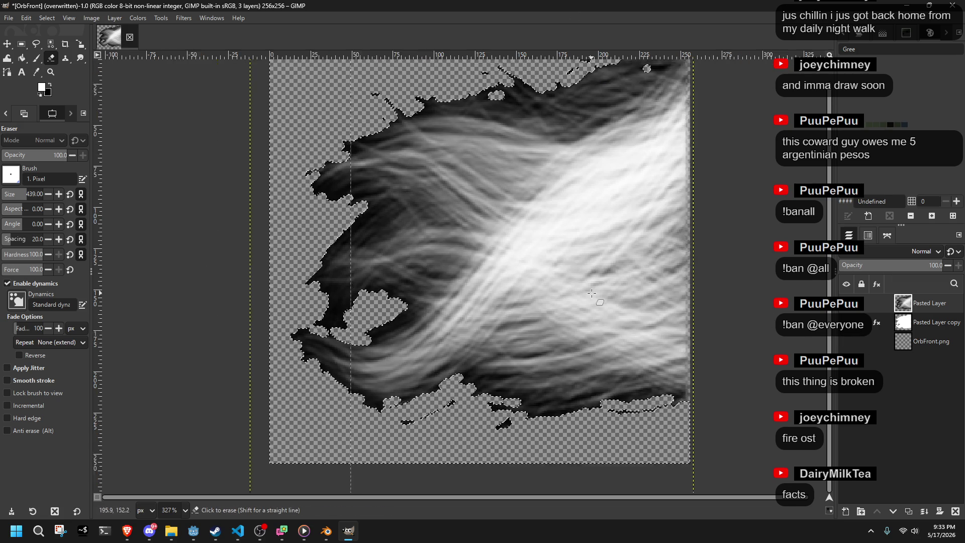
pyautogui.scroll(-2, 440, 304)
pyautogui.scroll(3, 440, 303)
pyautogui.scroll(-4, 439, 303)
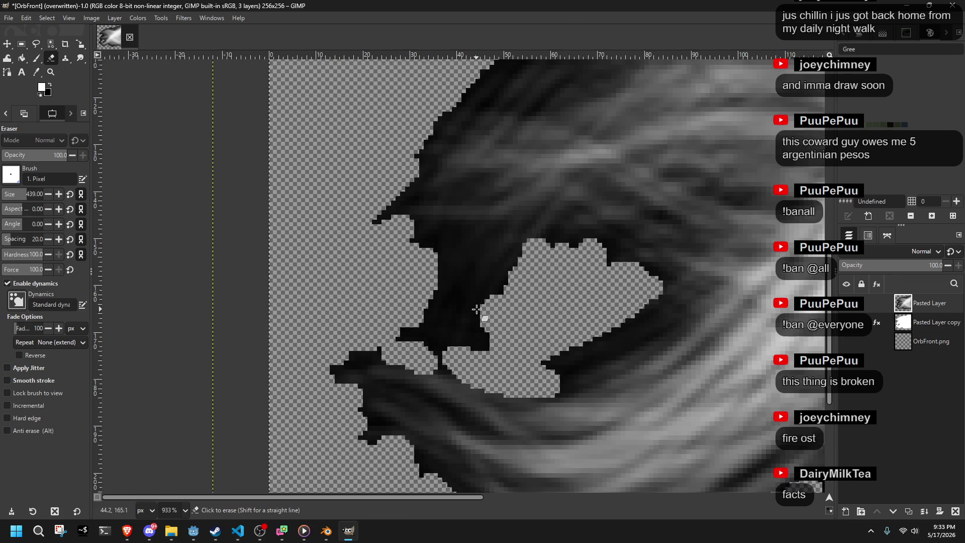
pyautogui.scroll(3, 620, 261)
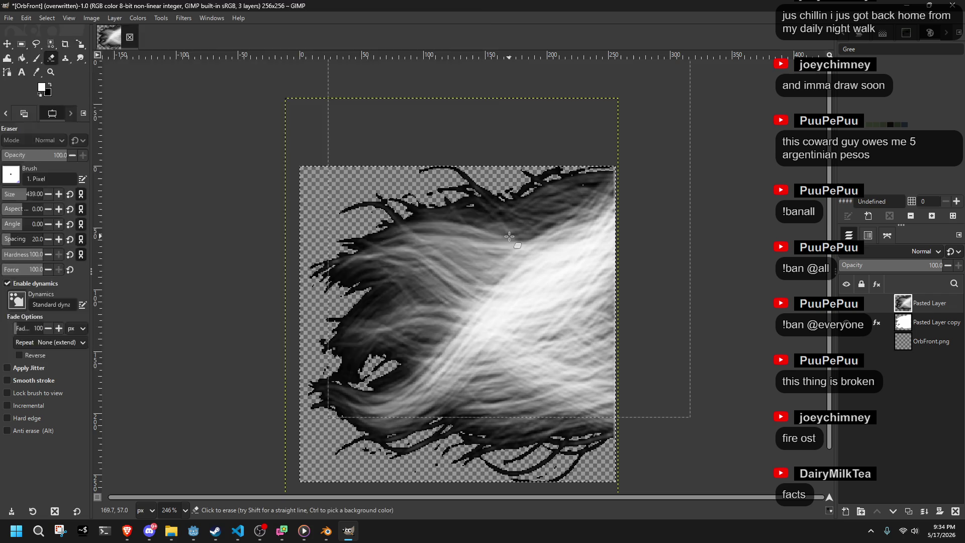
# Step: Overwrite OrbFront.png with the trimmed hair texture
pyautogui.hotkey('ctrl', 's')
pyautogui.click(452, 349)
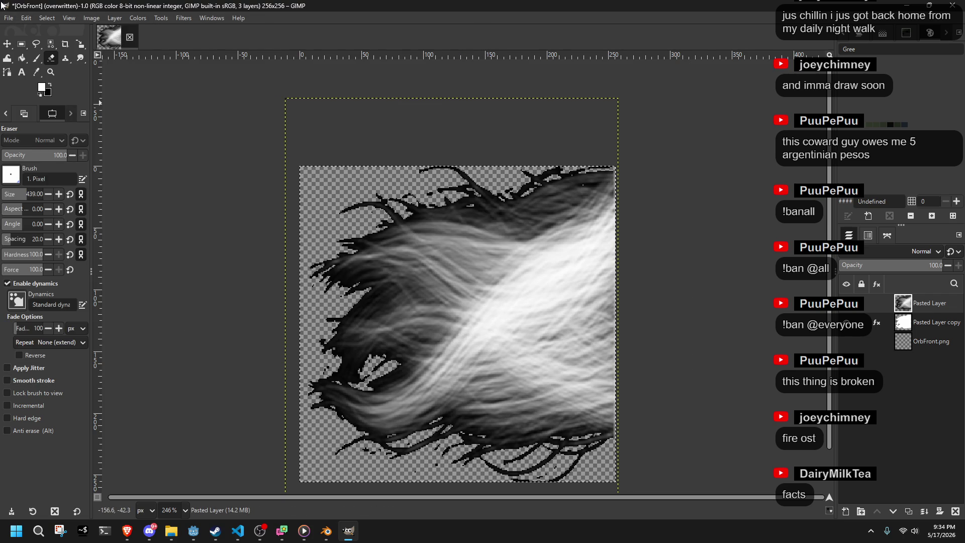
pyautogui.click(8, 18)
pyautogui.click(59, 174)
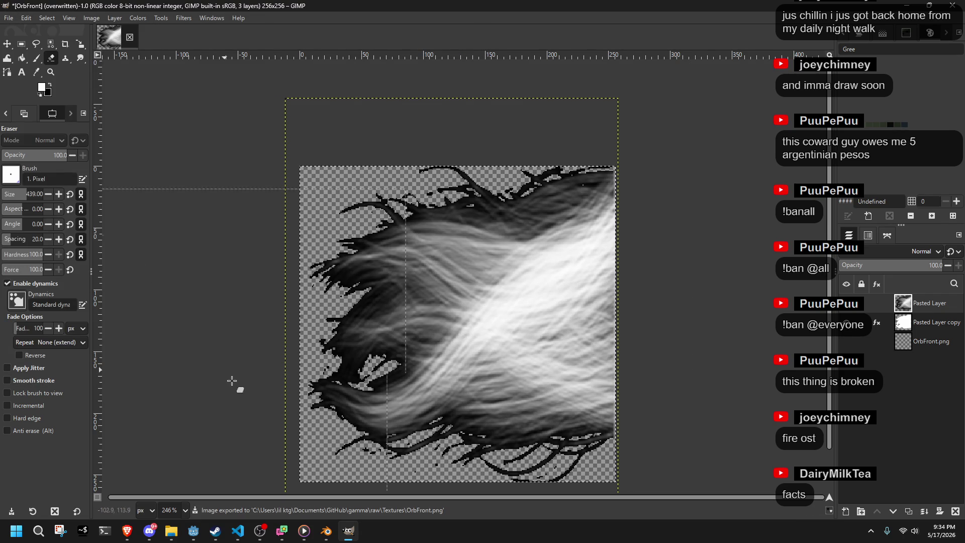
pyautogui.click(329, 537)
# Step: Reload OrbFront from disk and orbit the viewport to check the trimmed strands on the mesh
pyautogui.click(85, 31)
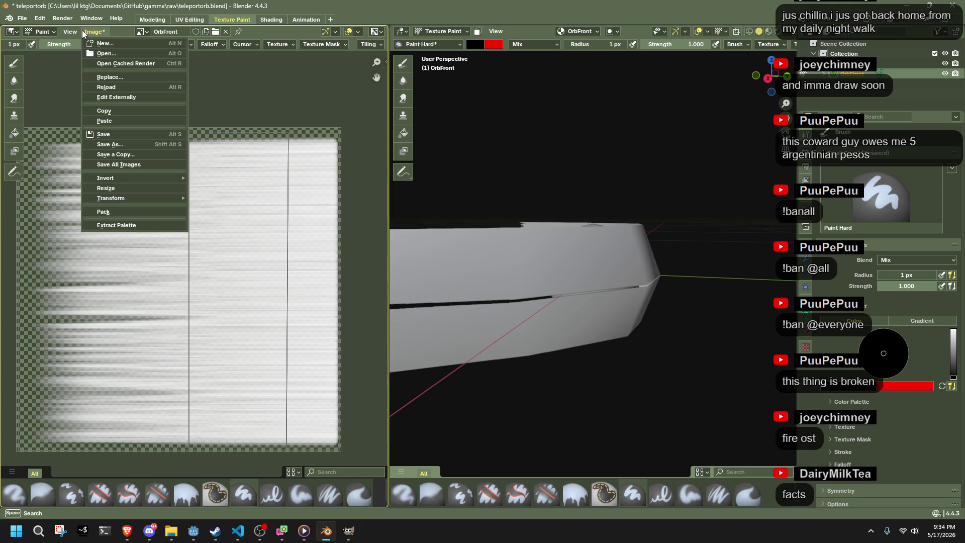
pyautogui.click(107, 86)
pyautogui.moveTo(427, 298); pyautogui.dragTo(549, 339)
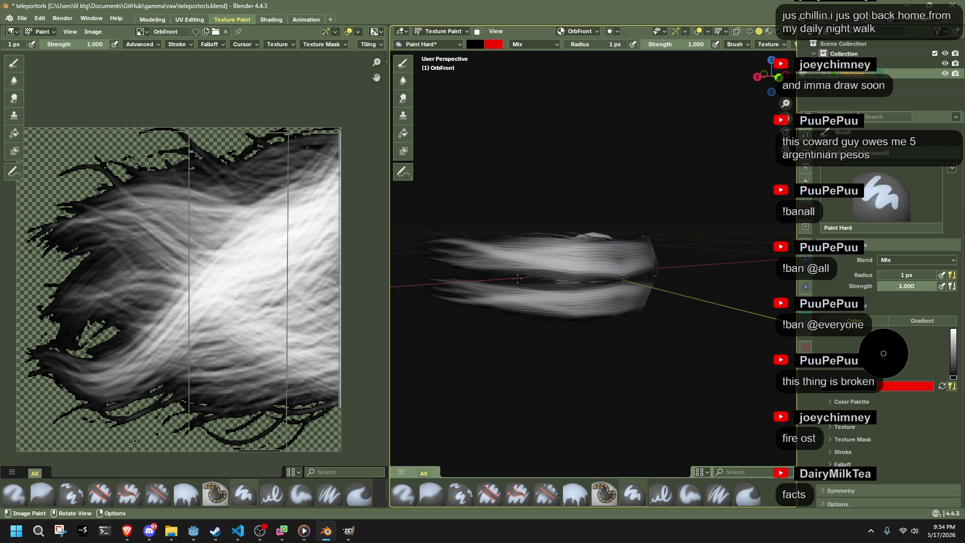
pyautogui.moveTo(514, 328)
pyautogui.mouseDown()
pyautogui.moveTo(754, 326)
pyautogui.moveTo(409, 331)
pyautogui.moveTo(440, 325)
pyautogui.moveTo(599, 342)
pyautogui.moveTo(623, 328)
pyautogui.moveTo(525, 334)
pyautogui.mouseUp()
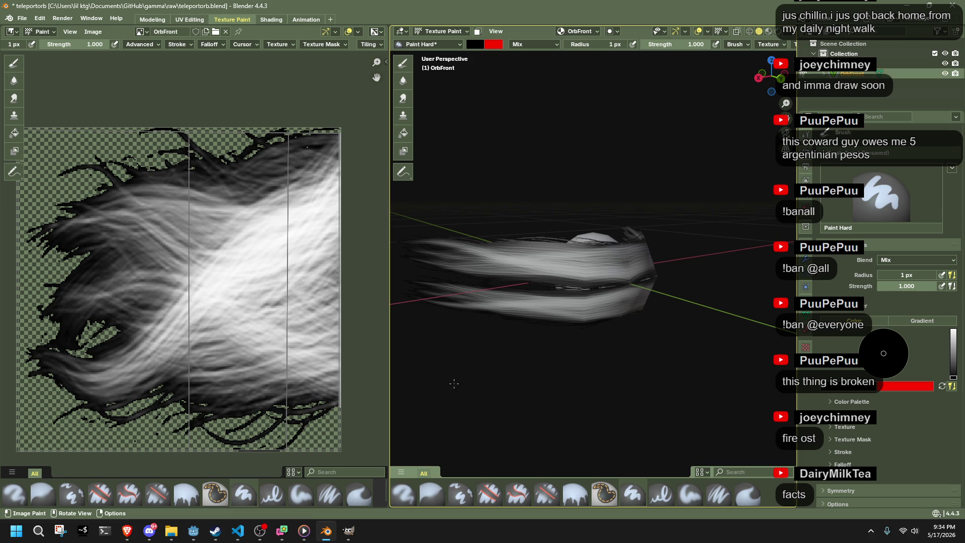
pyautogui.click(349, 531)
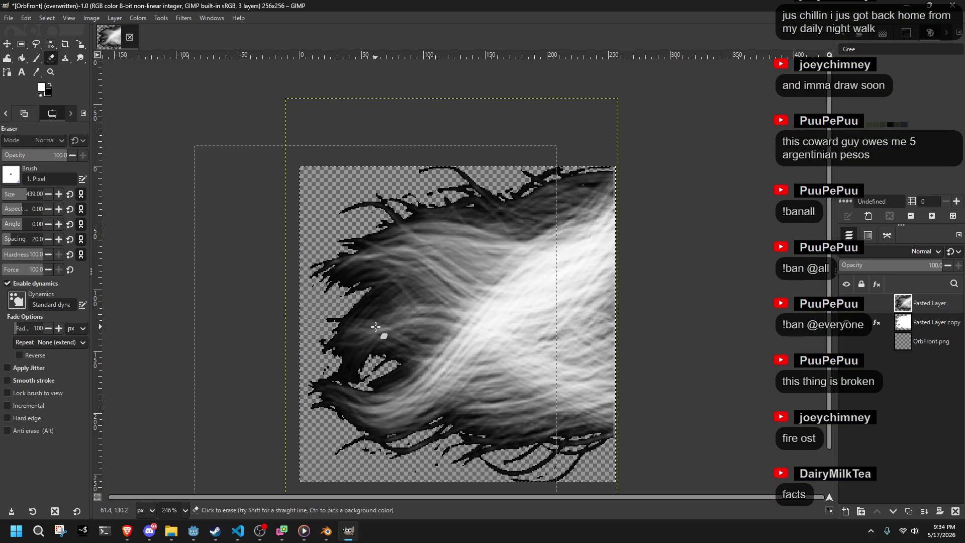
# Step: Colorize Pasted Layer cyan with saturation raised to 1.0
pyautogui.click(918, 323)
pyautogui.click(929, 304)
pyautogui.click(145, 18)
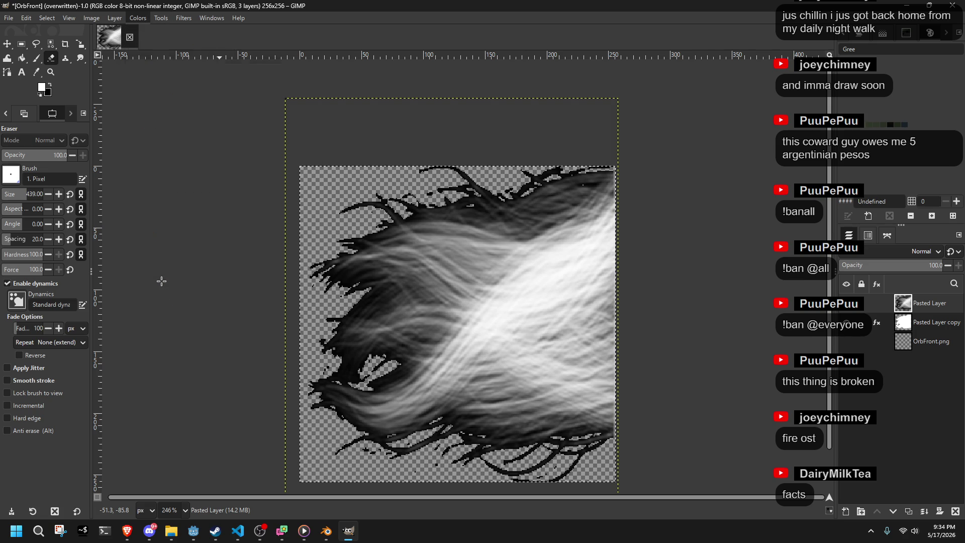
pyautogui.click(161, 283)
pyautogui.moveTo(208, 139)
pyautogui.mouseDown()
pyautogui.moveTo(251, 153)
pyautogui.moveTo(218, 164)
pyautogui.moveTo(306, 179)
pyautogui.moveTo(207, 180)
pyautogui.mouseUp()
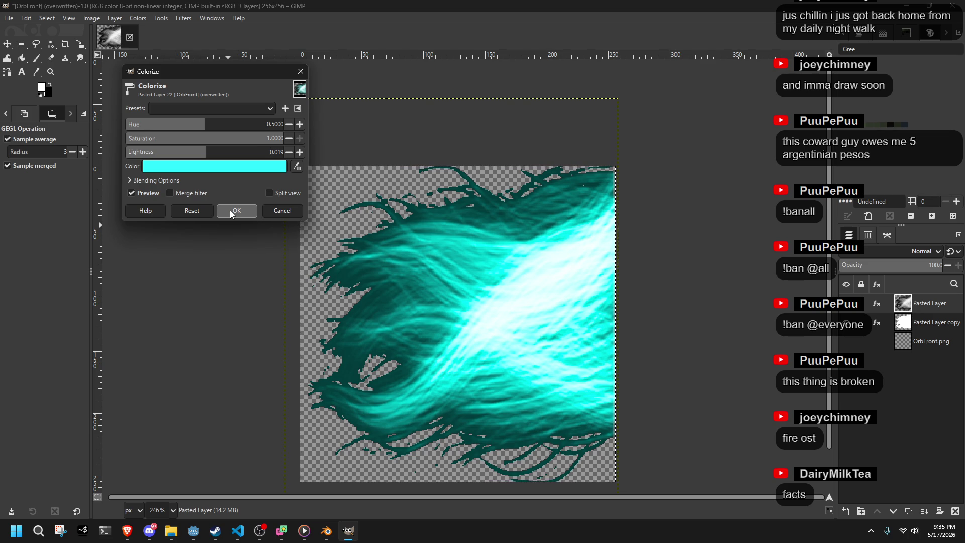
pyautogui.click(230, 210)
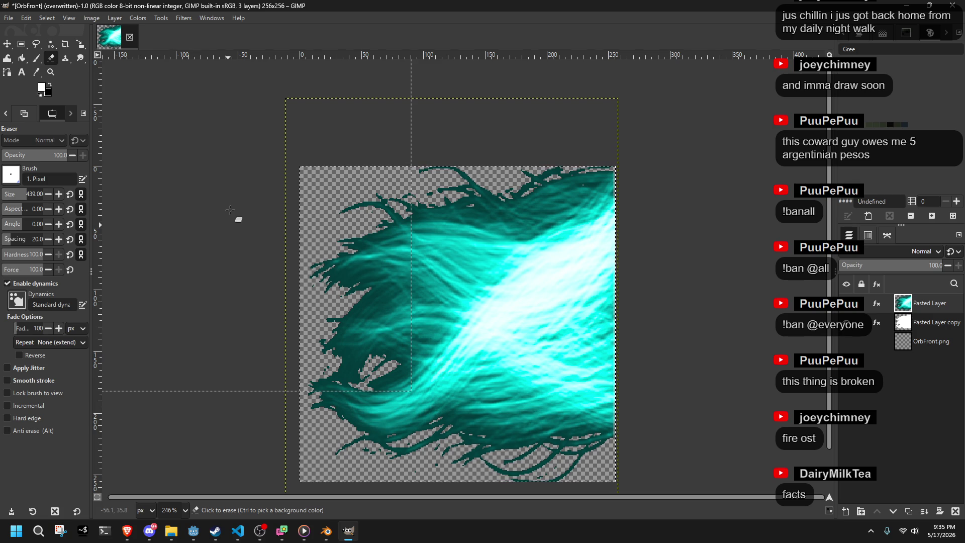
# Step: Overwrite OrbFront.png with the cyan hair texture
pyautogui.click(9, 18)
pyautogui.click(30, 169)
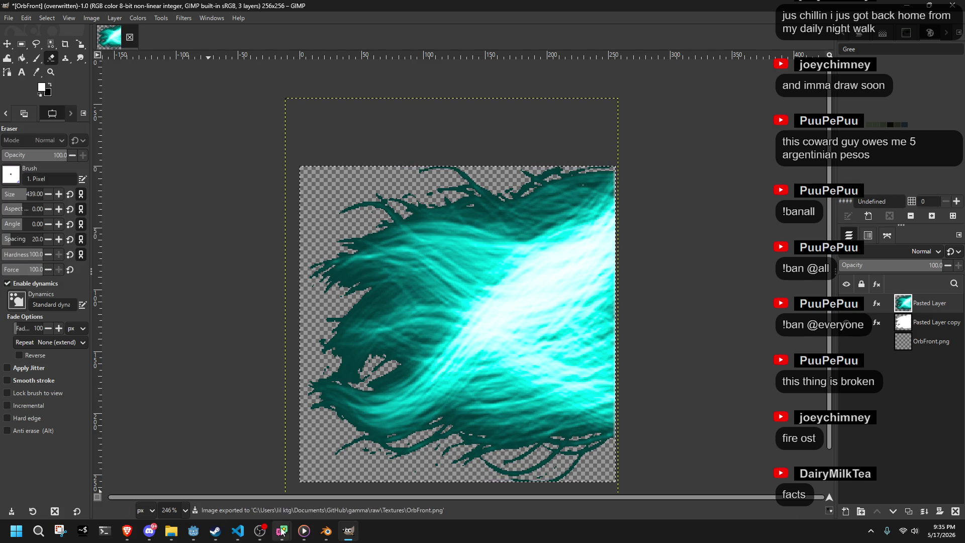
pyautogui.click(193, 531)
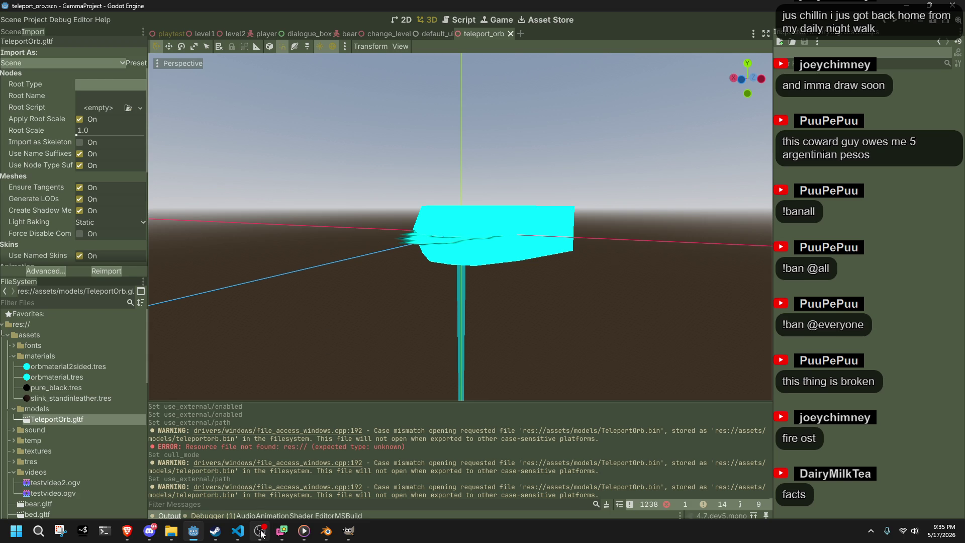
# Step: Reload the cyan OrbFront texture in Blender and orbit close to inspect the hair mesh
pyautogui.click(327, 532)
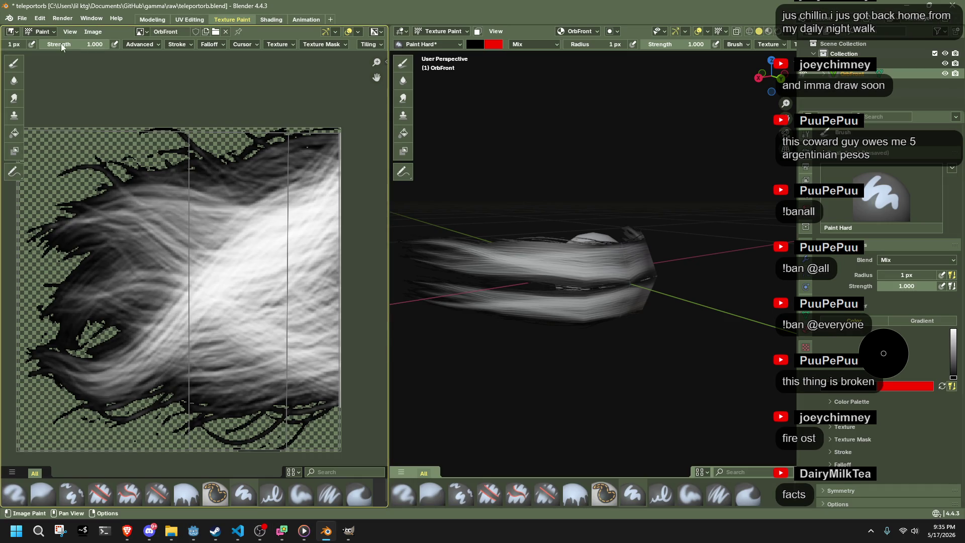
pyautogui.click(92, 32)
pyautogui.click(117, 90)
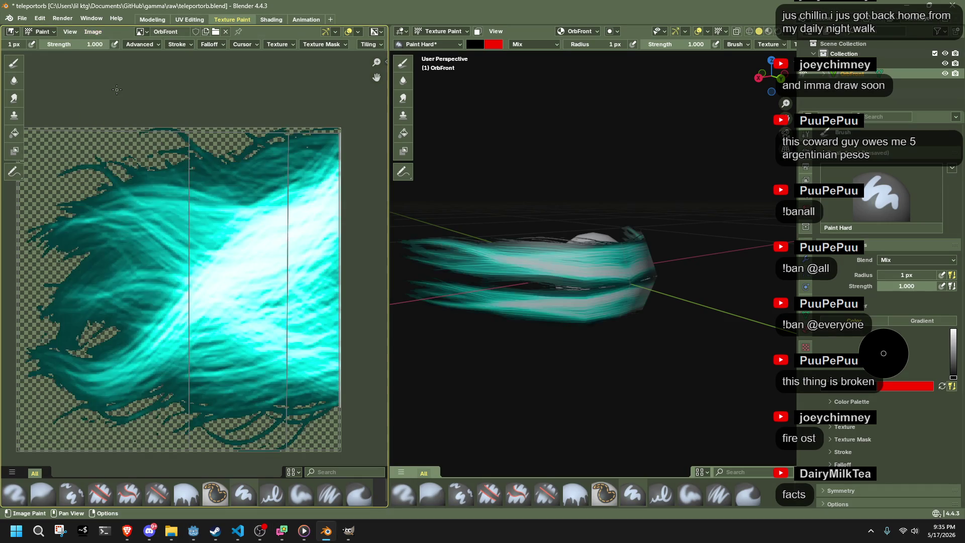
pyautogui.moveTo(503, 301)
pyautogui.mouseDown()
pyautogui.moveTo(394, 330)
pyautogui.moveTo(681, 322)
pyautogui.moveTo(545, 328)
pyautogui.mouseUp()
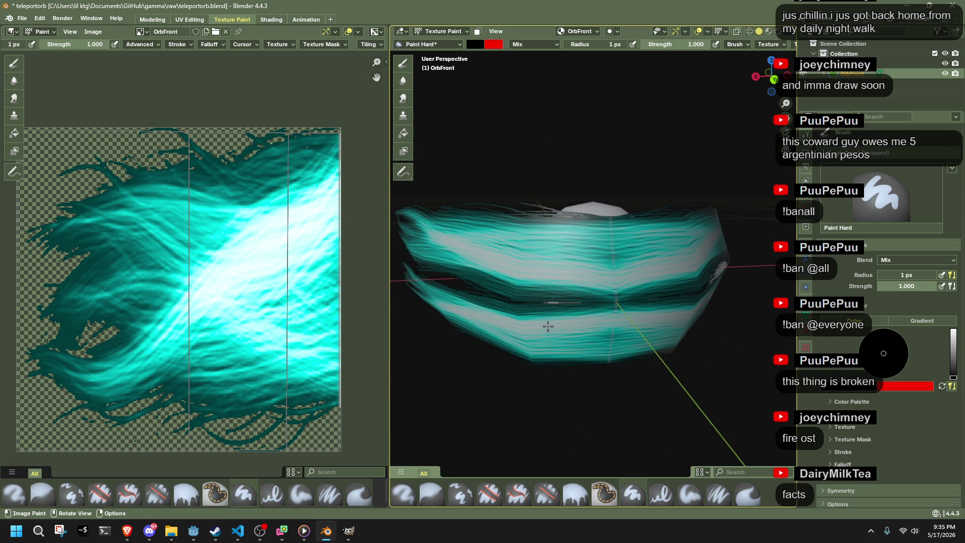
# Step: Raise the Orb2Sided material roughness from 0.500 to 1.000, then go to the UV Editing workspace
pyautogui.hotkey('ctrl', 'pagedown')
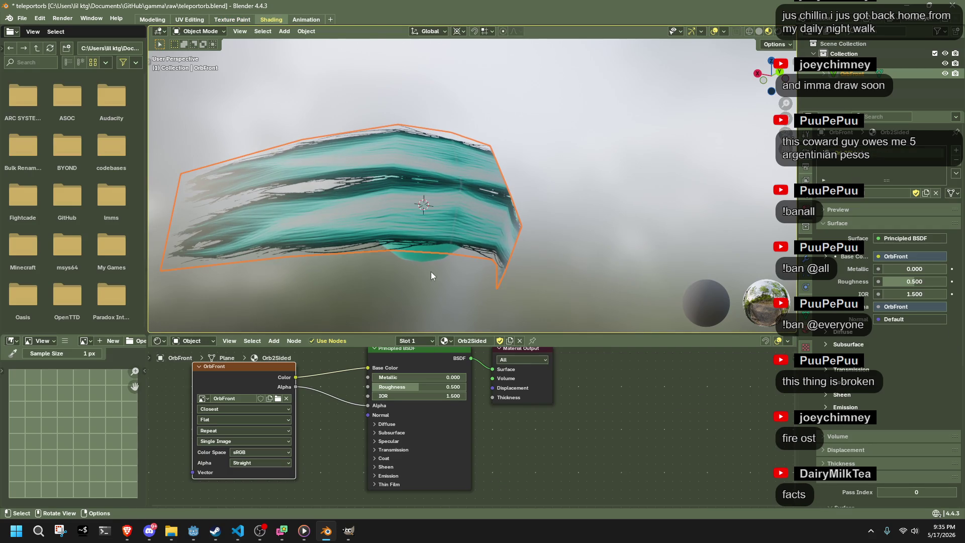
pyautogui.moveTo(400, 382); pyautogui.dragTo(442, 387)
pyautogui.moveTo(507, 237)
pyautogui.mouseDown()
pyautogui.moveTo(667, 261)
pyautogui.moveTo(710, 250)
pyautogui.moveTo(590, 231)
pyautogui.mouseUp()
pyautogui.hotkey('alt', 'Tab')
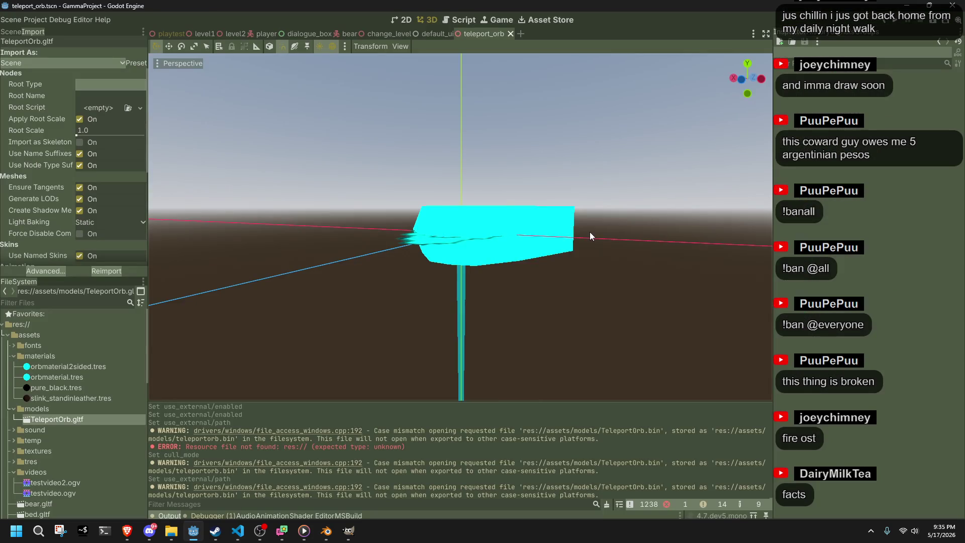
pyautogui.hotkey('alt', 'Tab')
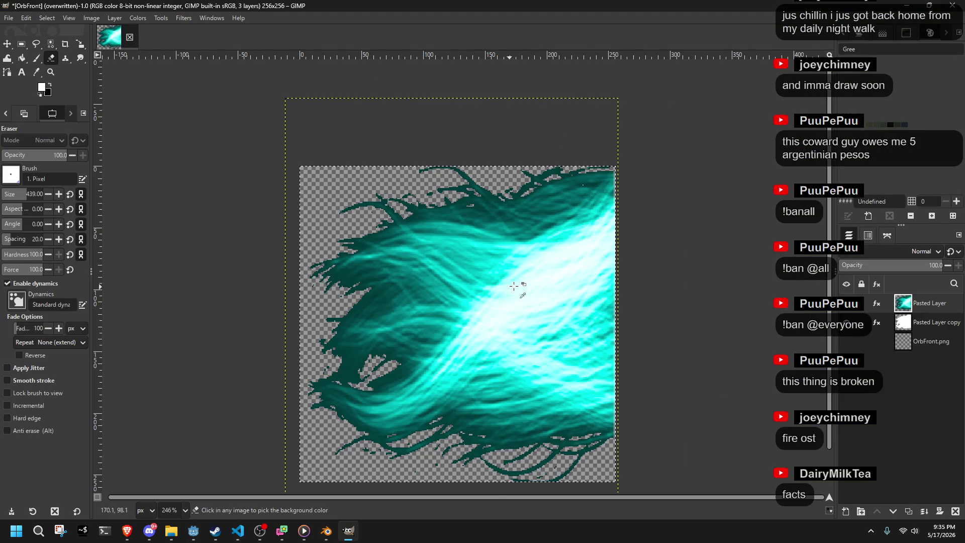
pyautogui.keyDown('ctrl'); pyautogui.scroll(2, 523, 287); pyautogui.keyUp('ctrl')
pyautogui.keyDown('ctrl'); pyautogui.scroll(-2, 524, 287); pyautogui.keyUp('ctrl')
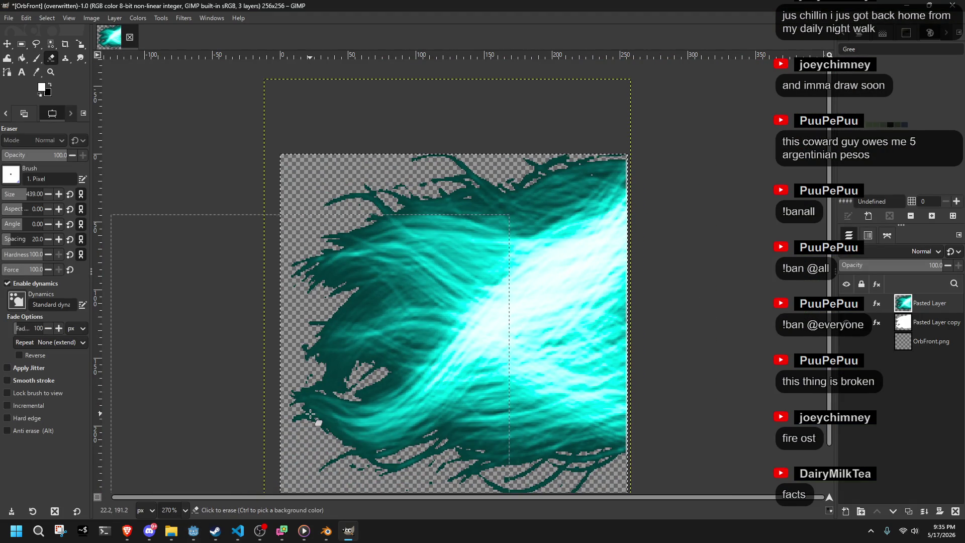
pyautogui.click(326, 530)
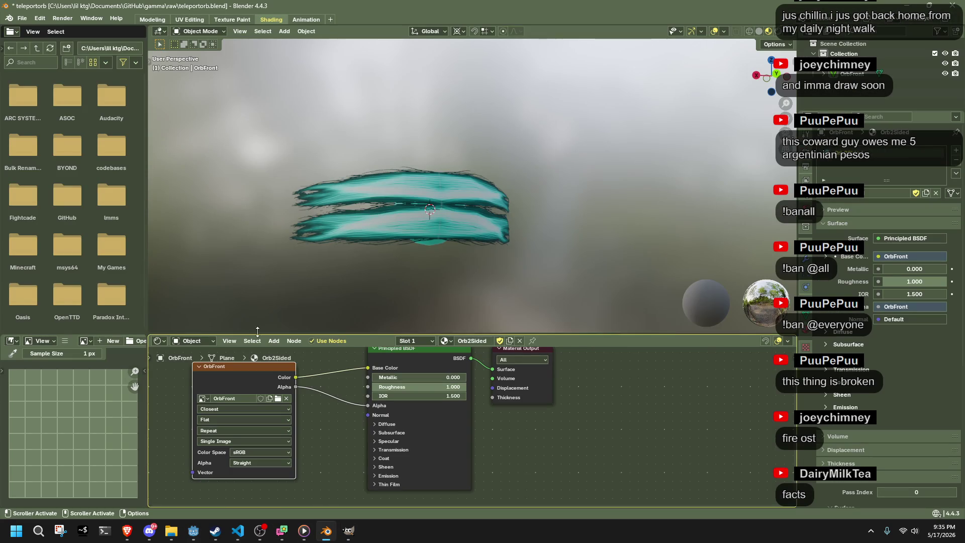
pyautogui.click(189, 21)
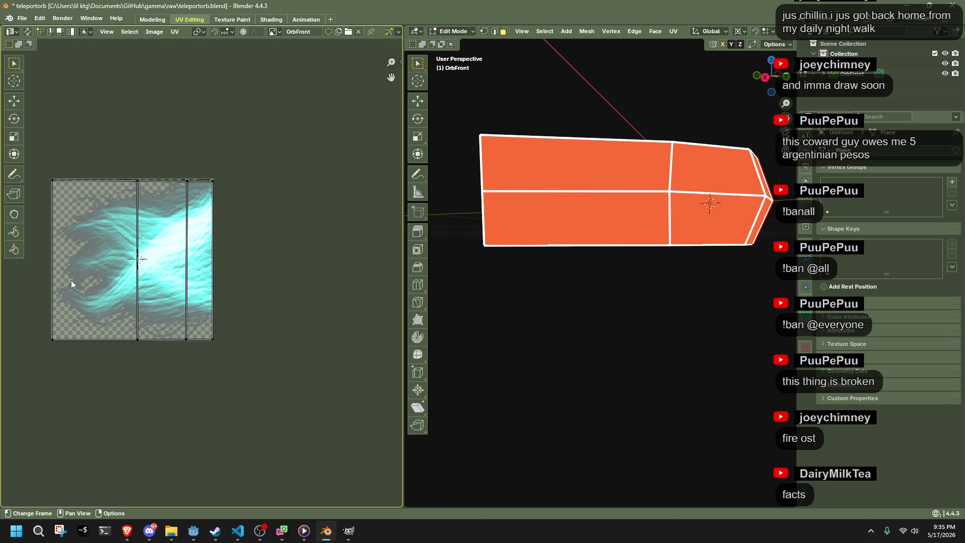
# Step: Select the wing's top face loop and move its top UVs down along Y by about 0.29
pyautogui.click(659, 305)
pyautogui.moveTo(658, 305)
pyautogui.mouseDown()
pyautogui.moveTo(563, 330)
pyautogui.moveTo(572, 244)
pyautogui.moveTo(548, 211)
pyautogui.moveTo(579, 218)
pyautogui.moveTo(554, 212)
pyautogui.mouseUp()
pyautogui.keyDown('alt'); pyautogui.click(558, 214); pyautogui.keyUp('alt')
pyautogui.keyDown('alt'); pyautogui.click(555, 213); pyautogui.keyUp('alt')
pyautogui.moveTo(39, 157); pyautogui.dragTo(226, 214)
pyautogui.press('g')
pyautogui.press('y')
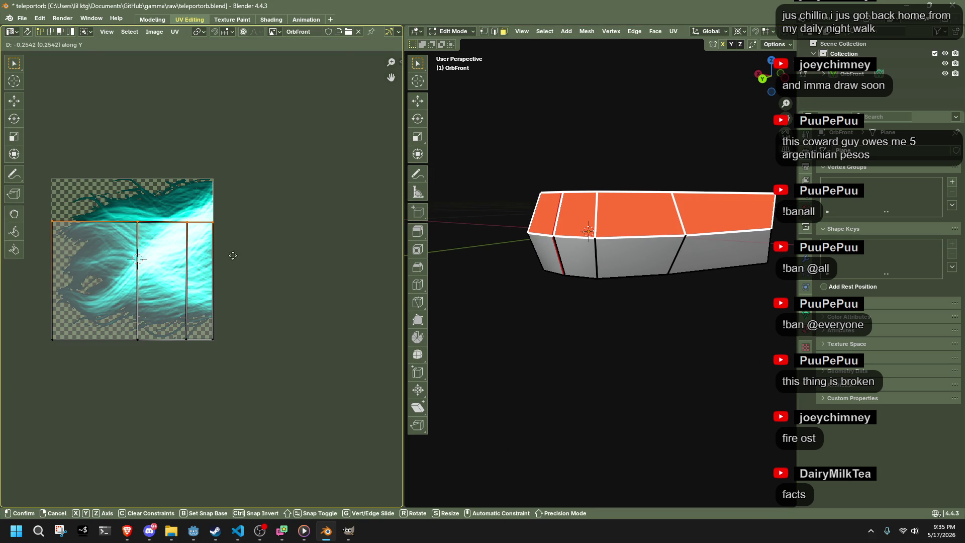
pyautogui.click(232, 257)
# Step: Select the bottom face loop and box-select UVs below the island, then undo the selection
pyautogui.moveTo(473, 257)
pyautogui.mouseDown()
pyautogui.moveTo(641, 289)
pyautogui.moveTo(587, 245)
pyautogui.mouseUp()
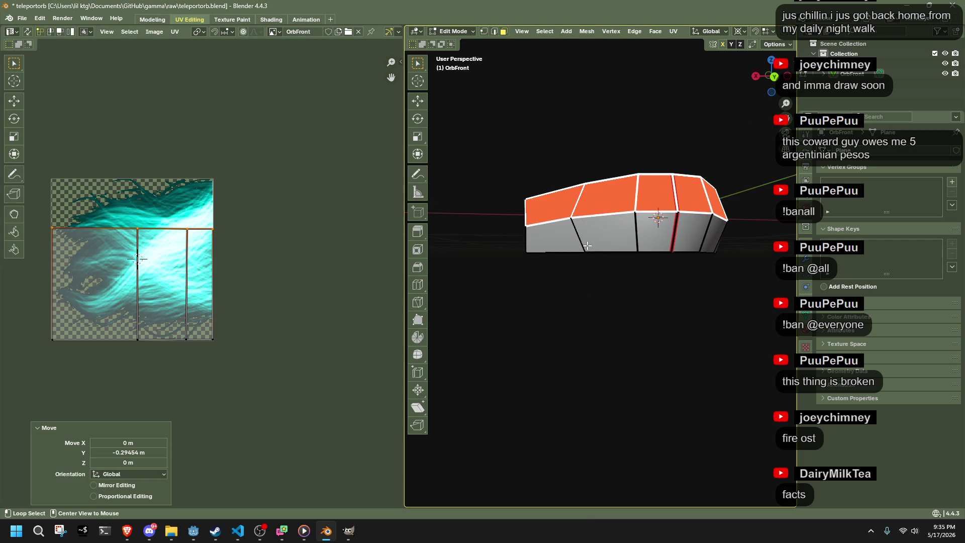
pyautogui.keyDown('alt'); pyautogui.click(636, 235); pyautogui.keyUp('alt')
pyautogui.moveTo(60, 157); pyautogui.dragTo(305, 207)
pyautogui.press('b')
pyautogui.moveTo(284, 363); pyautogui.dragTo(29, 289)
pyautogui.click(620, 319)
pyautogui.hotkey('ctrl', 'z')
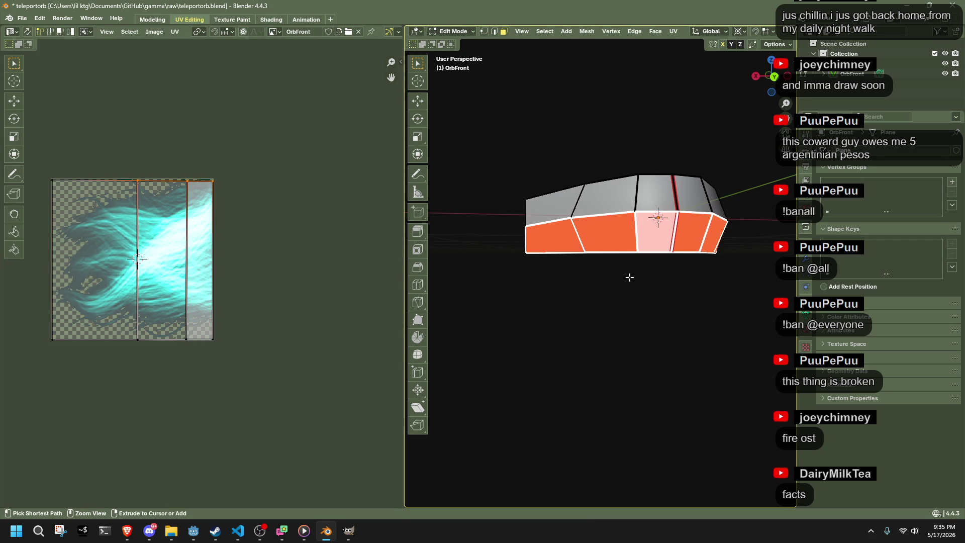
pyautogui.hscroll(3, 790, 32)
pyautogui.hscroll(5, 790, 32)
# Step: Show the cyan texture, select the top face row, and slide its bottom UV edge vertically
pyautogui.click(769, 31)
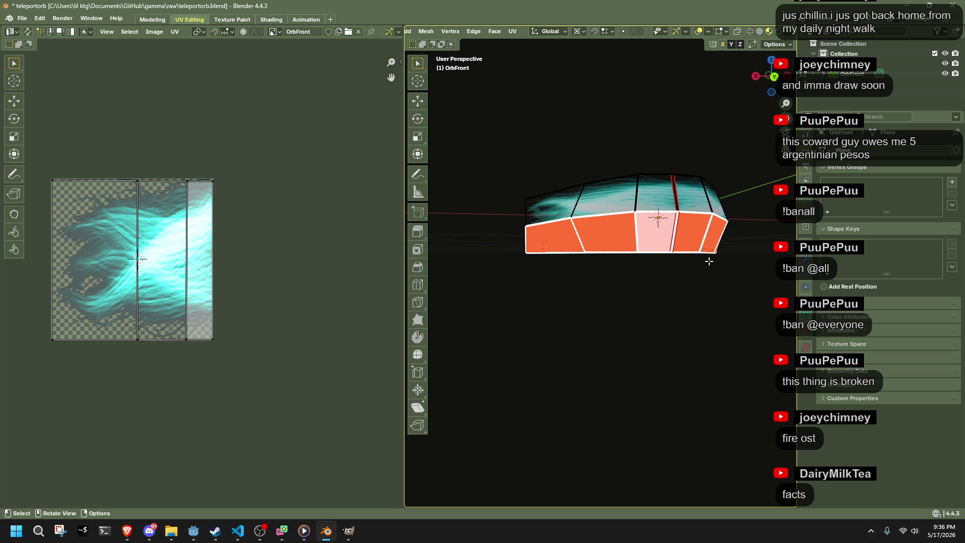
pyautogui.click(650, 288)
pyautogui.moveTo(650, 288)
pyautogui.mouseDown()
pyautogui.moveTo(598, 297)
pyautogui.moveTo(555, 219)
pyautogui.moveTo(689, 151)
pyautogui.mouseUp()
pyautogui.moveTo(519, 172); pyautogui.dragTo(787, 223)
pyautogui.moveTo(316, 293)
pyautogui.mouseDown()
pyautogui.moveTo(56, 383)
pyautogui.moveTo(24, 383)
pyautogui.mouseUp()
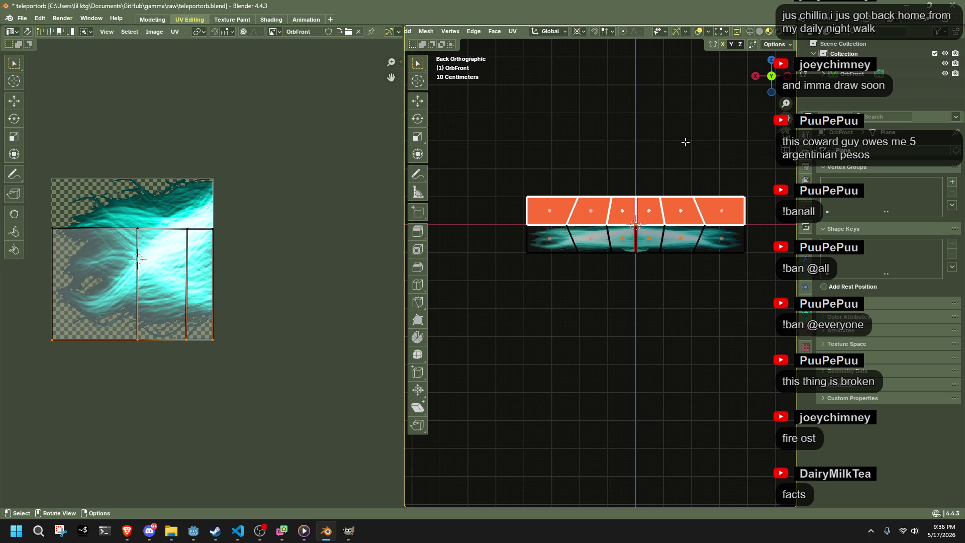
pyautogui.hotkey('shift', 'alt', 'z')
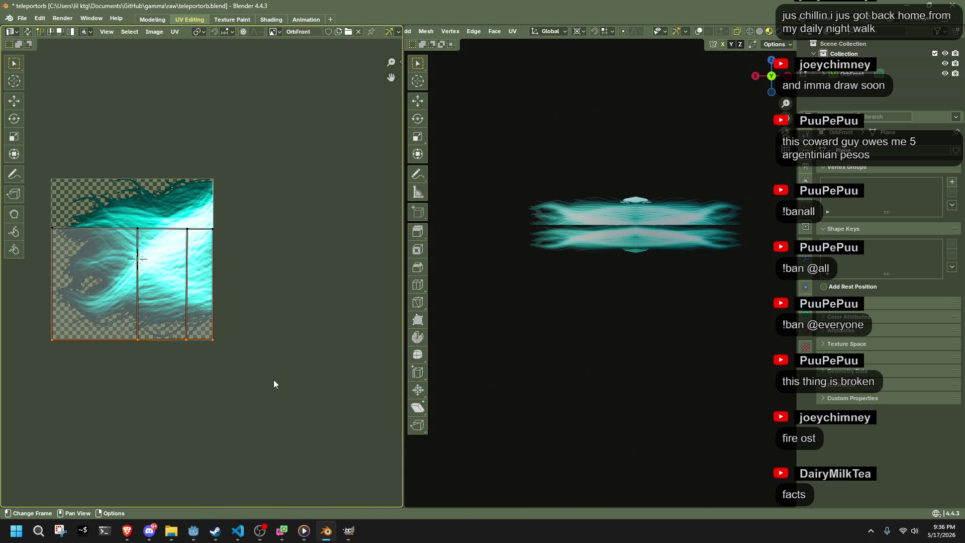
pyautogui.press('g')
pyautogui.press('y')
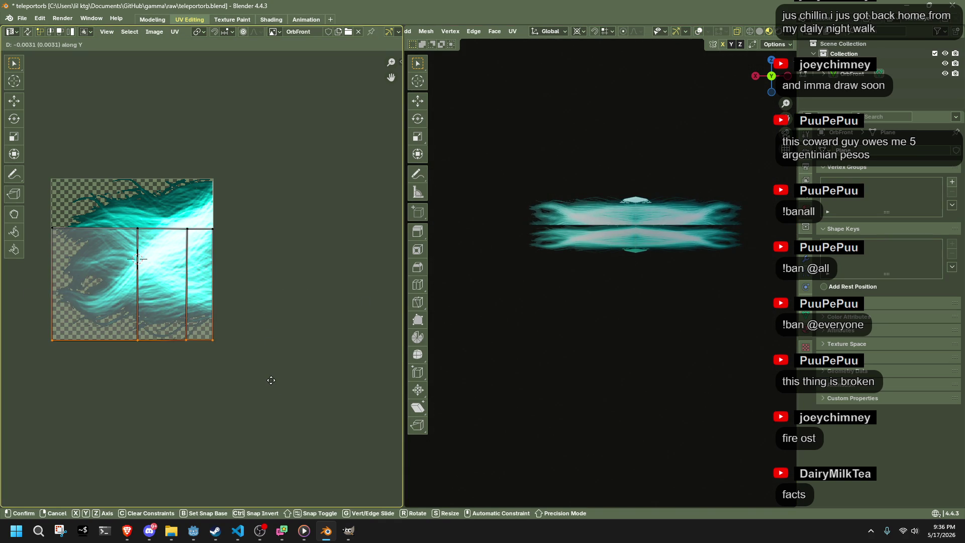
pyautogui.click(270, 374)
# Step: Slide the top UV edge vertically into position and bring the wireframe back
pyautogui.moveTo(254, 257); pyautogui.dragTo(256, 256)
pyautogui.press('g')
pyautogui.press('y')
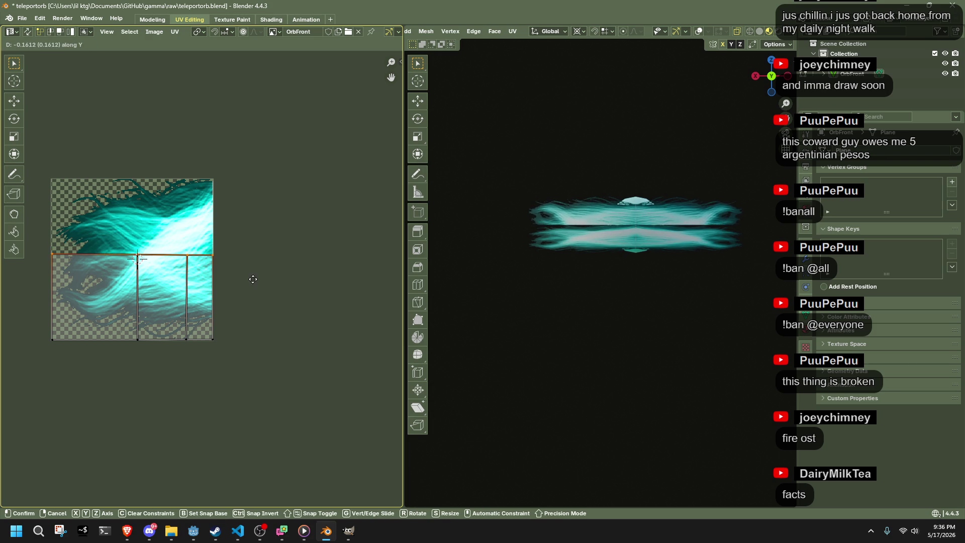
pyautogui.click(256, 282)
pyautogui.hotkey('shift', 'alt', 'z')
# Step: Select the bottom row of wing faces and move its bottom UV edge up along Y
pyautogui.moveTo(531, 230); pyautogui.dragTo(759, 271)
pyautogui.moveTo(265, 378); pyautogui.dragTo(80, 329)
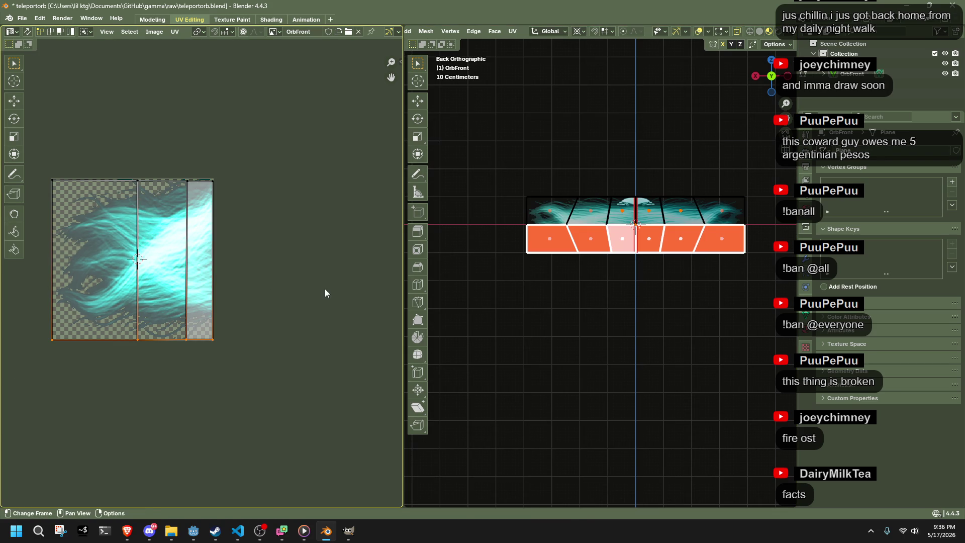
pyautogui.press('g')
pyautogui.press('y')
pyautogui.click(324, 233)
pyautogui.hotkey('shift', 'alt', 'z')
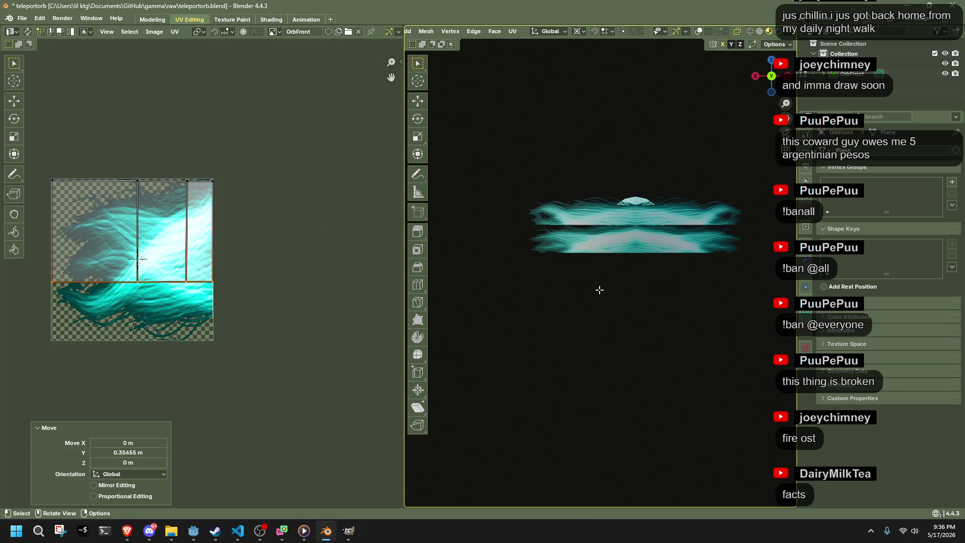
pyautogui.hotkey('shift', 'alt', 'z')
# Step: Add the top face row and try flattening the UVs with a zero scale, then undo it
pyautogui.moveTo(504, 180)
pyautogui.mouseDown()
pyautogui.moveTo(671, 235)
pyautogui.moveTo(734, 226)
pyautogui.mouseUp()
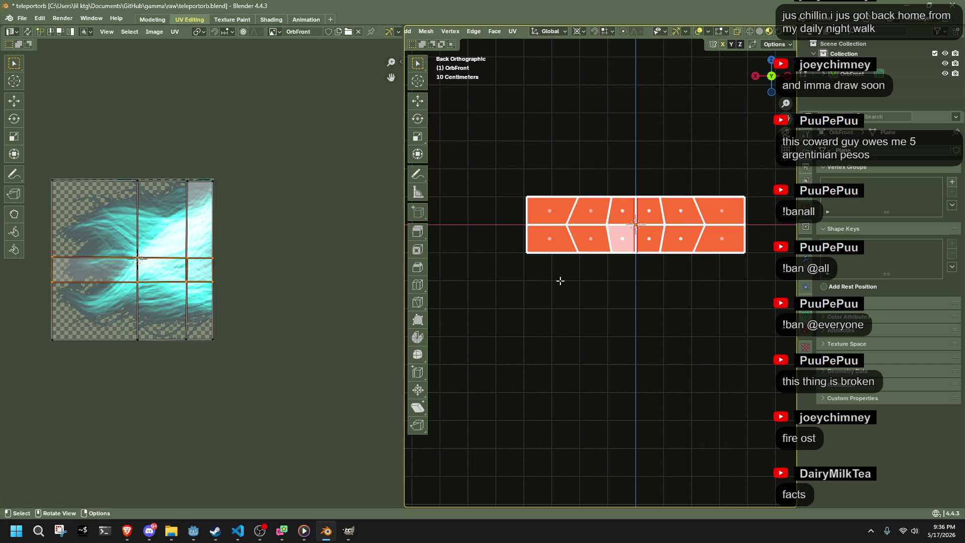
pyautogui.press('s')
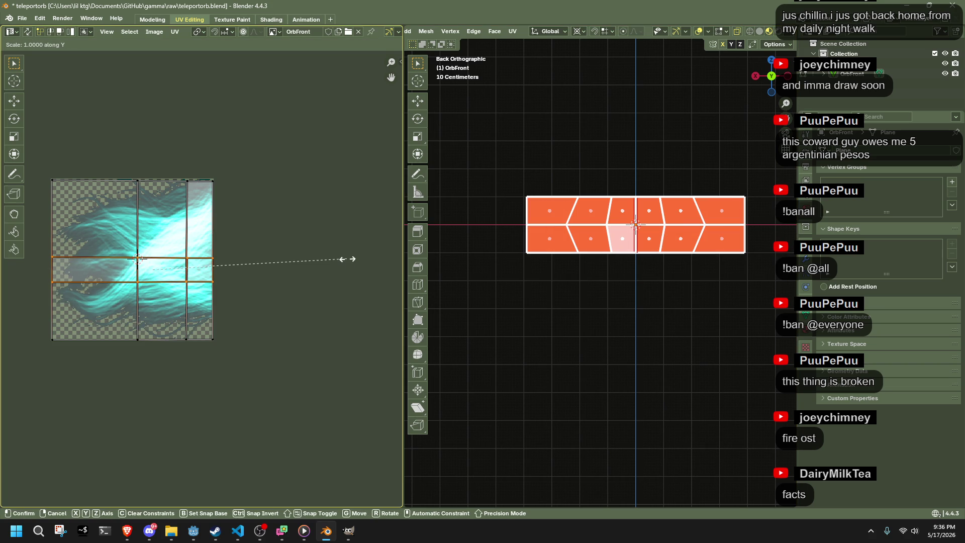
pyautogui.press('0')
pyautogui.press('Return')
pyautogui.press('KP_1')
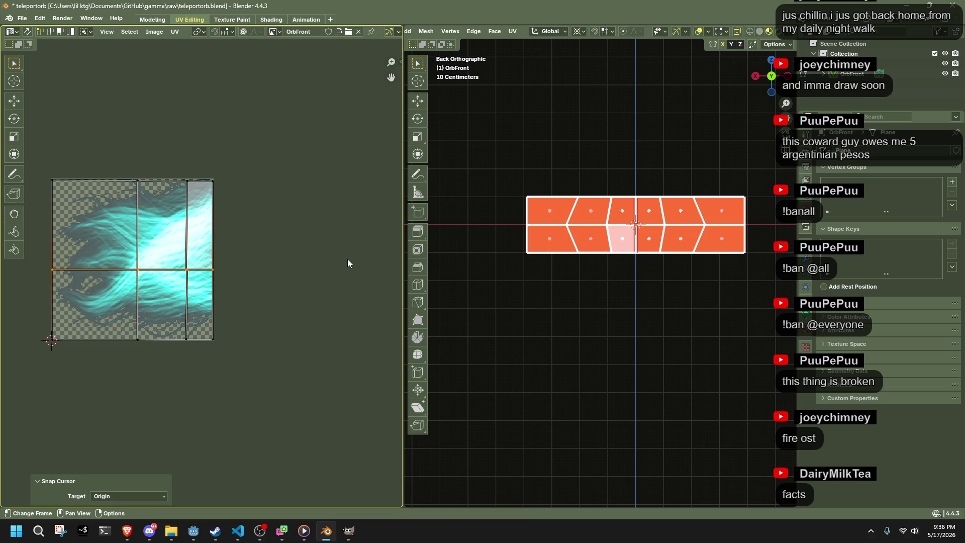
pyautogui.hotkey('ctrl', 'z')
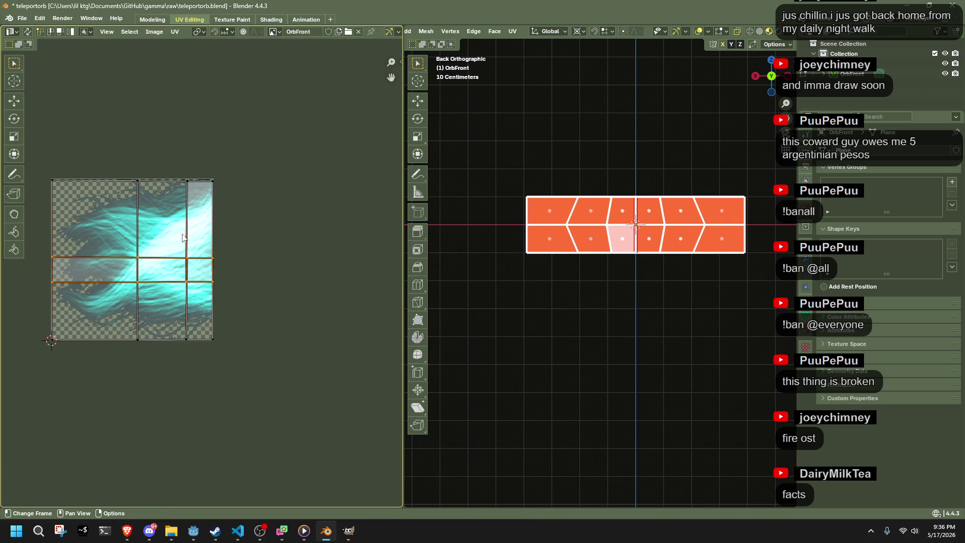
# Step: Select the top and bottom UV rows, snap the 2D cursor to them, and scale Y to 0
pyautogui.moveTo(33, 152); pyautogui.dragTo(289, 206)
pyautogui.moveTo(255, 369); pyautogui.dragTo(8, 318)
pyautogui.hotkey('shift', 's')
pyautogui.press('KP_2')
pyautogui.press('s')
pyautogui.press('y')
pyautogui.press('0')
pyautogui.press('Return')
# Step: Set the pivot point to the 2D cursor, cancel a rescale, and re-enter edit mode on the wing
pyautogui.click(200, 33)
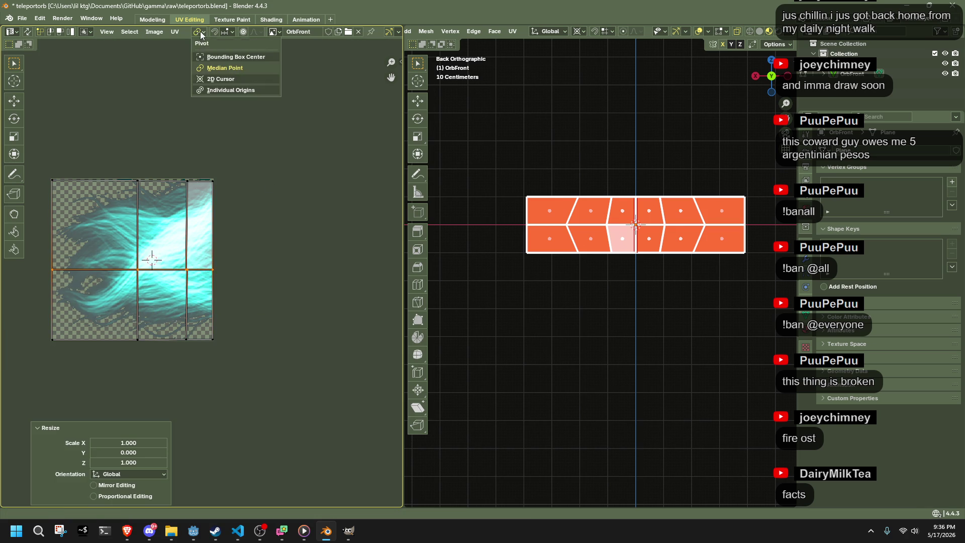
pyautogui.click(200, 79)
pyautogui.press('s')
pyautogui.rightClick(340, 196)
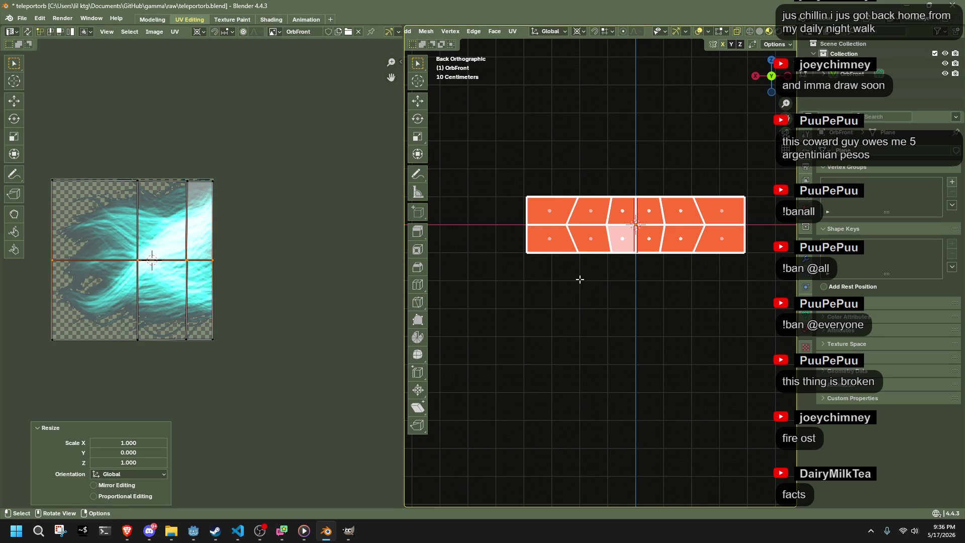
pyautogui.click(645, 300)
pyautogui.press('Tab')
pyautogui.click(602, 234)
pyautogui.press('Tab')
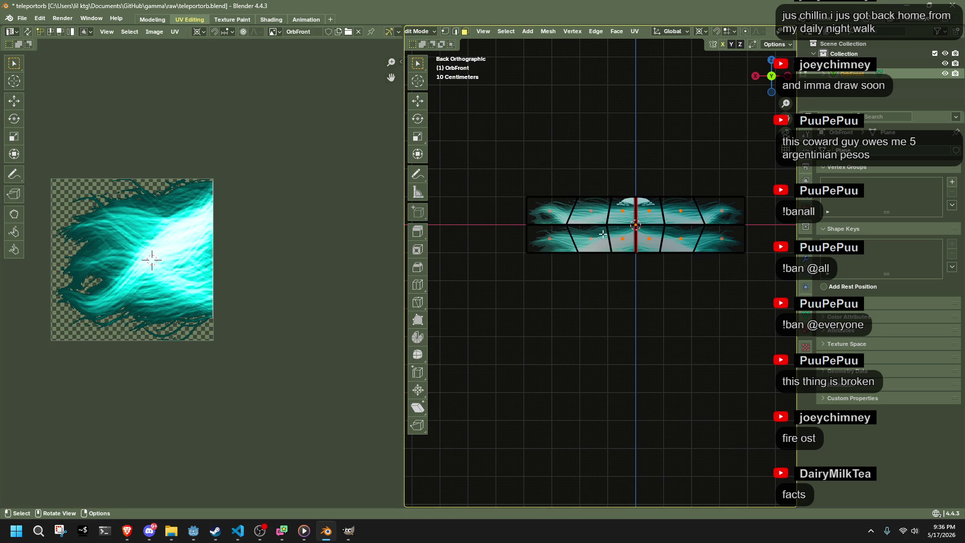
# Step: Select all the wing's faces and unwrap its UVs again
pyautogui.press('a')
pyautogui.press('u')
pyautogui.moveTo(602, 234)
pyautogui.click(653, 245)
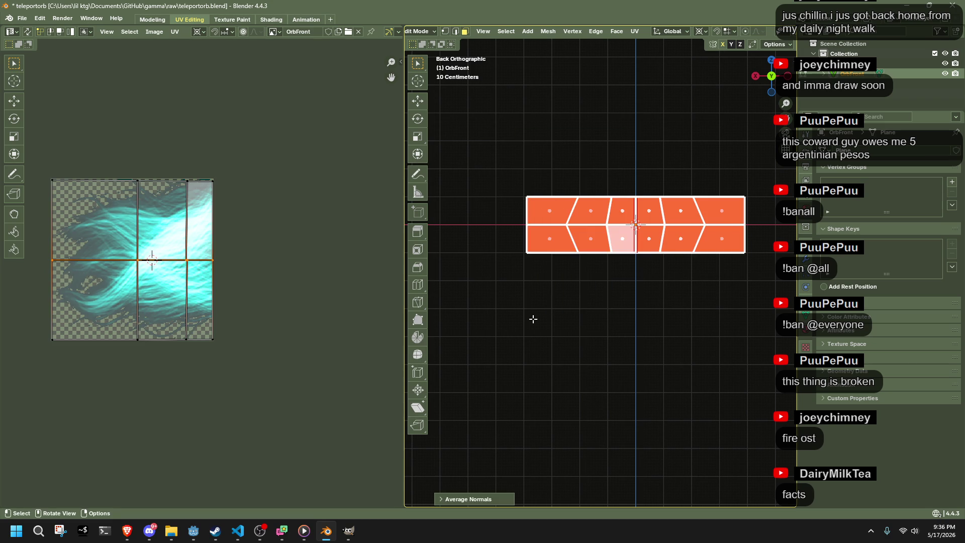
pyautogui.click(574, 285)
pyautogui.moveTo(574, 285)
pyautogui.mouseDown()
pyautogui.moveTo(601, 291)
pyautogui.moveTo(594, 241)
pyautogui.mouseUp()
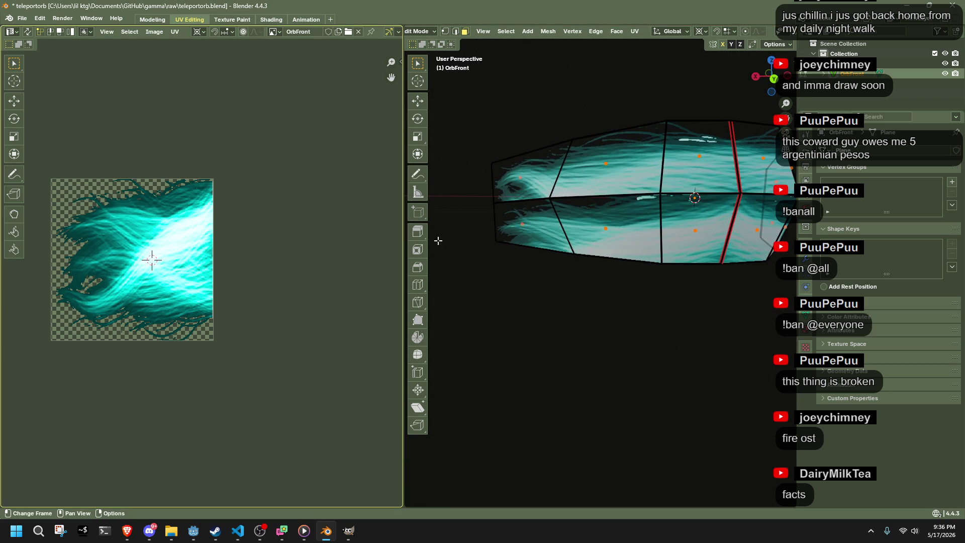
# Step: Move the bottom UV edge up and drop the top UV edge at the texture's bottom
pyautogui.press('a')
pyautogui.moveTo(301, 368); pyautogui.dragTo(4, 306)
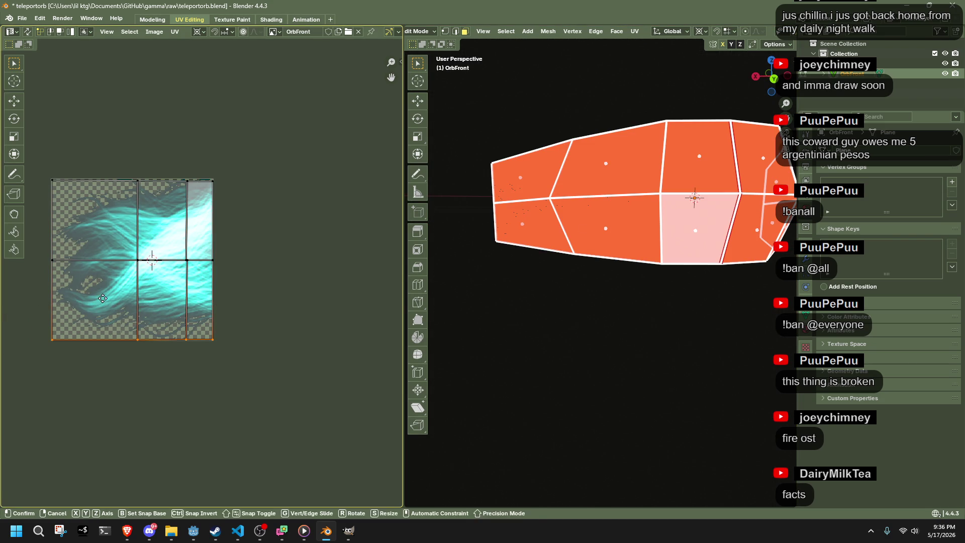
pyautogui.press('g')
pyautogui.press('y')
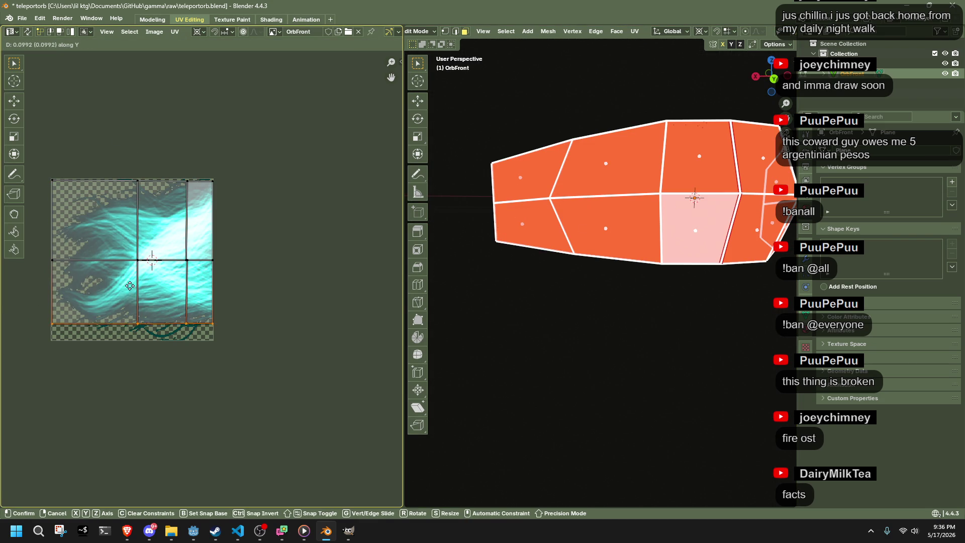
pyautogui.click(129, 178)
pyautogui.moveTo(44, 159)
pyautogui.mouseDown()
pyautogui.moveTo(212, 213)
pyautogui.moveTo(233, 204)
pyautogui.mouseUp()
pyautogui.press('g')
pyautogui.press('y')
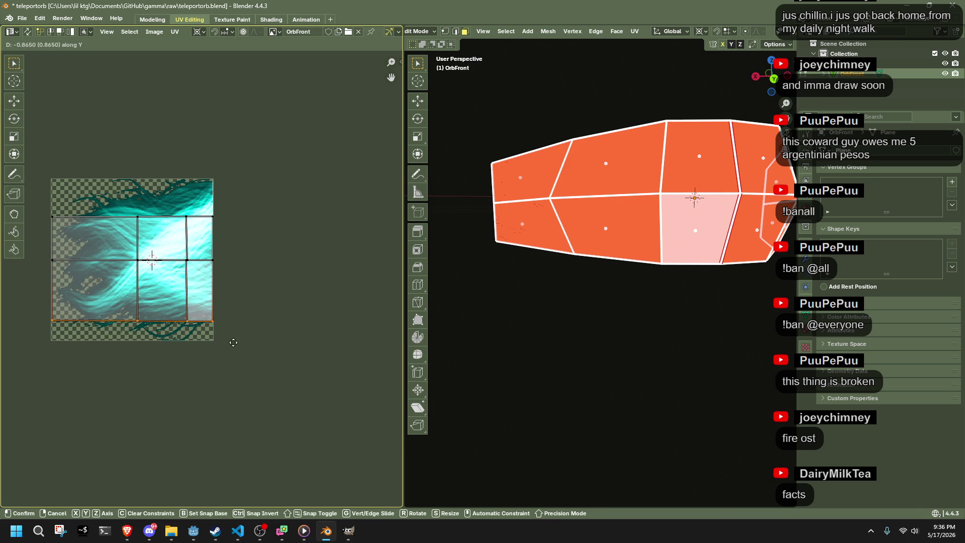
pyautogui.click(234, 365)
# Step: Move the middle UV edge row up to the texture's top, then deselect to preview
pyautogui.moveTo(55, 202); pyautogui.dragTo(264, 241)
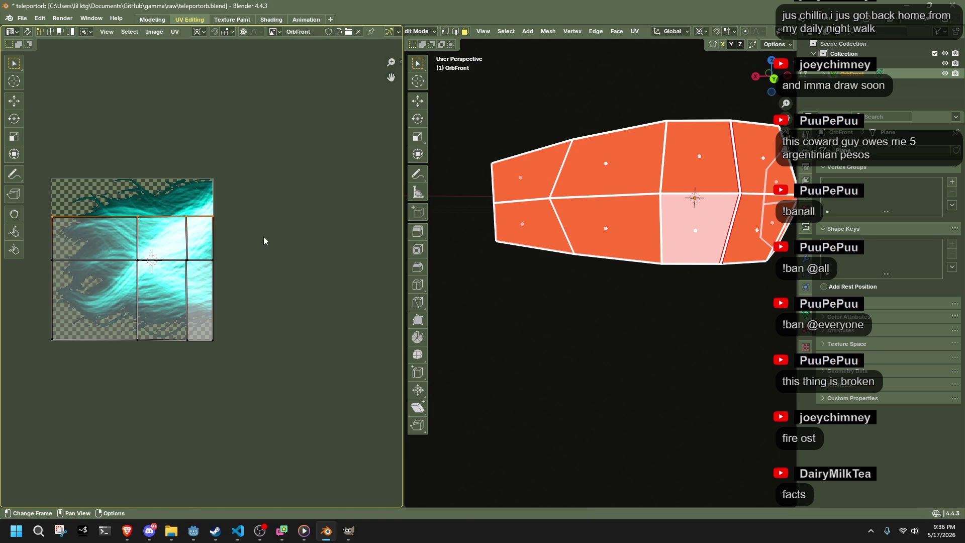
pyautogui.press('g')
pyautogui.press('y')
pyautogui.click(270, 203)
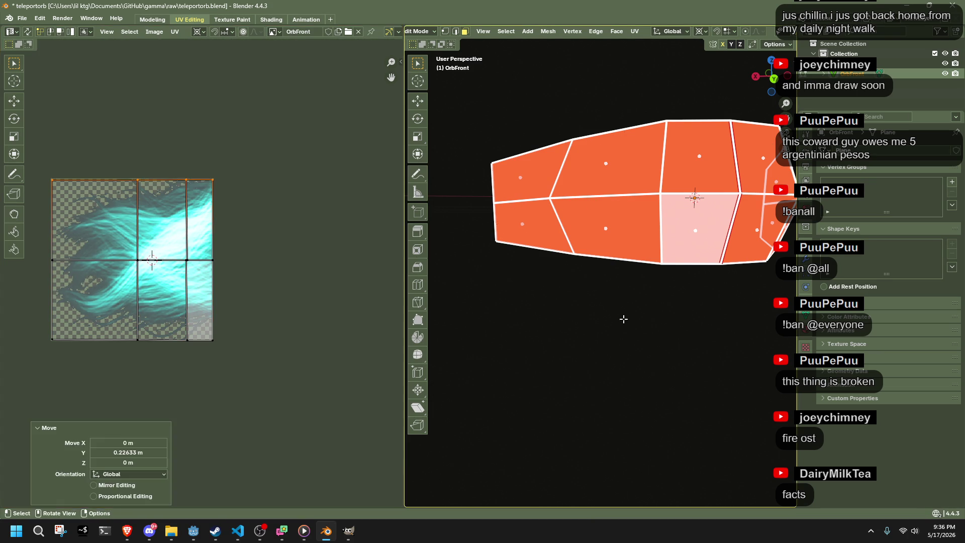
pyautogui.hotkey('alt', 'a')
pyautogui.moveTo(609, 322); pyautogui.dragTo(638, 274)
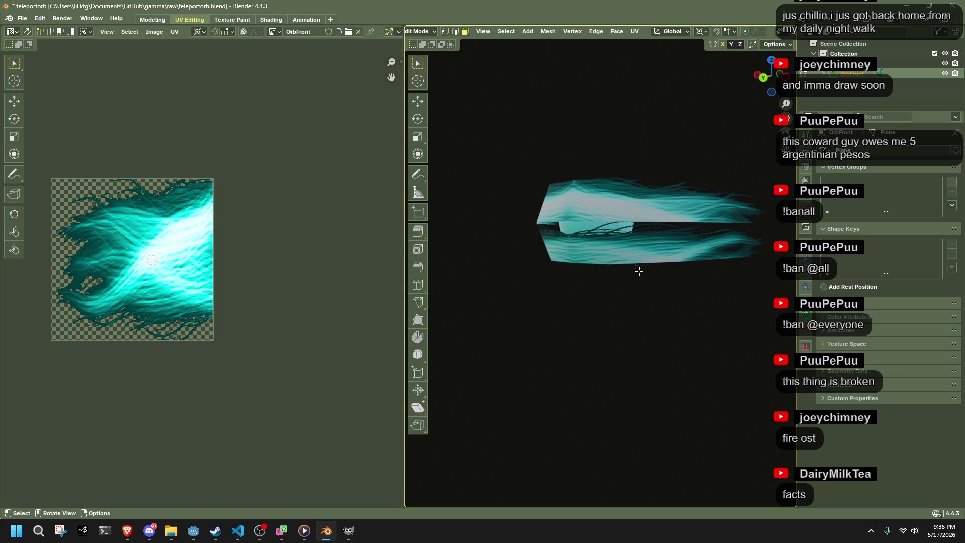
# Step: Select the wing's lower row of UVs and snap the 2D cursor to that selection
pyautogui.click(639, 269)
pyautogui.press('a')
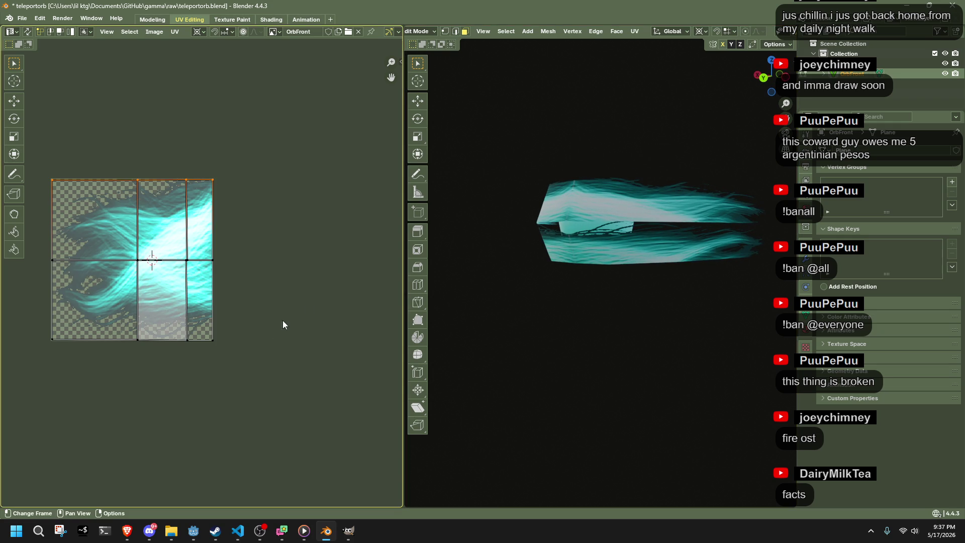
pyautogui.click(573, 243)
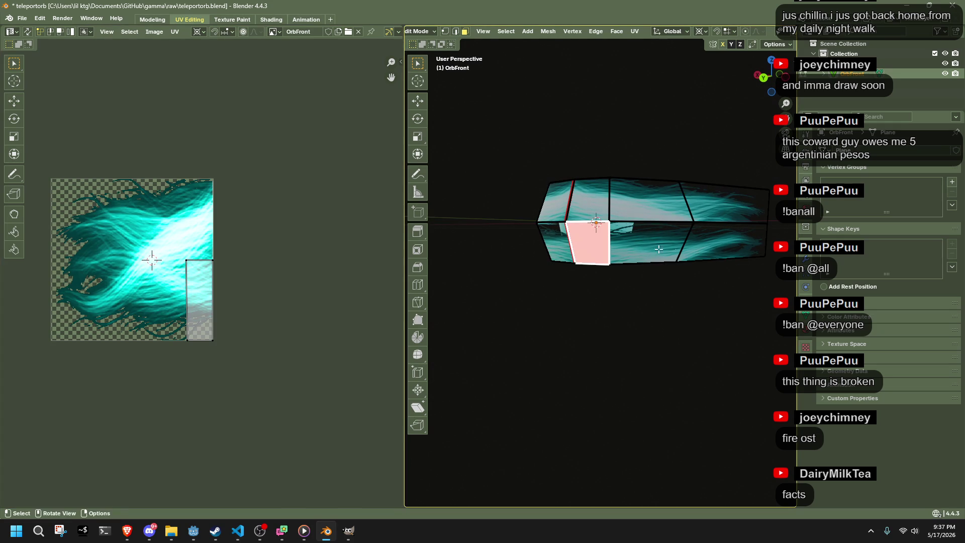
pyautogui.keyDown('alt'); pyautogui.click(683, 246); pyautogui.keyUp('alt')
pyautogui.moveTo(282, 397); pyautogui.dragTo(30, 233)
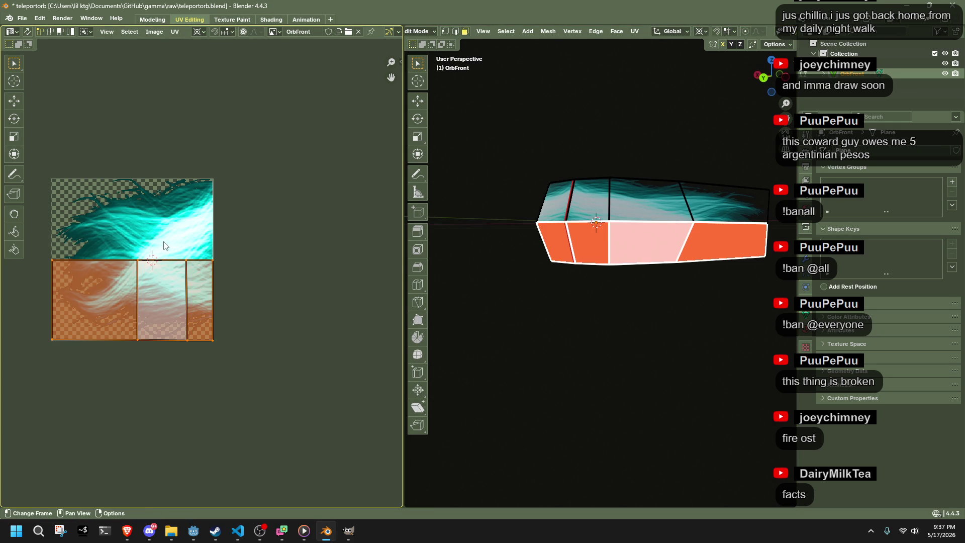
pyautogui.hotkey('shift', 's')
pyautogui.click(248, 367)
pyautogui.hotkey('shift', 's')
pyautogui.click(296, 314)
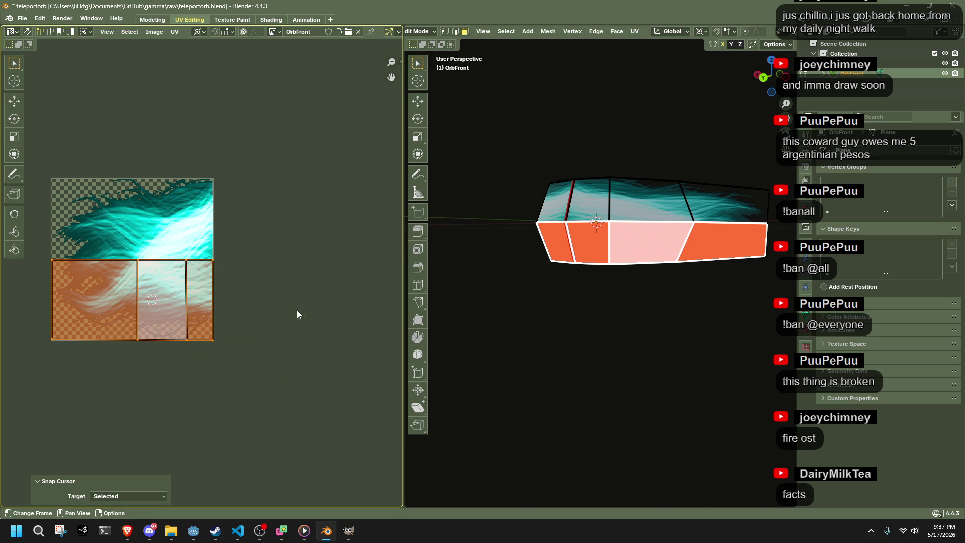
# Step: With the pivot on the 2D cursor, flip the lower row's UVs to Y scale -1
pyautogui.click(199, 32)
pyautogui.press('s')
pyautogui.press('y')
pyautogui.click(280, 387)
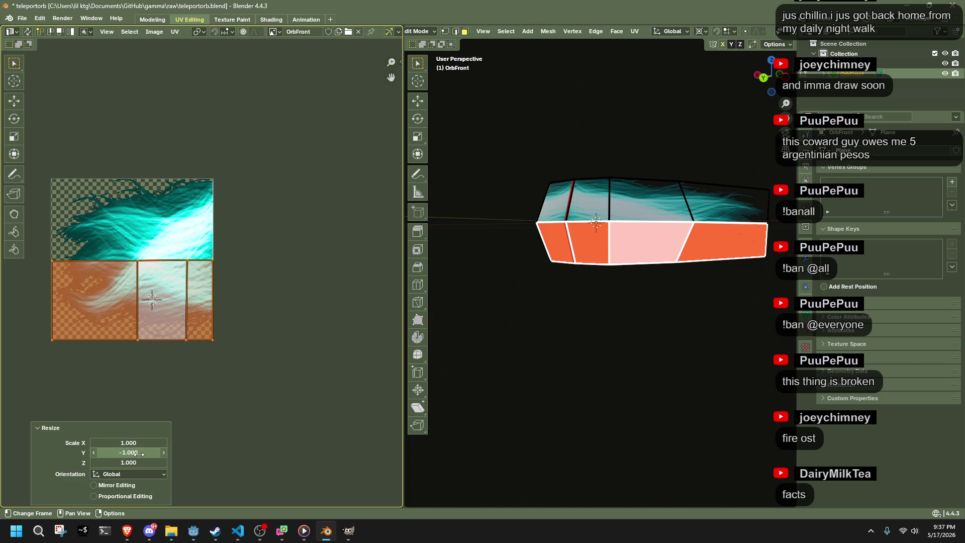
pyautogui.press('Tab')
# Step: Inspect the textured wings, then re-enter Edit Mode on the wing mesh
pyautogui.moveTo(612, 360)
pyautogui.mouseDown()
pyautogui.moveTo(603, 340)
pyautogui.moveTo(717, 351)
pyautogui.moveTo(664, 325)
pyautogui.moveTo(575, 309)
pyautogui.moveTo(499, 315)
pyautogui.moveTo(500, 326)
pyautogui.moveTo(407, 372)
pyautogui.moveTo(492, 381)
pyautogui.moveTo(540, 360)
pyautogui.moveTo(526, 282)
pyautogui.moveTo(438, 291)
pyautogui.moveTo(435, 352)
pyautogui.moveTo(505, 294)
pyautogui.mouseUp()
pyautogui.click(493, 261)
pyautogui.press('Tab')
pyautogui.scroll(5, 608, 263)
# Step: Select the wing's outer edge loop and move it down and outward in Top view
pyautogui.moveTo(608, 263)
pyautogui.mouseDown()
pyautogui.moveTo(517, 247)
pyautogui.moveTo(640, 257)
pyautogui.mouseUp()
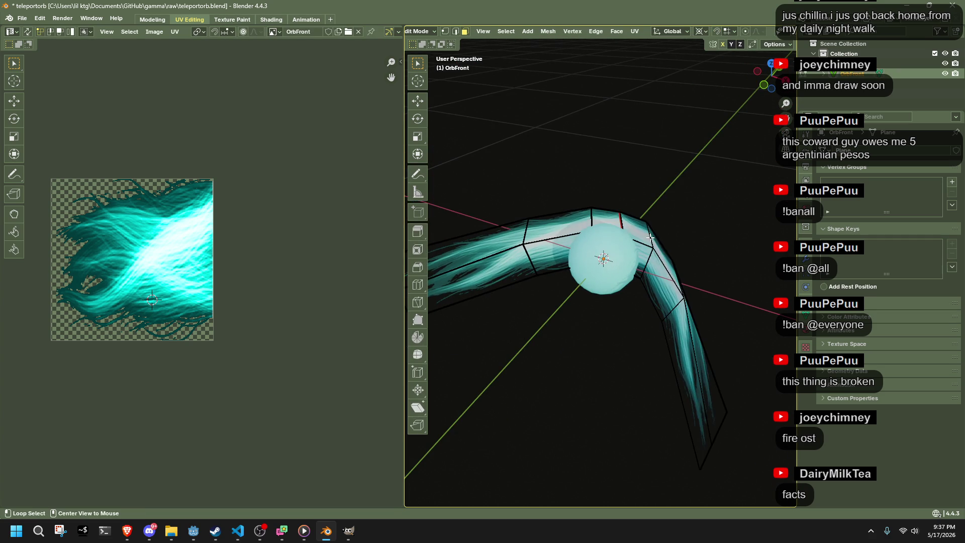
pyautogui.keyDown('alt'); pyautogui.click(652, 256); pyautogui.keyUp('alt')
pyautogui.press('2')
pyautogui.click(589, 220)
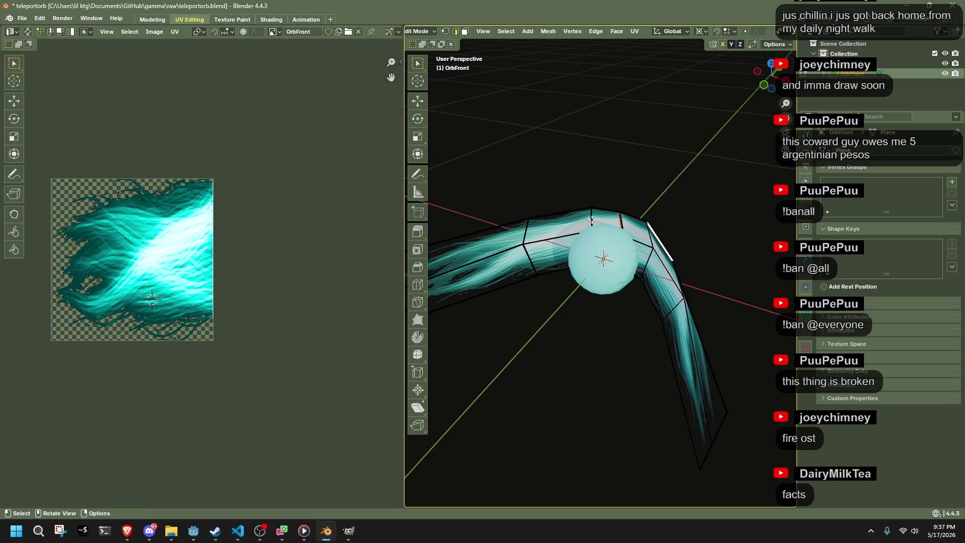
pyautogui.moveTo(593, 241)
pyautogui.mouseDown()
pyautogui.moveTo(627, 290)
pyautogui.moveTo(731, 237)
pyautogui.mouseUp()
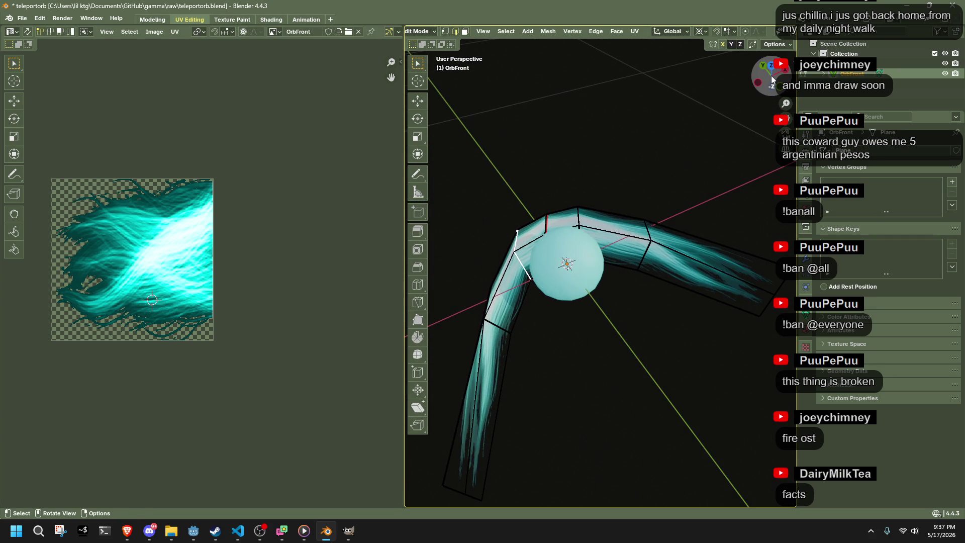
pyautogui.click(771, 76)
pyautogui.press('g')
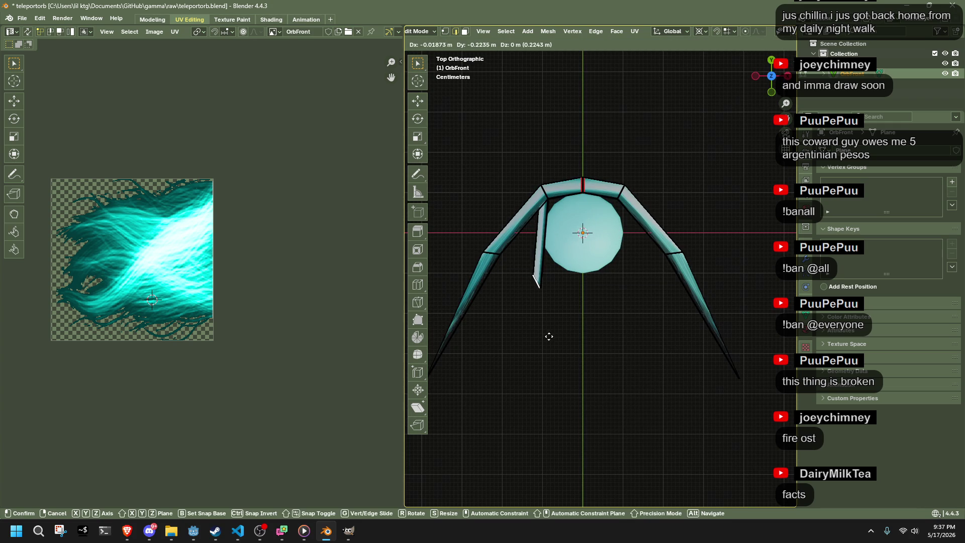
pyautogui.click(546, 336)
# Step: Inspect the reshaped wing from a lower angle, then reselect it and re-enter Edit Mode
pyautogui.moveTo(543, 336)
pyautogui.mouseDown()
pyautogui.moveTo(608, 211)
pyautogui.moveTo(752, 271)
pyautogui.moveTo(632, 272)
pyautogui.moveTo(518, 256)
pyautogui.moveTo(530, 224)
pyautogui.moveTo(551, 217)
pyautogui.moveTo(517, 237)
pyautogui.moveTo(773, 268)
pyautogui.moveTo(743, 230)
pyautogui.mouseUp()
pyautogui.moveTo(658, 242)
pyautogui.mouseDown()
pyautogui.moveTo(512, 241)
pyautogui.moveTo(414, 217)
pyautogui.moveTo(598, 351)
pyautogui.moveTo(650, 356)
pyautogui.moveTo(678, 345)
pyautogui.mouseUp()
pyautogui.press('Tab')
pyautogui.click(594, 362)
pyautogui.scroll(-2, 587, 361)
pyautogui.click(605, 325)
pyautogui.press('Tab')
pyautogui.moveTo(605, 324); pyautogui.dragTo(713, 328)
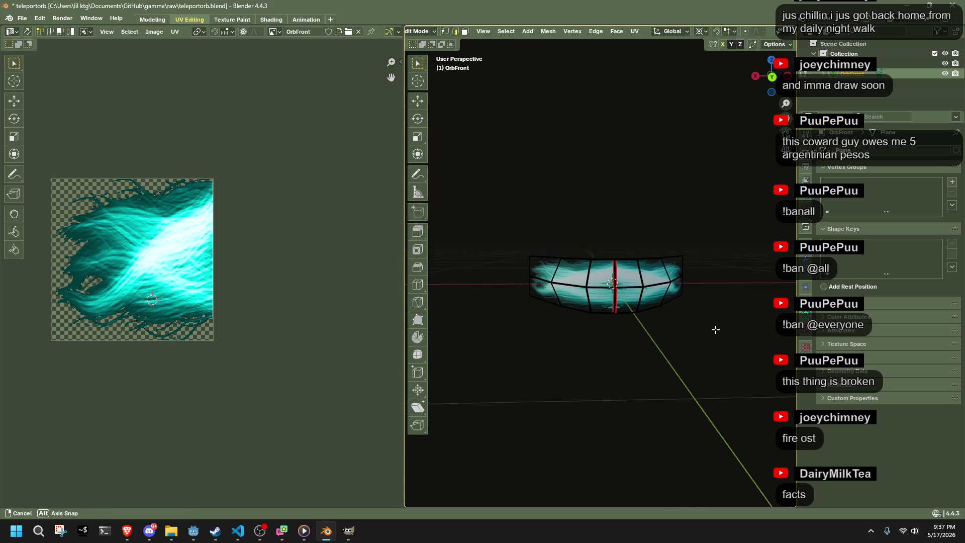
# Step: In back view, box-select the card's top-left vertices, test a move and undo it
pyautogui.click(774, 79)
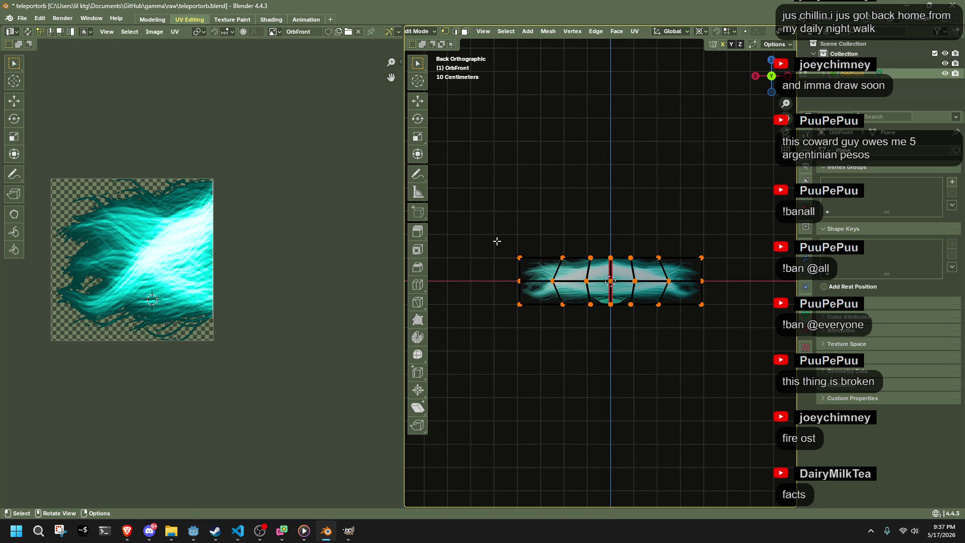
pyautogui.moveTo(539, 261); pyautogui.dragTo(597, 272)
pyautogui.moveTo(505, 297); pyautogui.dragTo(598, 323)
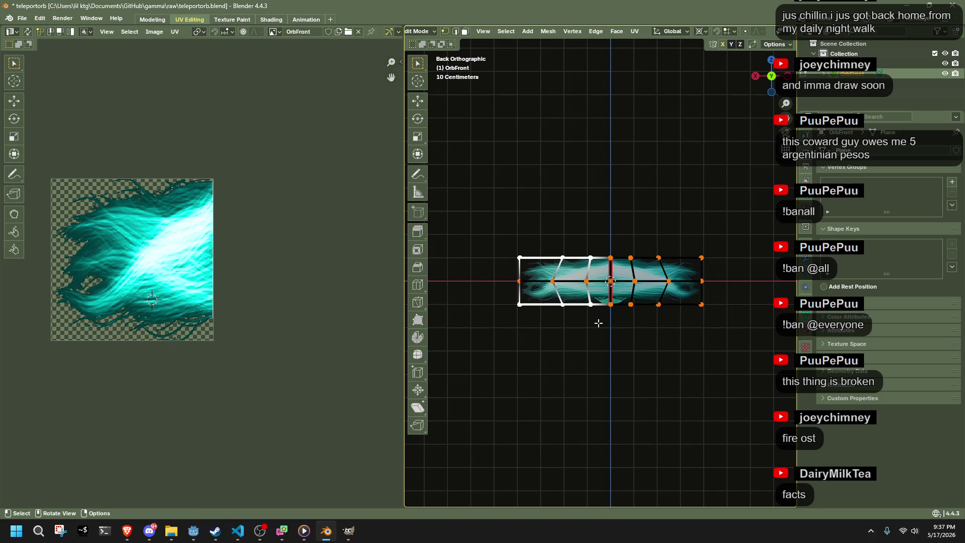
pyautogui.moveTo(502, 233); pyautogui.dragTo(601, 269)
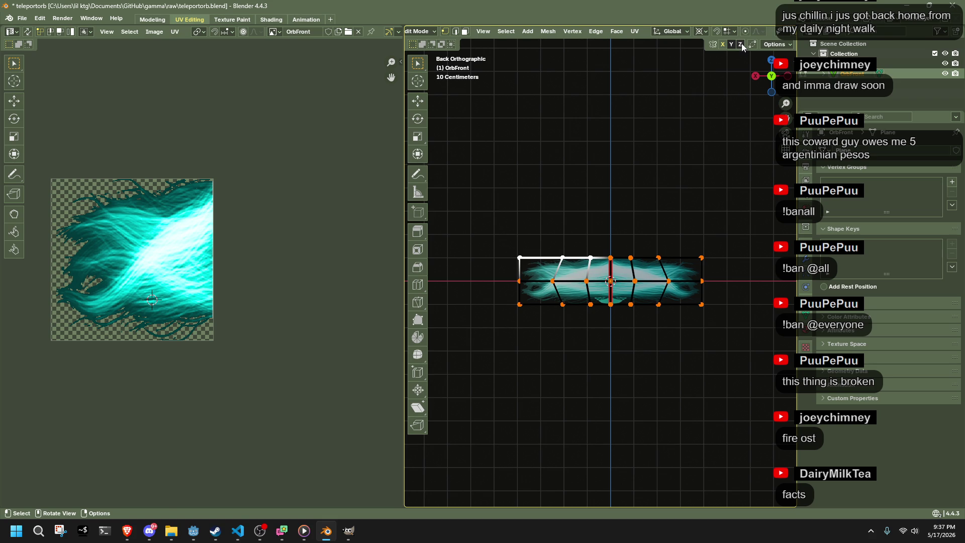
pyautogui.press('r')
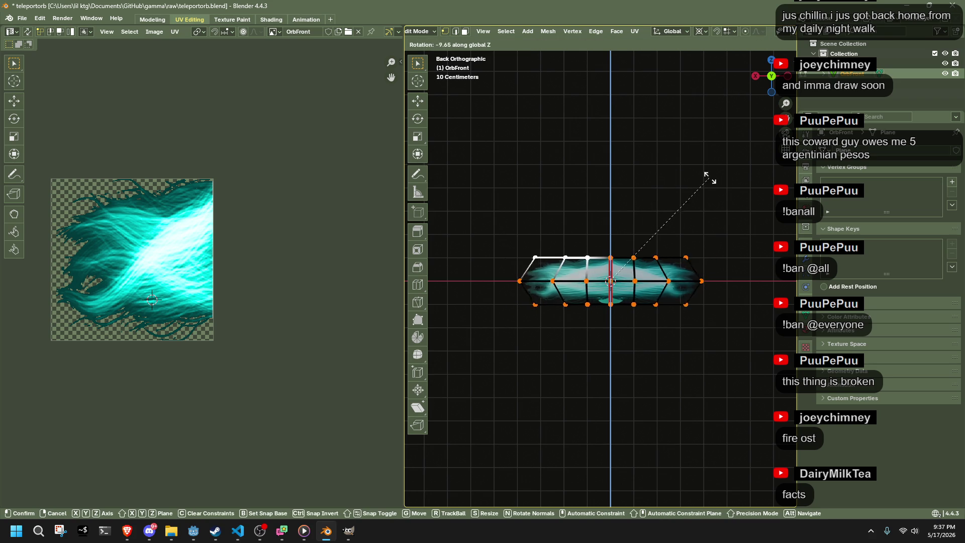
pyautogui.press('g')
pyautogui.click(714, 209)
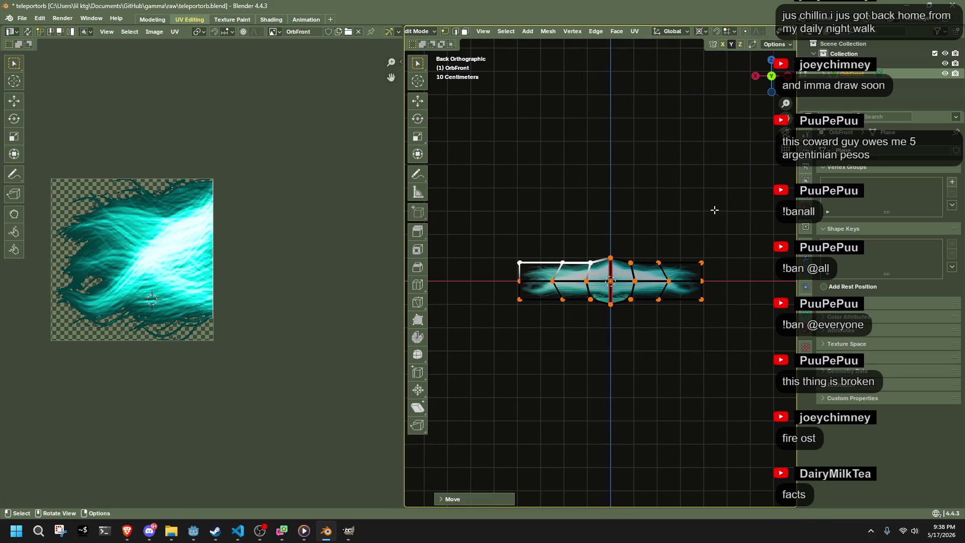
pyautogui.press('g')
pyautogui.click(597, 235)
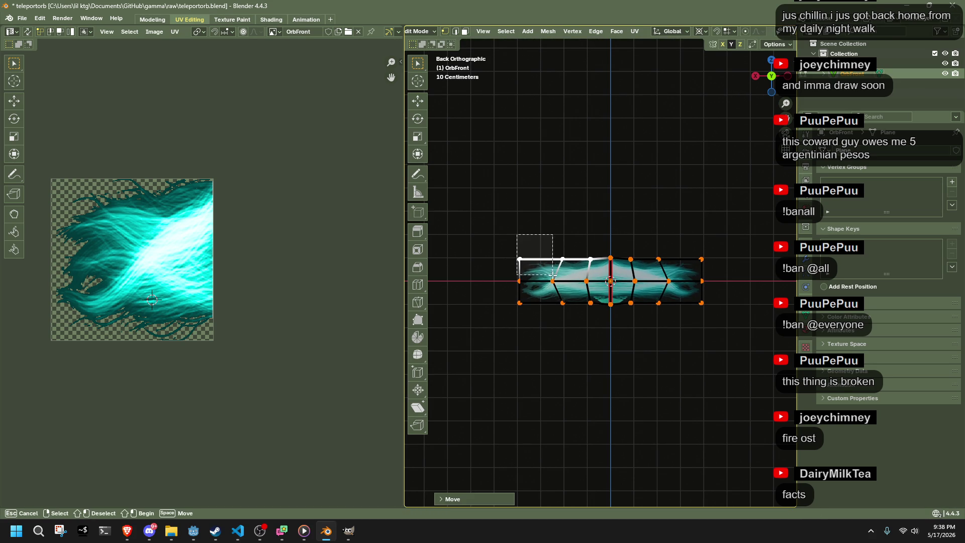
pyautogui.moveTo(566, 270); pyautogui.dragTo(567, 270)
pyautogui.hotkey('ctrl', 'z')
# Step: Move the selected vertices along Z and stretch the card vertically with a Z scale
pyautogui.press('g')
pyautogui.press('z')
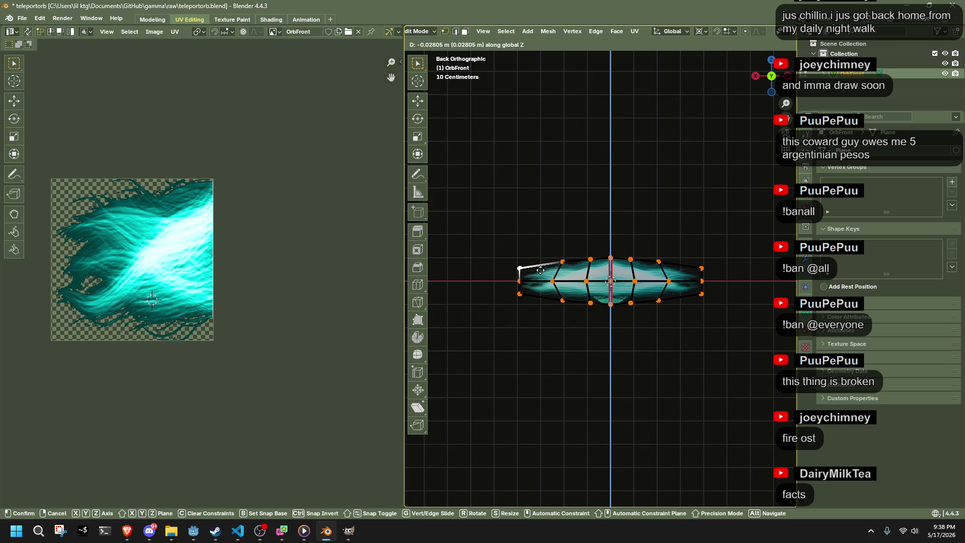
pyautogui.click(540, 270)
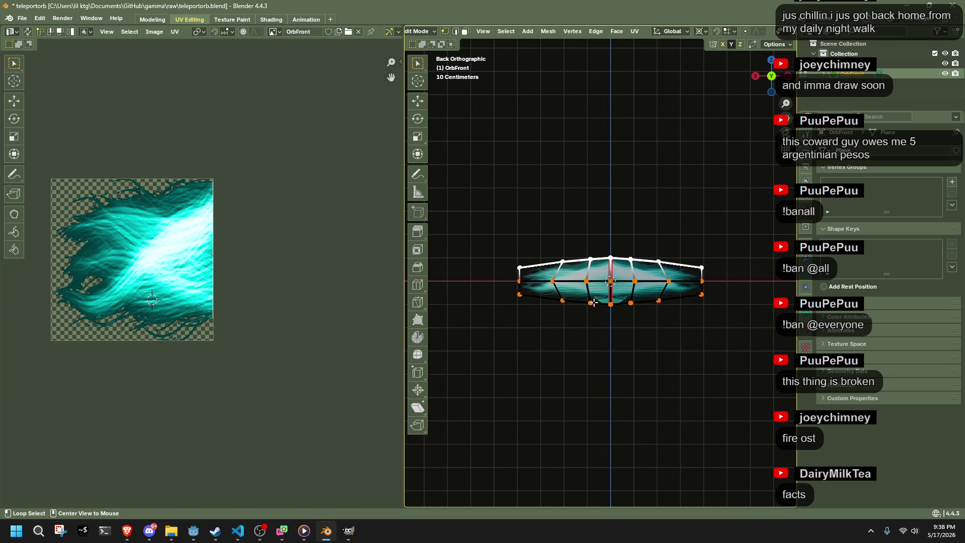
pyautogui.press('s')
pyautogui.press('z')
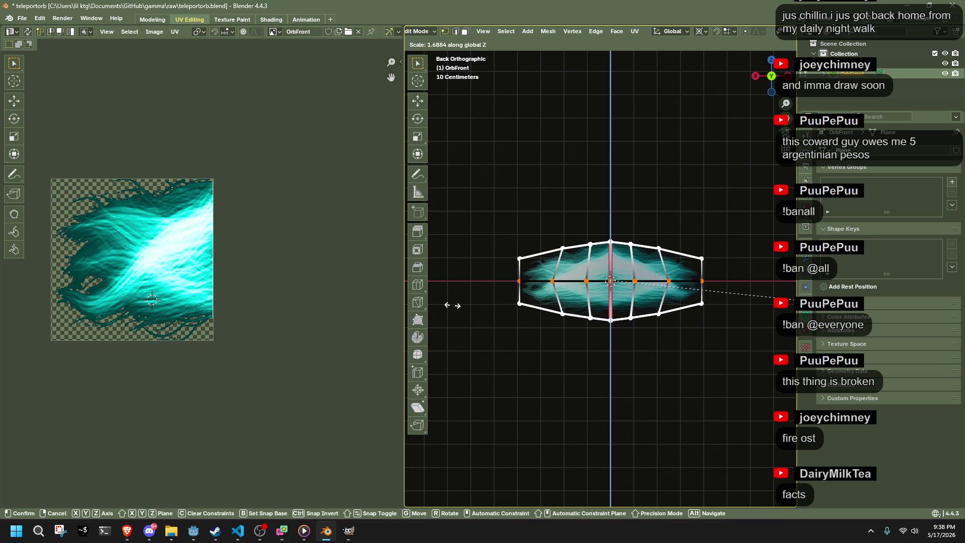
pyautogui.click(696, 377)
# Step: Nudge the selected vertices about 0.052 m along Y and return to Object Mode
pyautogui.press('Tab')
pyautogui.moveTo(696, 377)
pyautogui.mouseDown()
pyautogui.moveTo(699, 369)
pyautogui.moveTo(478, 391)
pyautogui.moveTo(526, 359)
pyautogui.moveTo(572, 298)
pyautogui.moveTo(583, 316)
pyautogui.moveTo(630, 329)
pyautogui.moveTo(689, 377)
pyautogui.moveTo(718, 439)
pyautogui.mouseUp()
pyautogui.press('Tab')
pyautogui.click(777, 90)
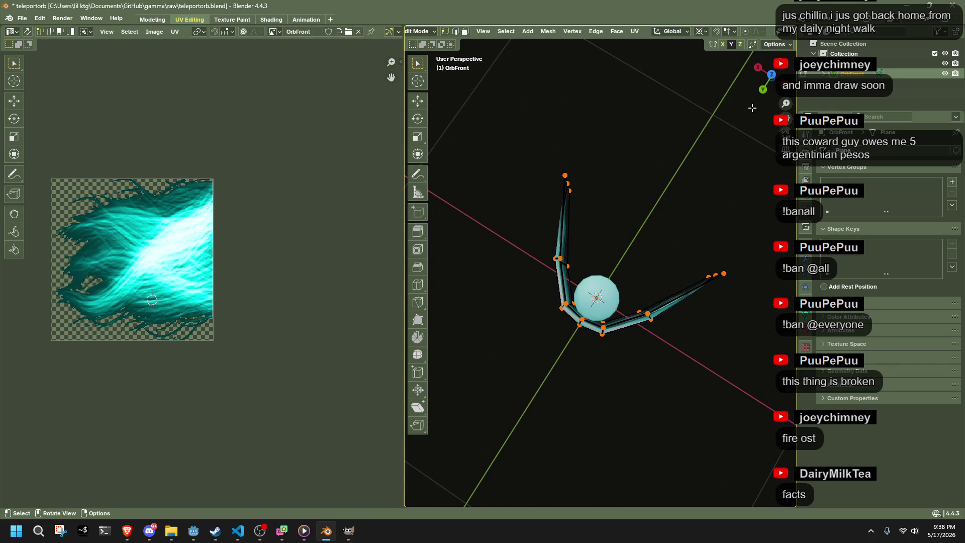
pyautogui.click(772, 79)
pyautogui.moveTo(603, 291)
pyautogui.mouseDown()
pyautogui.moveTo(595, 201)
pyautogui.moveTo(578, 224)
pyautogui.moveTo(549, 224)
pyautogui.moveTo(681, 241)
pyautogui.moveTo(600, 232)
pyautogui.moveTo(559, 242)
pyautogui.moveTo(554, 232)
pyautogui.mouseUp()
pyautogui.moveTo(660, 311); pyautogui.dragTo(722, 319)
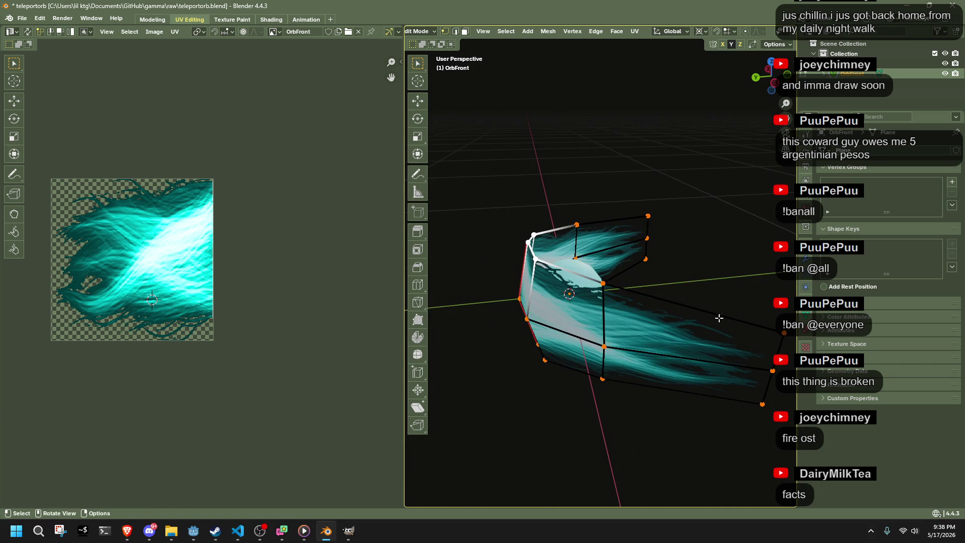
pyautogui.press('g')
pyautogui.press('y')
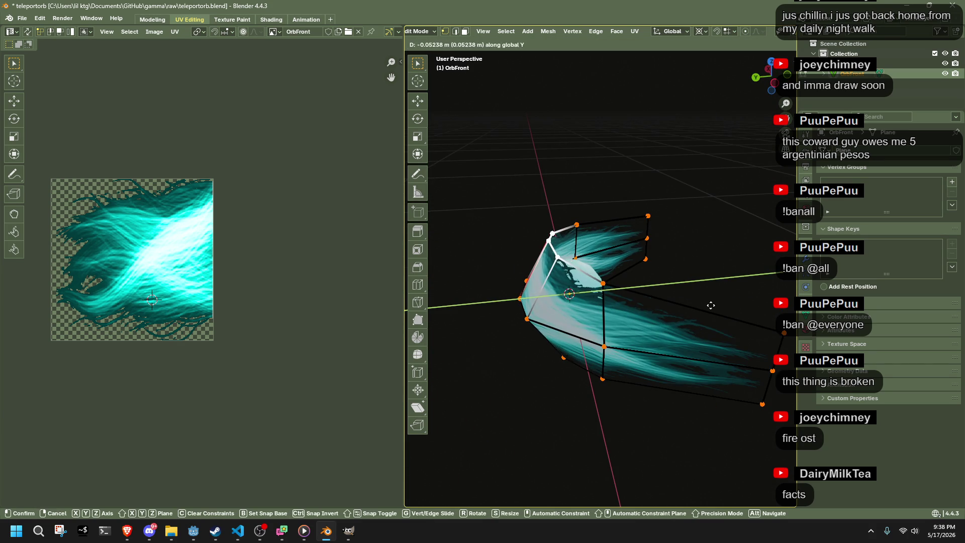
pyautogui.click(711, 305)
pyautogui.moveTo(699, 280)
pyautogui.mouseDown()
pyautogui.moveTo(623, 382)
pyautogui.moveTo(692, 375)
pyautogui.moveTo(626, 352)
pyautogui.moveTo(616, 336)
pyautogui.moveTo(628, 302)
pyautogui.moveTo(702, 296)
pyautogui.moveTo(759, 349)
pyautogui.moveTo(745, 390)
pyautogui.moveTo(583, 399)
pyautogui.moveTo(453, 369)
pyautogui.moveTo(479, 358)
pyautogui.moveTo(563, 362)
pyautogui.moveTo(541, 397)
pyautogui.moveTo(497, 382)
pyautogui.mouseUp()
pyautogui.press('Tab')
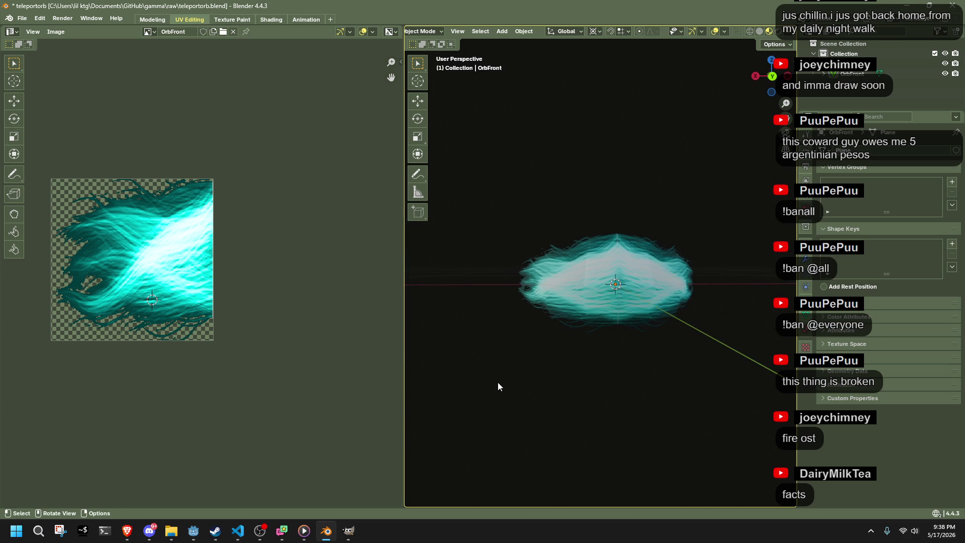
# Step: Save teleportorb.blend and export the scene as glTF 2.0
pyautogui.hotkey('ctrl', 's')
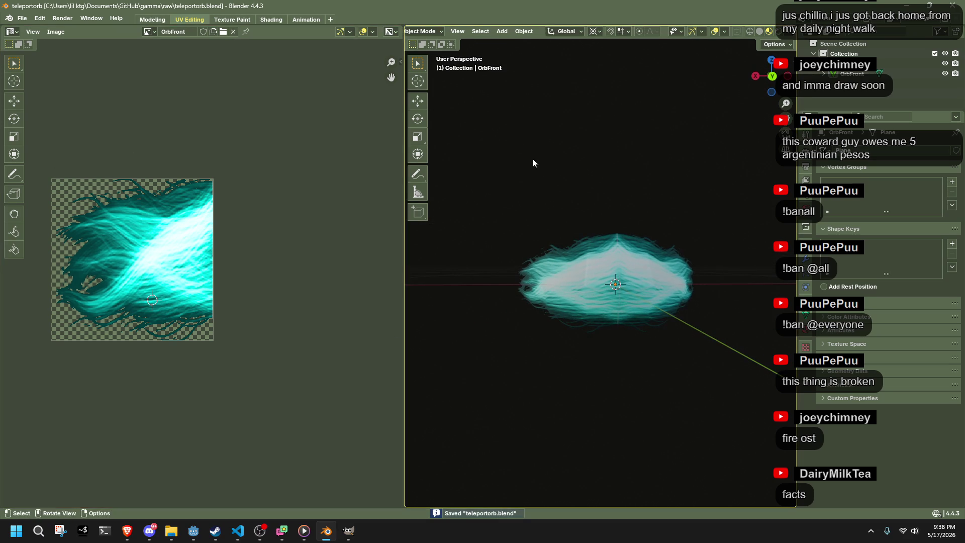
pyautogui.click(539, 167)
pyautogui.click(654, 428)
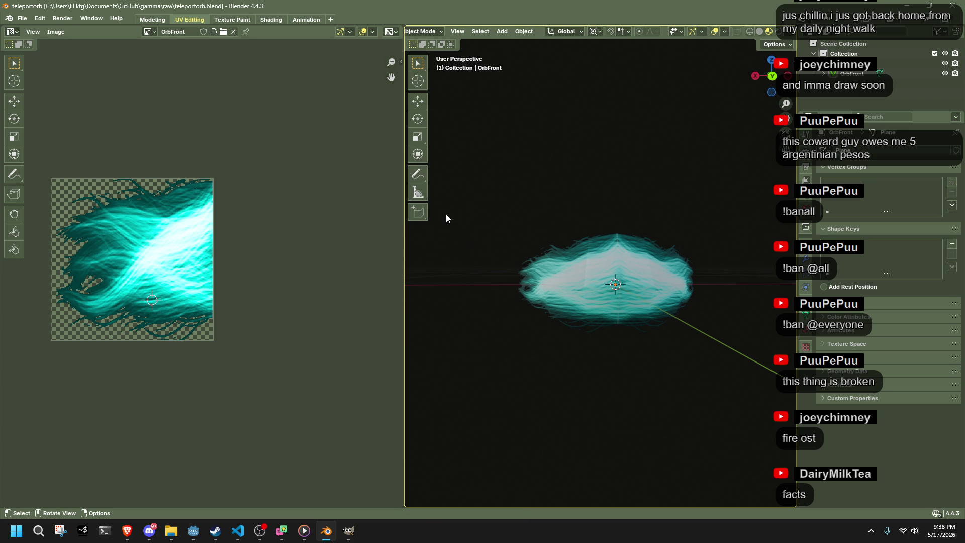
pyautogui.scroll(7, 471, 210)
# Step: In Godot, select and frame the reimported orb mesh, then return to Blender
pyautogui.hotkey('alt', 'Tab')
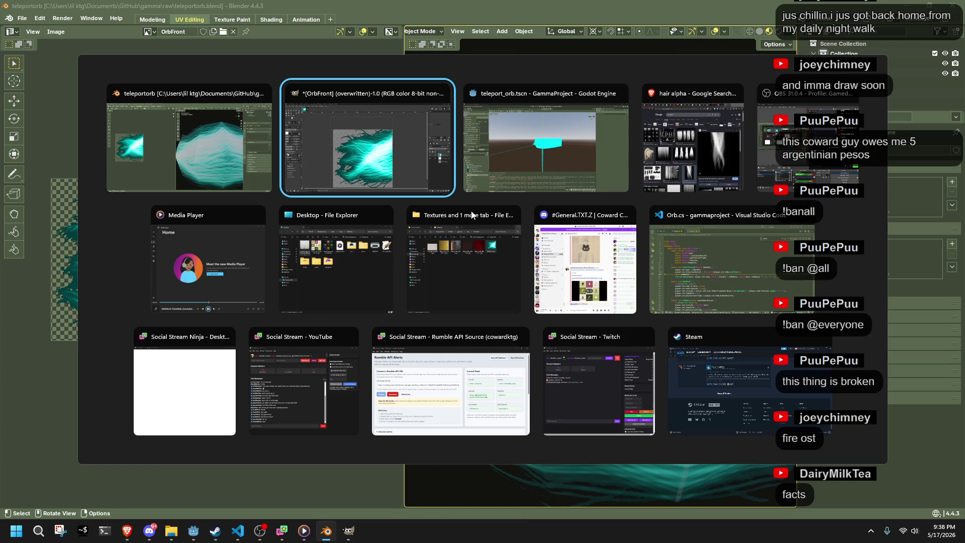
pyautogui.press('Tab')
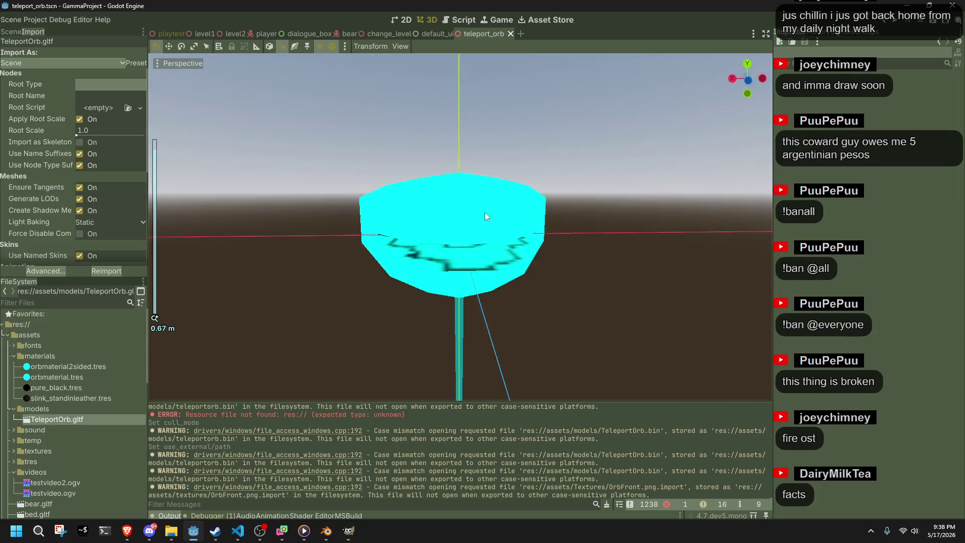
pyautogui.scroll(5, 477, 212)
pyautogui.click(491, 314)
pyautogui.press('f')
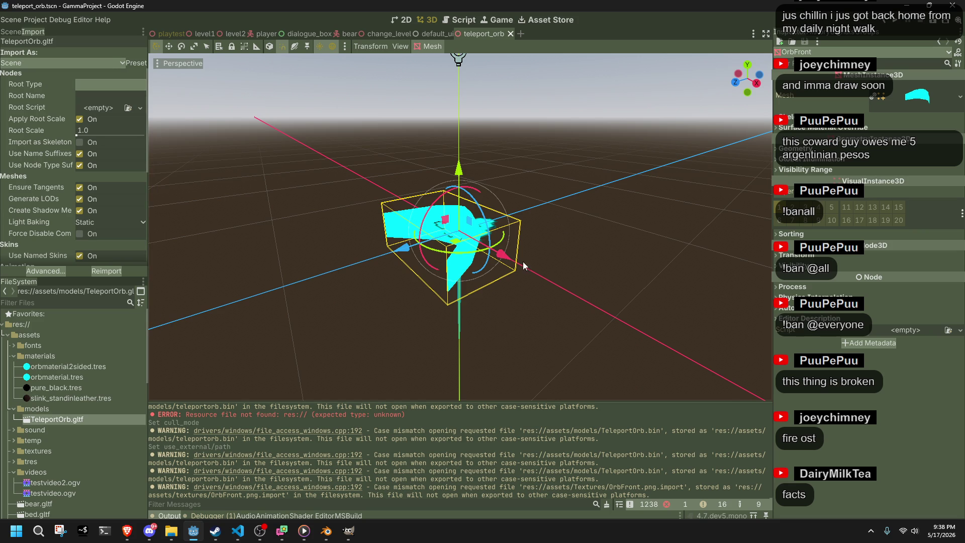
pyautogui.click(335, 531)
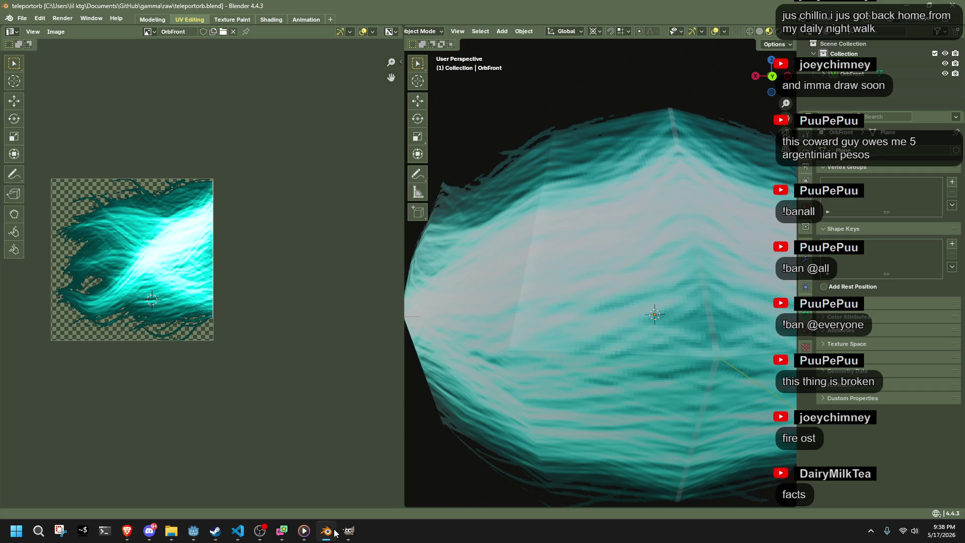
# Step: Save the texture image as OrbFront.png via the Image menu's Save As
pyautogui.click(57, 33)
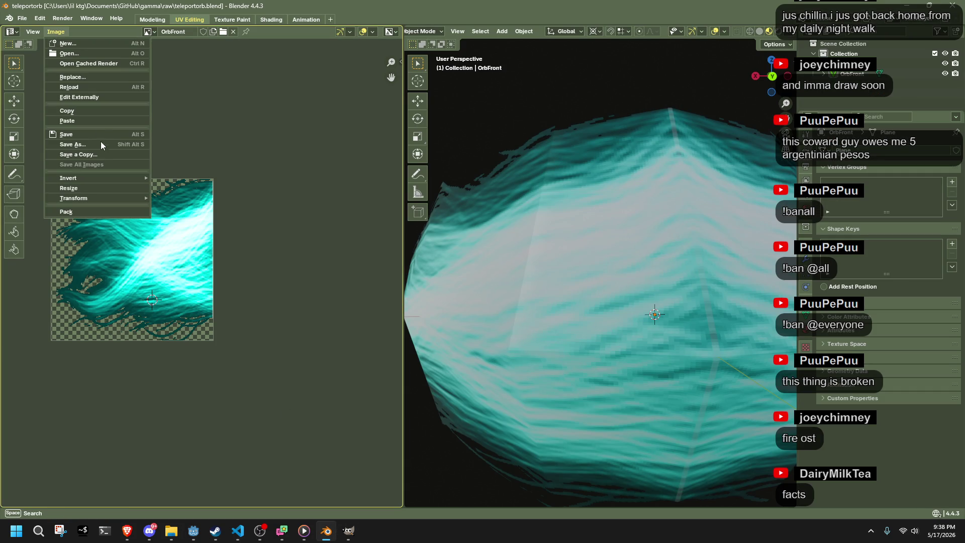
pyautogui.click(100, 145)
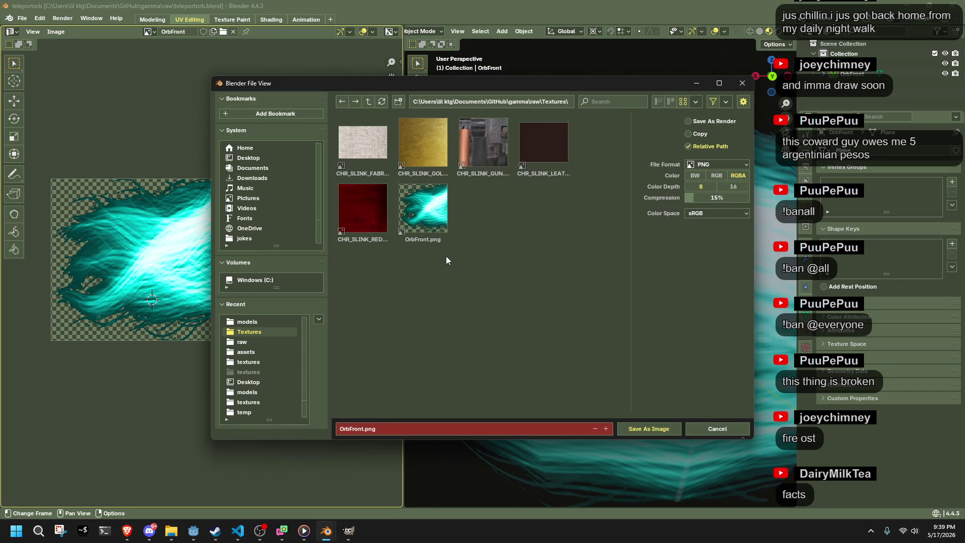
pyautogui.click(652, 428)
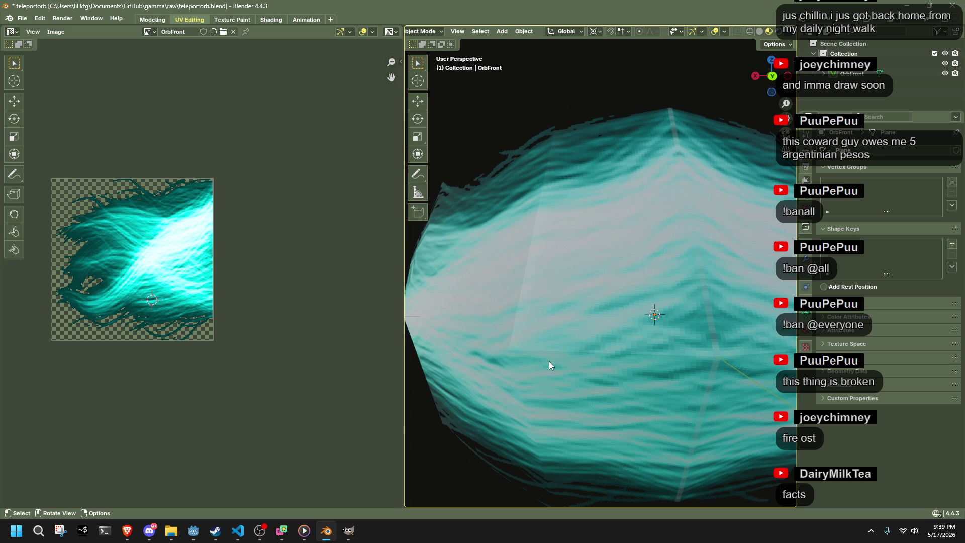
pyautogui.click(57, 19)
pyautogui.click(55, 20)
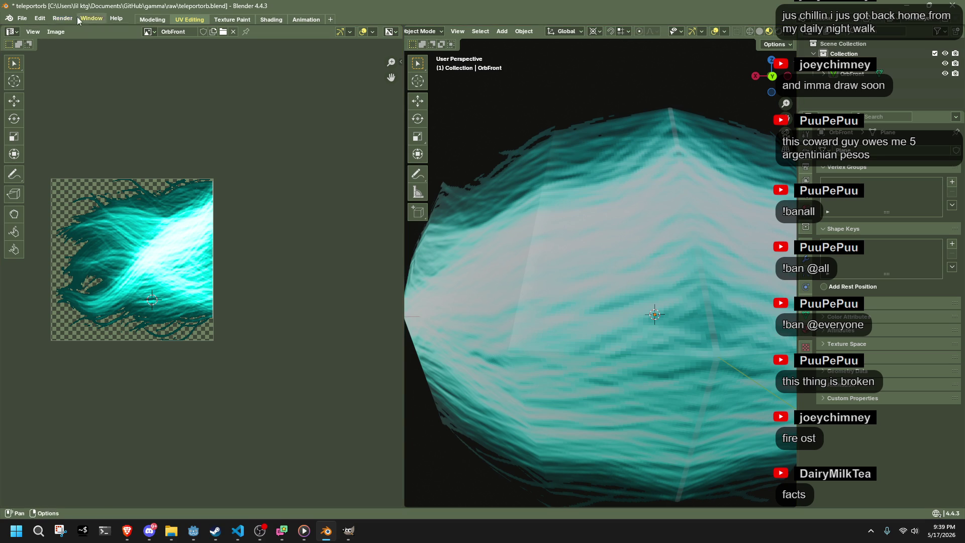
pyautogui.scroll(-5, 532, 282)
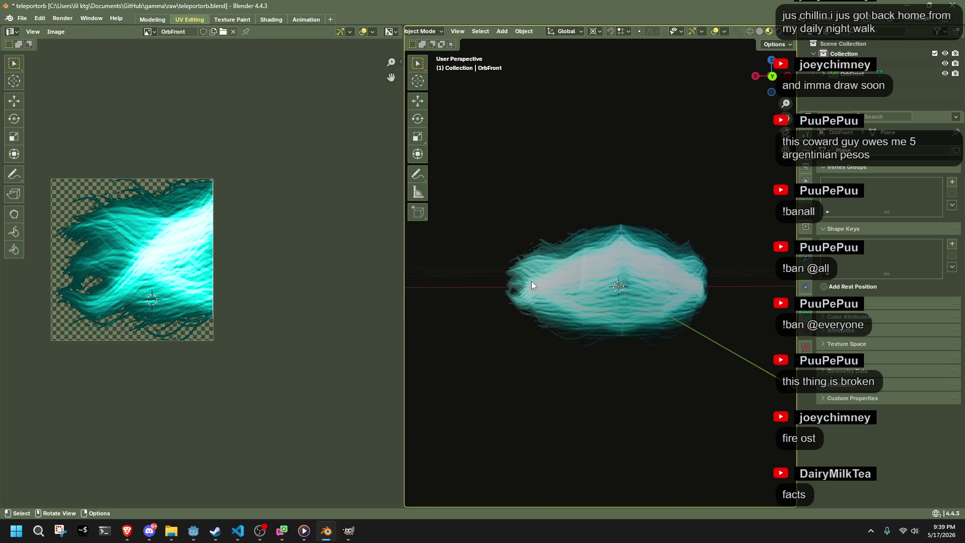
pyautogui.scroll(5, 532, 281)
pyautogui.moveTo(532, 282)
pyautogui.mouseDown()
pyautogui.moveTo(614, 285)
pyautogui.moveTo(553, 264)
pyautogui.moveTo(529, 265)
pyautogui.moveTo(501, 285)
pyautogui.mouseUp()
# Step: Pick GIMP's Select by Color tool, then return to Blender's orb view
pyautogui.click(353, 538)
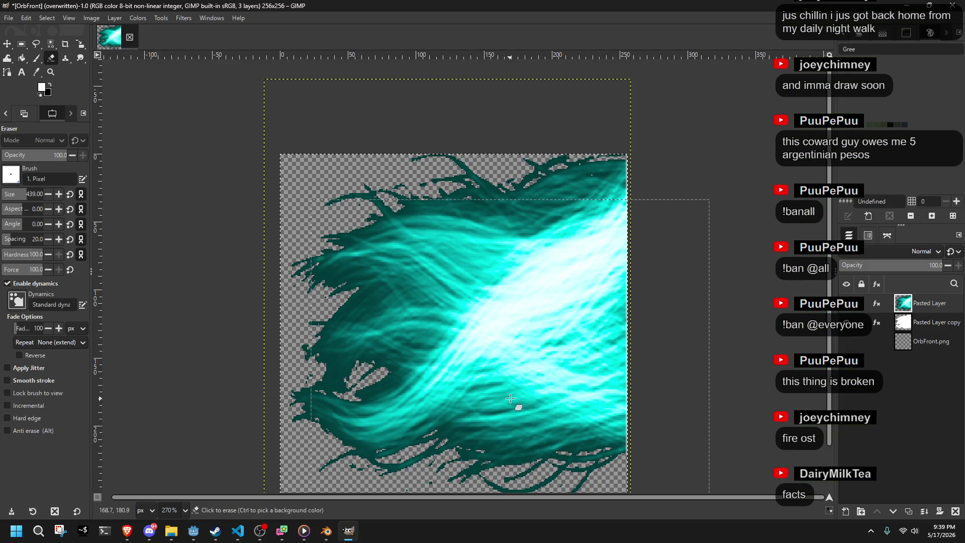
pyautogui.click(51, 46)
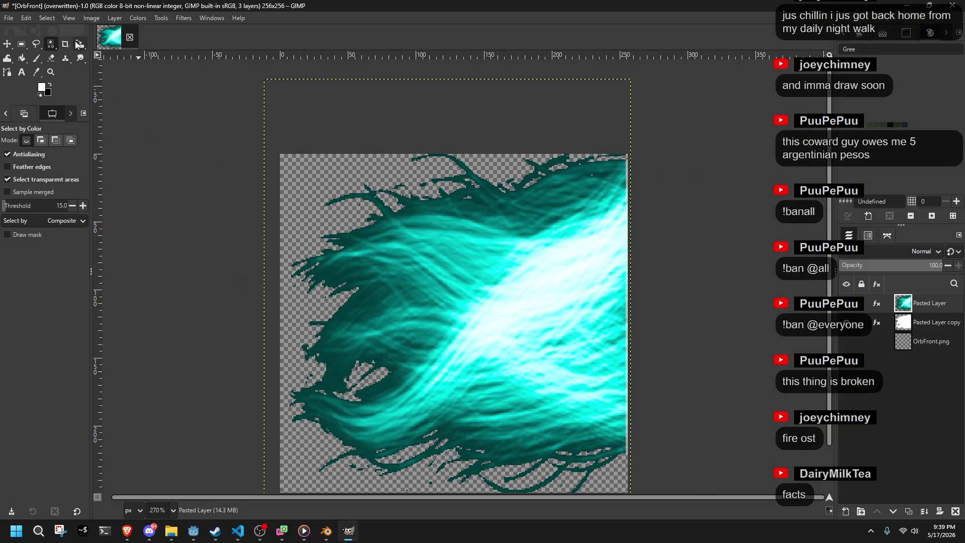
pyautogui.hotkey('alt', 'Tab')
pyautogui.moveTo(558, 351)
pyautogui.mouseDown()
pyautogui.moveTo(514, 366)
pyautogui.moveTo(470, 359)
pyautogui.moveTo(448, 338)
pyautogui.moveTo(785, 309)
pyautogui.moveTo(686, 347)
pyautogui.moveTo(614, 358)
pyautogui.mouseUp()
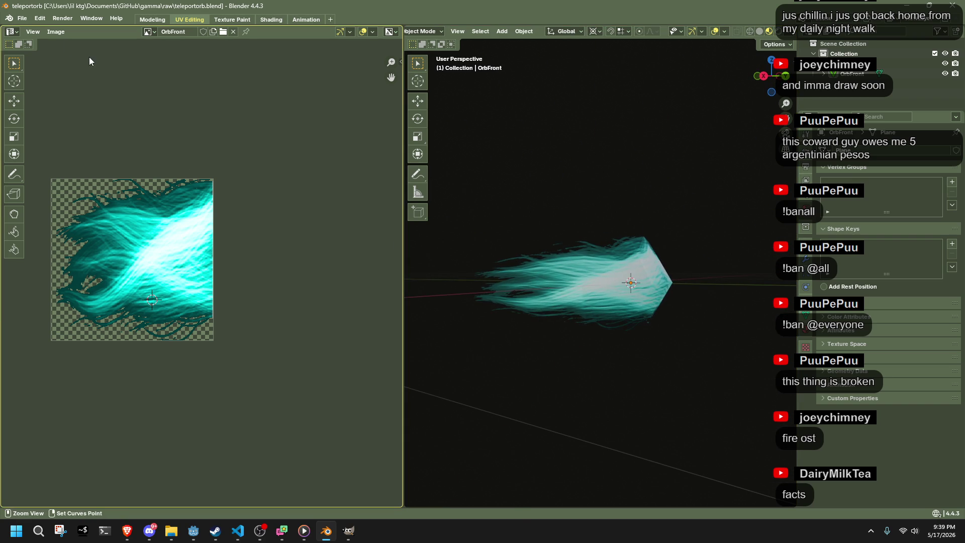
# Step: Start Save As for the image and browse to gammaproject/assets/textures
pyautogui.click(56, 32)
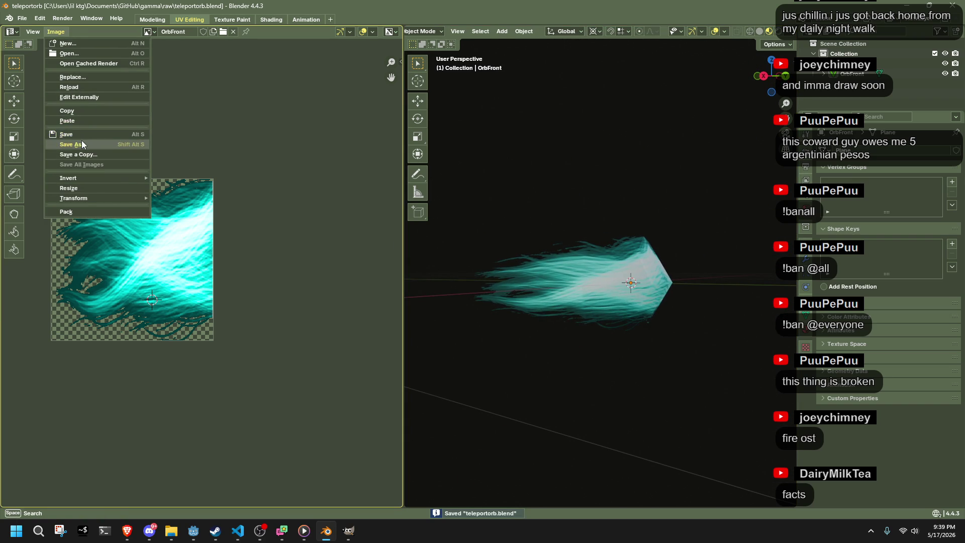
pyautogui.click(81, 144)
pyautogui.click(549, 100)
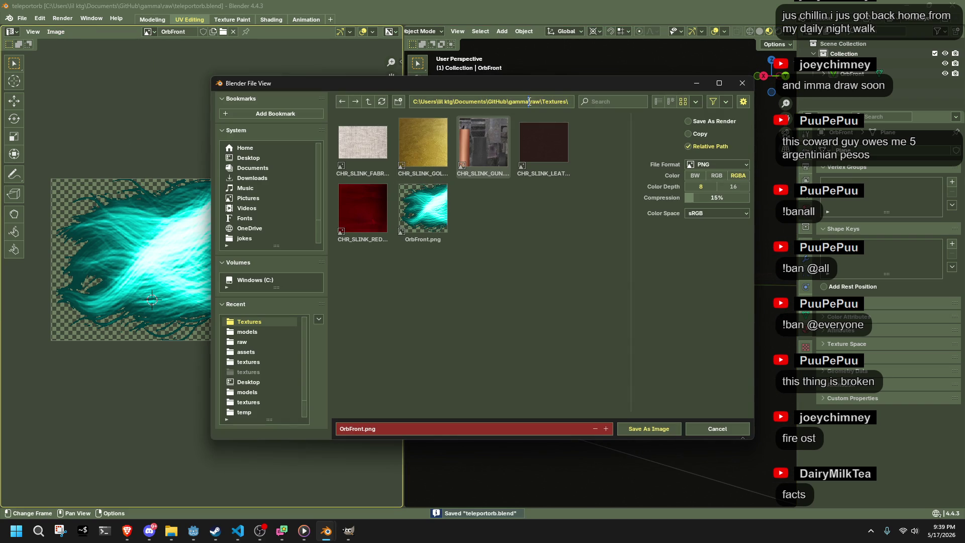
pyautogui.press('Return')
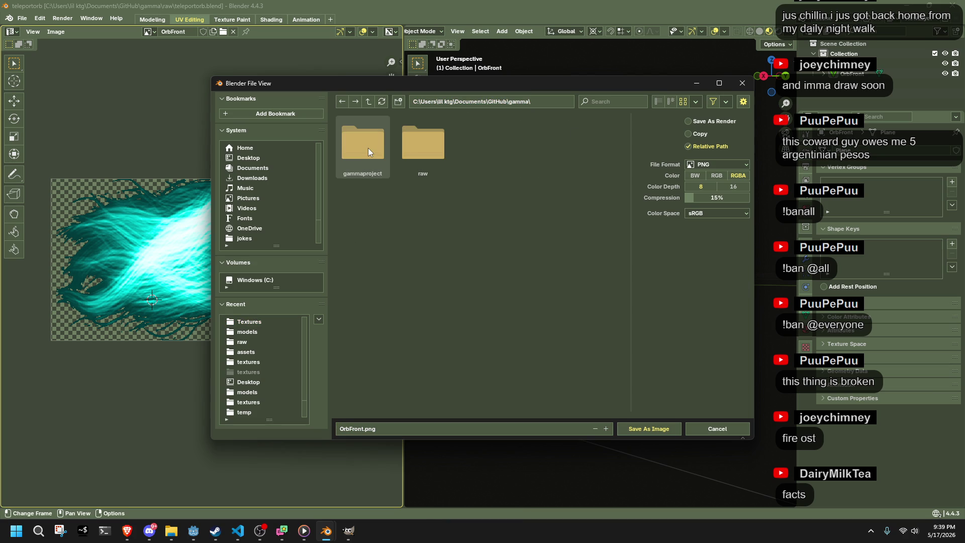
pyautogui.click(368, 147)
pyautogui.click(434, 159)
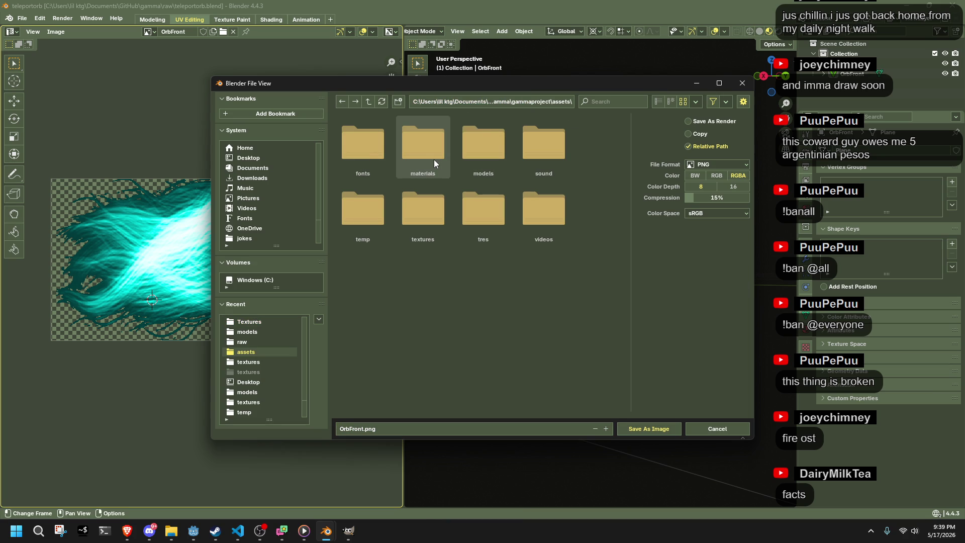
pyautogui.doubleClick(412, 223)
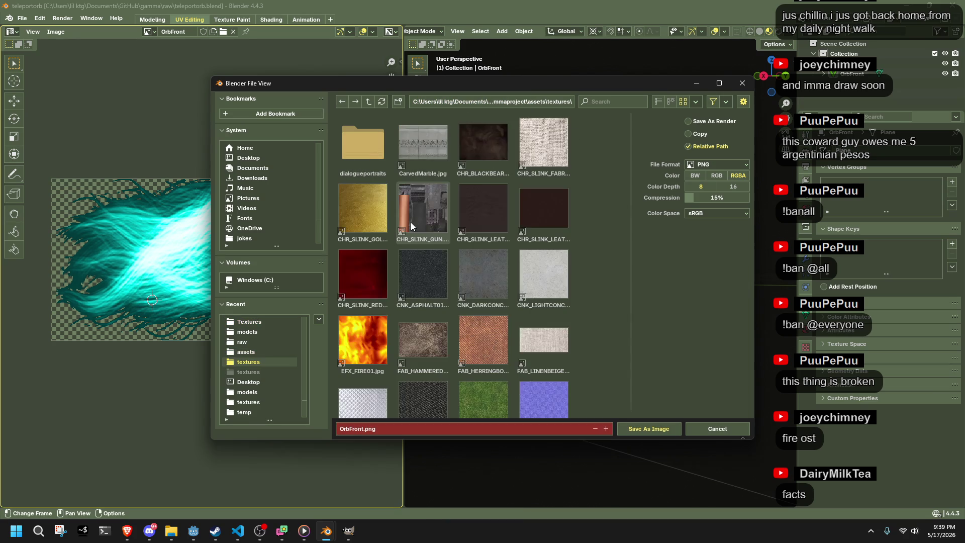
# Step: Choose OrbFront.png in the textures folder and save the image over it
pyautogui.scroll(-5, 581, 351)
pyautogui.scroll(5, 581, 352)
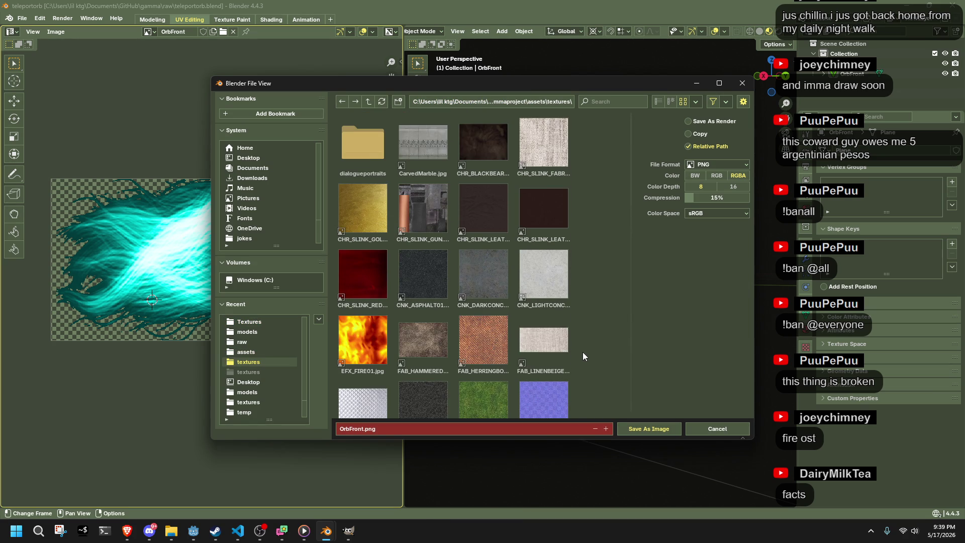
pyautogui.scroll(-5, 583, 355)
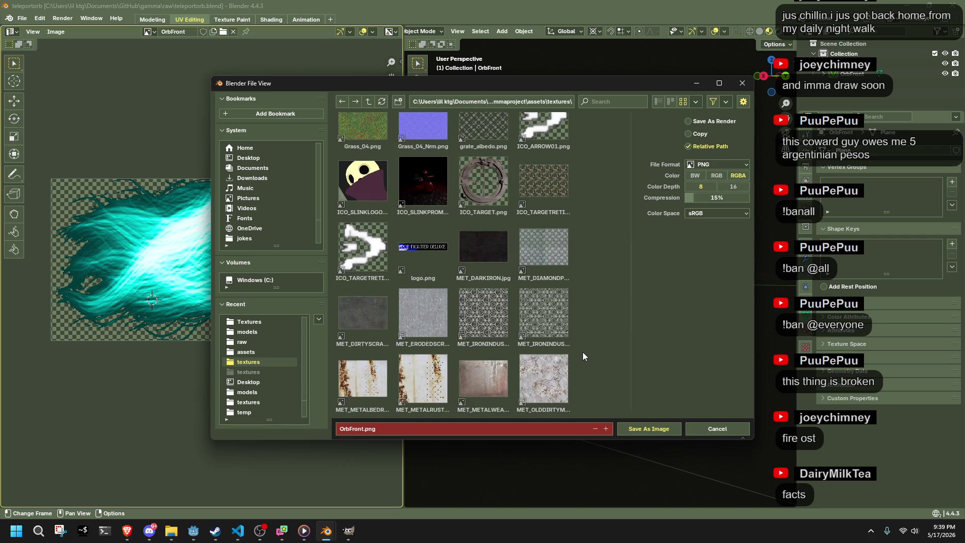
pyautogui.scroll(-5, 583, 353)
pyautogui.scroll(-2, 583, 357)
pyautogui.click(559, 276)
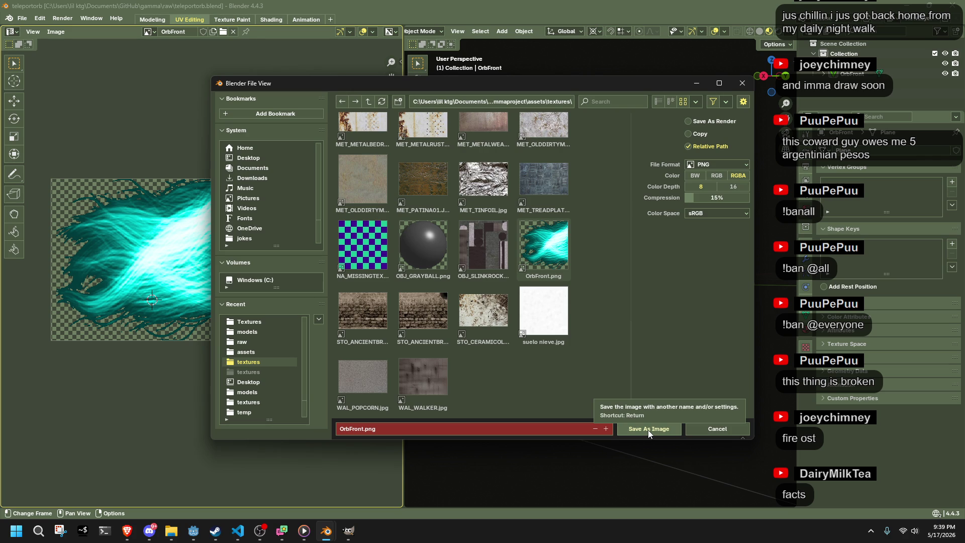
pyautogui.click(648, 429)
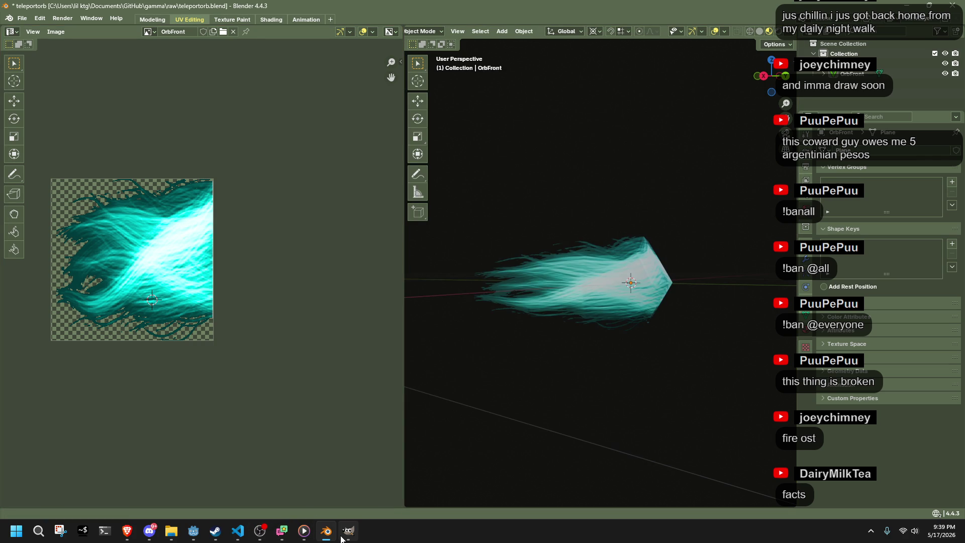
# Step: In Godot, filter the FileSystem for 'orbf' and select OrbFront.png
pyautogui.moveTo(349, 532)
pyautogui.click(203, 534)
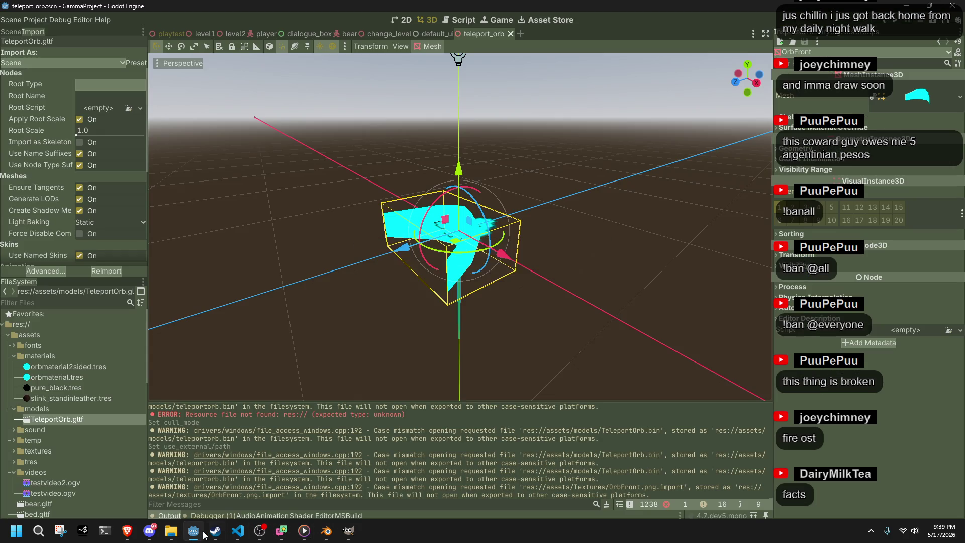
pyautogui.scroll(5, 523, 353)
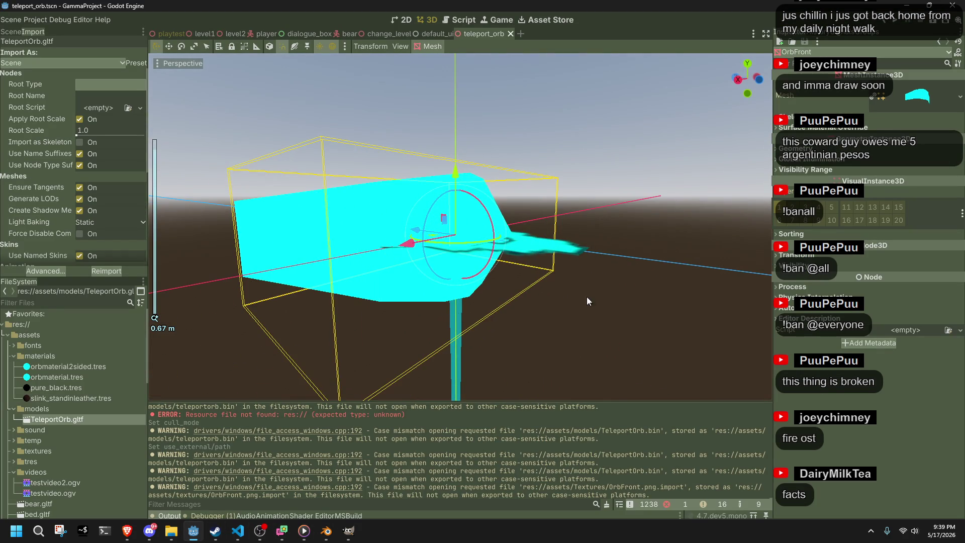
pyautogui.click(85, 302)
pyautogui.write('orbf')
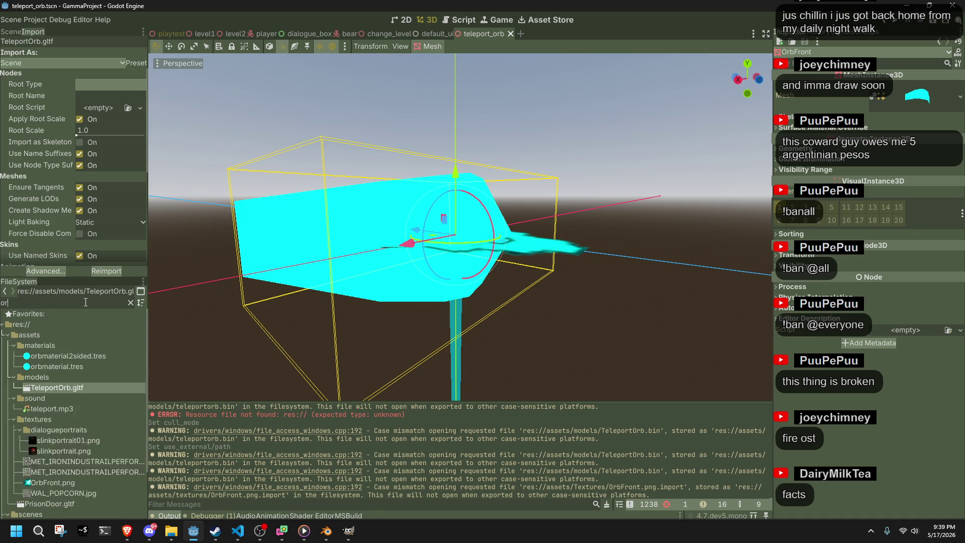
pyautogui.moveTo(76, 356)
pyautogui.mouseDown()
pyautogui.moveTo(81, 362)
pyautogui.moveTo(331, 277)
pyautogui.moveTo(369, 292)
pyautogui.moveTo(65, 358)
pyautogui.mouseUp()
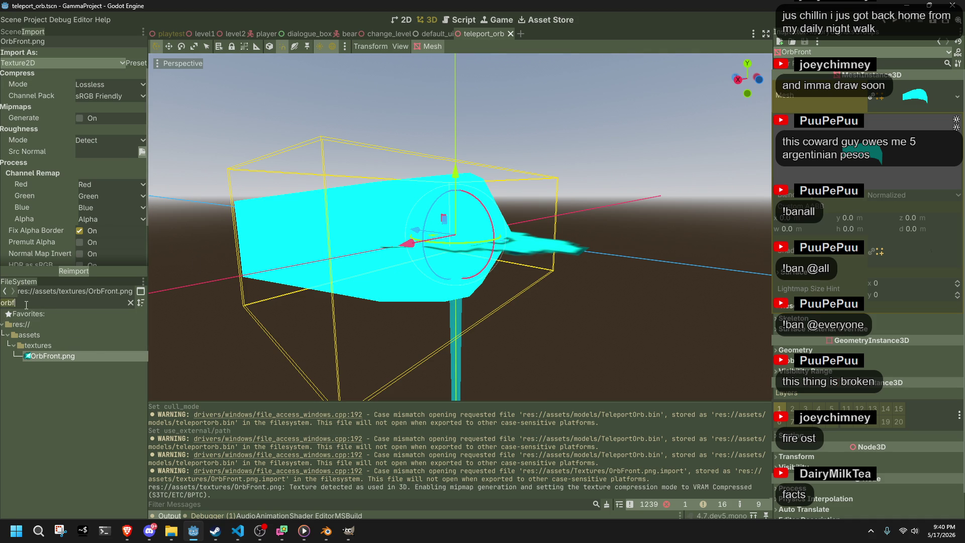
# Step: Clear the FileSystem filter and open orbmaterial2sided.tres for editing
pyautogui.click(130, 302)
pyautogui.scroll(-3, 96, 432)
pyautogui.scroll(4, 98, 461)
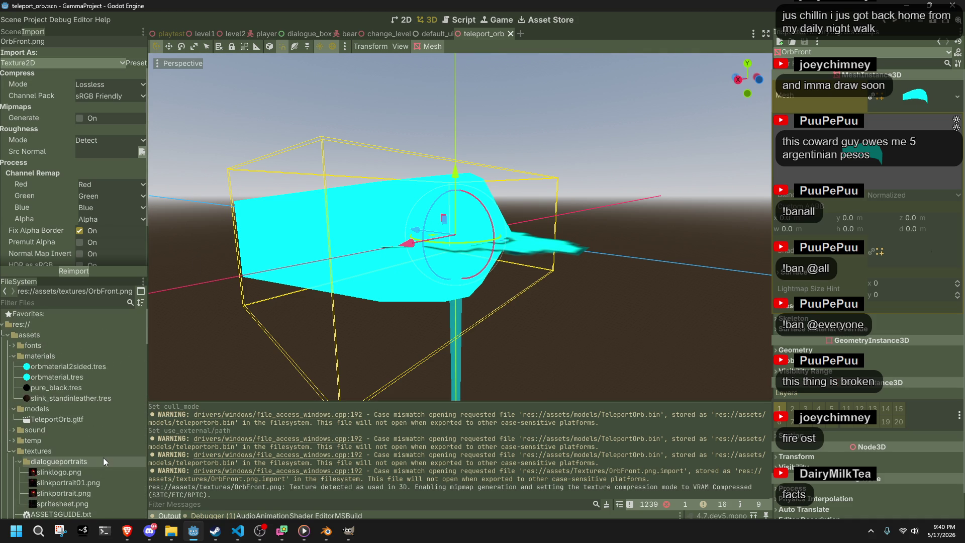
pyautogui.click(59, 366)
pyautogui.scroll(5, 59, 367)
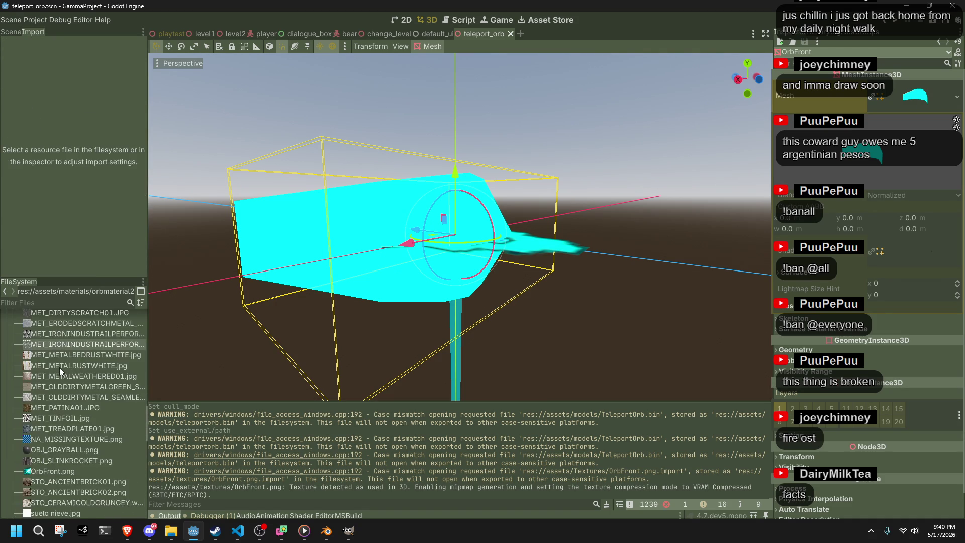
pyautogui.scroll(1, 66, 348)
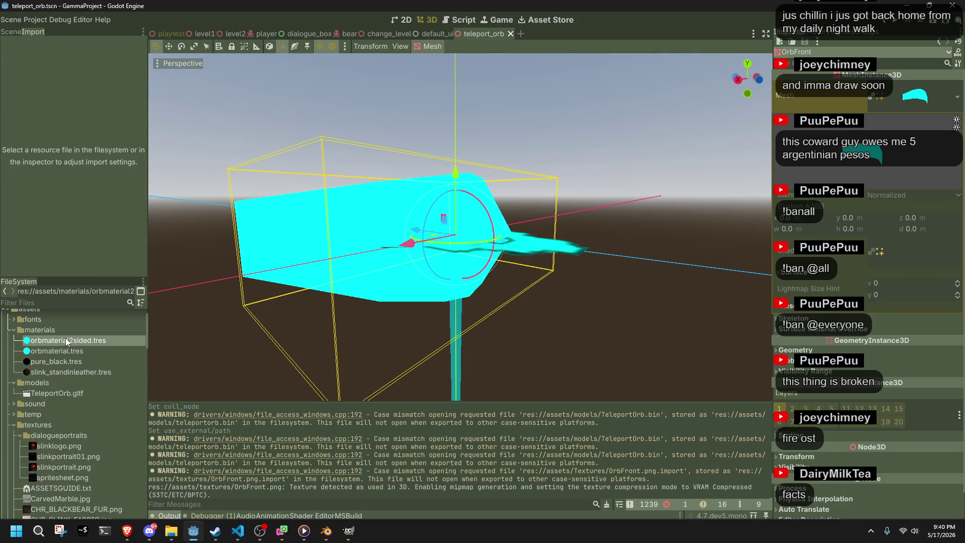
pyautogui.click(66, 338)
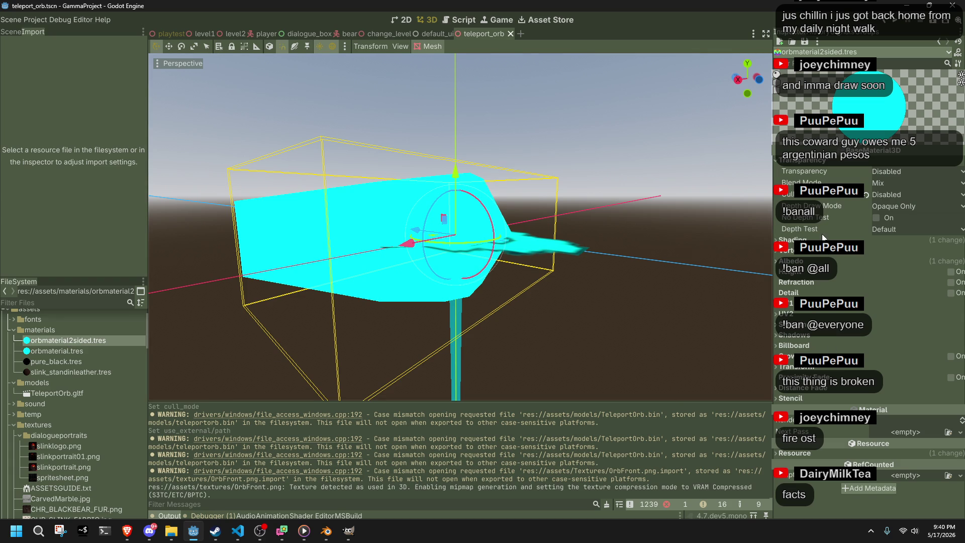
# Step: Assign OrbFront.png as the material's Albedo texture
pyautogui.click(797, 161)
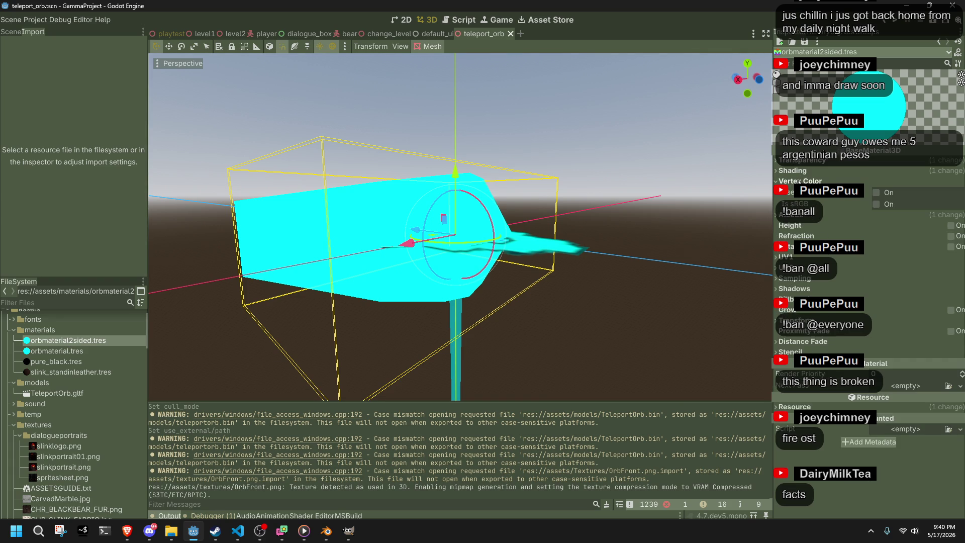
pyautogui.click(789, 191)
pyautogui.scroll(-10, 90, 415)
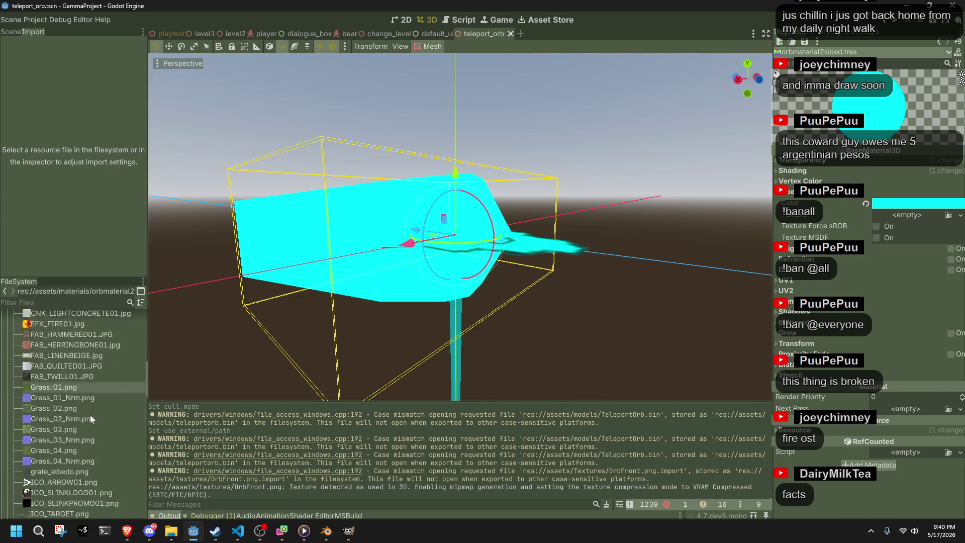
pyautogui.scroll(-3, 90, 414)
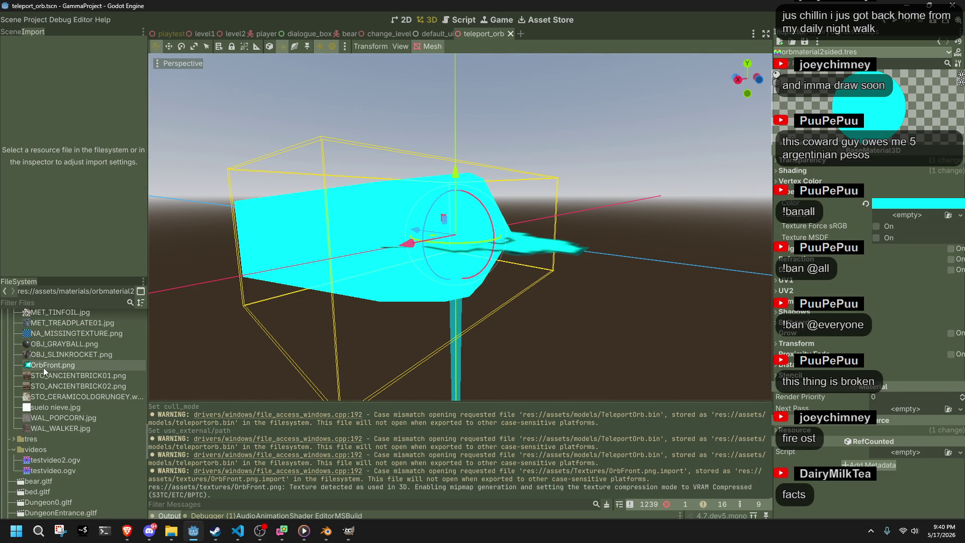
pyautogui.click(43, 365)
pyautogui.moveTo(43, 365)
pyautogui.mouseDown()
pyautogui.moveTo(910, 221)
pyautogui.moveTo(897, 218)
pyautogui.mouseUp()
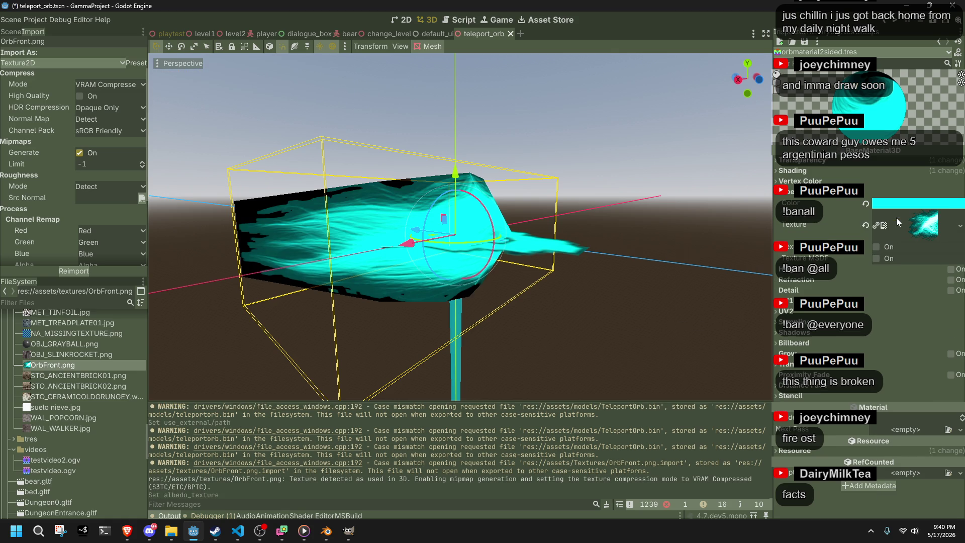
# Step: Set the material's Transparency mode to Alpha
pyautogui.moveTo(616, 290)
pyautogui.mouseDown()
pyautogui.moveTo(470, 312)
pyautogui.moveTo(323, 297)
pyautogui.mouseUp()
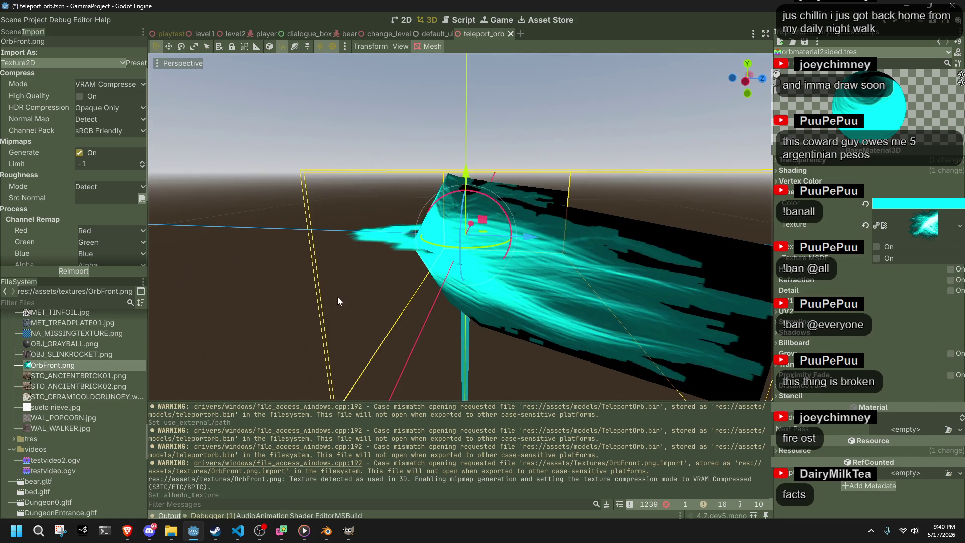
pyautogui.moveTo(515, 309); pyautogui.dragTo(546, 272)
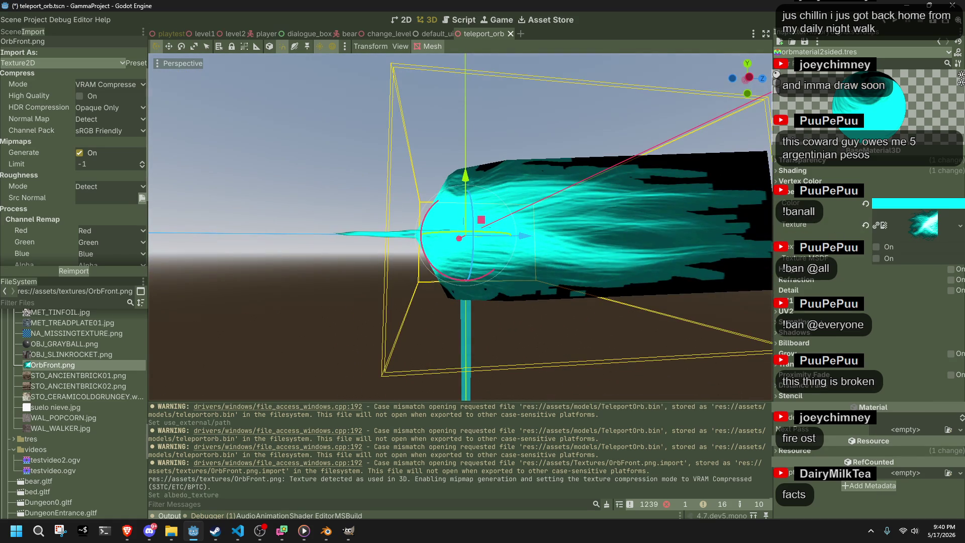
pyautogui.click(784, 161)
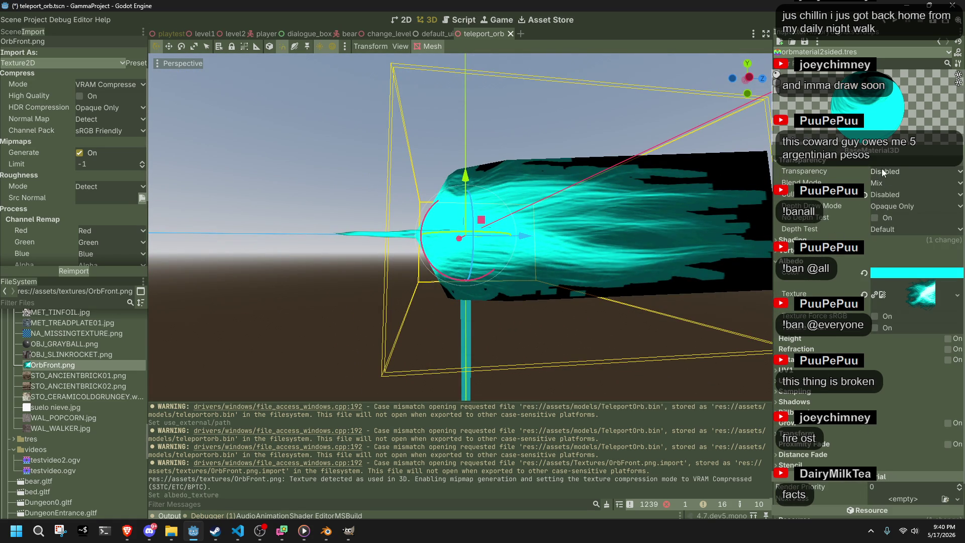
pyautogui.click(883, 172)
pyautogui.click(901, 189)
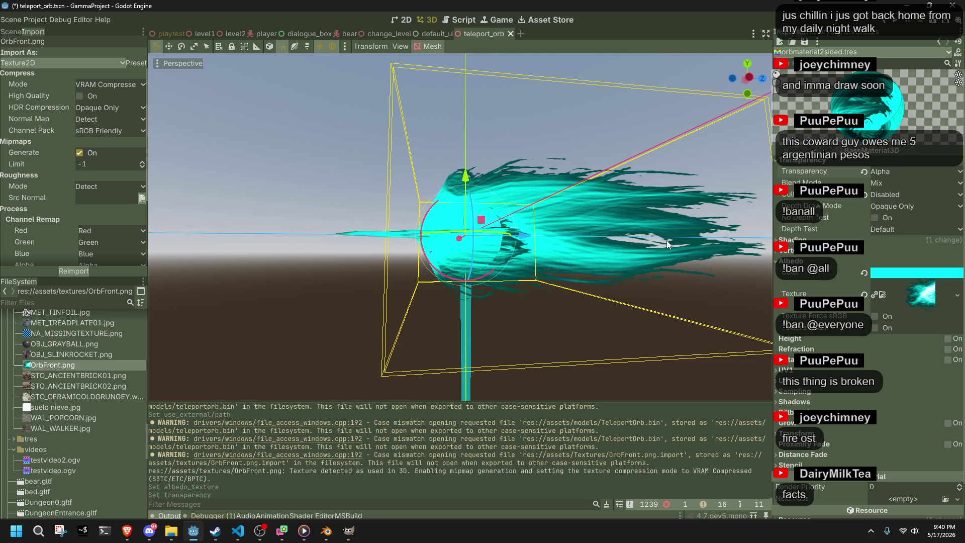
# Step: Switch the orb material's transparency to Alpha Scissor and view the orb from the front
pyautogui.moveTo(696, 236)
pyautogui.mouseDown()
pyautogui.moveTo(745, 306)
pyautogui.moveTo(517, 308)
pyautogui.moveTo(620, 245)
pyautogui.moveTo(644, 244)
pyautogui.mouseUp()
pyautogui.scroll(3, 578, 275)
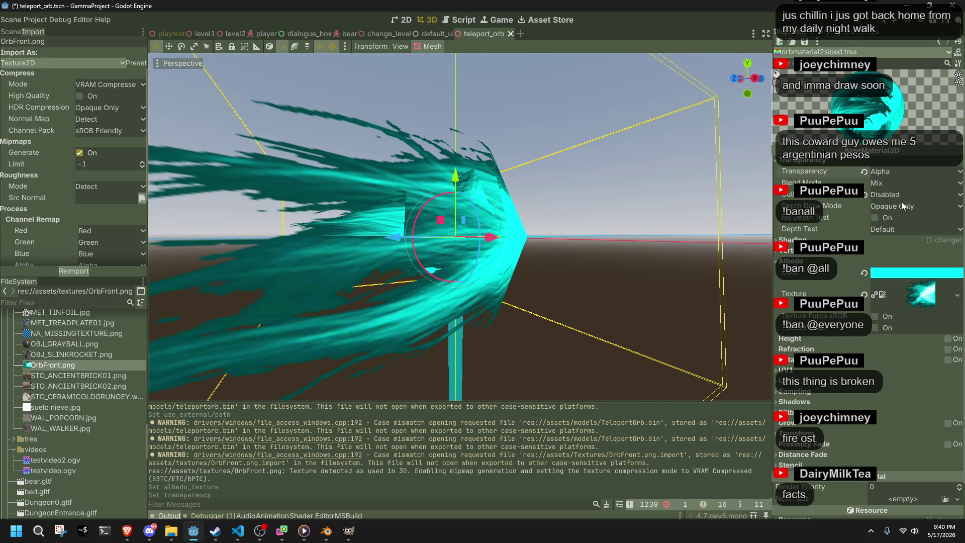
pyautogui.click(898, 173)
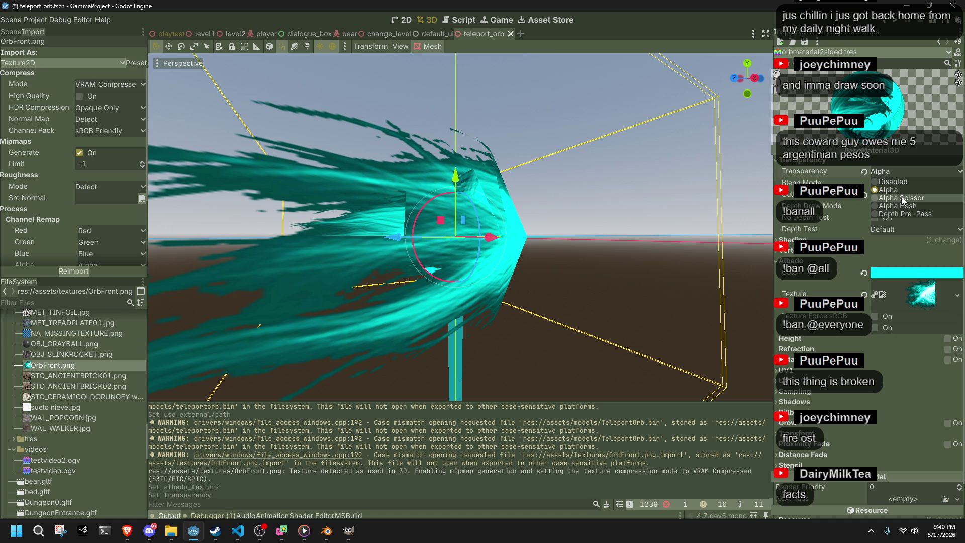
pyautogui.click(901, 197)
pyautogui.moveTo(560, 284)
pyautogui.mouseDown()
pyautogui.moveTo(672, 303)
pyautogui.moveTo(216, 306)
pyautogui.moveTo(389, 294)
pyautogui.moveTo(349, 360)
pyautogui.mouseUp()
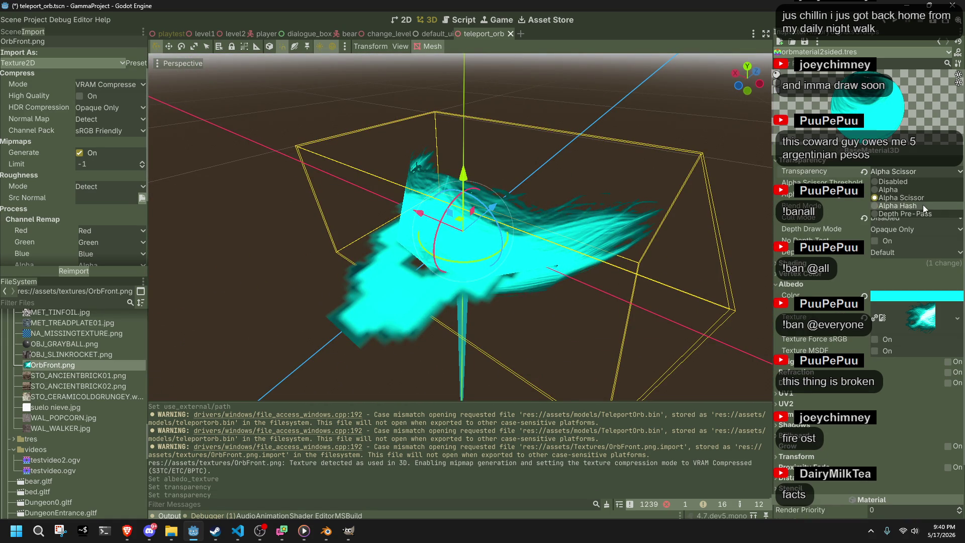
# Step: Try Alpha Hash, then set transparency to Depth Pre-Pass and inspect the orb
pyautogui.click(923, 204)
pyautogui.moveTo(653, 272)
pyautogui.mouseDown()
pyautogui.moveTo(596, 294)
pyautogui.moveTo(499, 243)
pyautogui.moveTo(384, 227)
pyautogui.mouseUp()
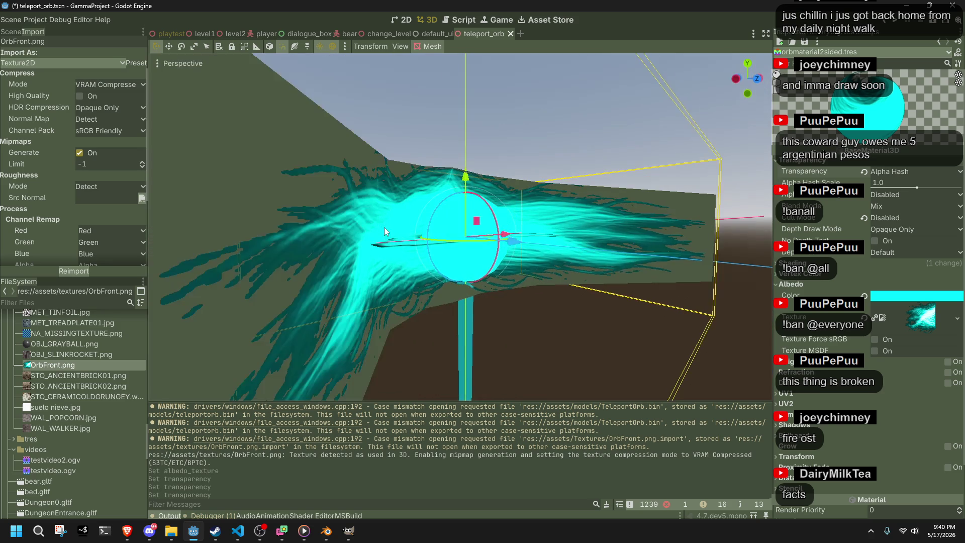
pyautogui.click(933, 173)
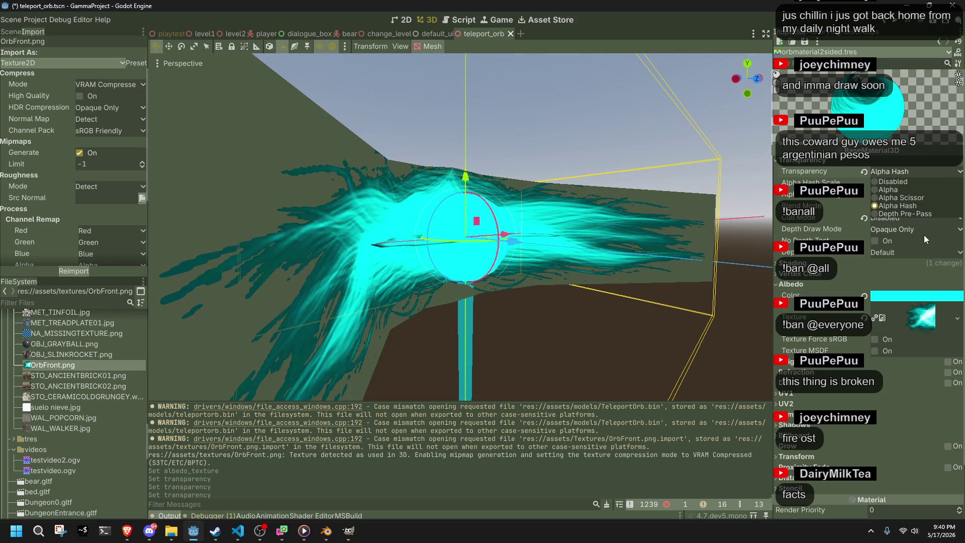
pyautogui.click(903, 214)
pyautogui.moveTo(452, 251)
pyautogui.mouseDown()
pyautogui.moveTo(393, 300)
pyautogui.moveTo(321, 279)
pyautogui.mouseUp()
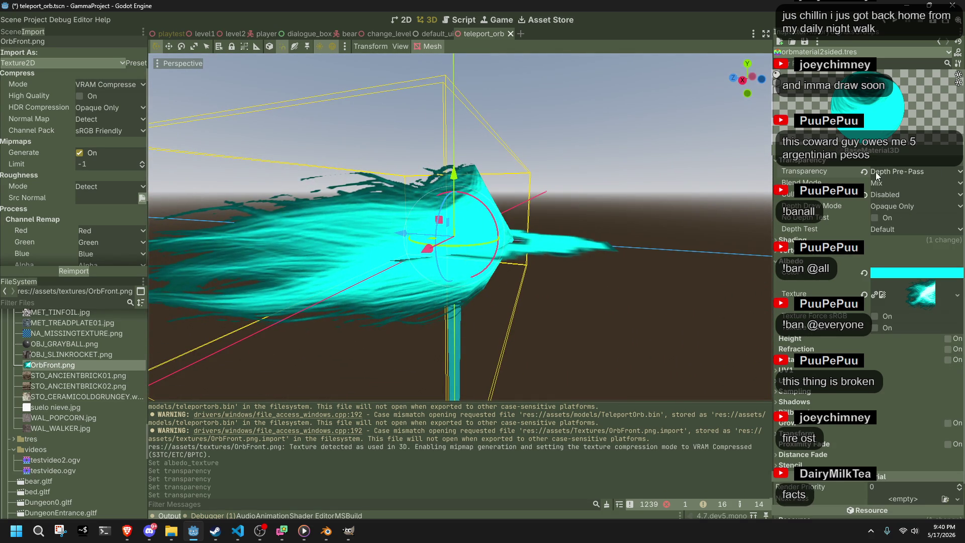
pyautogui.moveTo(848, 172)
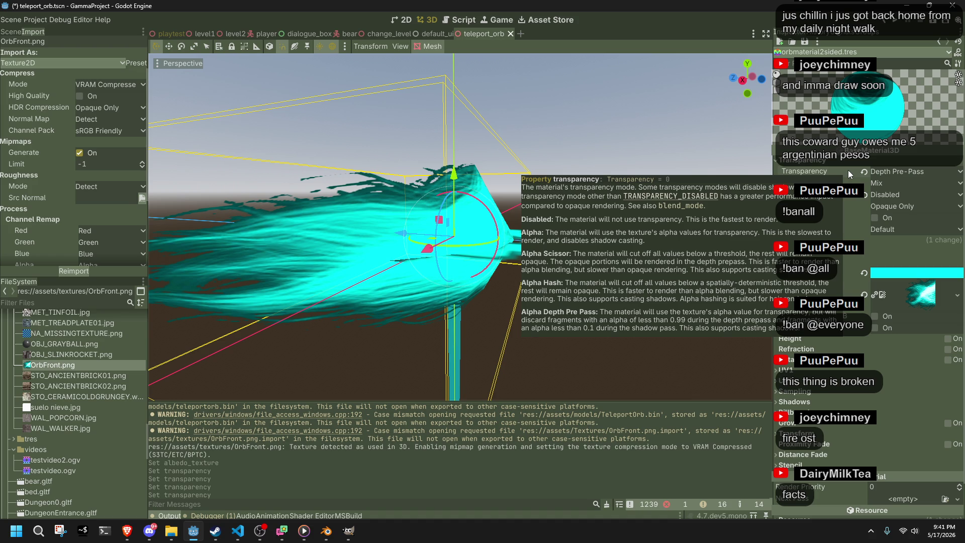
pyautogui.click(882, 173)
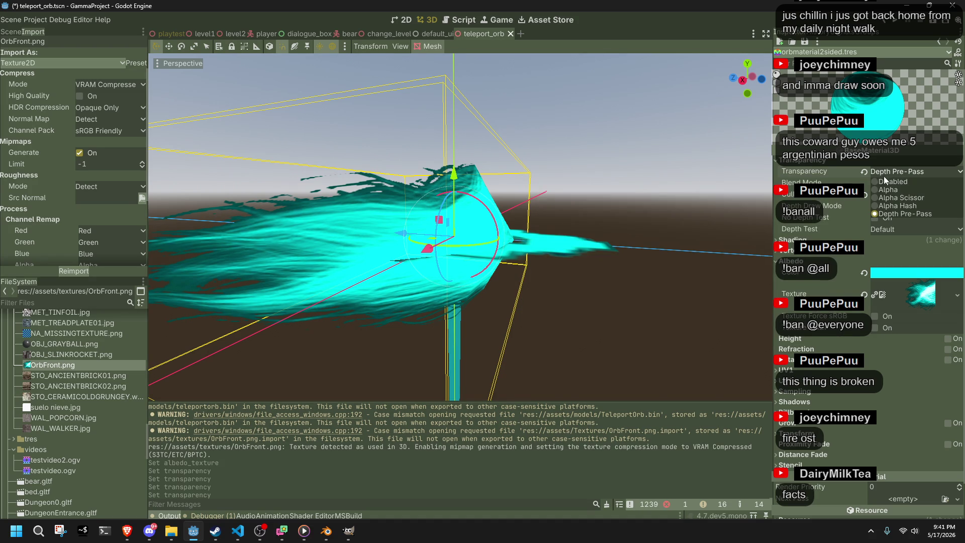
# Step: Return to Alpha Scissor transparency with the scissor threshold raised above 0.5
pyautogui.click(894, 197)
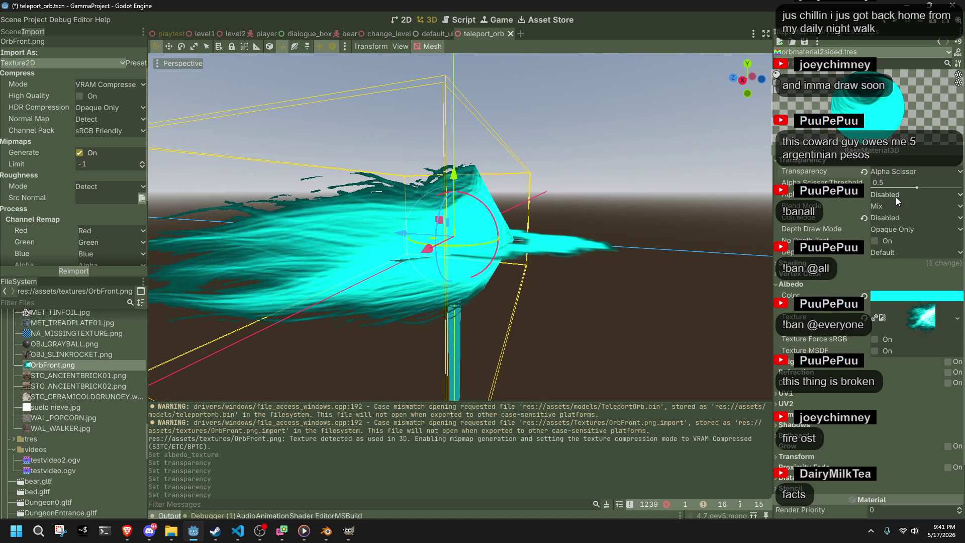
pyautogui.moveTo(918, 188); pyautogui.dragTo(962, 188)
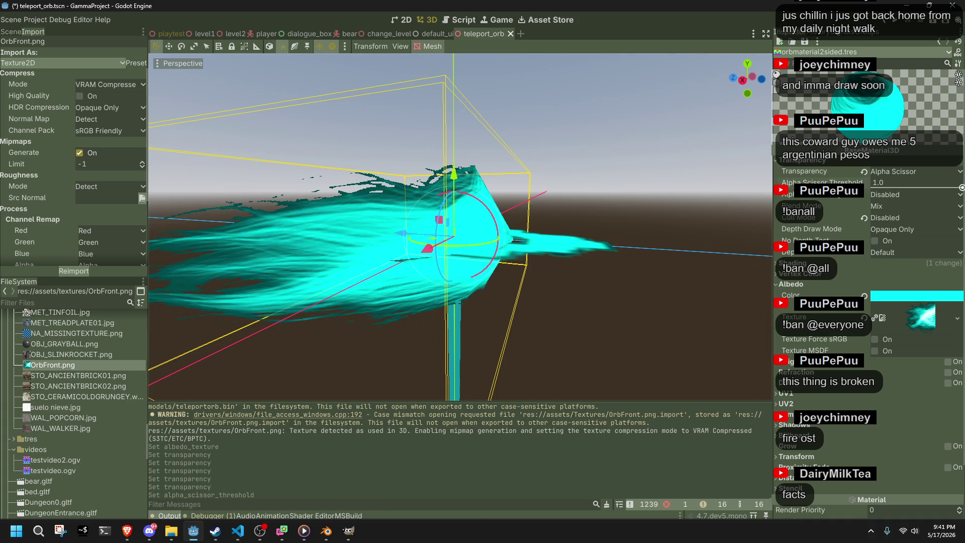
pyautogui.moveTo(678, 273)
pyautogui.mouseDown()
pyautogui.moveTo(618, 280)
pyautogui.moveTo(691, 267)
pyautogui.moveTo(728, 288)
pyautogui.moveTo(639, 298)
pyautogui.moveTo(865, 211)
pyautogui.mouseUp()
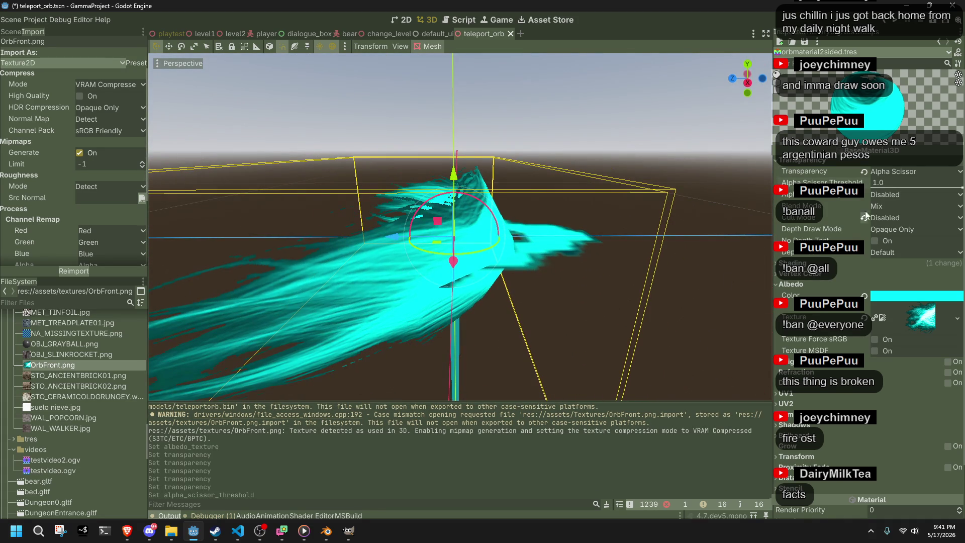
# Step: Try Alpha Edge Blend and Alpha Edge Clip antialiasing, then set it to Disabled
pyautogui.click(894, 197)
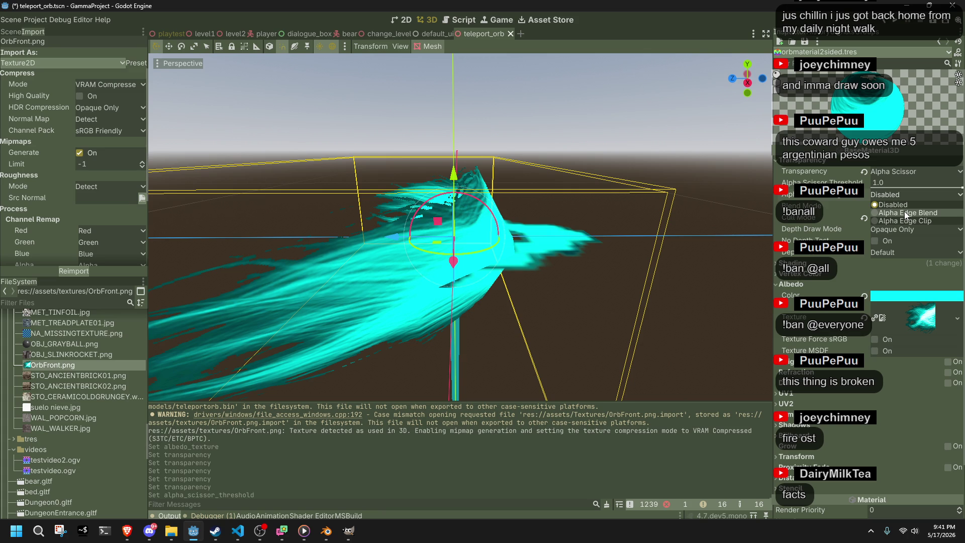
pyautogui.click(904, 211)
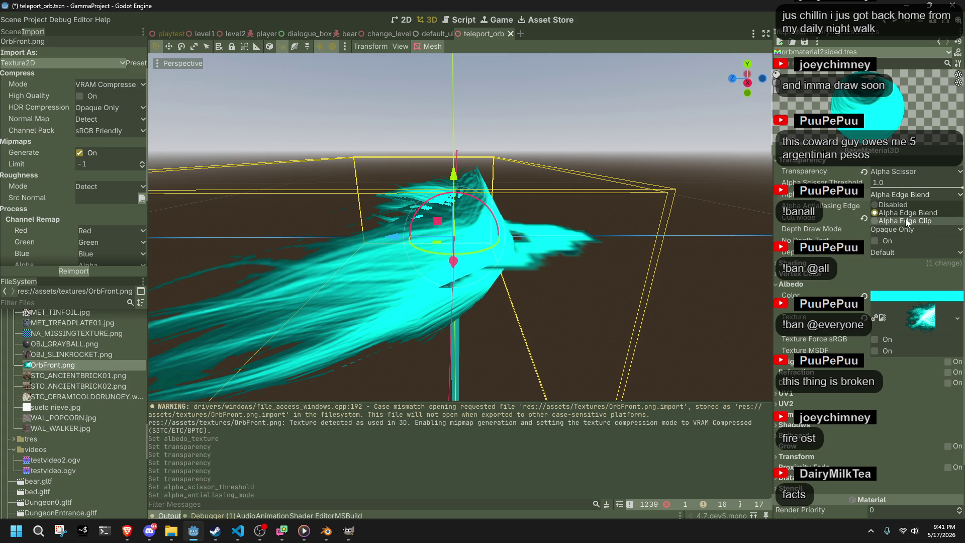
pyautogui.click(905, 219)
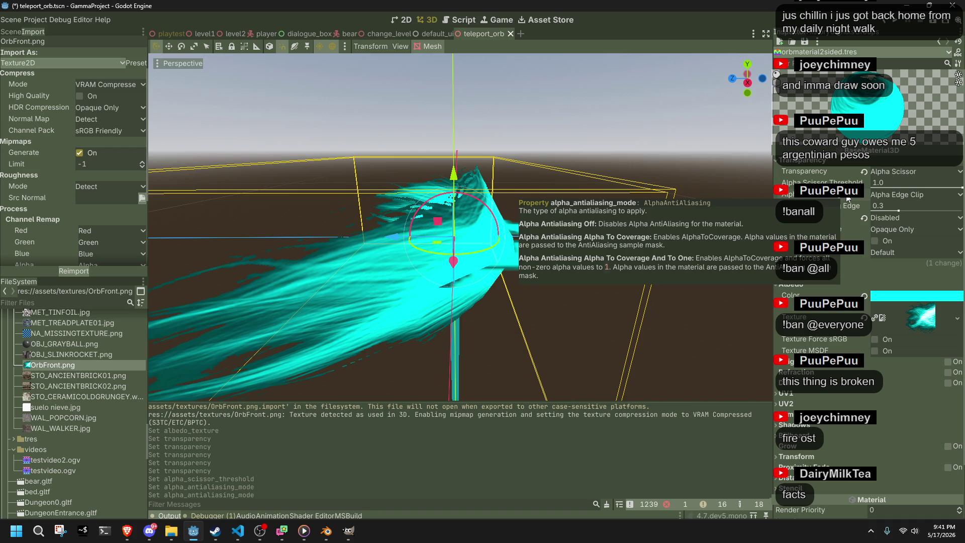
pyautogui.click(885, 194)
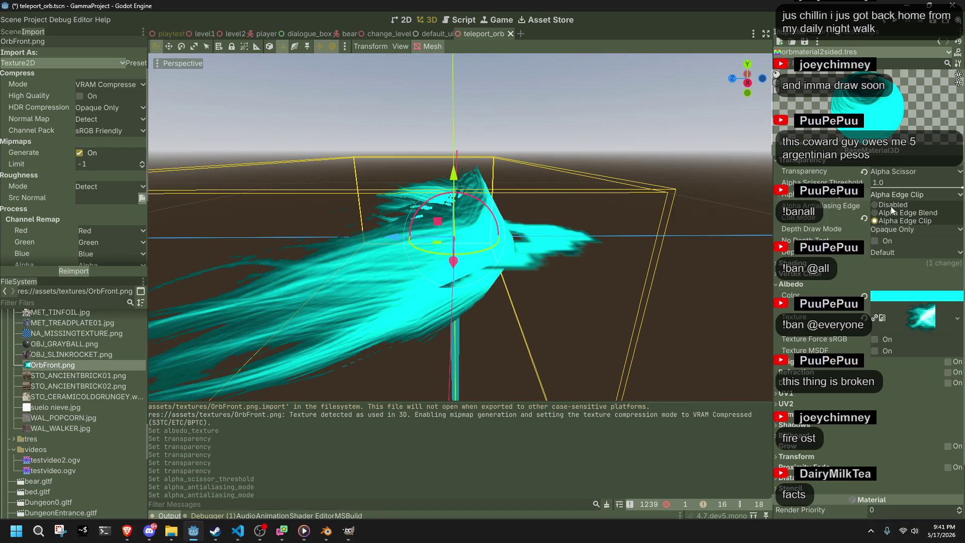
pyautogui.click(884, 206)
# Step: Compare Add, Subtract, Multiply and Premultiplied Alpha blend modes, then restore Mix
pyautogui.click(883, 205)
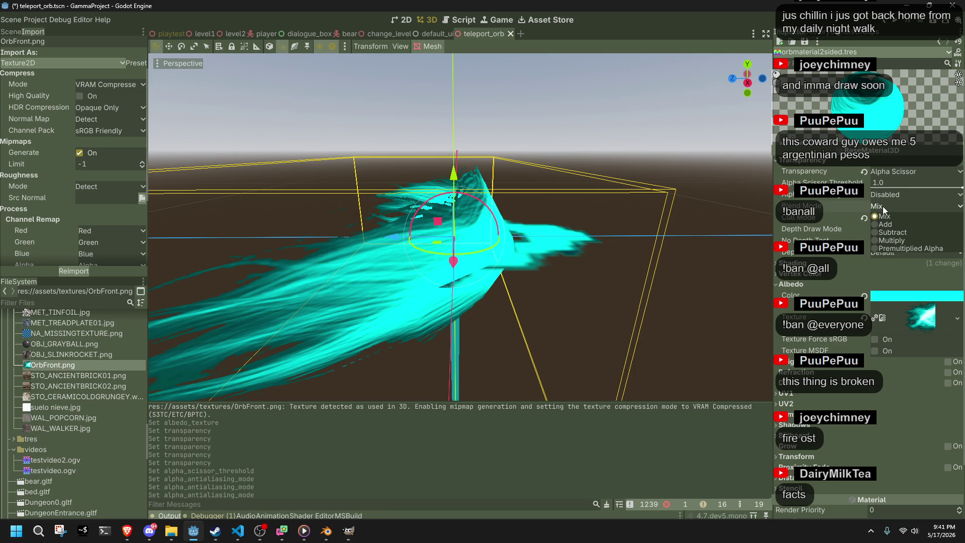
pyautogui.click(885, 224)
pyautogui.click(884, 207)
pyautogui.click(895, 231)
pyautogui.click(894, 209)
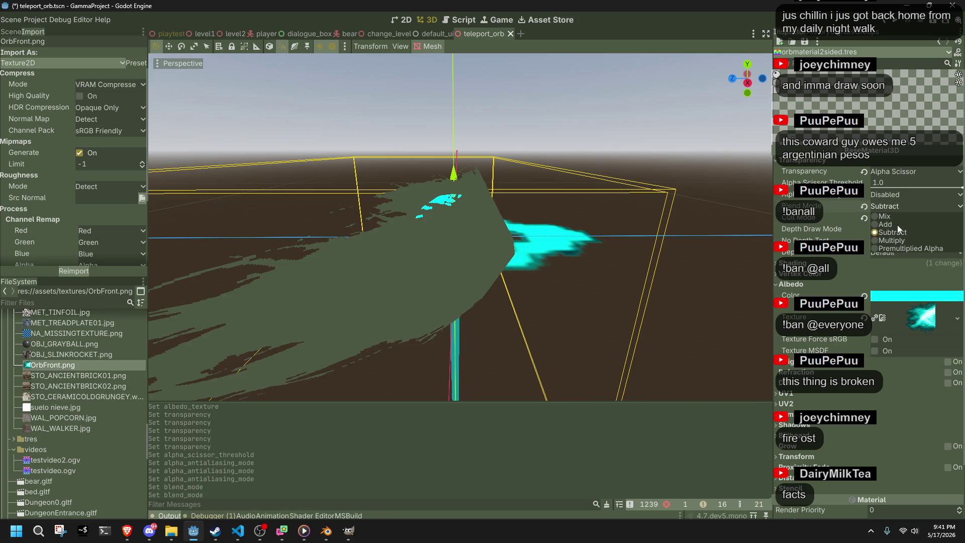
pyautogui.click(897, 239)
pyautogui.click(895, 204)
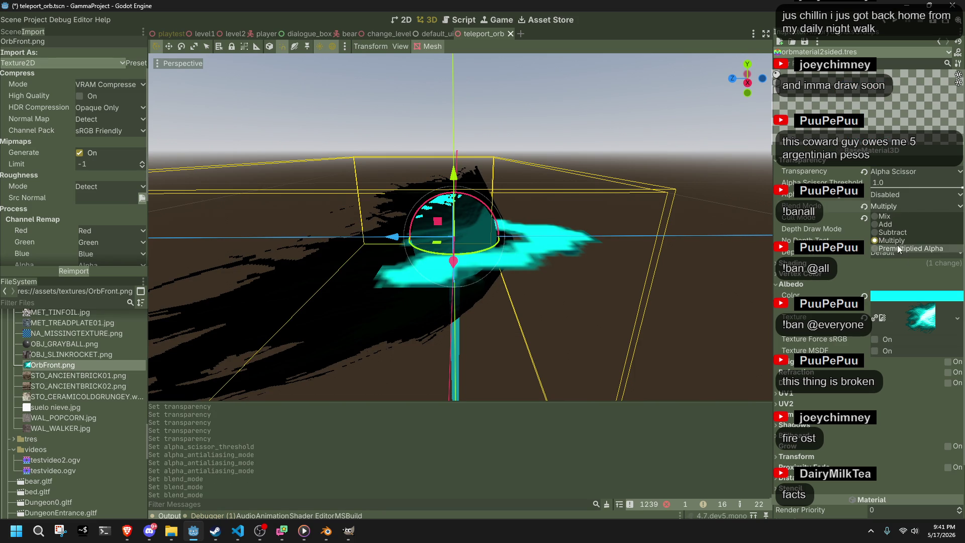
pyautogui.click(897, 245)
pyautogui.moveTo(639, 220); pyautogui.dragTo(453, 205)
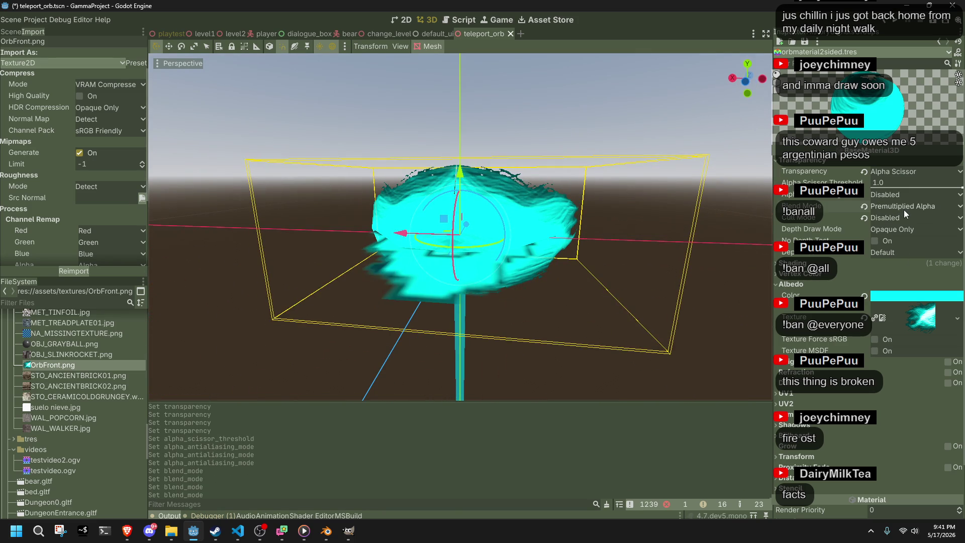
pyautogui.click(865, 206)
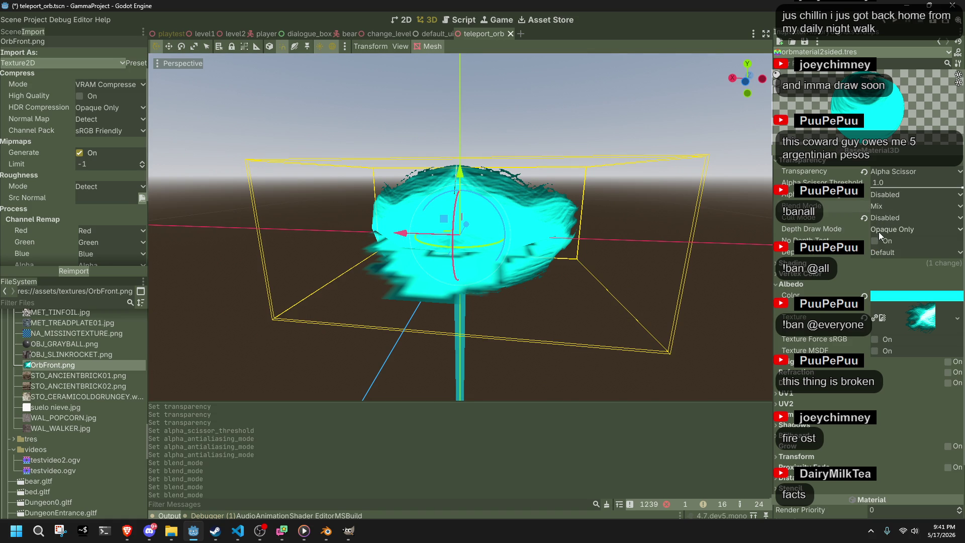
pyautogui.click(878, 231)
# Step: Leave depth draw at Opaque Only and save the teleport_orb scene
pyautogui.click(876, 239)
pyautogui.scroll(-2, 578, 101)
pyautogui.moveTo(578, 102)
pyautogui.mouseDown()
pyautogui.moveTo(572, 181)
pyautogui.moveTo(425, 213)
pyautogui.mouseUp()
pyautogui.hotkey('ctrl', 's')
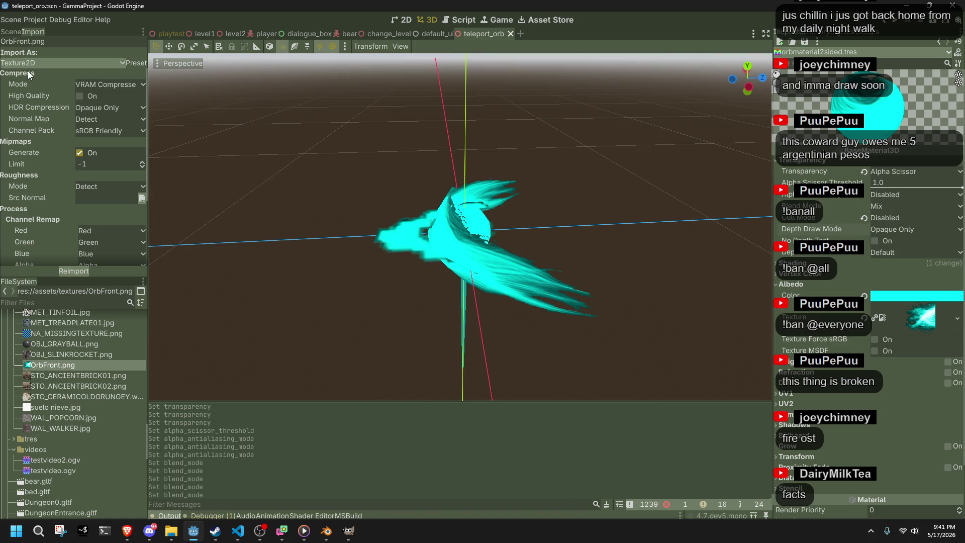
pyautogui.click(12, 31)
# Step: Hide the Sprite3D node and save the scene
pyautogui.click(60, 115)
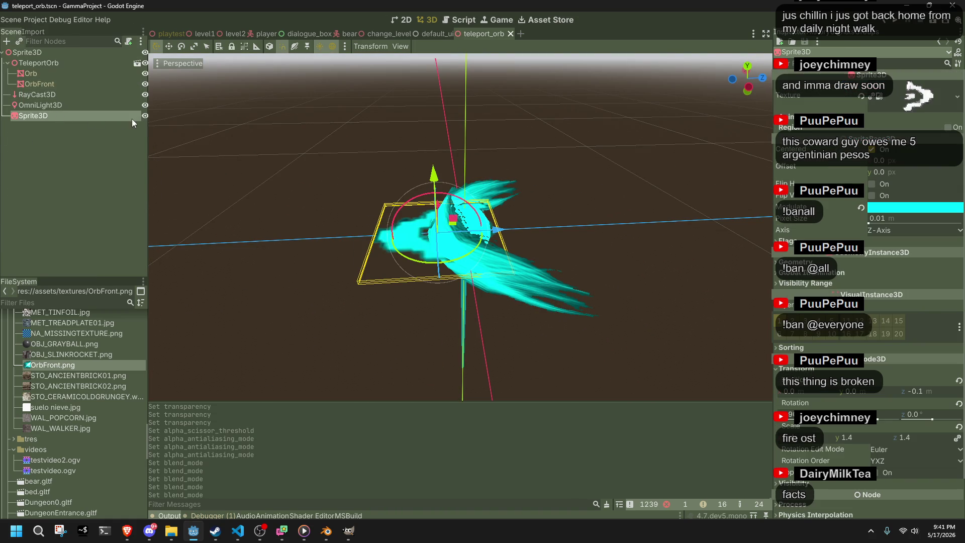
pyautogui.click(144, 117)
pyautogui.click(277, 263)
pyautogui.press('KP_1')
pyautogui.hotkey('ctrl', 's')
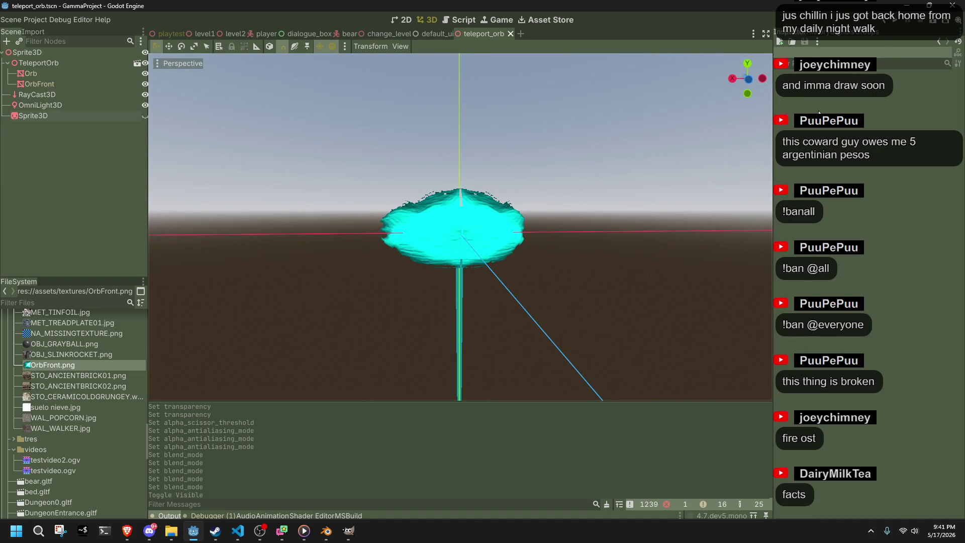
# Step: Run the game, launch the orb with Space, follow with L, recall with W, then stop
pyautogui.click(900, 21)
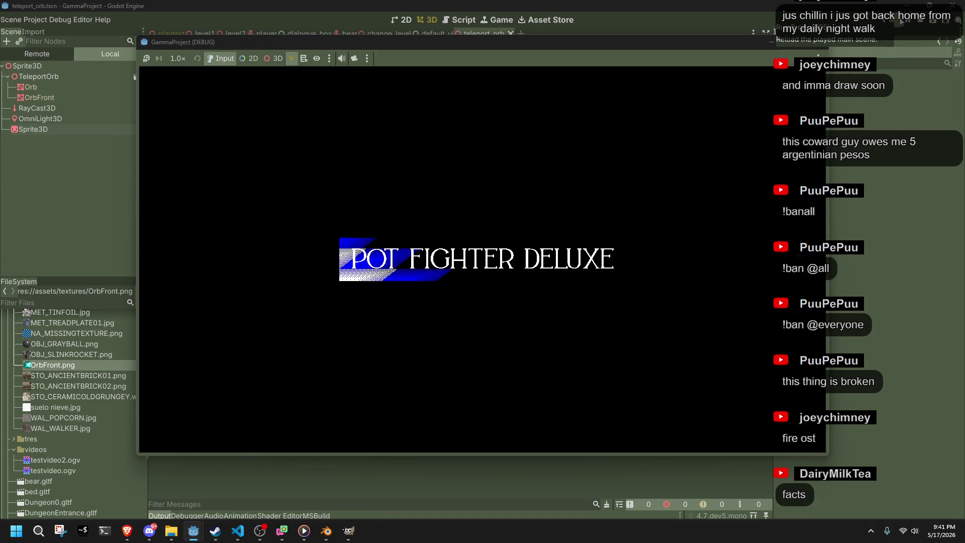
pyautogui.press('space')
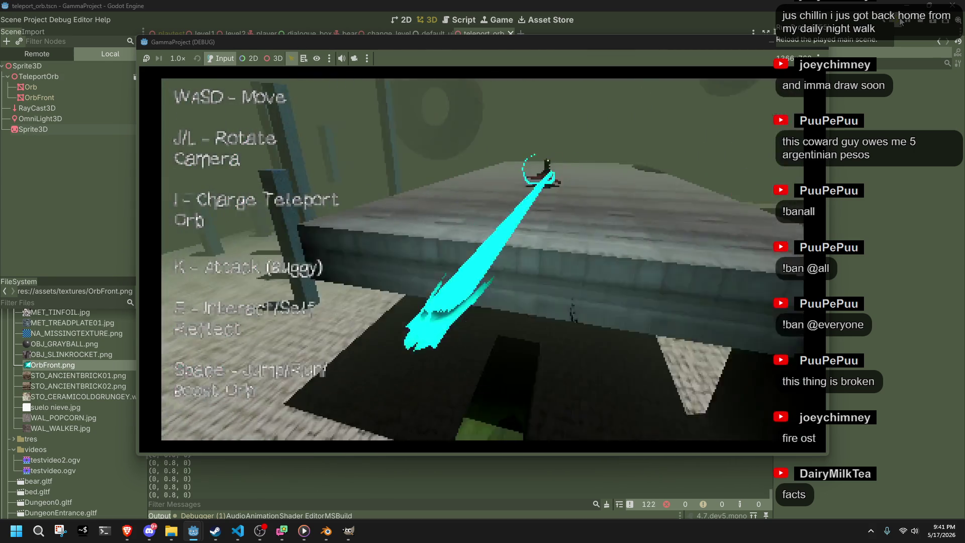
pyautogui.press('l')
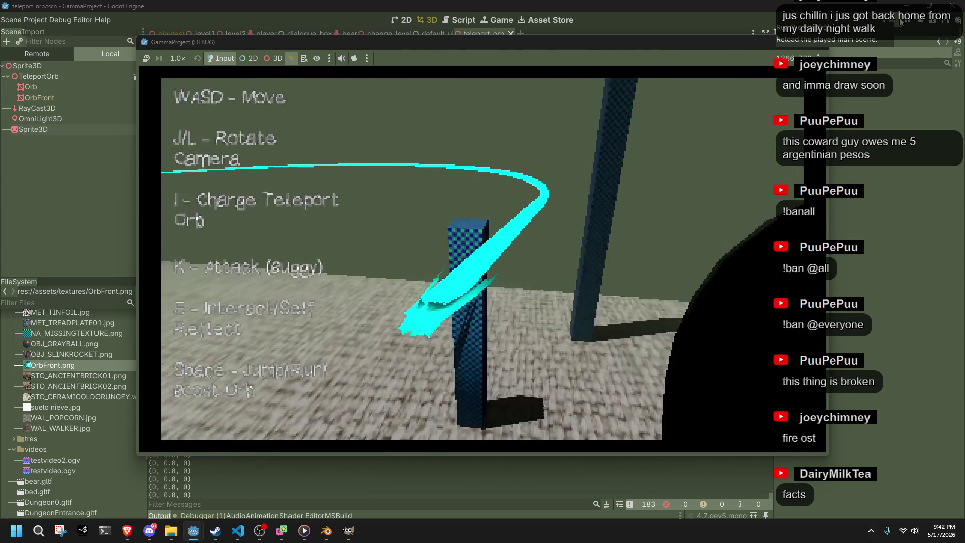
pyautogui.press('w')
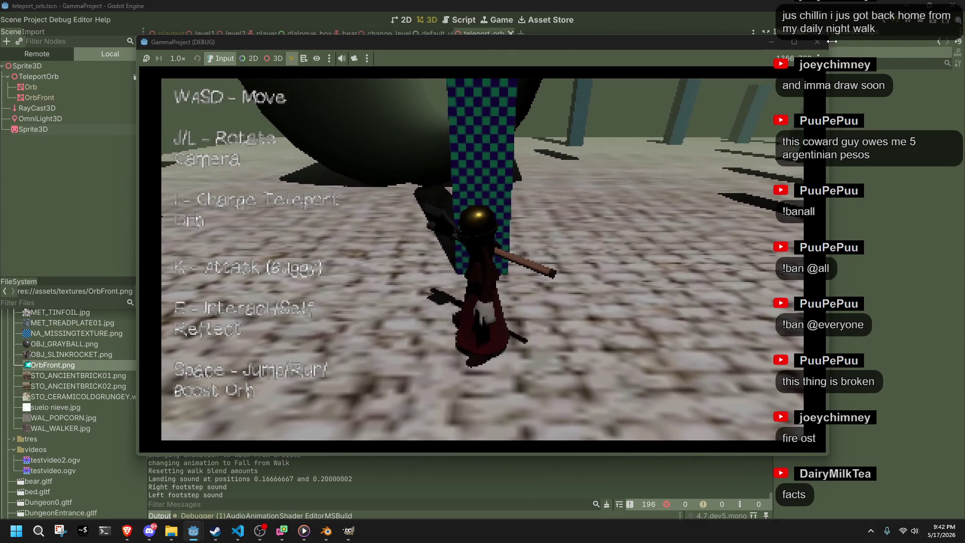
pyautogui.click(821, 43)
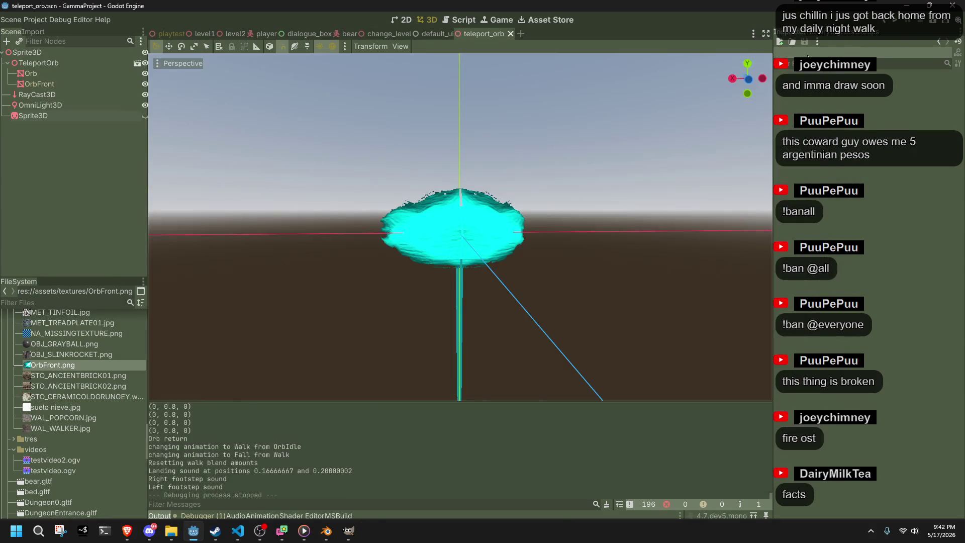
pyautogui.hotkey('alt', 'Tab')
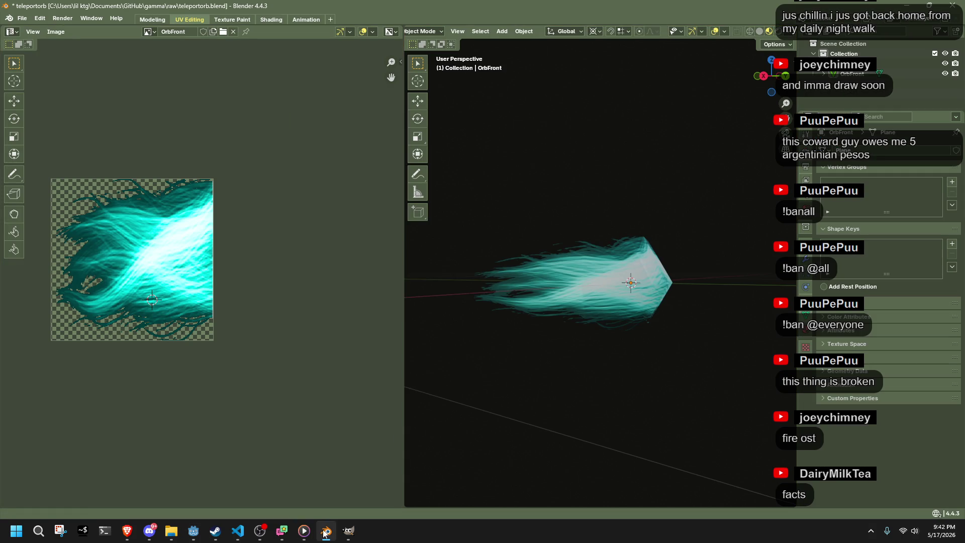
# Step: Select all of the orb mesh in Edit Mode, Unwrap it, and return to Object Mode
pyautogui.press('Tab')
pyautogui.moveTo(656, 291)
pyautogui.mouseDown()
pyautogui.moveTo(565, 296)
pyautogui.moveTo(632, 326)
pyautogui.moveTo(623, 326)
pyautogui.mouseUp()
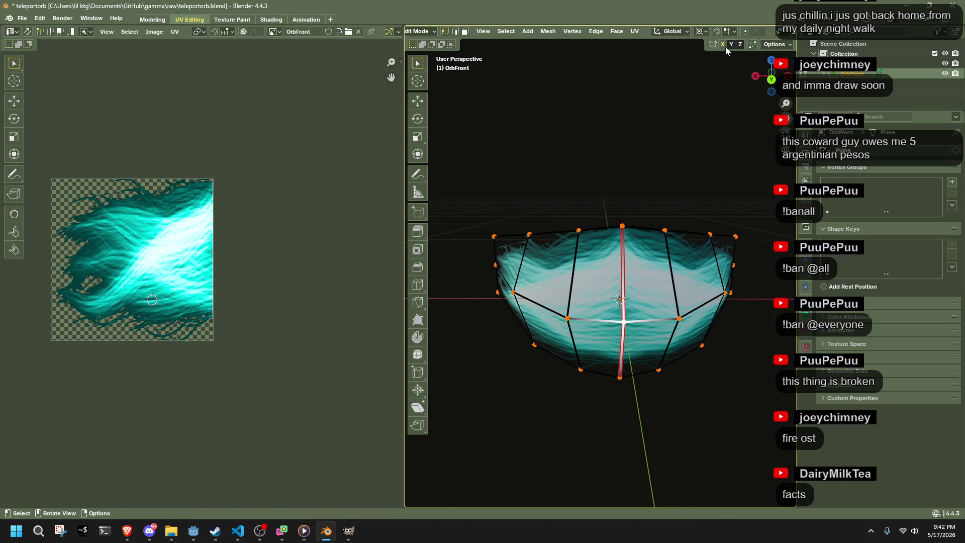
pyautogui.moveTo(659, 181)
pyautogui.mouseDown()
pyautogui.moveTo(709, 217)
pyautogui.moveTo(628, 237)
pyautogui.moveTo(610, 304)
pyautogui.moveTo(661, 308)
pyautogui.moveTo(681, 207)
pyautogui.moveTo(653, 191)
pyautogui.moveTo(565, 316)
pyautogui.moveTo(458, 284)
pyautogui.moveTo(454, 249)
pyautogui.moveTo(770, 307)
pyautogui.moveTo(491, 286)
pyautogui.moveTo(571, 405)
pyautogui.moveTo(578, 308)
pyautogui.moveTo(545, 220)
pyautogui.moveTo(691, 280)
pyautogui.moveTo(437, 274)
pyautogui.moveTo(713, 291)
pyautogui.moveTo(602, 308)
pyautogui.moveTo(574, 293)
pyautogui.mouseUp()
pyautogui.press('a')
pyautogui.press('u')
pyautogui.moveTo(681, 206)
pyautogui.click(729, 216)
pyautogui.click(667, 179)
pyautogui.scroll(5, 622, 463)
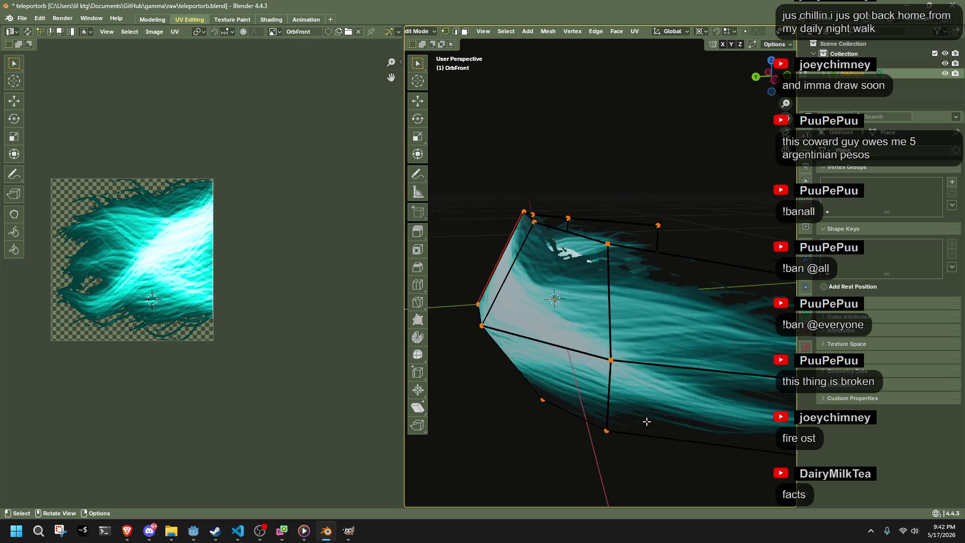
pyautogui.press('Tab')
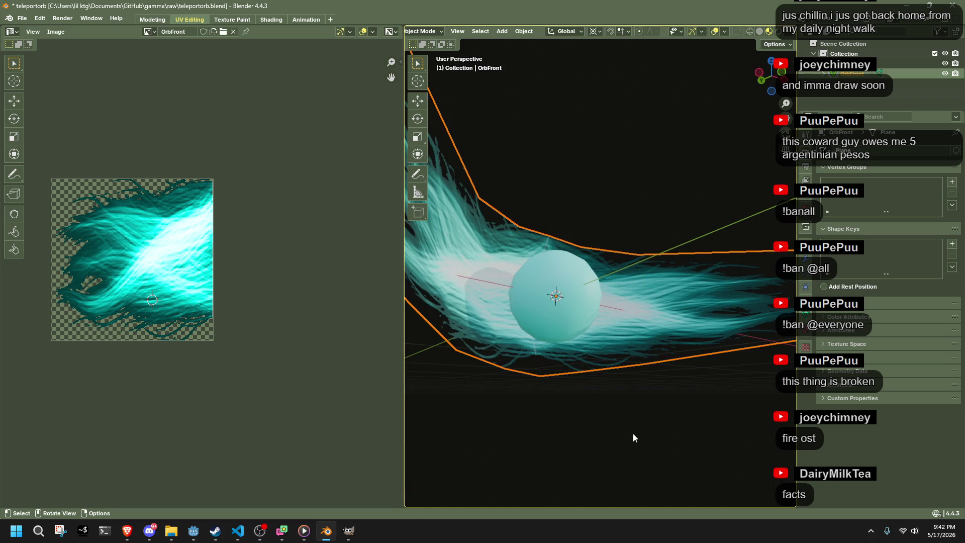
# Step: Deselect the orb and save teleportorb.blend
pyautogui.click(632, 433)
pyautogui.scroll(-3, 632, 433)
pyautogui.moveTo(632, 433)
pyautogui.mouseDown()
pyautogui.moveTo(547, 463)
pyautogui.moveTo(442, 446)
pyautogui.moveTo(723, 449)
pyautogui.moveTo(580, 460)
pyautogui.moveTo(468, 404)
pyautogui.mouseUp()
pyautogui.hotkey('ctrl', 's')
# Step: Bring the hair texture into view and select the OrbFront object
pyautogui.scroll(3, 252, 319)
pyautogui.moveTo(252, 319); pyautogui.dragTo(263, 371)
pyautogui.scroll(-3, 334, 301)
pyautogui.moveTo(442, 342)
pyautogui.mouseDown()
pyautogui.moveTo(578, 402)
pyautogui.moveTo(659, 394)
pyautogui.moveTo(644, 375)
pyautogui.moveTo(566, 361)
pyautogui.moveTo(450, 366)
pyautogui.moveTo(680, 383)
pyautogui.moveTo(586, 395)
pyautogui.mouseUp()
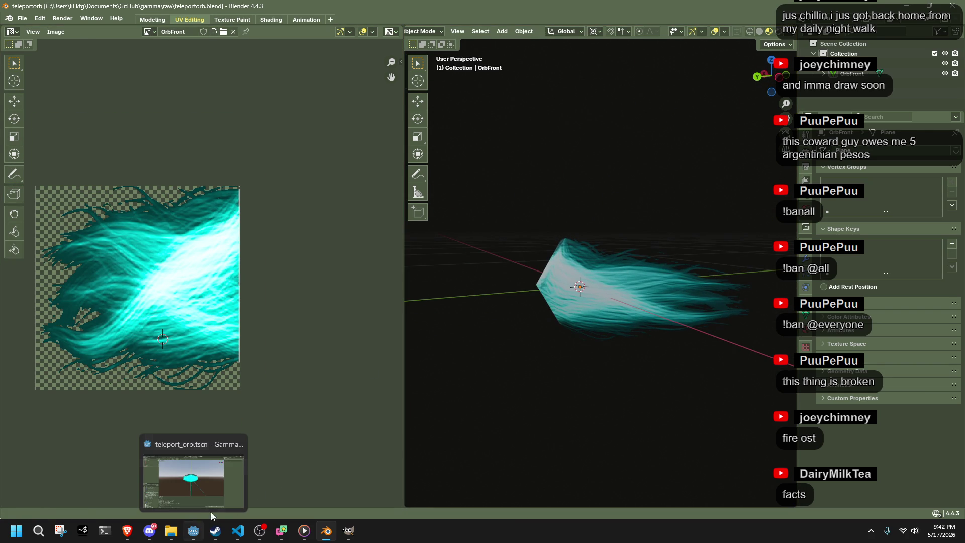
pyautogui.moveTo(480, 360)
pyautogui.mouseDown()
pyautogui.moveTo(527, 349)
pyautogui.moveTo(460, 338)
pyautogui.moveTo(510, 276)
pyautogui.mouseUp()
pyautogui.click(527, 280)
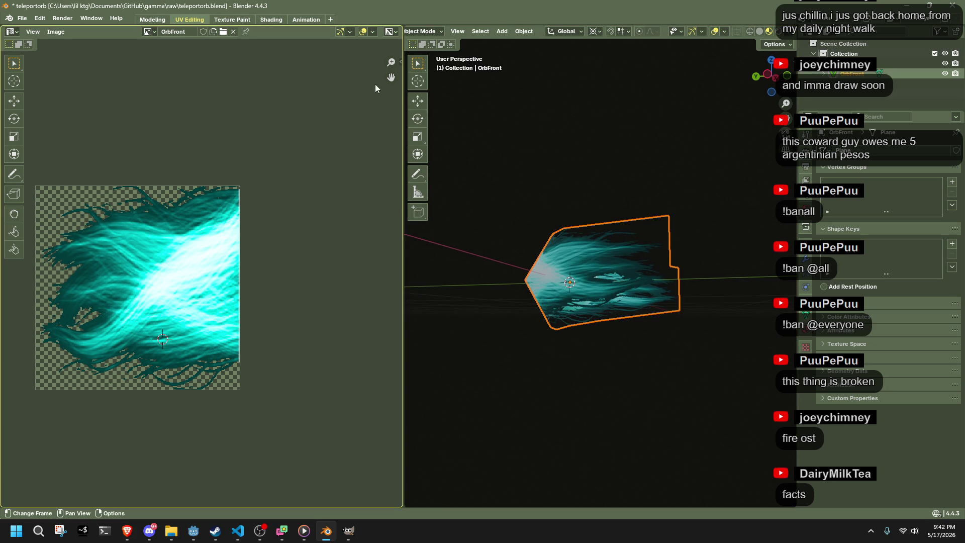
pyautogui.scroll(5, 546, 281)
pyautogui.moveTo(547, 281)
pyautogui.mouseDown()
pyautogui.moveTo(669, 291)
pyautogui.moveTo(560, 297)
pyautogui.moveTo(458, 246)
pyautogui.mouseUp()
pyautogui.click(458, 247)
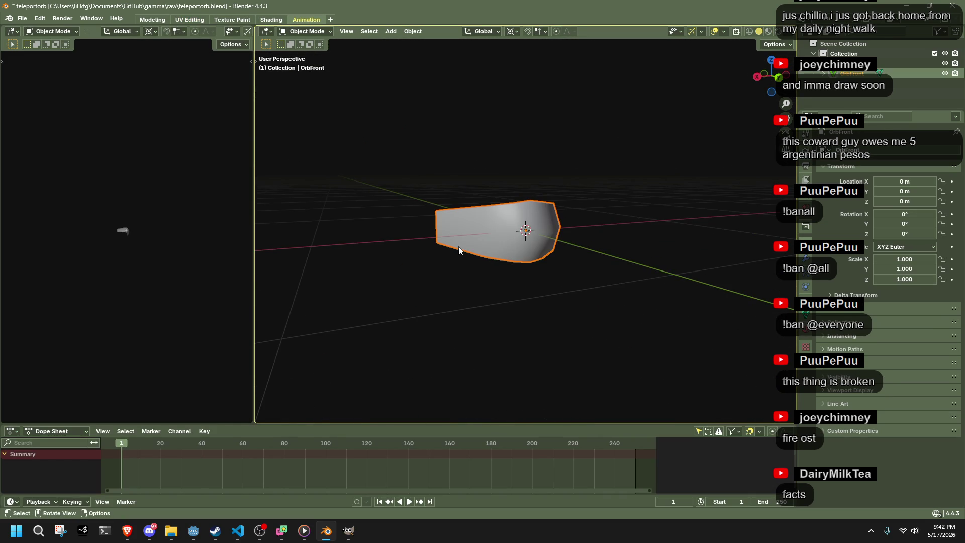
# Step: Switch the Dope Sheet to Action Editor, create a new OrbFront action, and select its name
pyautogui.click(43, 432)
pyautogui.click(56, 378)
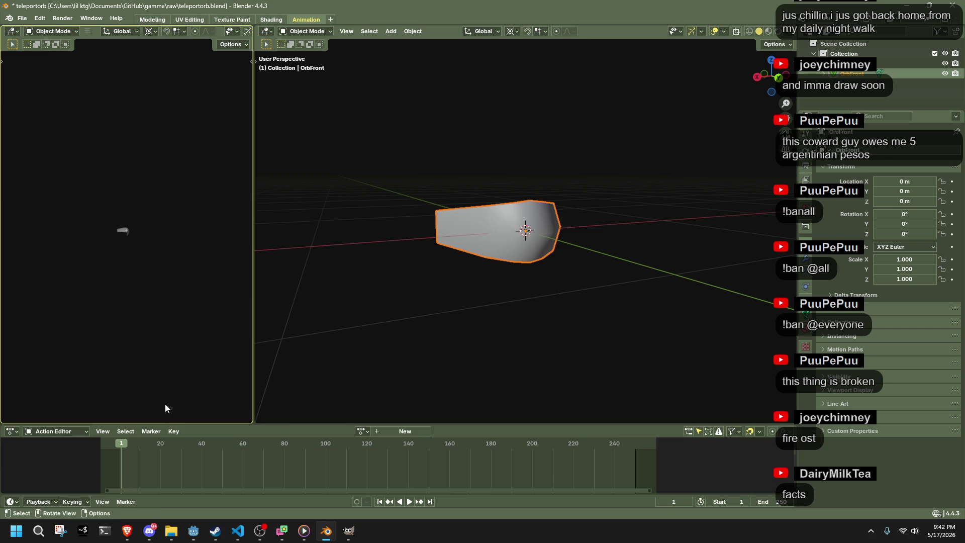
pyautogui.click(369, 432)
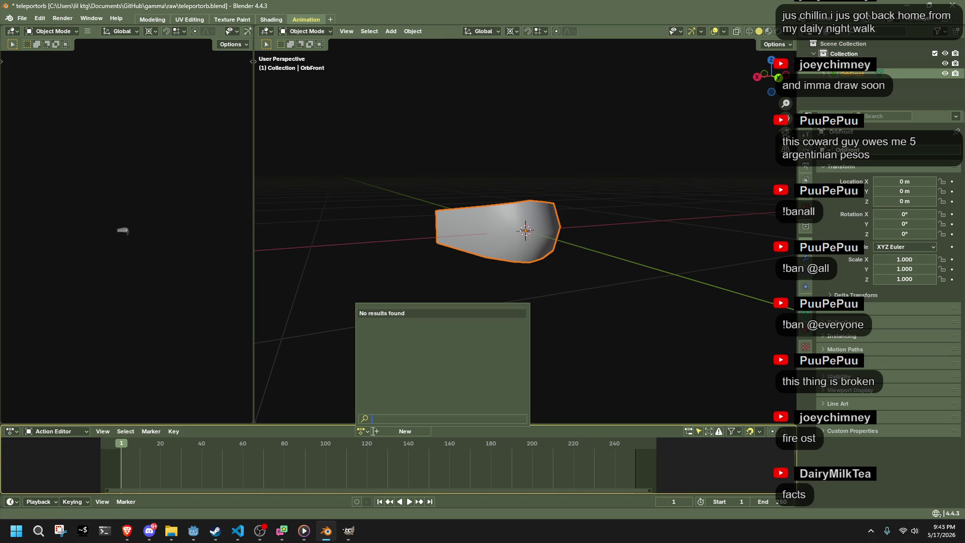
pyautogui.click(375, 432)
pyautogui.click(338, 433)
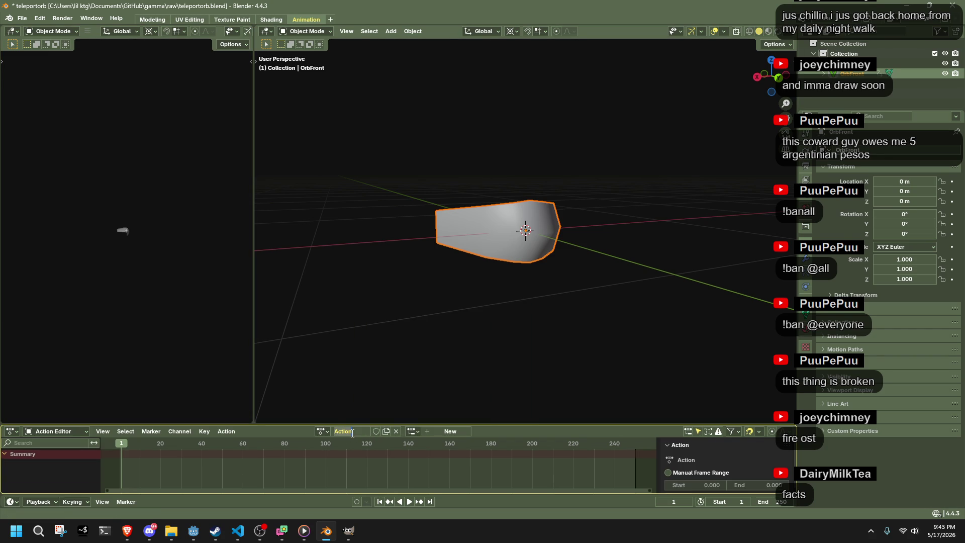